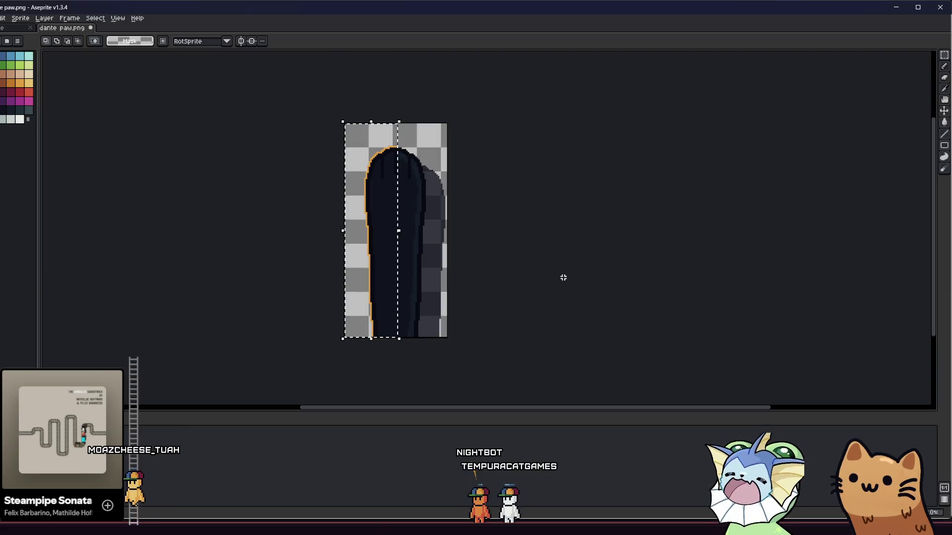
Magic Wand-select the paw pixels and shift them to the right
key(w)
scroll(368, 190, up, 1)
click(365, 193)
click(387, 205)
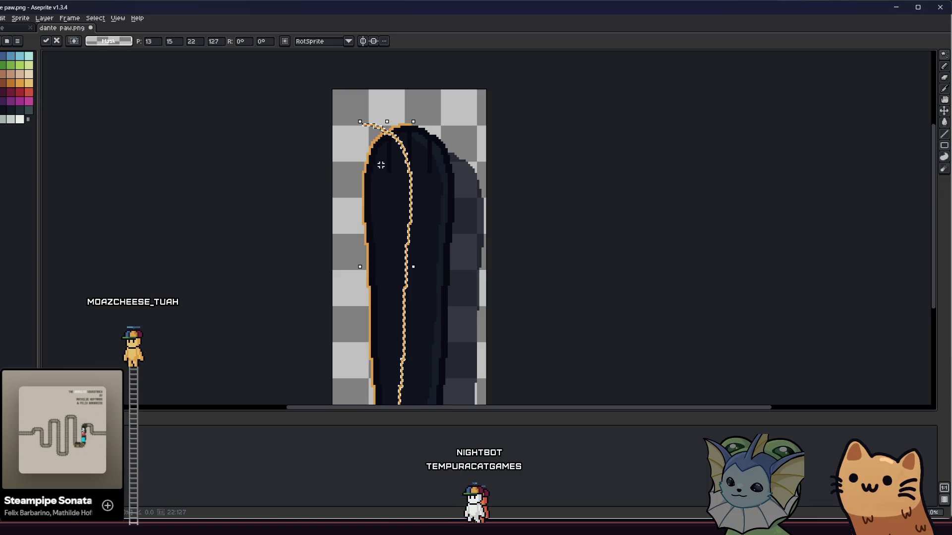
scroll(405, 141, up, 2)
drag(399, 154, 502, 160)
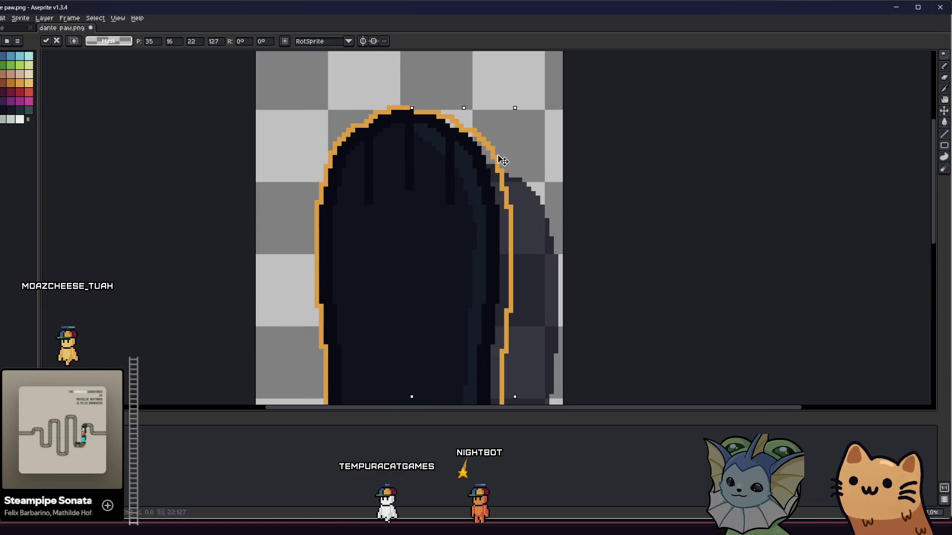
key(Return)
scroll(614, 164, down, 1)
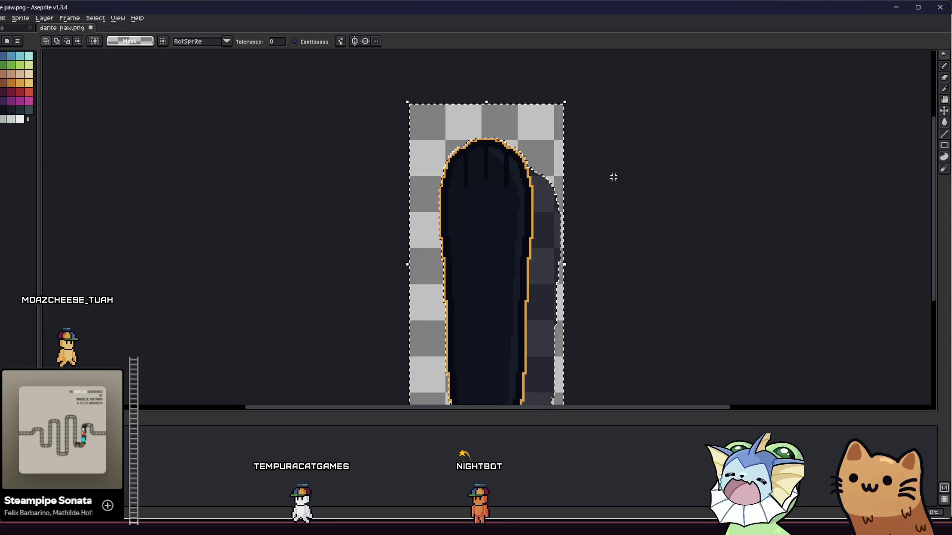
Deselect, save dante paw.png, and run the project from Godot
key(ctrl+d)
scroll(469, 186, down, 1)
key(m)
key(ctrl+s)
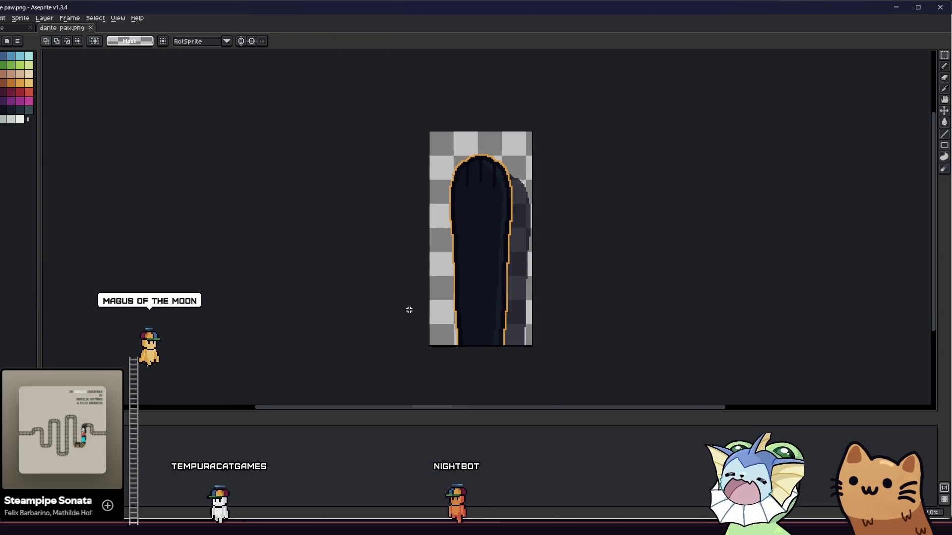
key(alt+Tab)
click(813, 23)
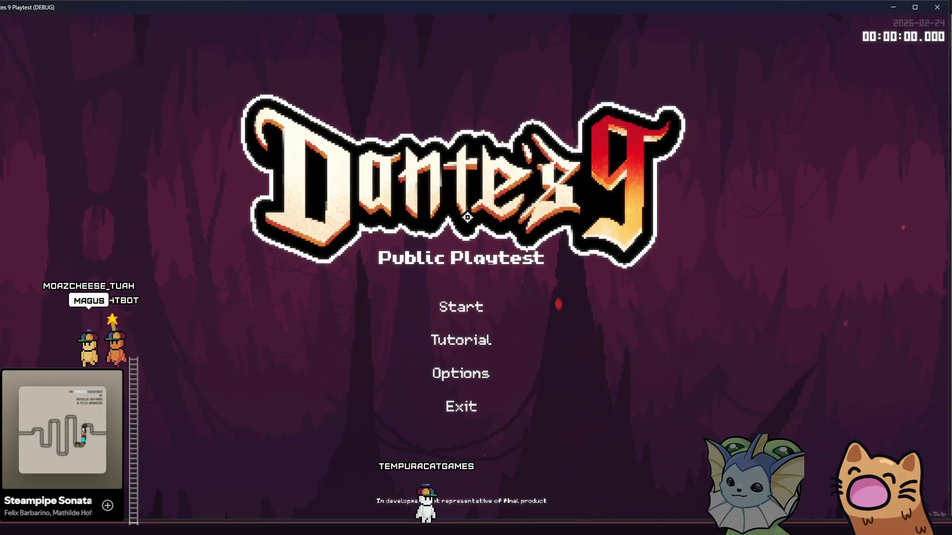
Start the game, walk the cat left, and open the debug menu showing seed 67
click(436, 298)
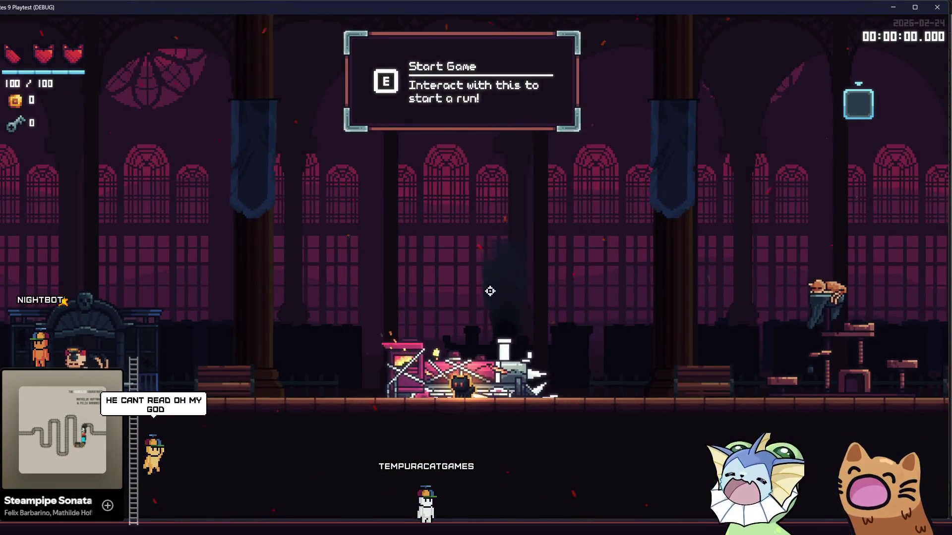
key(a)
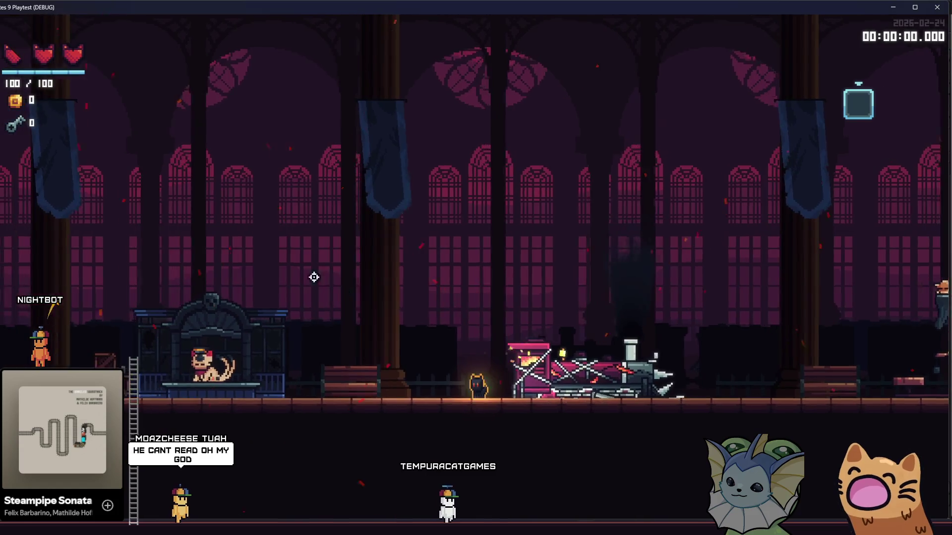
key(F1)
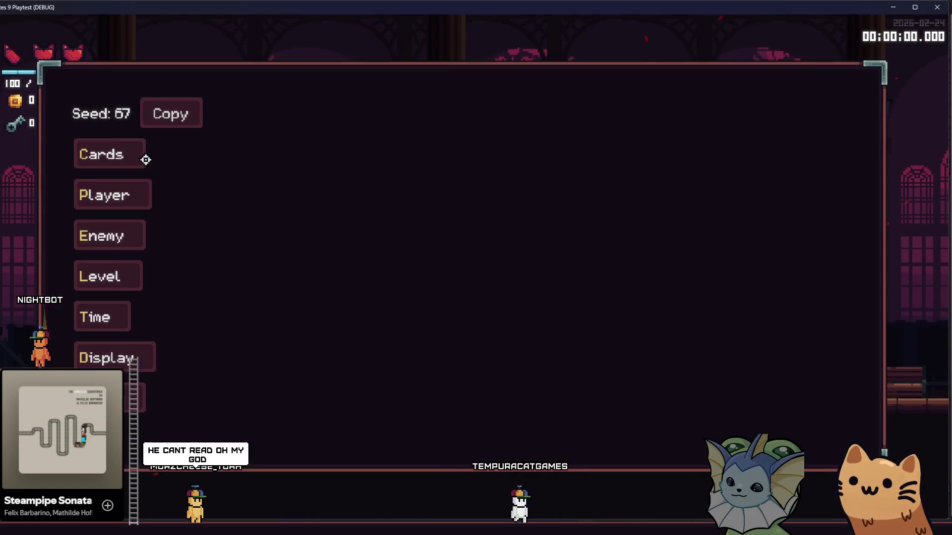
Add the AK47 and Bowling Ball cards from the debug Cards menu
key(F1)
key(F1)
click(141, 156)
click(269, 114)
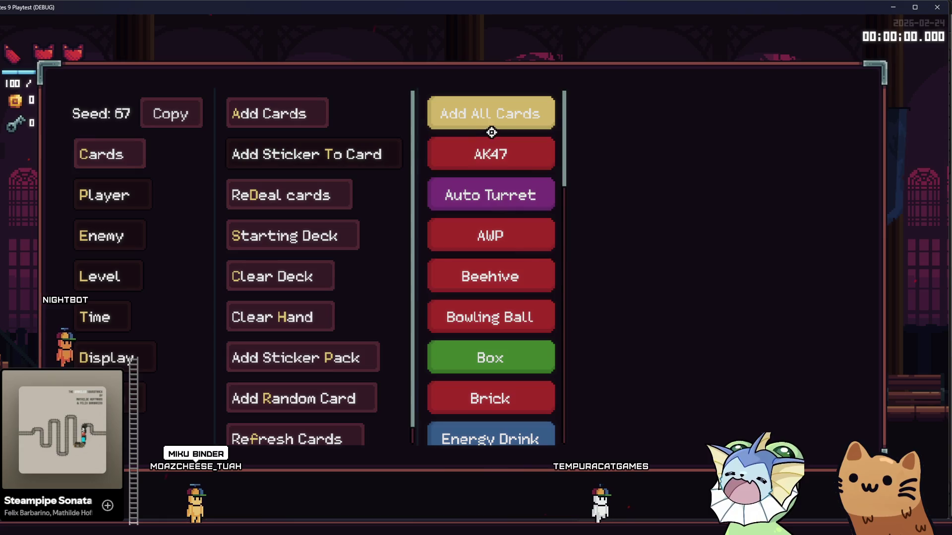
click(491, 155)
click(491, 317)
Add the Needle Gun, Mark and Kunai cards, then close the debug menu
key(F1)
key(F1)
click(136, 161)
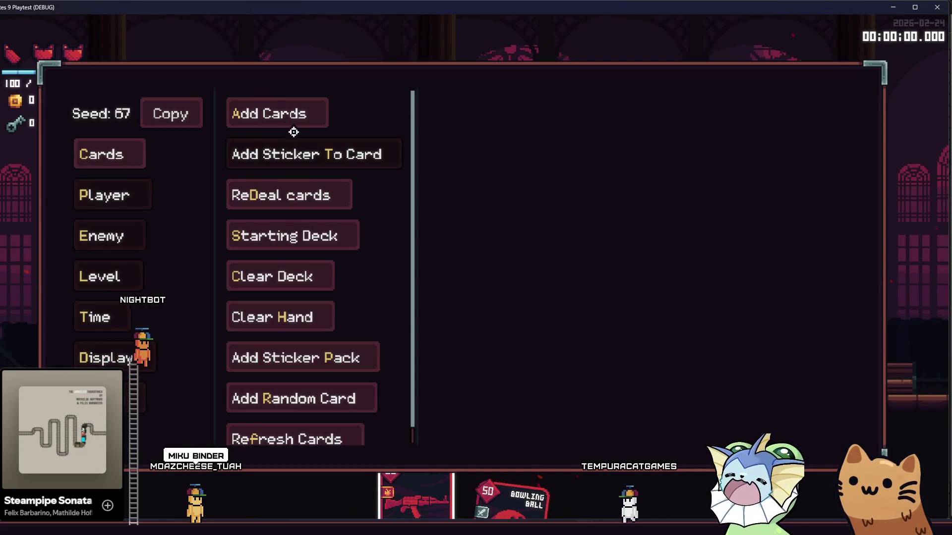
click(293, 124)
scroll(531, 253, down, 5)
click(491, 404)
click(491, 323)
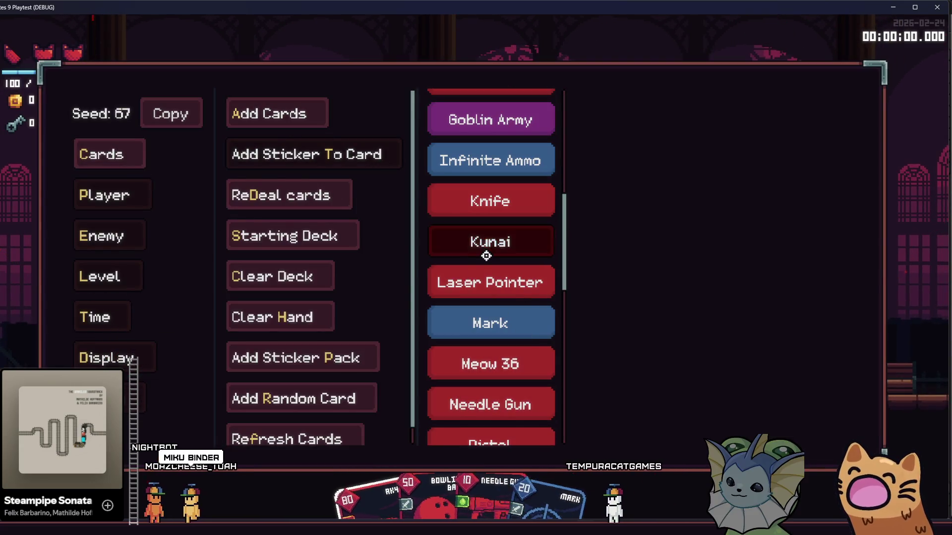
click(486, 255)
key(F1)
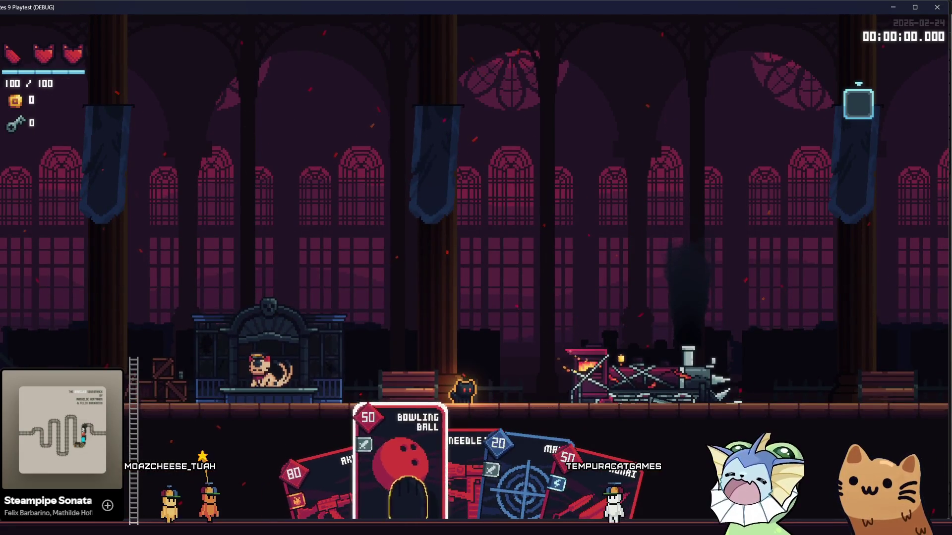
key(e)
key(e)
key(q)
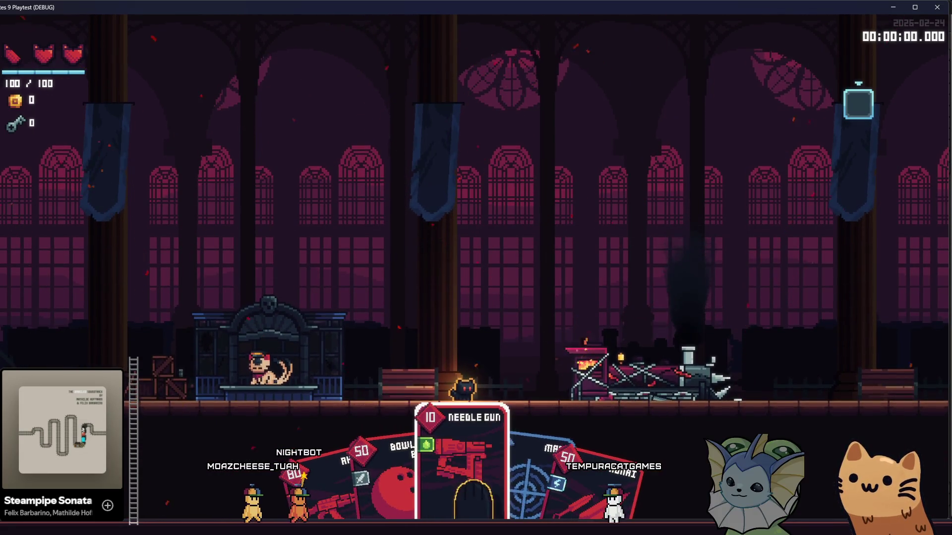
key(q)
key(e)
key(e)
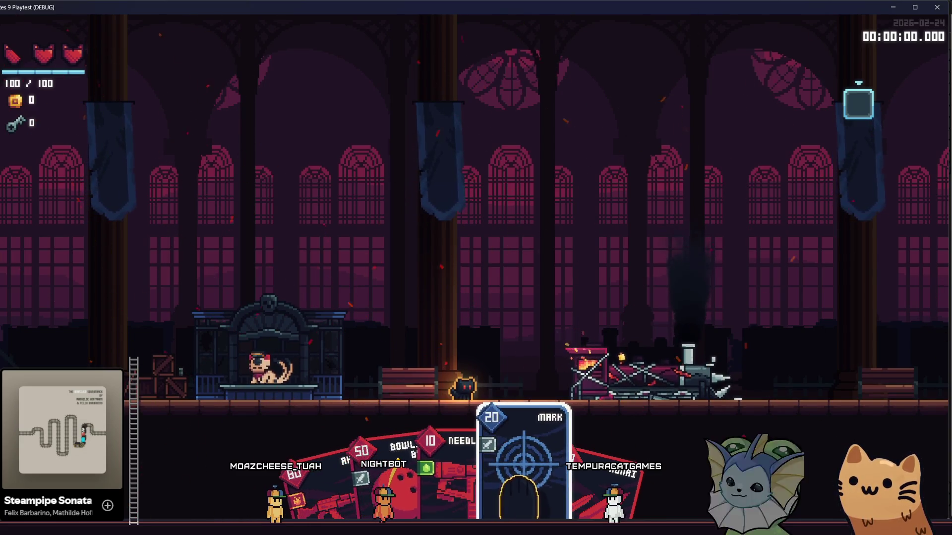
key(q)
key(q)
key(q)
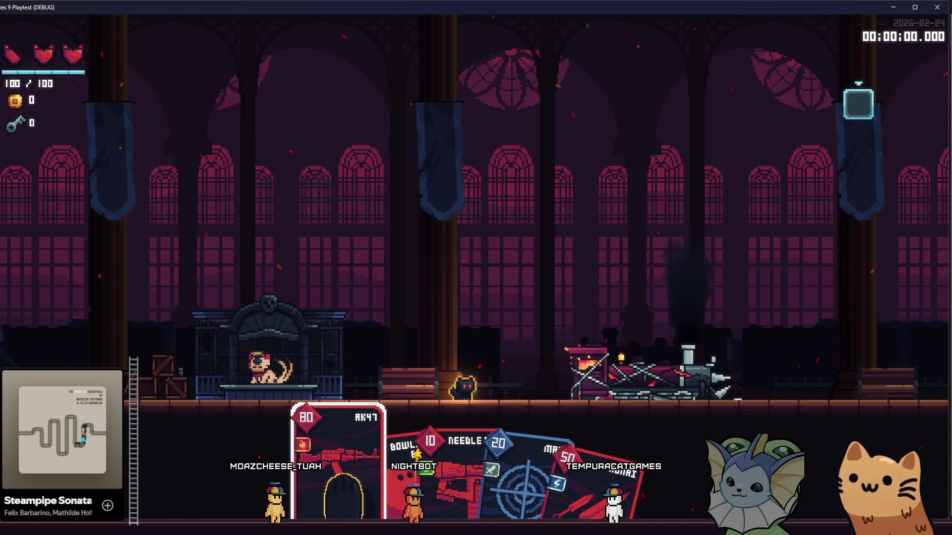
key(e)
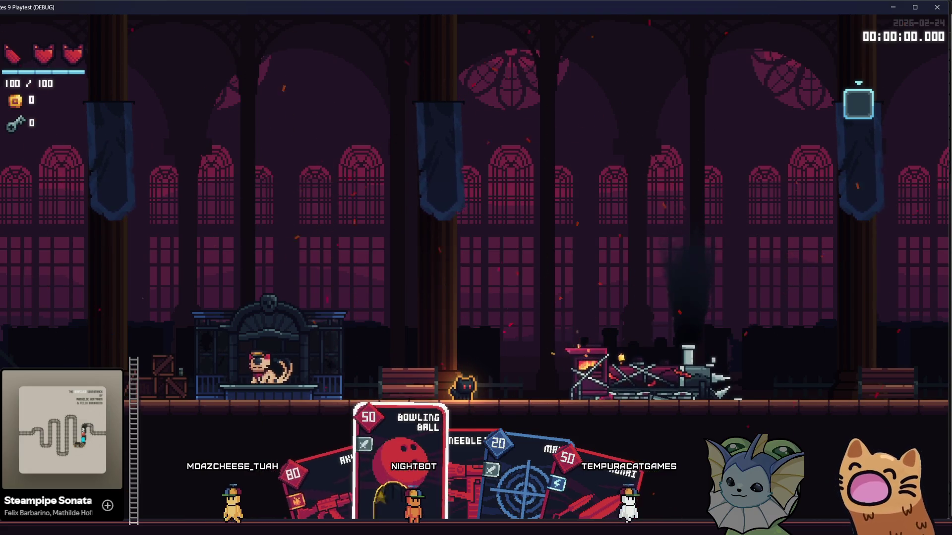
key(e)
key(e)
key(q)
key(q)
key(q)
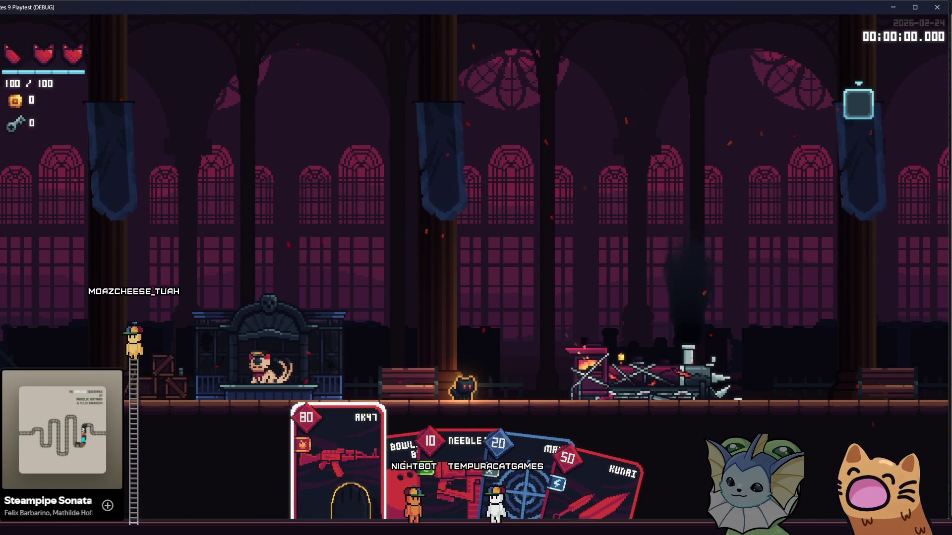
key(e)
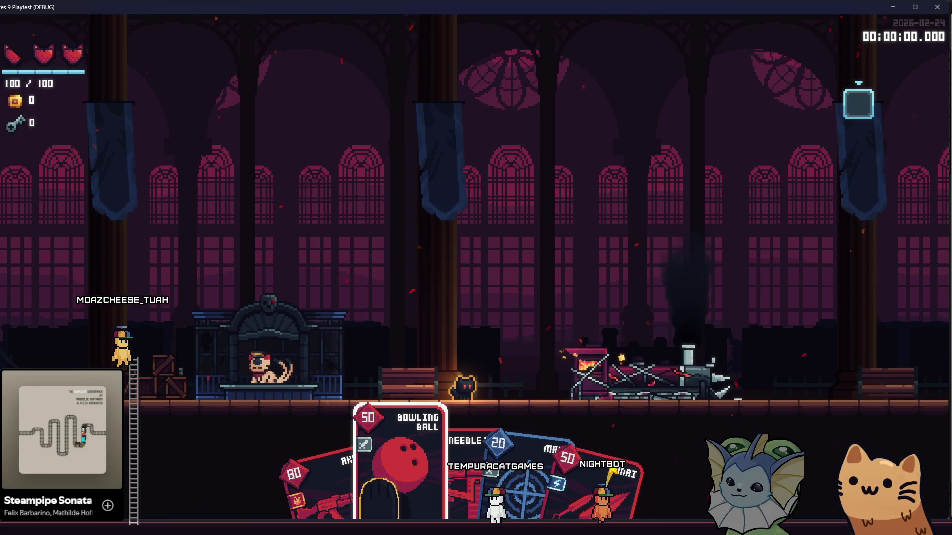
key(e)
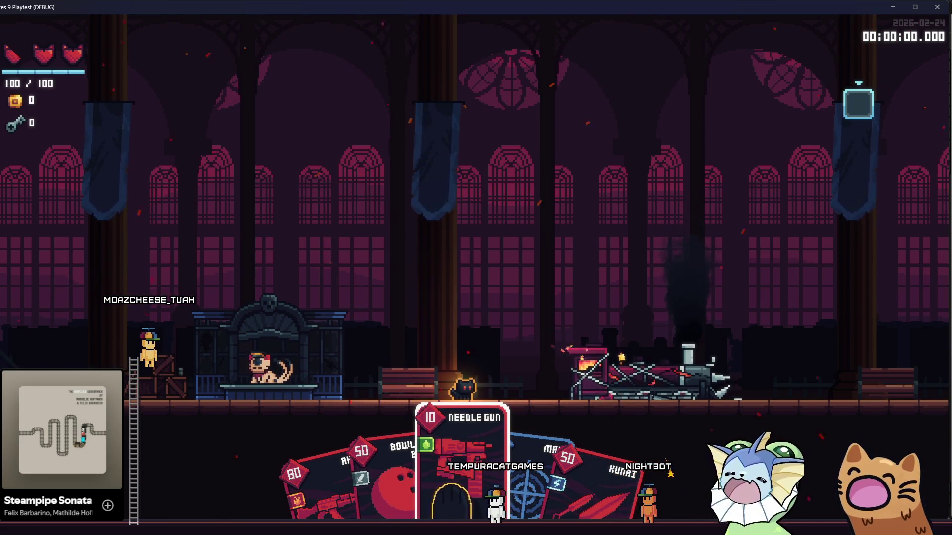
key(e)
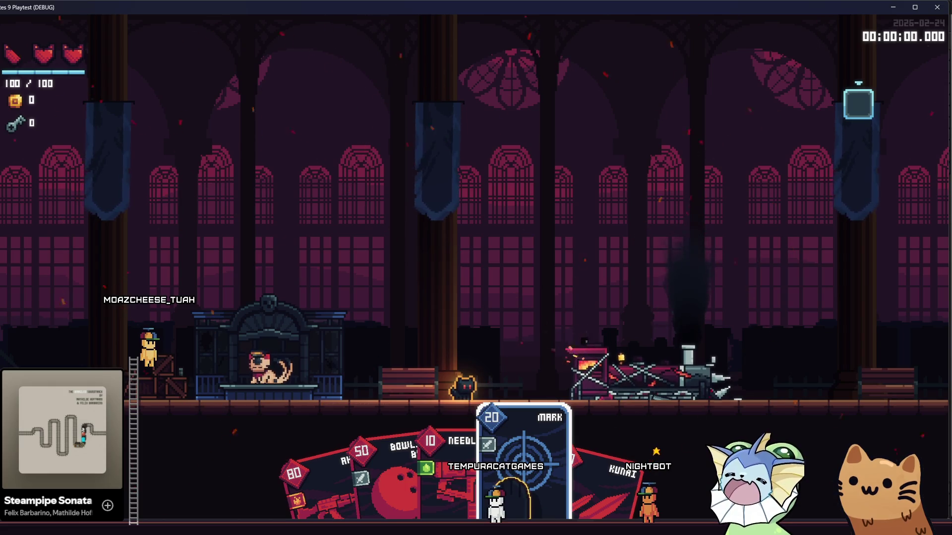
key(q)
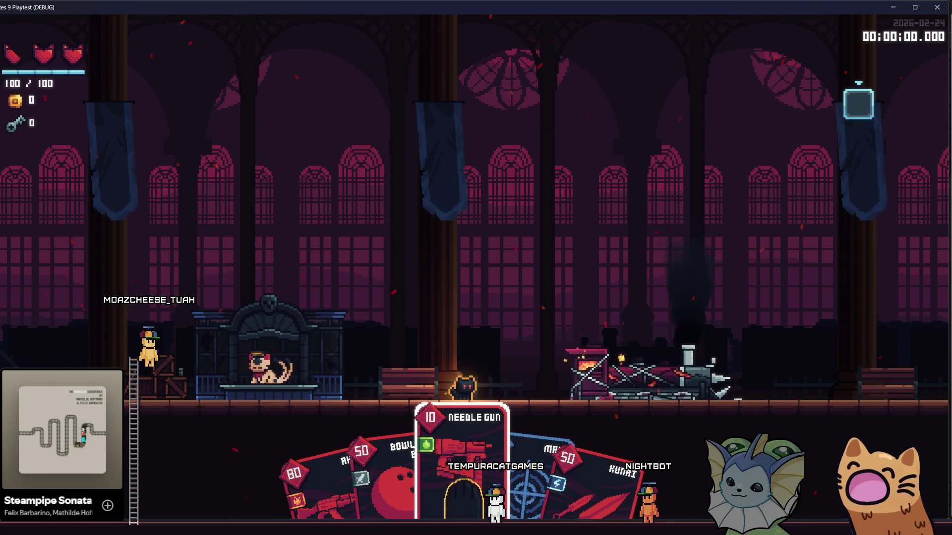
key(q)
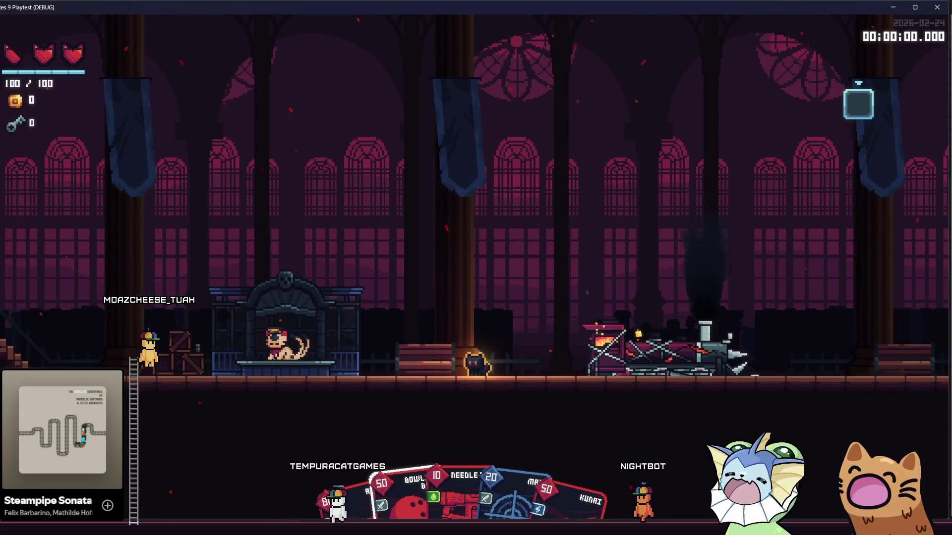
Bring up dante paw.png in Aseprite, zoom around the canvas, then return to Godot
mouse_move(295, 532)
click(324, 451)
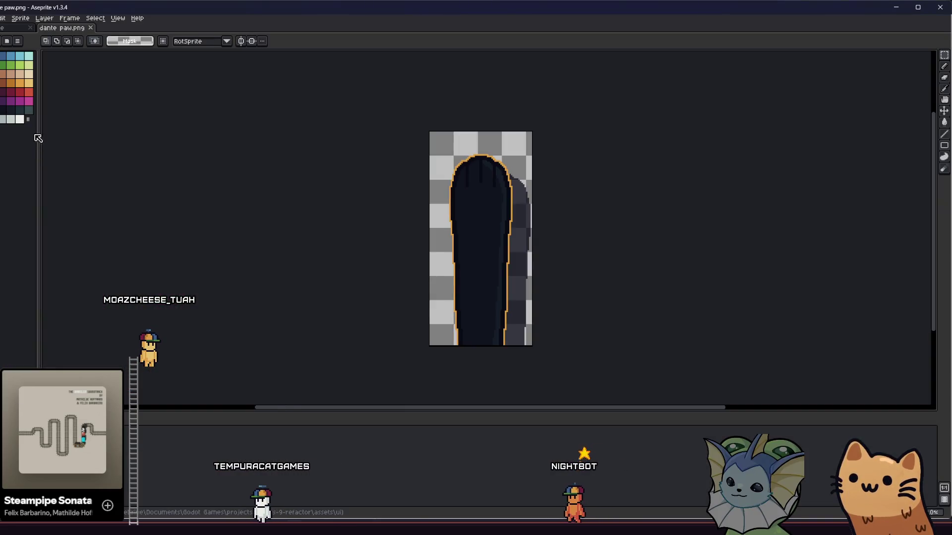
scroll(429, 208, up, 1)
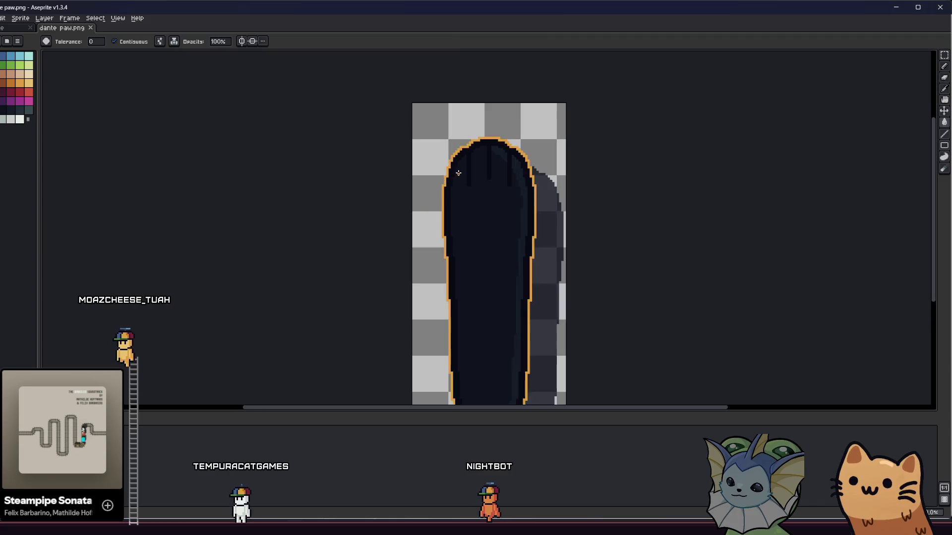
scroll(436, 189, up, 1)
scroll(443, 165, down, 2)
scroll(423, 191, up, 1)
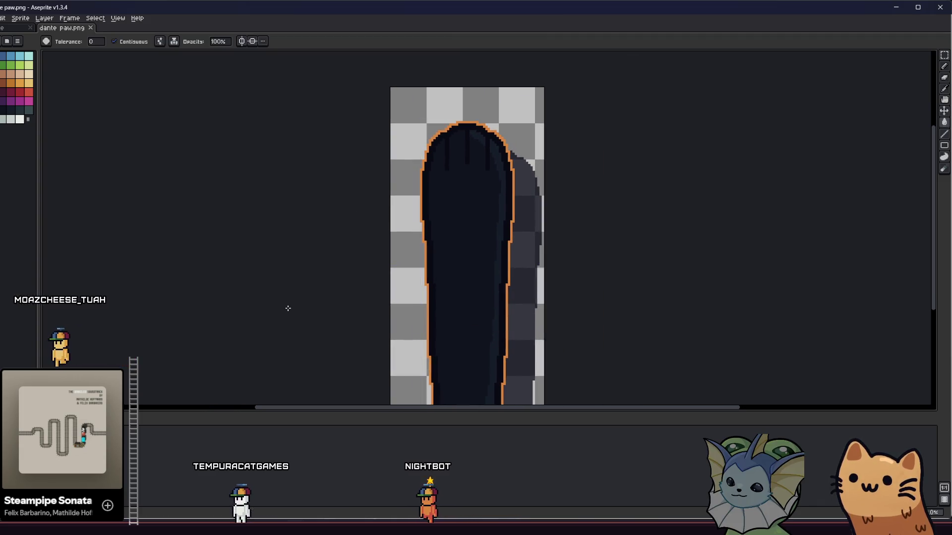
key(alt+Tab)
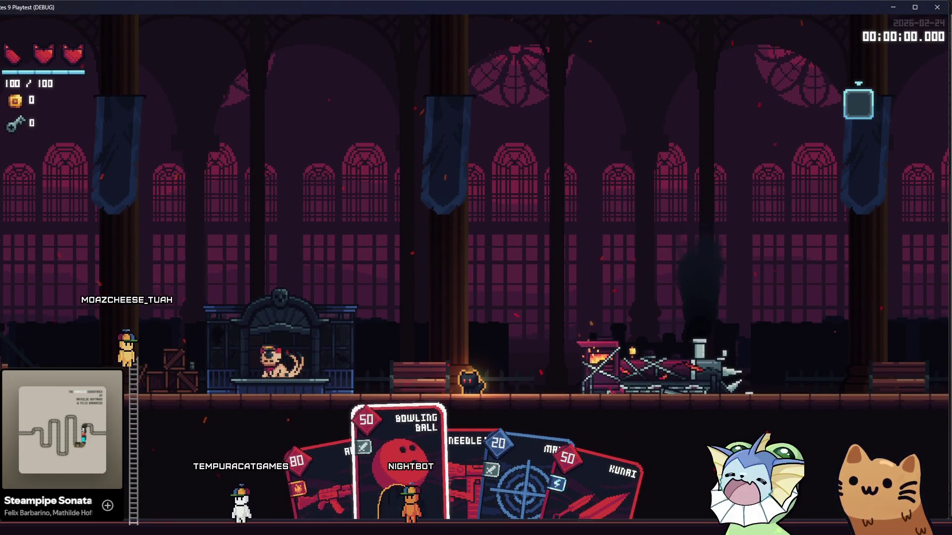
Play the Needle Gun and Bowling Ball cards while moving around, then stop the game with F8
click(495, 395)
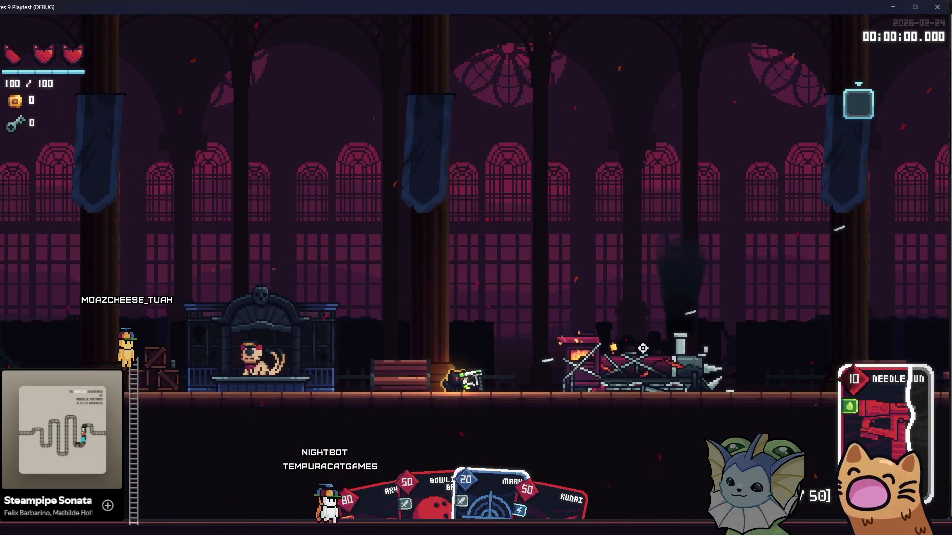
key(d)
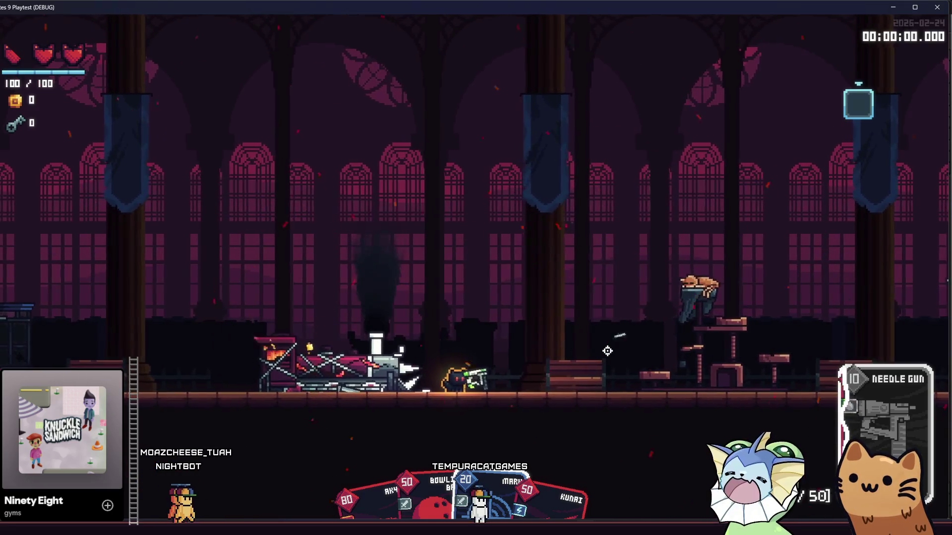
key(q)
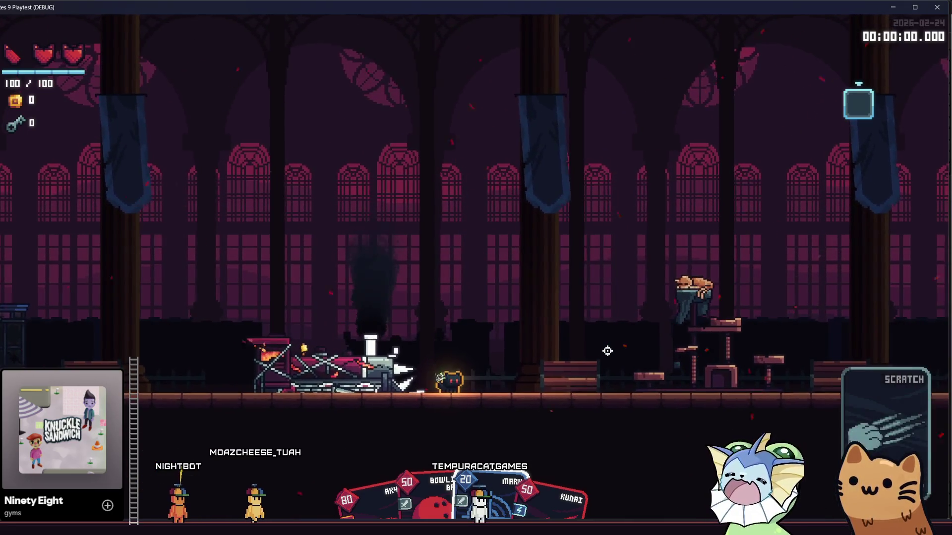
key(e)
click(621, 362)
key(d)
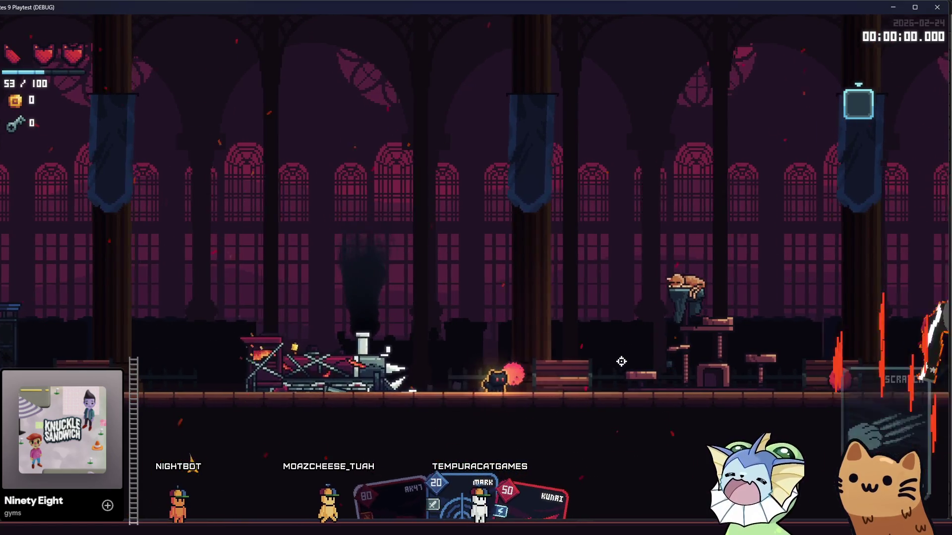
key(a)
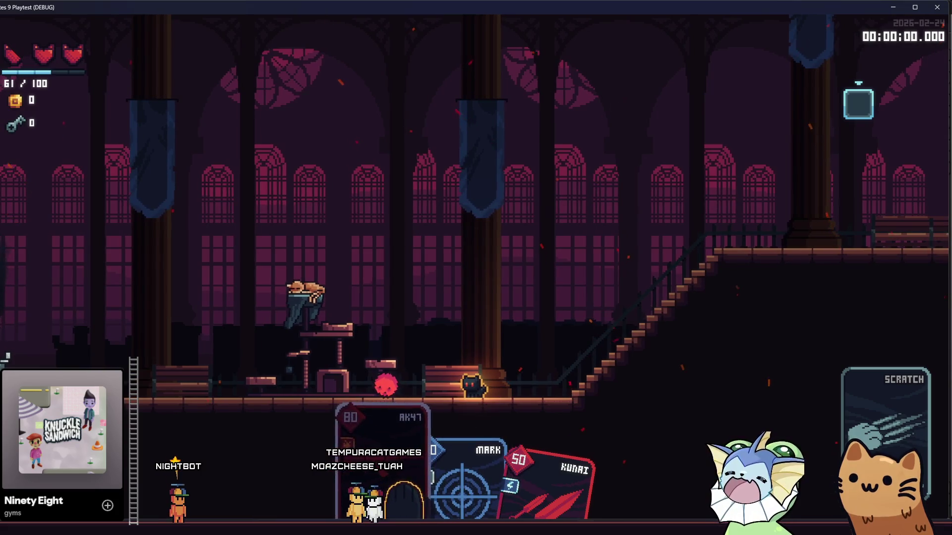
key(F8)
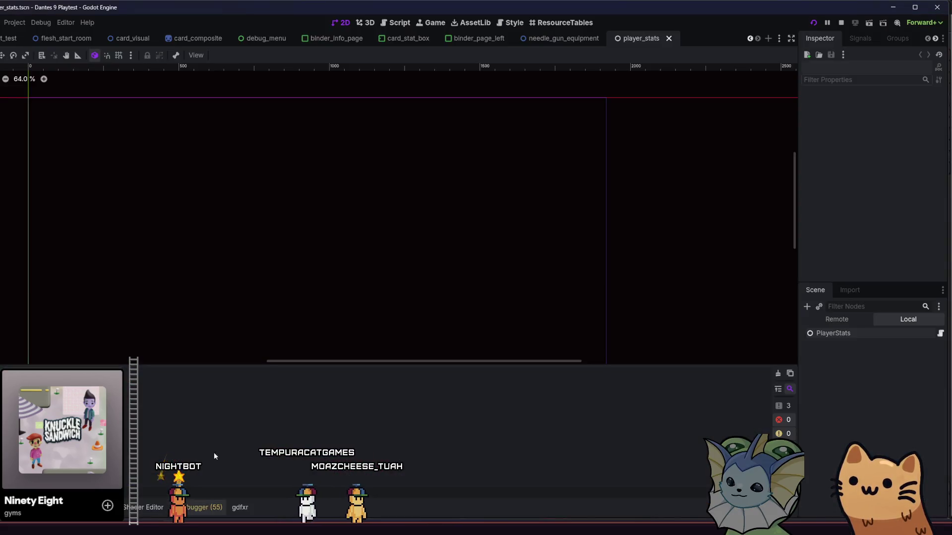
Quick-open paw_selector.gd by searching 'paw'
key(alt+shift+o)
text(paw)
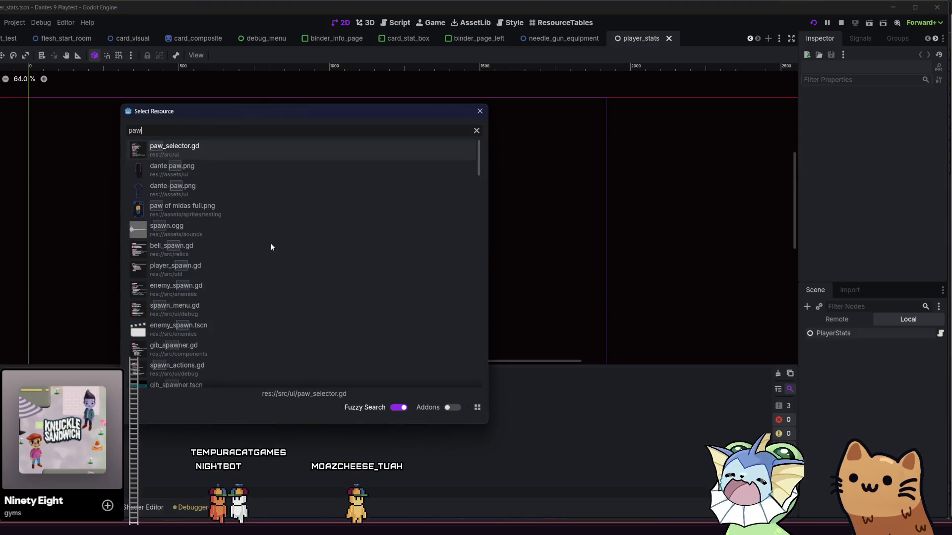
double_click(255, 150)
click(436, 207)
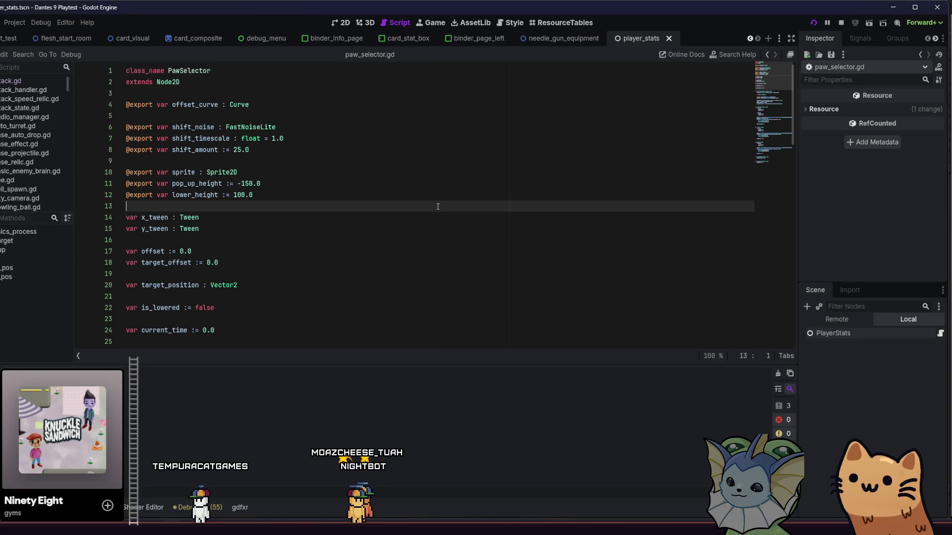
key(shift+alt+o)
text(paw_sel)
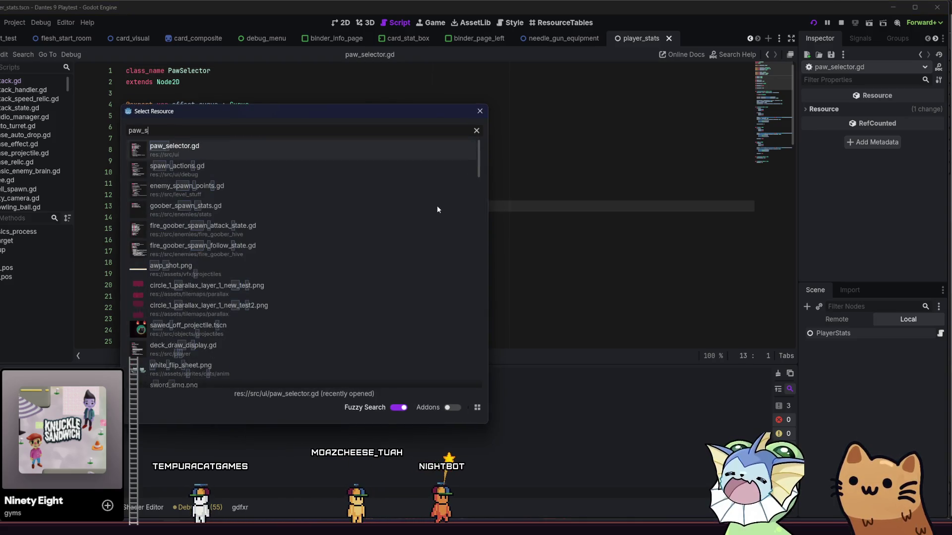
key(ctrl+BackSpace)
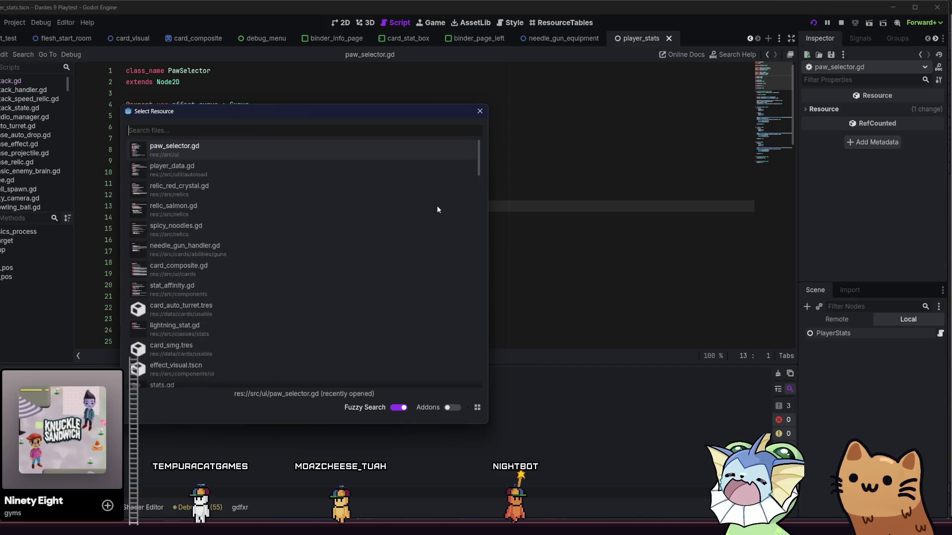
click(479, 110)
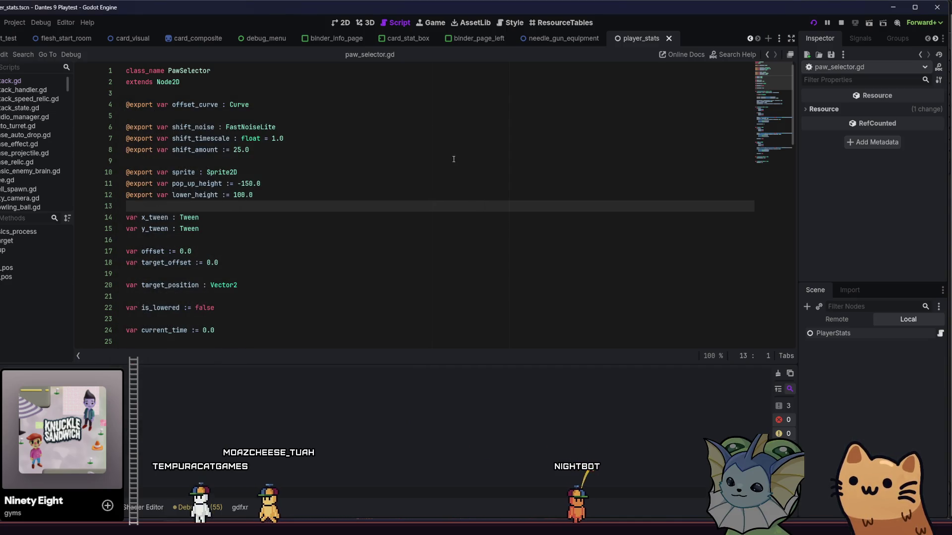
Scroll through the script's export variables and pop_up and lower tween functions
scroll(452, 159, down, 1)
scroll(453, 159, up, 1)
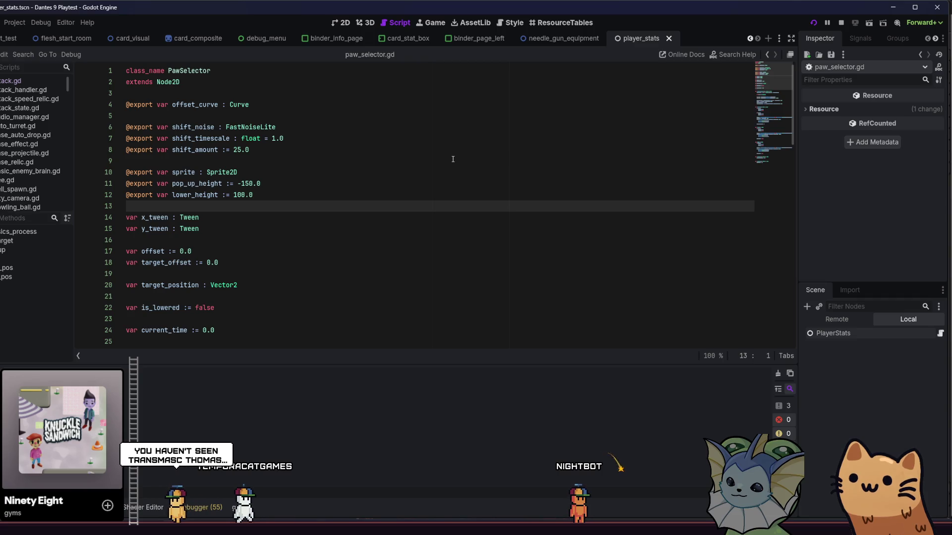
scroll(446, 162, down, 7)
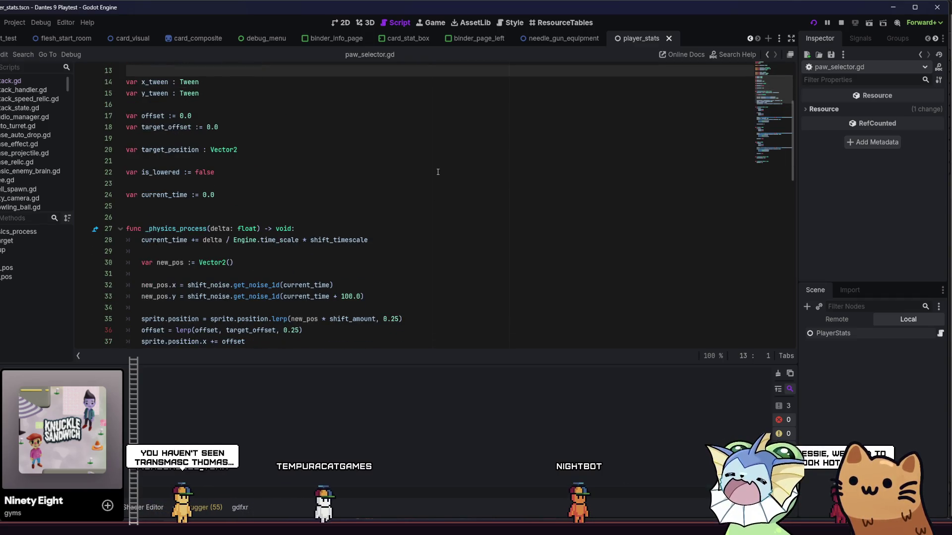
scroll(435, 176, down, 15)
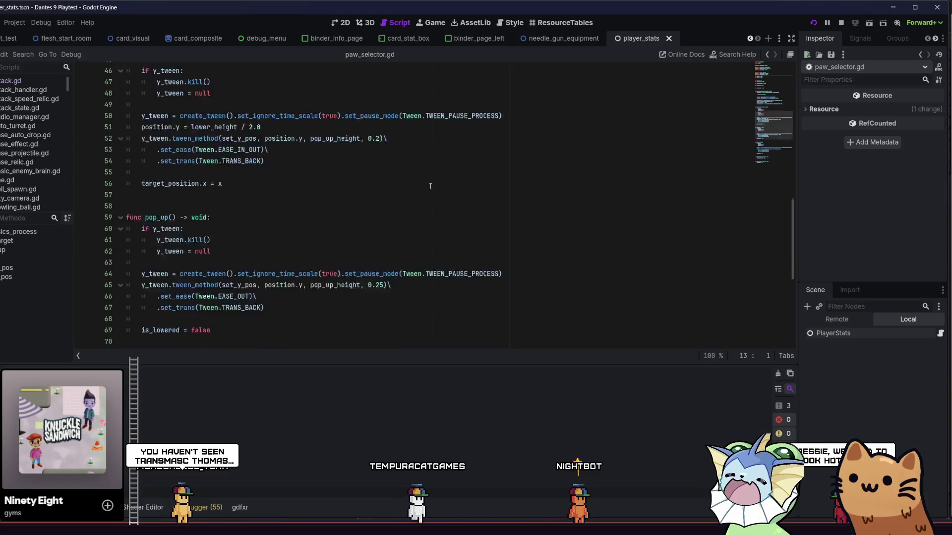
scroll(446, 214, up, 9)
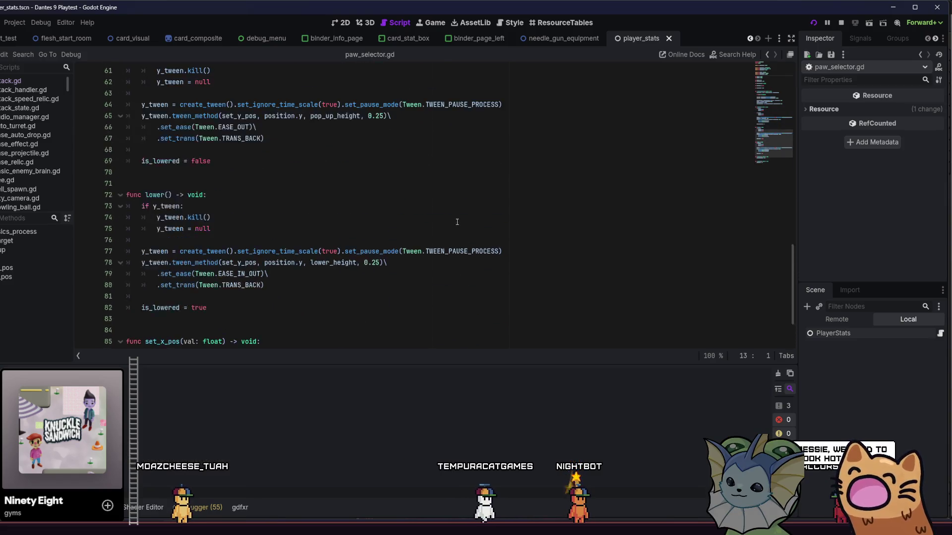
drag(781, 116, 778, 61)
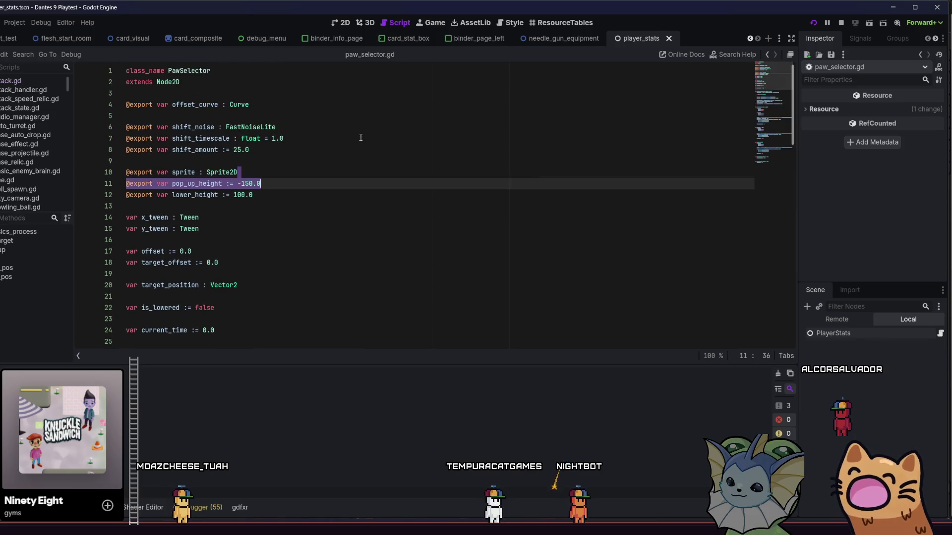
click(239, 67)
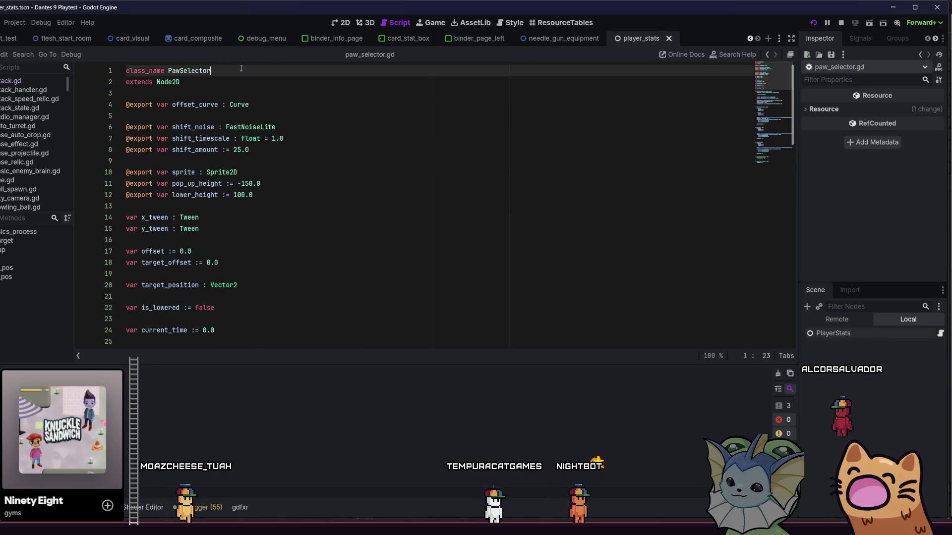
Open hand.tscn and select the Sprite under PawSelector
key(shift+alt+o)
text(hand)
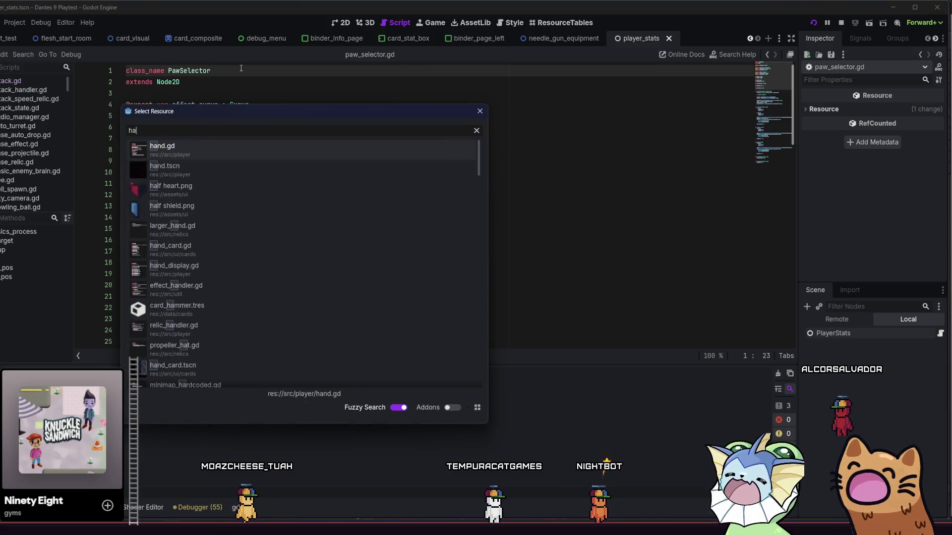
double_click(226, 170)
click(852, 375)
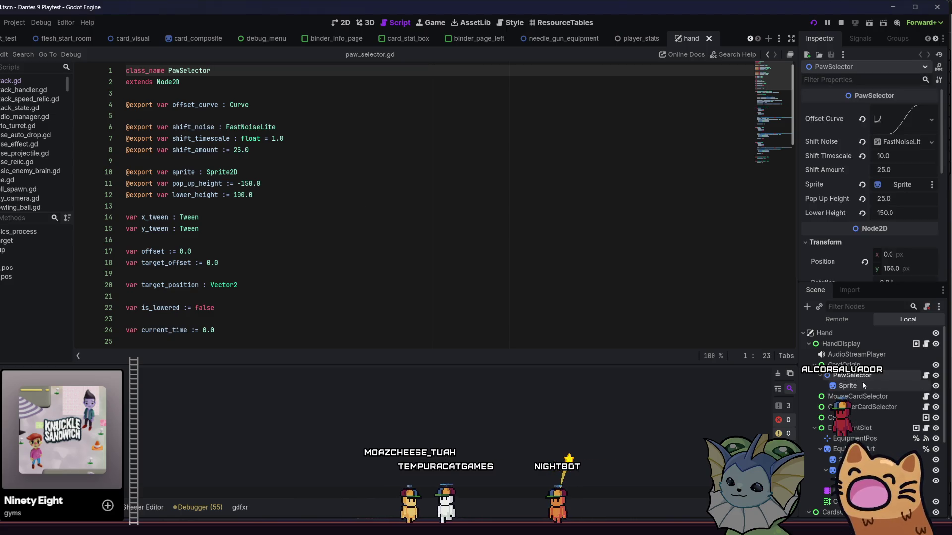
click(863, 386)
Set the Sprite's Transform Scale to 3.0 × 3.0 and save the scene
scroll(813, 223, down, 1)
click(897, 224)
text(3)
key(Return)
click(912, 235)
key(ctrl+s)
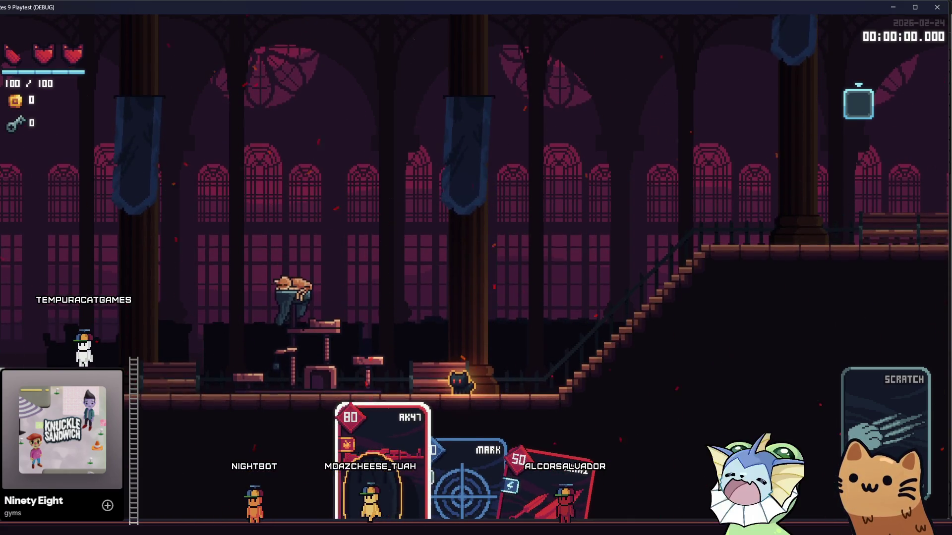
Equip the AK47 and fire it while running and jumping around the room
key(Right)
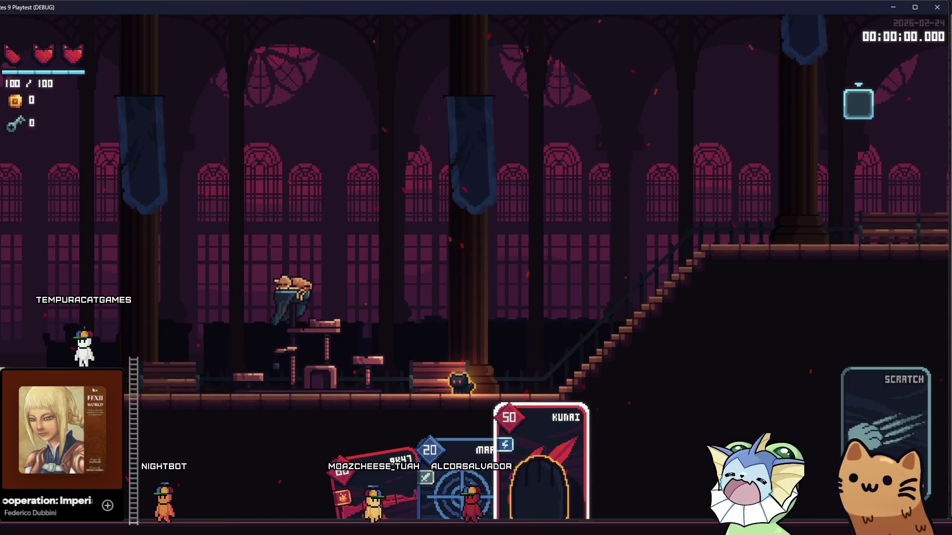
click(576, 283)
mouse_move(576, 283)
mouse_down()
mouse_move(588, 278)
mouse_move(537, 306)
mouse_up()
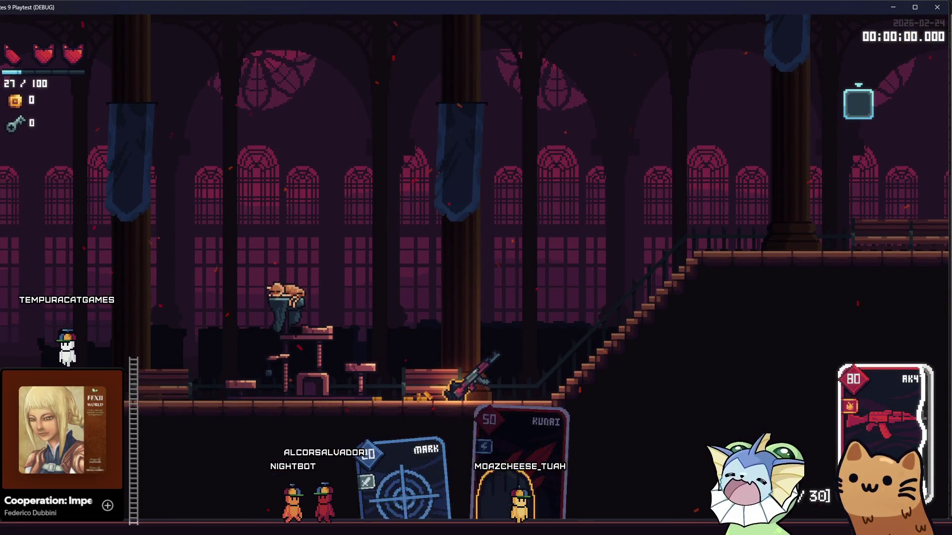
key(a)
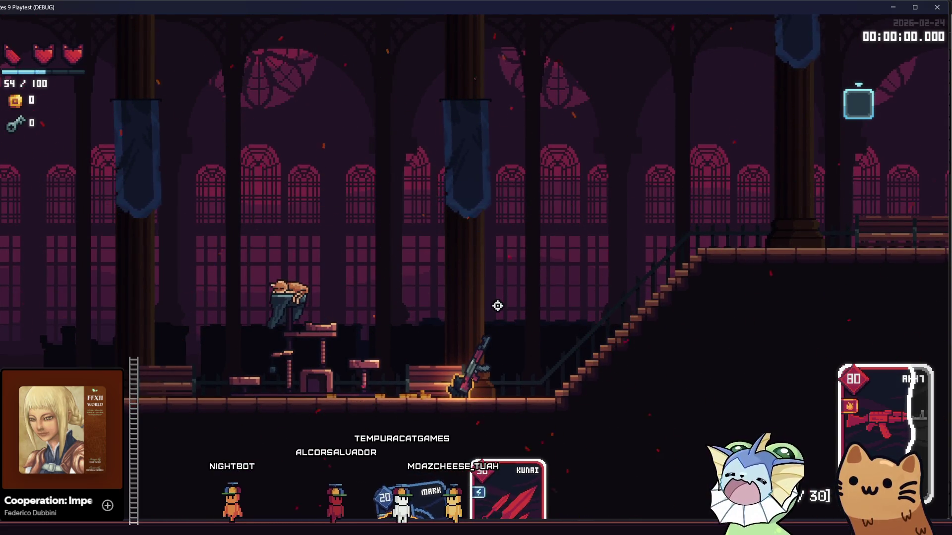
click(540, 317)
key(a)
key(space)
mouse_move(579, 340)
mouse_down()
mouse_move(574, 346)
mouse_move(644, 329)
mouse_up()
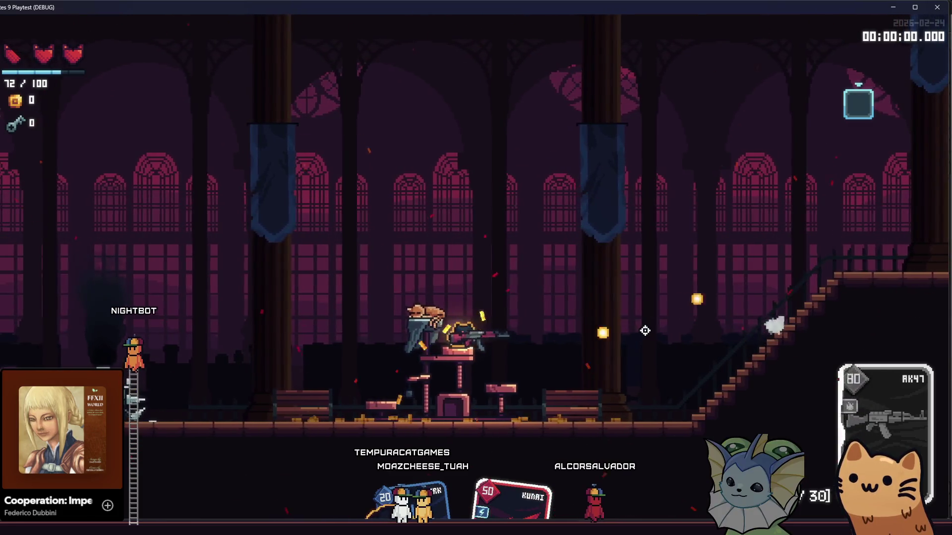
Switch to the Kunai, throw two volleys, then leave the game for the editor
key(e)
click(633, 324)
click(635, 328)
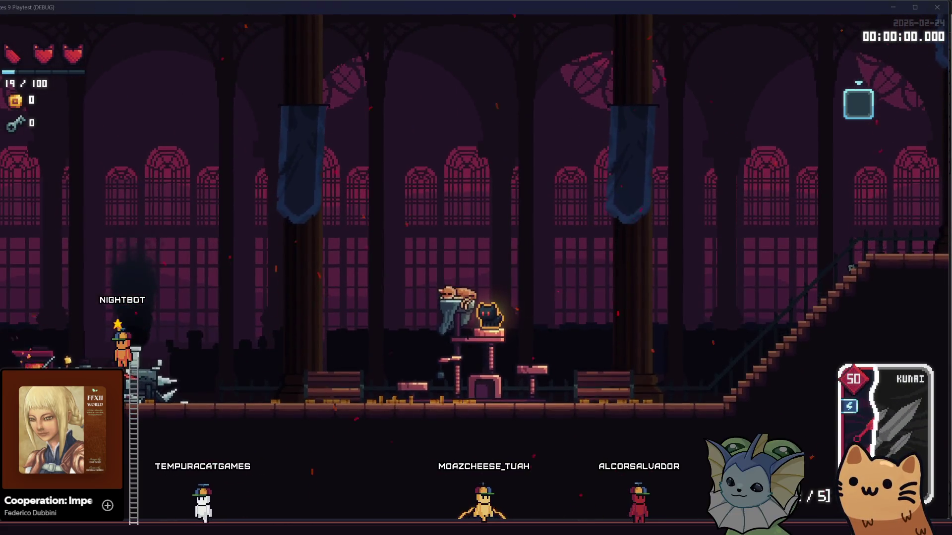
key(alt+Tab)
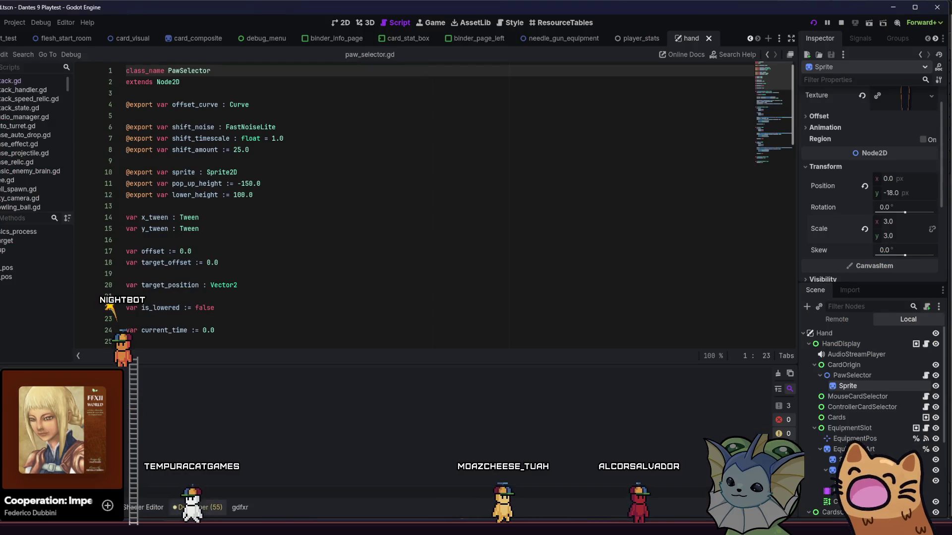
Resize dante paw.png in Aseprite down to 45 × 93 px via Sprite Size
click(363, 286)
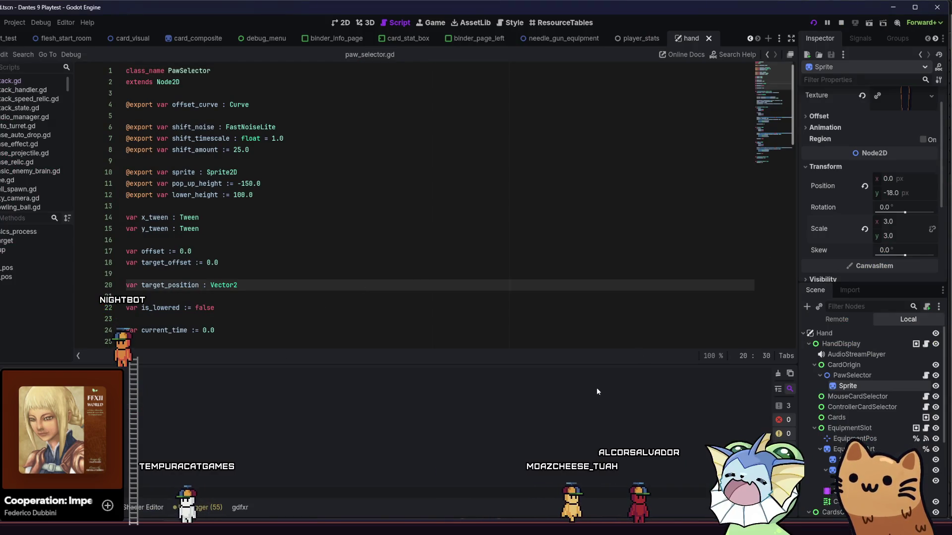
mouse_move(297, 528)
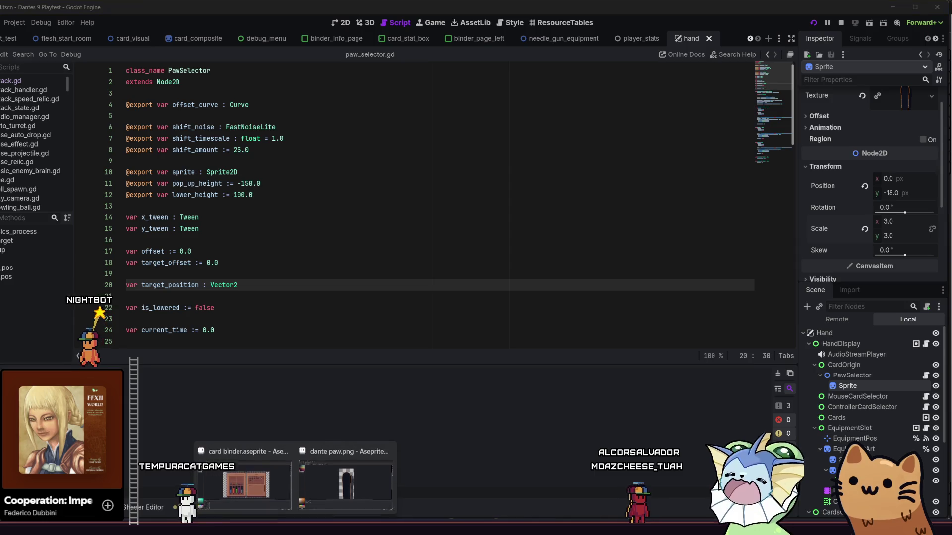
click(347, 478)
drag(316, 287, 318, 286)
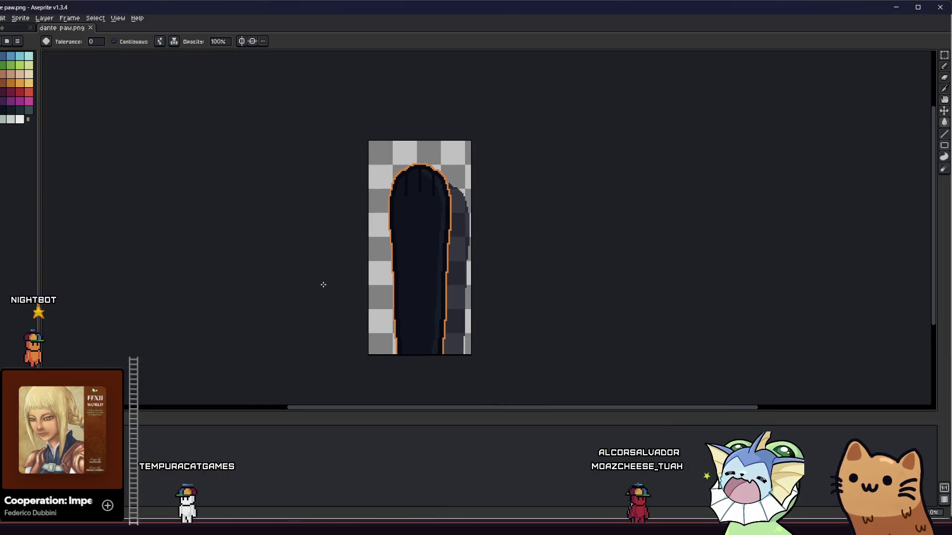
click(23, 19)
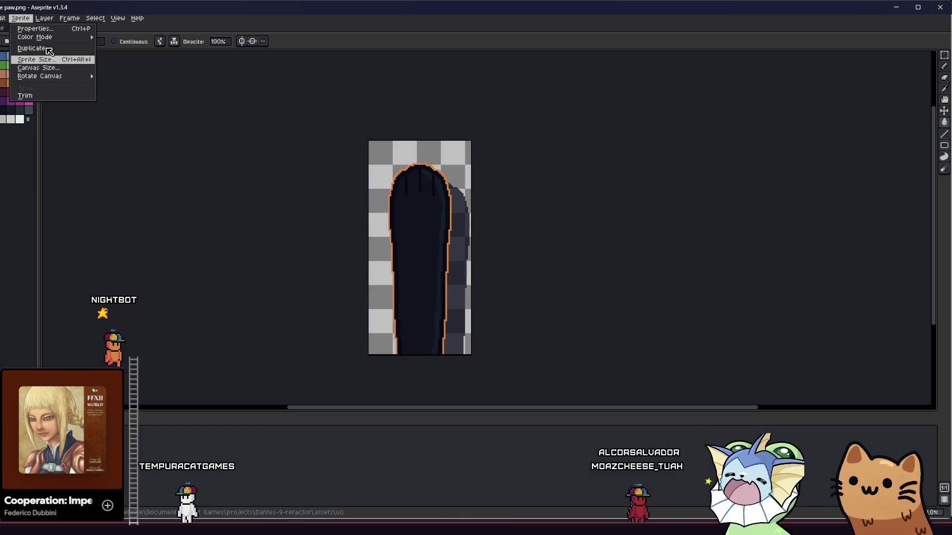
click(54, 60)
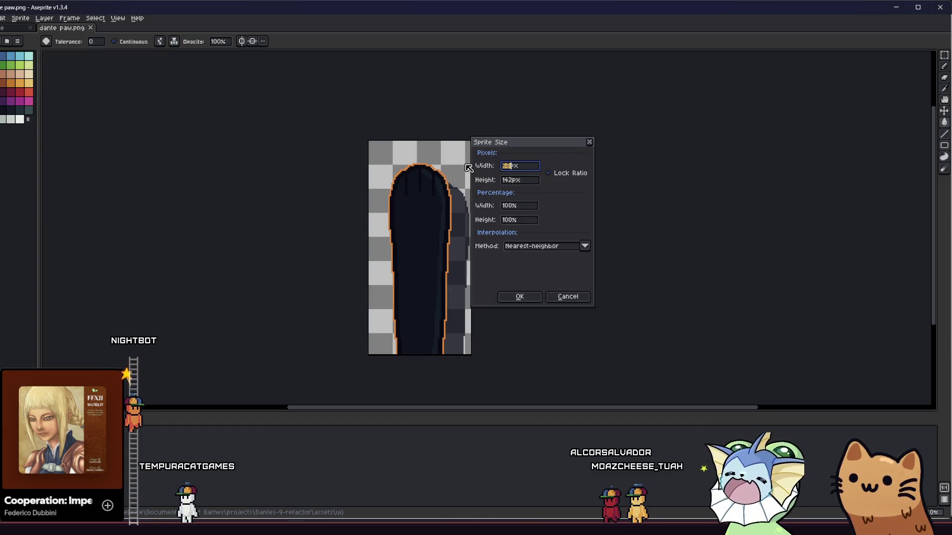
text(/1.5)
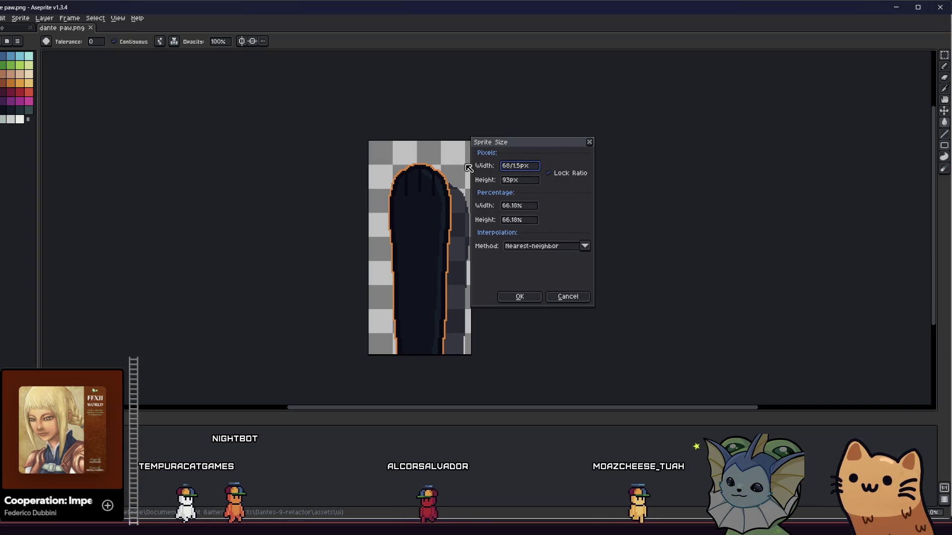
click(528, 181)
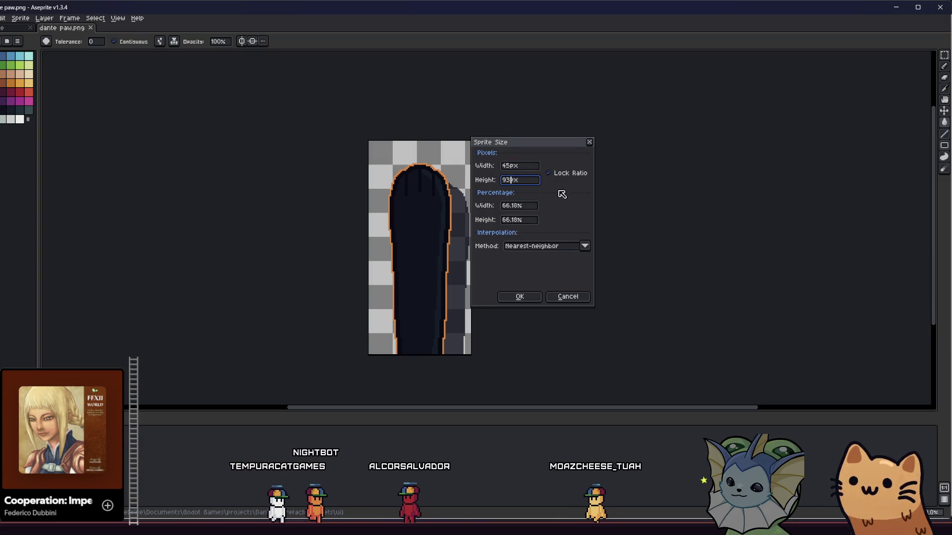
click(520, 297)
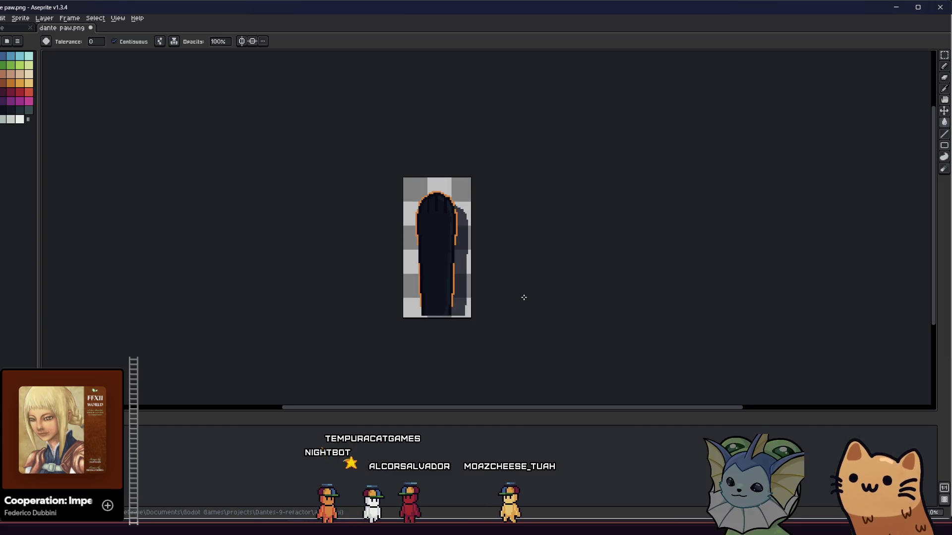
Zoom over the resized sprite, then return to Godot and launch a playtest with F5
scroll(458, 204, up, 4)
scroll(444, 207, down, 1)
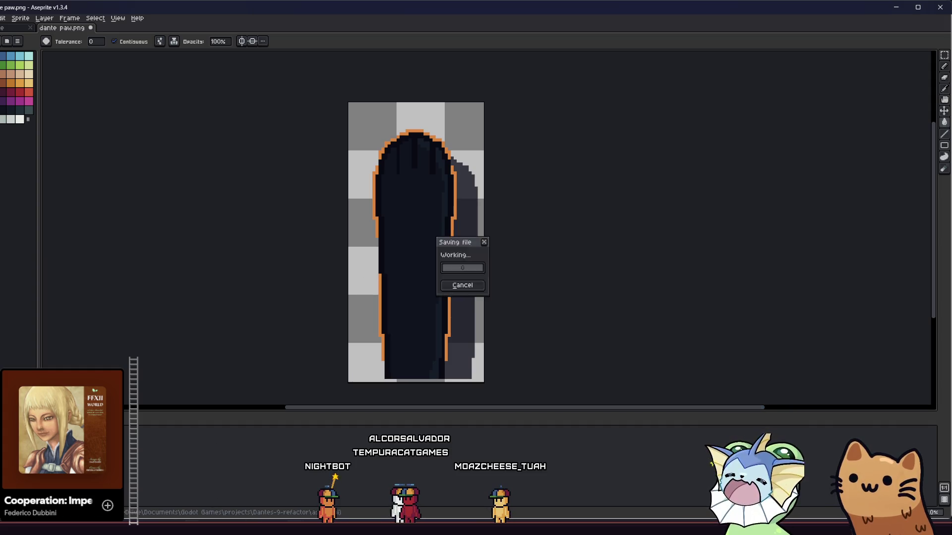
key(alt+Tab)
key(F5)
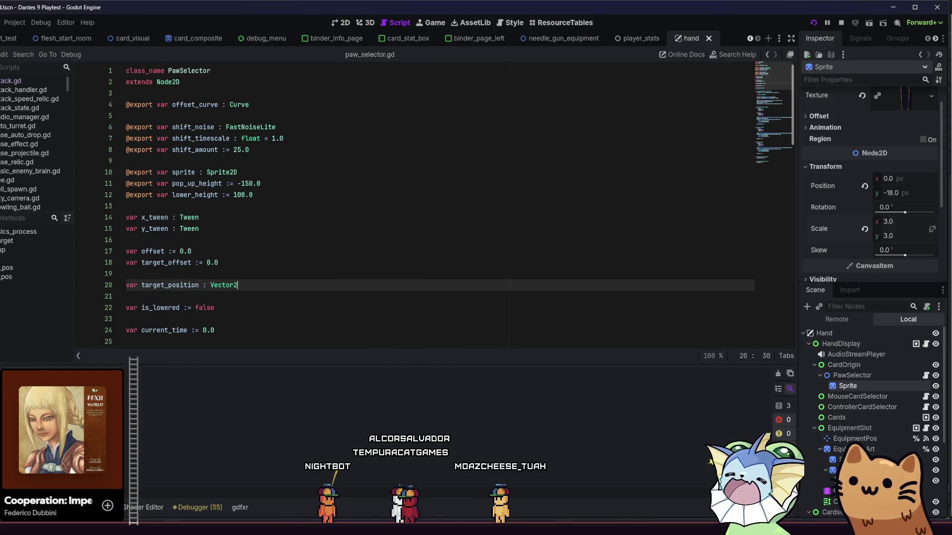
Add a Laser Pointer and three Needle Gun cards through the debug Cards menu
key(F1)
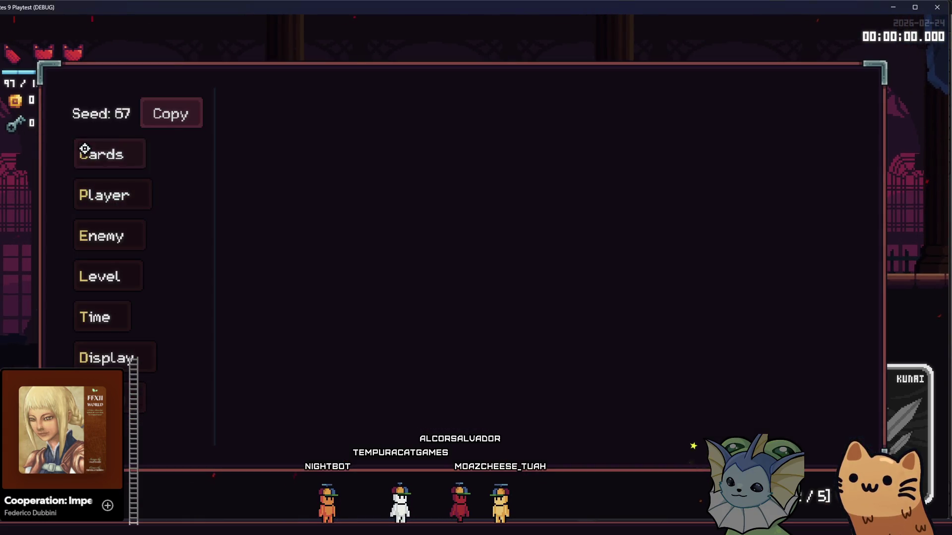
click(81, 149)
click(490, 282)
double_click(490, 405)
click(489, 404)
key(F1)
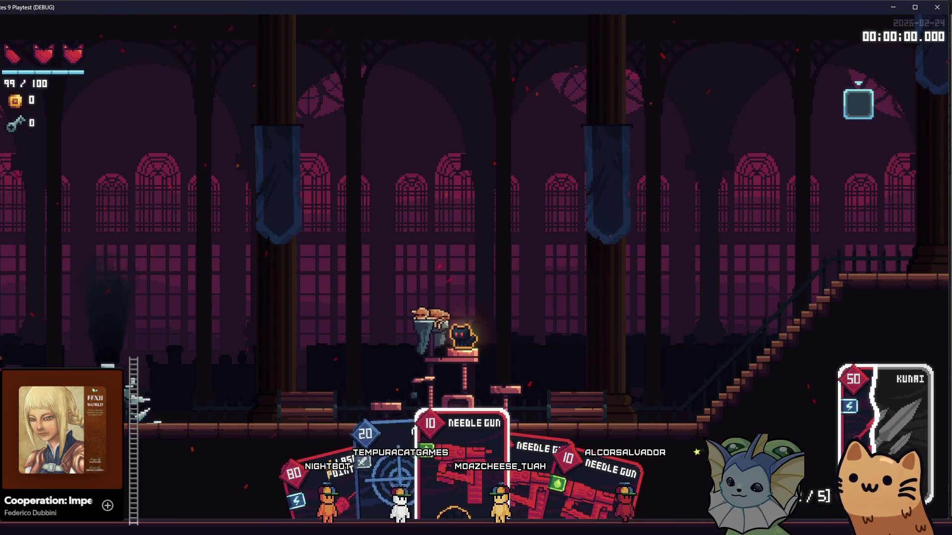
Select and play a Needle Gun card to replace the Kunai, then return to Aseprite
scroll(475, 466, down, 1)
scroll(476, 466, up, 1)
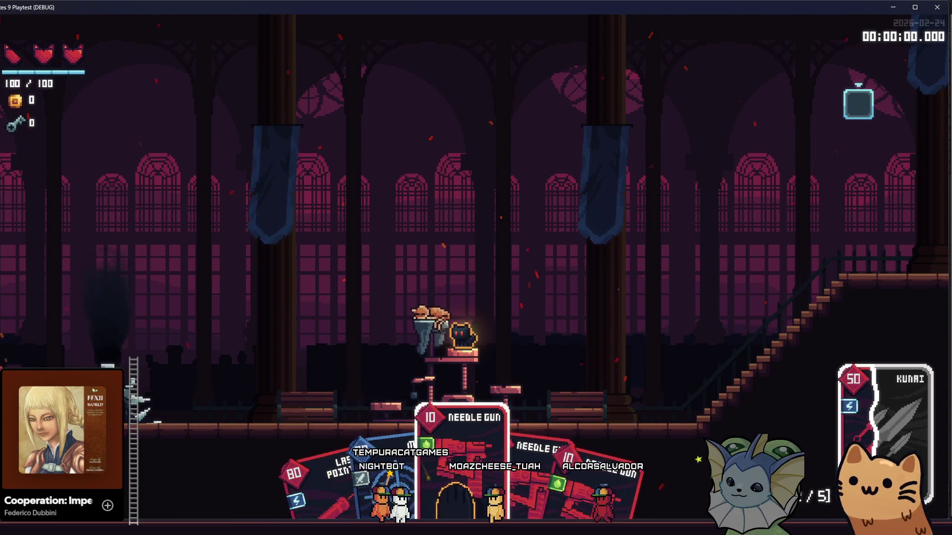
scroll(476, 466, down, 1)
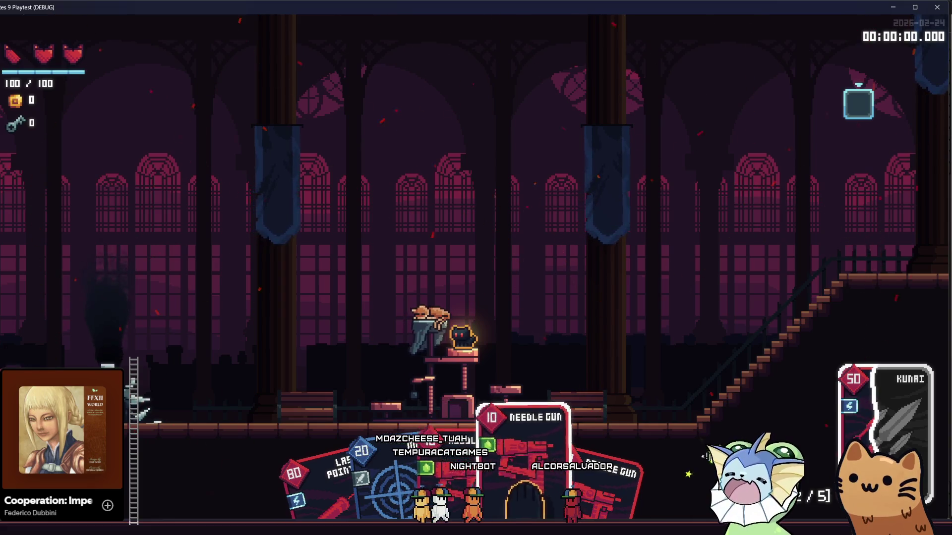
scroll(476, 466, up, 1)
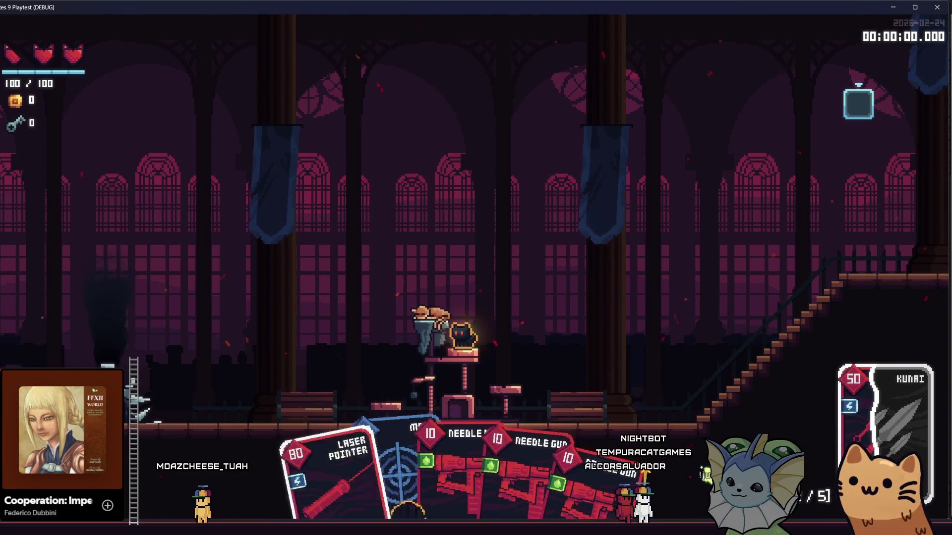
key(Left)
key(Left)
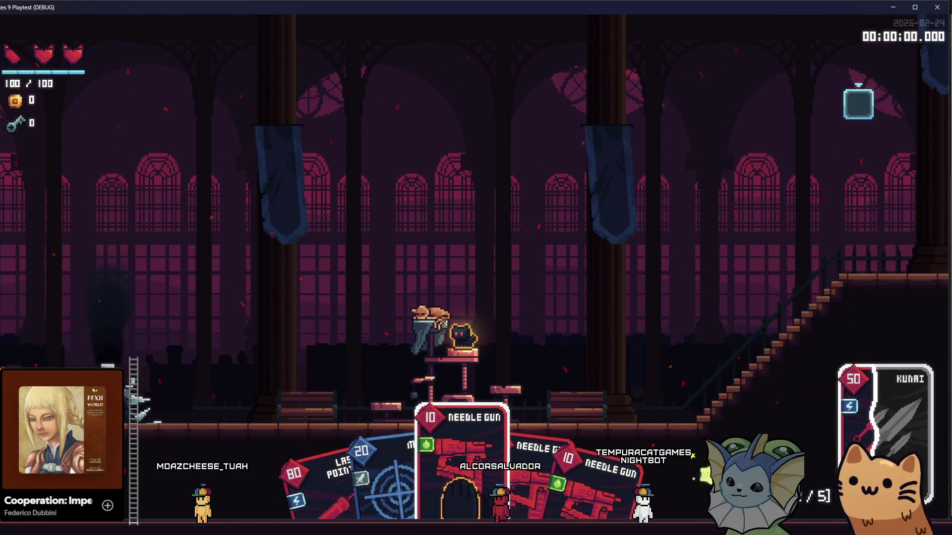
key(Up)
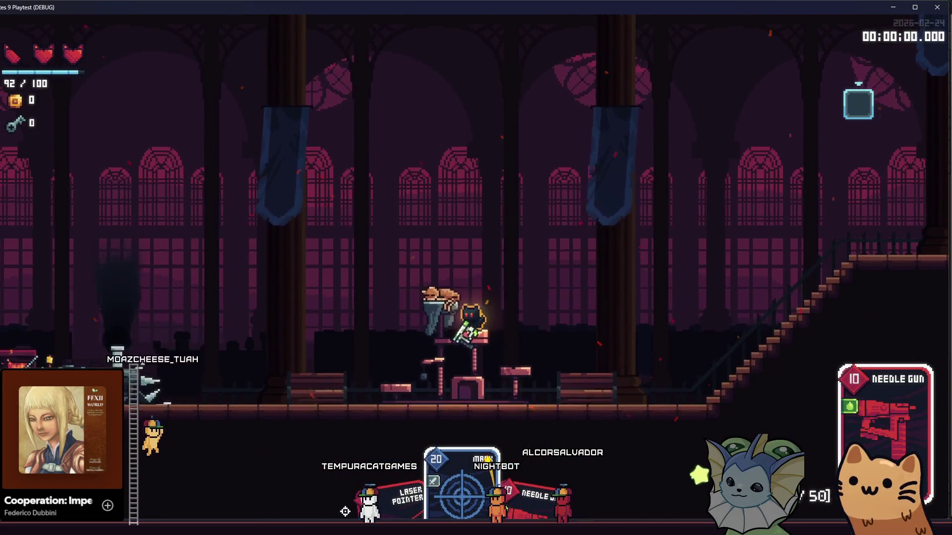
click(332, 476)
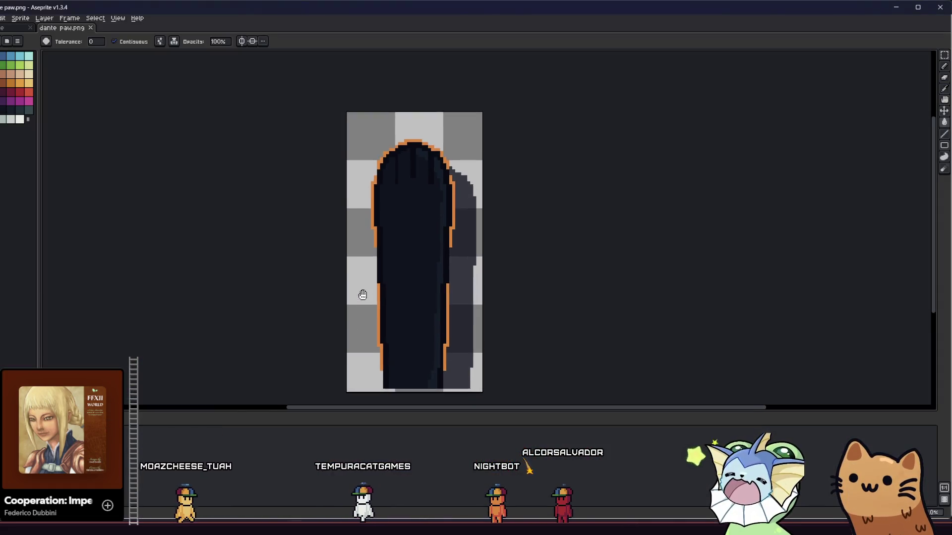
Extend the left and right orange outline lines further down the paw with the Pencil
scroll(383, 267, up, 1)
key(i)
scroll(372, 233, up, 2)
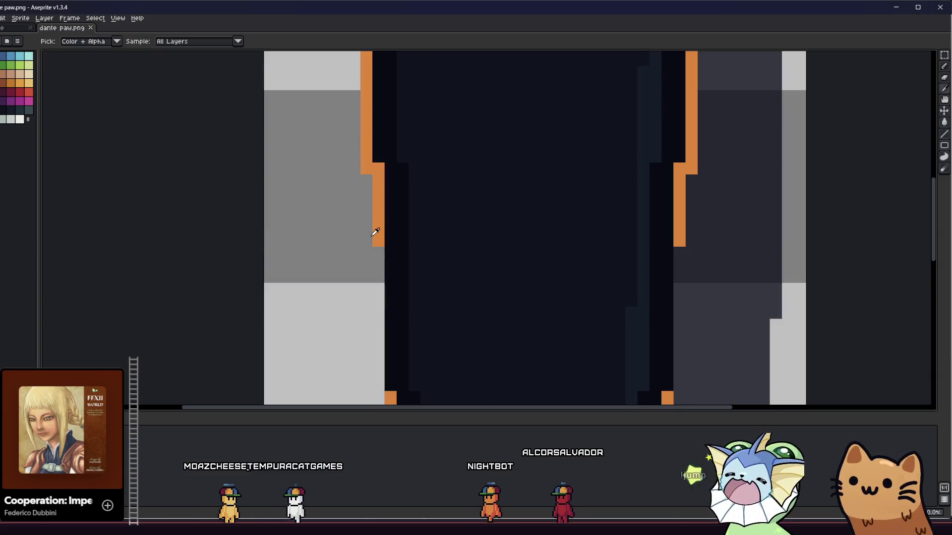
scroll(377, 228, down, 1)
key(b)
drag(378, 211, 379, 332)
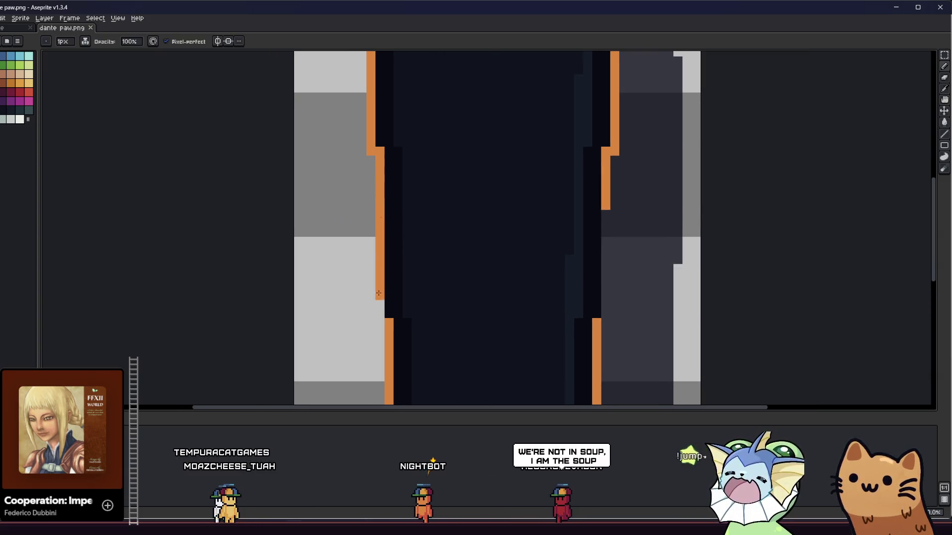
click(579, 196)
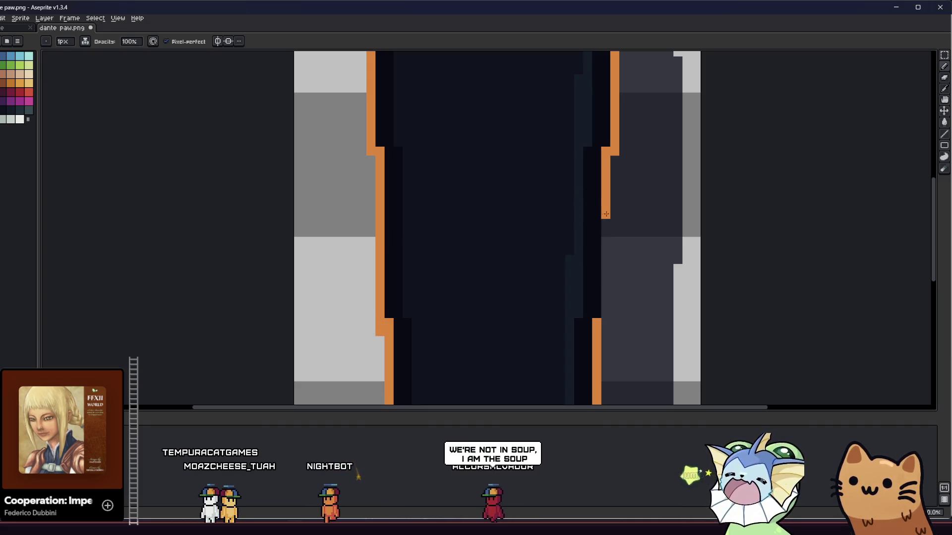
key(v)
key(b)
drag(605, 210, 605, 322)
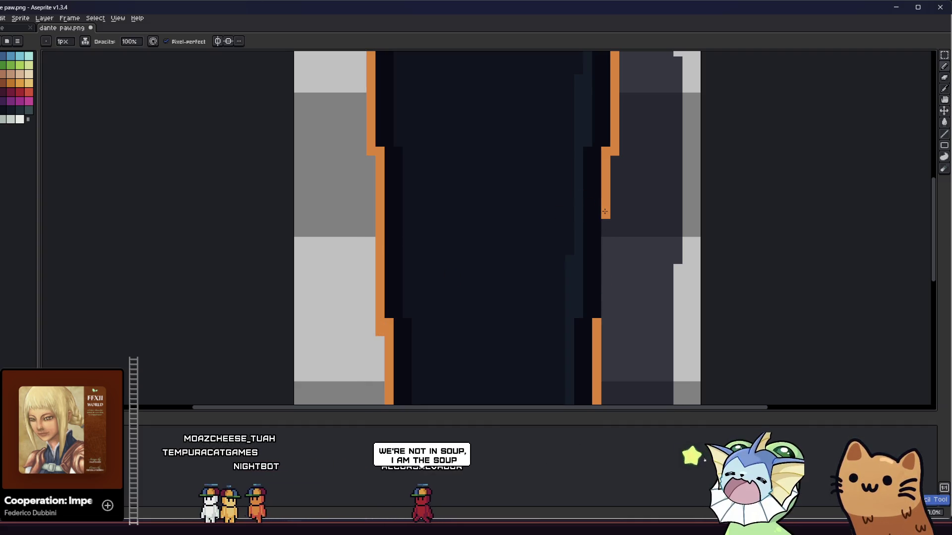
Paint a missing dark pixel in the paw's right dark column and sample nearby colours
drag(497, 322, 476, 300)
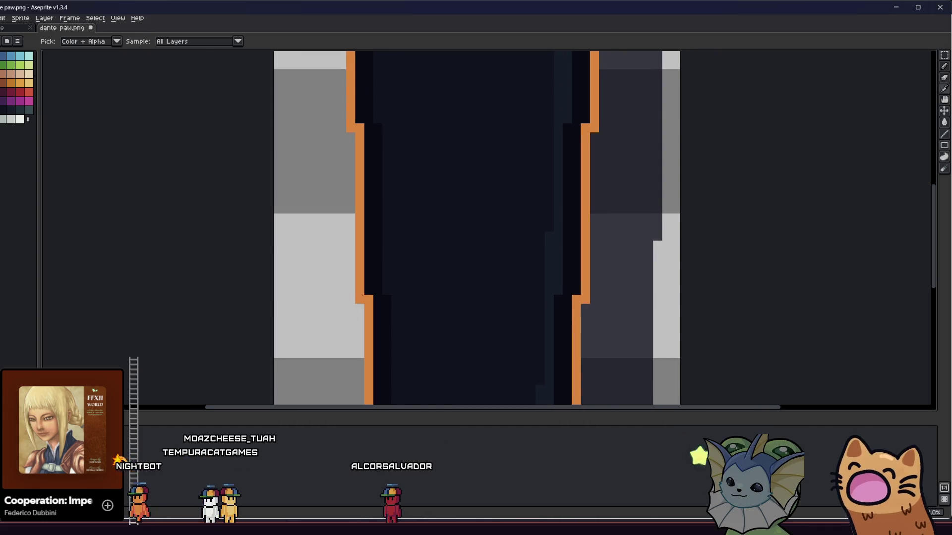
alt+click(375, 284)
click(549, 300)
alt+click(579, 289)
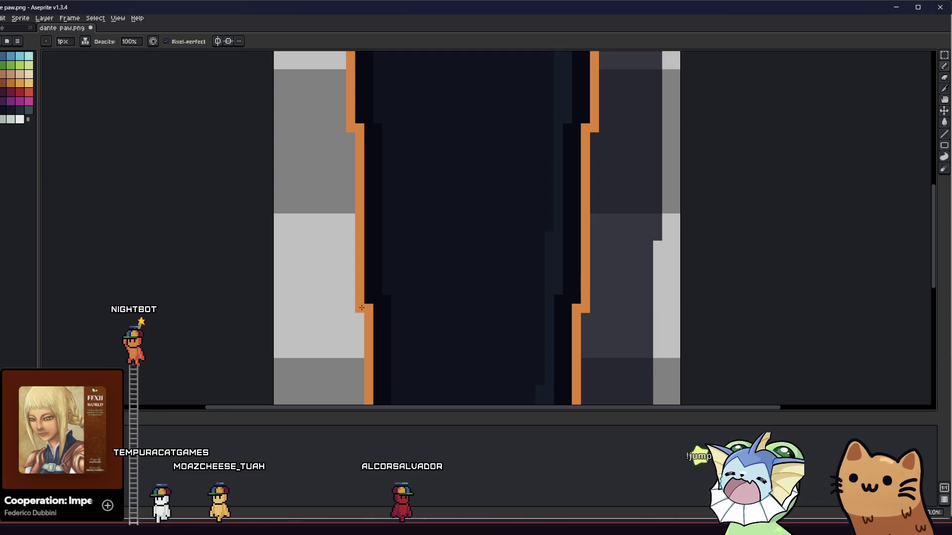
scroll(347, 299, up, 3)
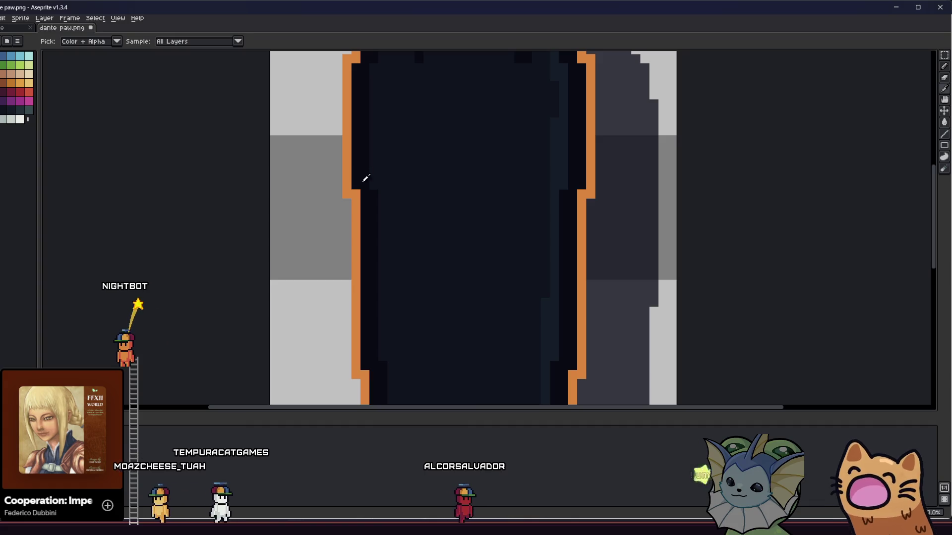
alt+click(595, 188)
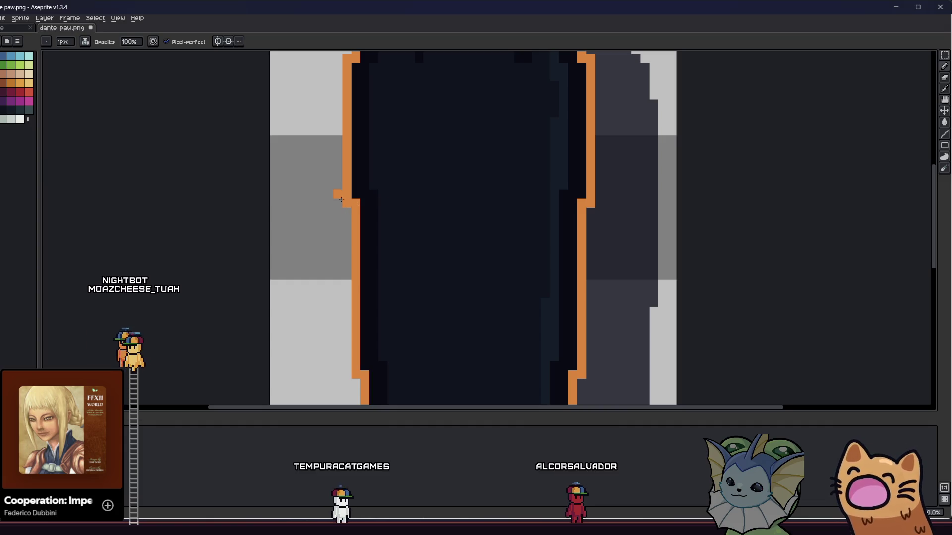
scroll(344, 206, up, 5)
alt+click(357, 201)
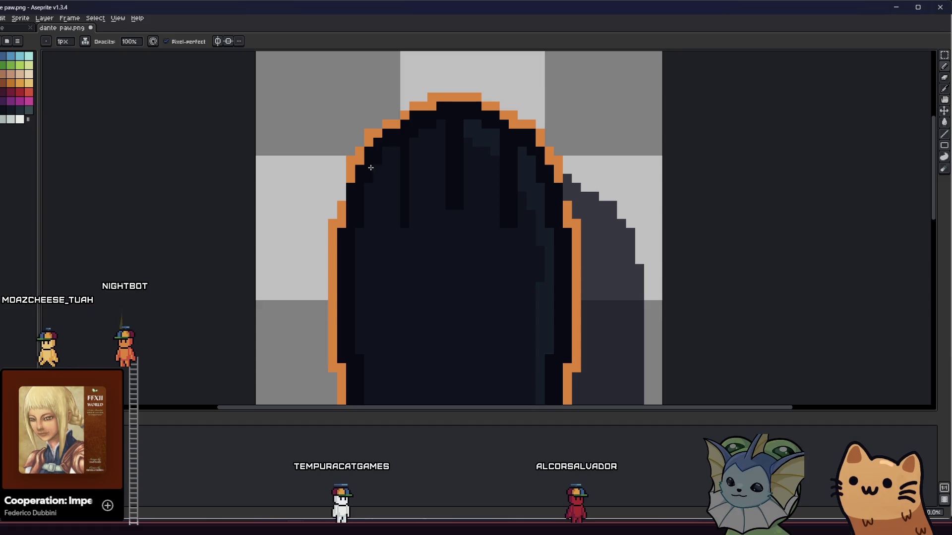
Select an area near the top of the paw and switch between the Pencil and Eyedropper
scroll(359, 194, up, 2)
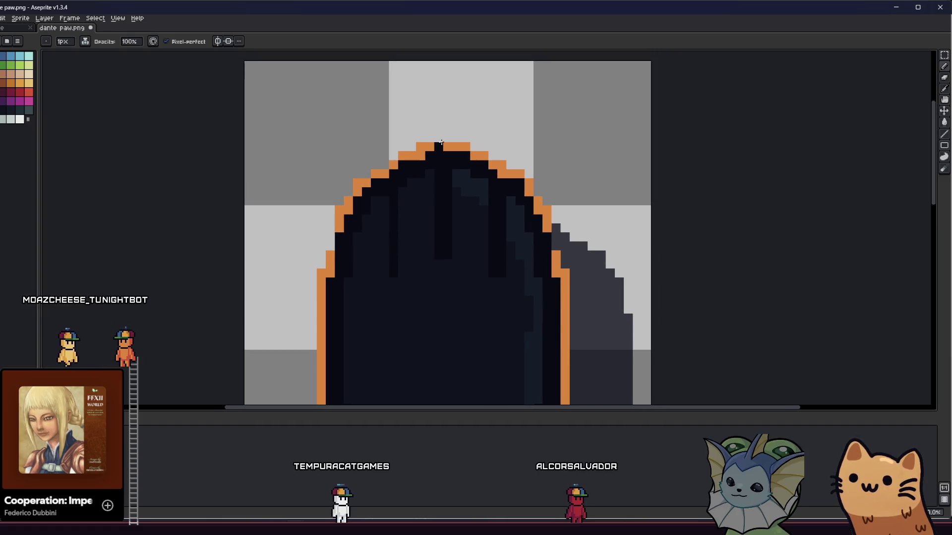
mouse_move(307, 63)
mouse_down()
mouse_move(652, 109)
mouse_move(646, 65)
mouse_move(646, 120)
mouse_up()
scroll(419, 197, up, 1)
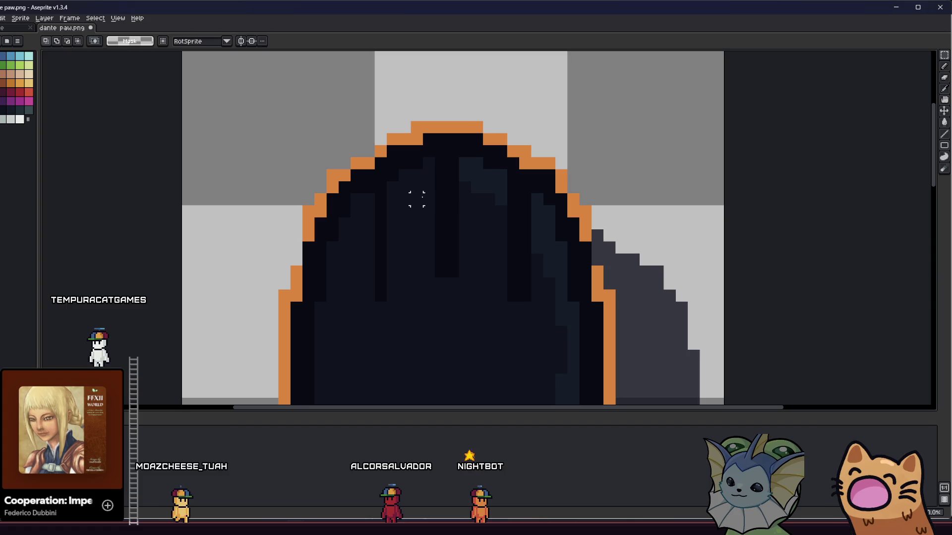
key(b)
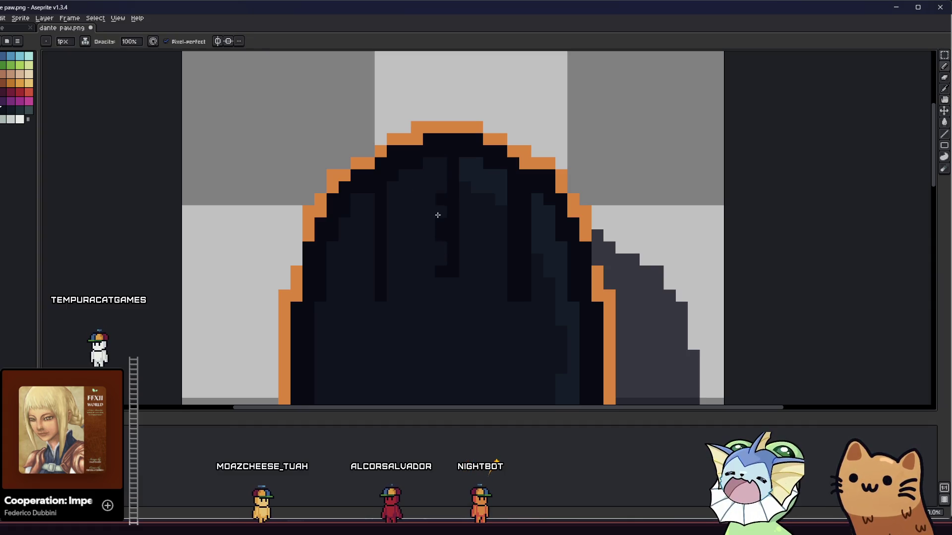
key(i)
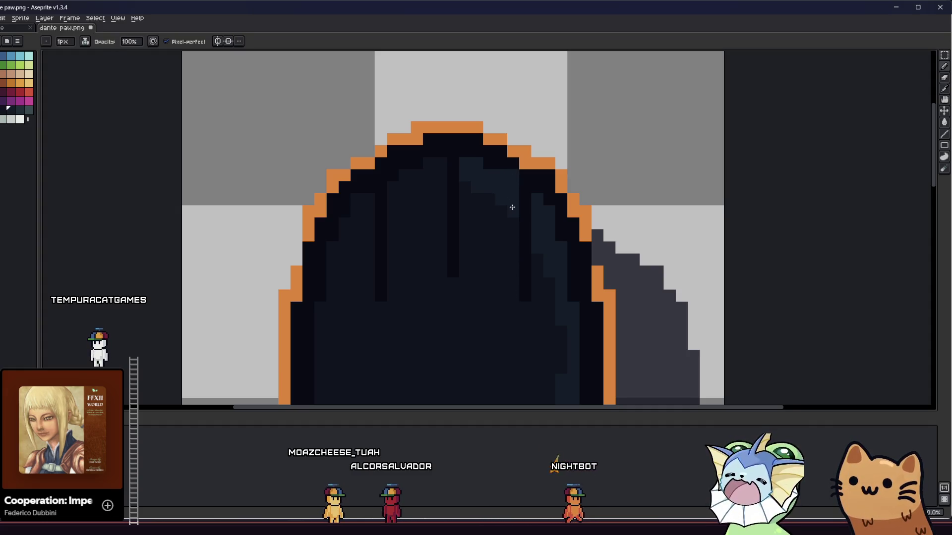
scroll(510, 206, down, 3)
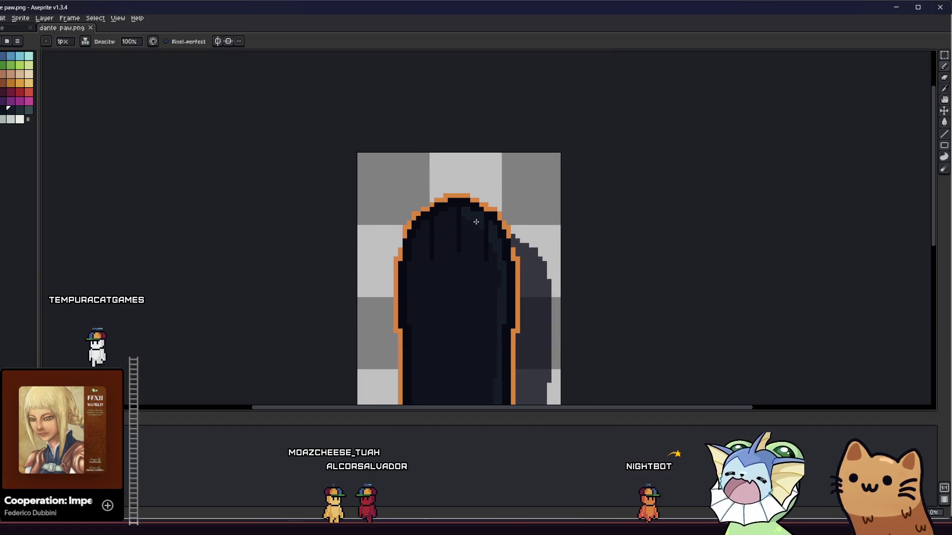
scroll(476, 214, up, 3)
key(i)
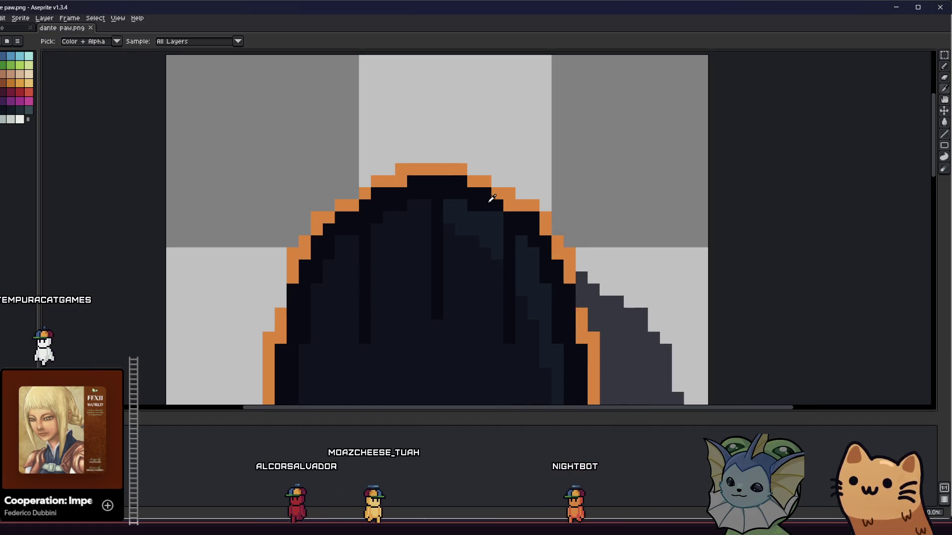
key(b)
Turn on vertical mirror drawing centred on the paw and paint dark pixels, including the stray orange one
click(217, 42)
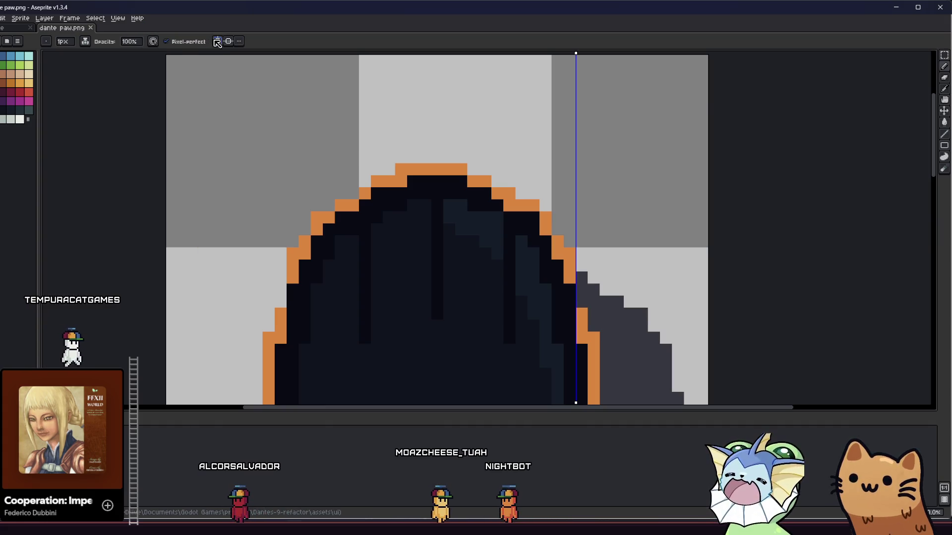
drag(576, 54, 437, 53)
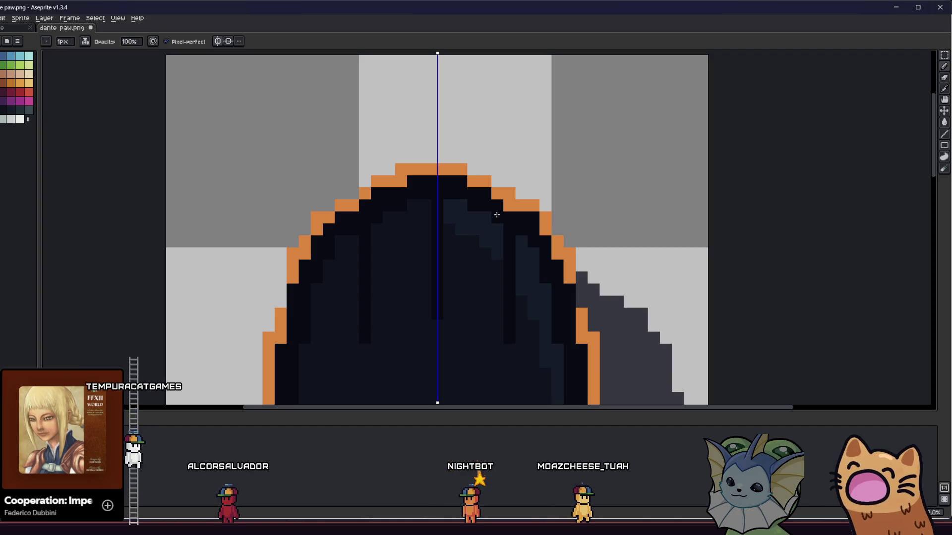
click(526, 242)
click(533, 253)
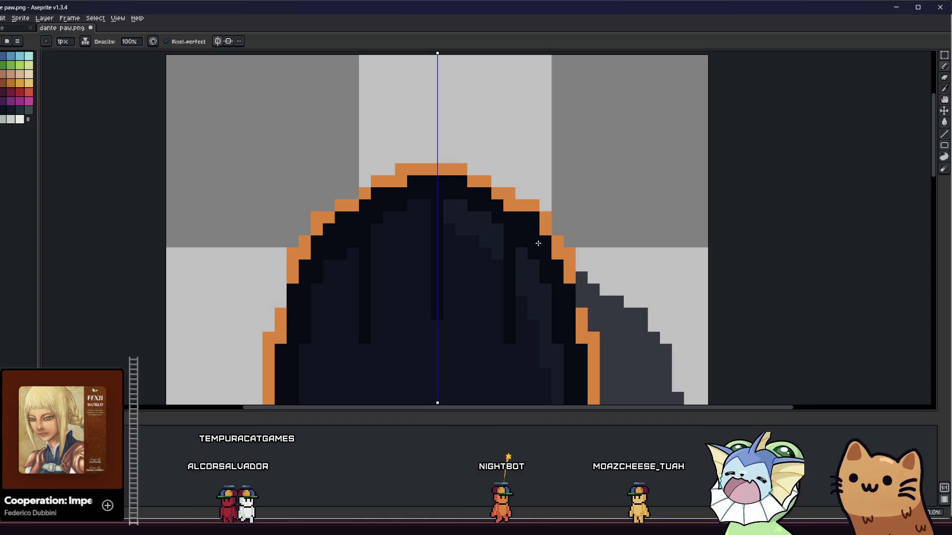
scroll(446, 248, right, 1)
click(397, 245)
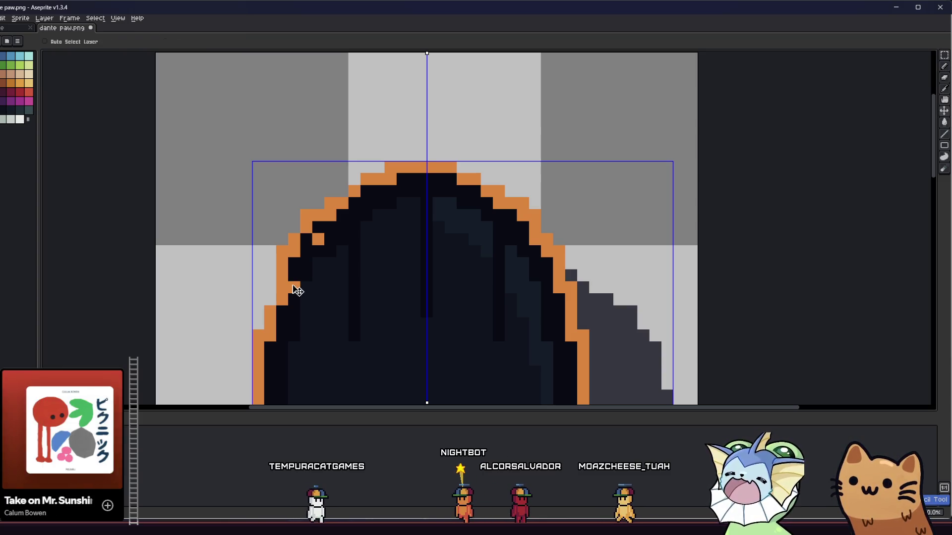
click(319, 245)
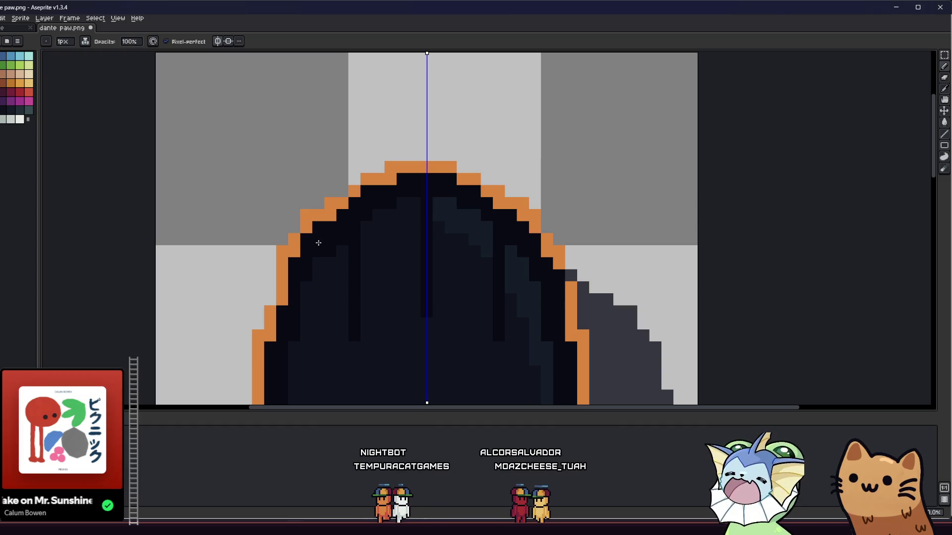
alt+click(298, 242)
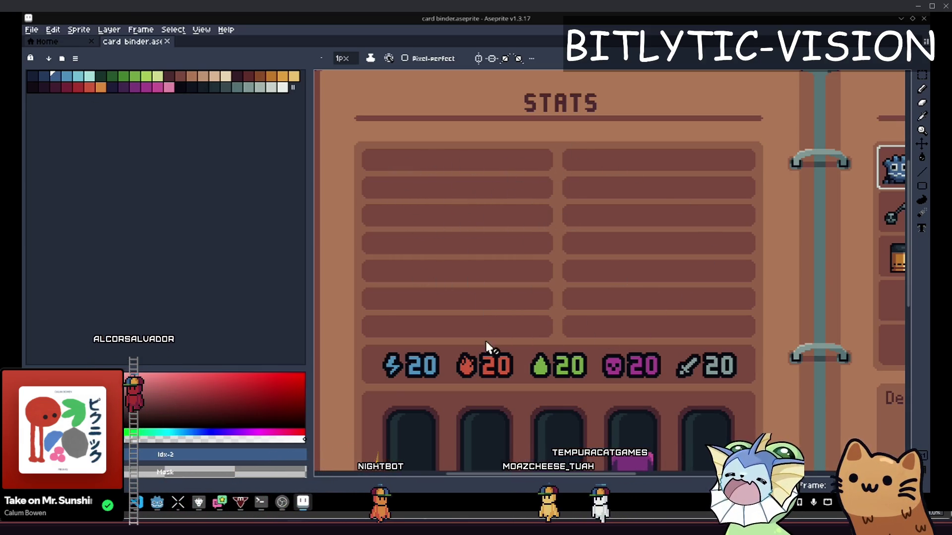
Inspect the CardContainer and MarginContainer nodes in the Godot stats page scene
key(alt+Tab)
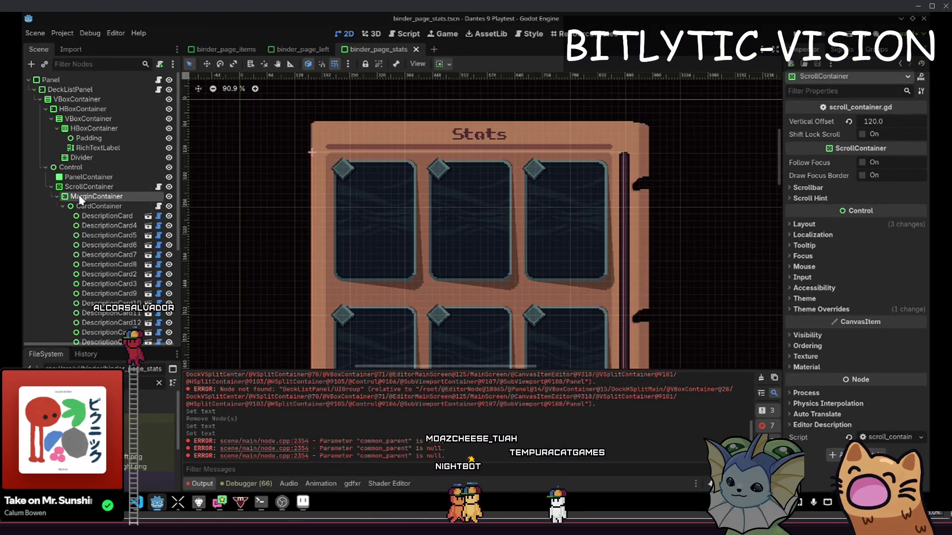
click(81, 197)
click(99, 205)
click(84, 197)
click(100, 206)
click(96, 197)
click(99, 206)
scroll(84, 285, down, 5)
scroll(84, 287, up, 5)
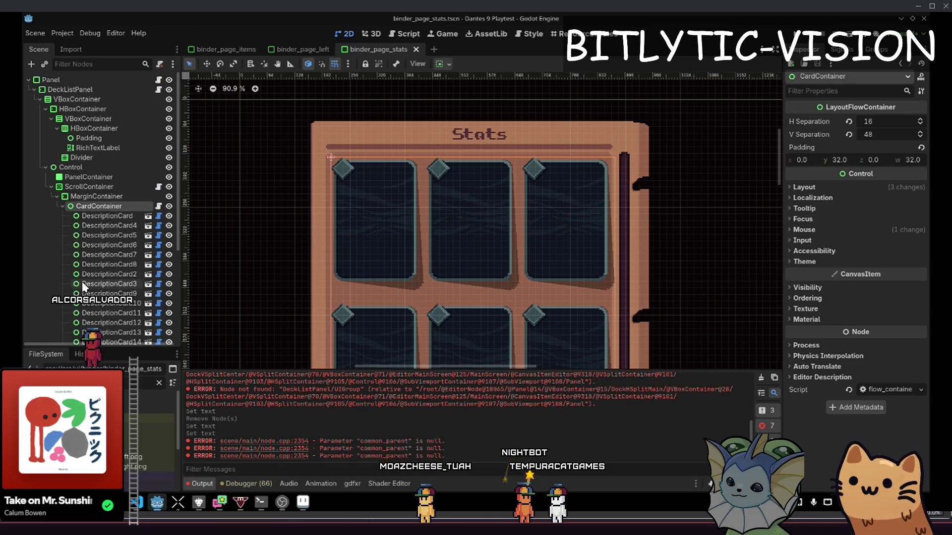
Compare the Godot stats page against the binder's stats artwork, panning both views
key(alt+Tab)
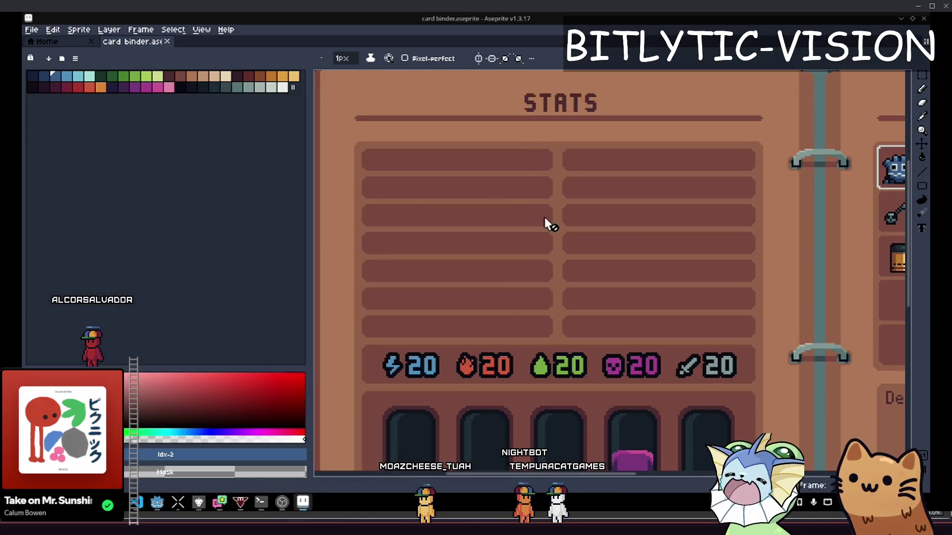
scroll(601, 291, up, 1)
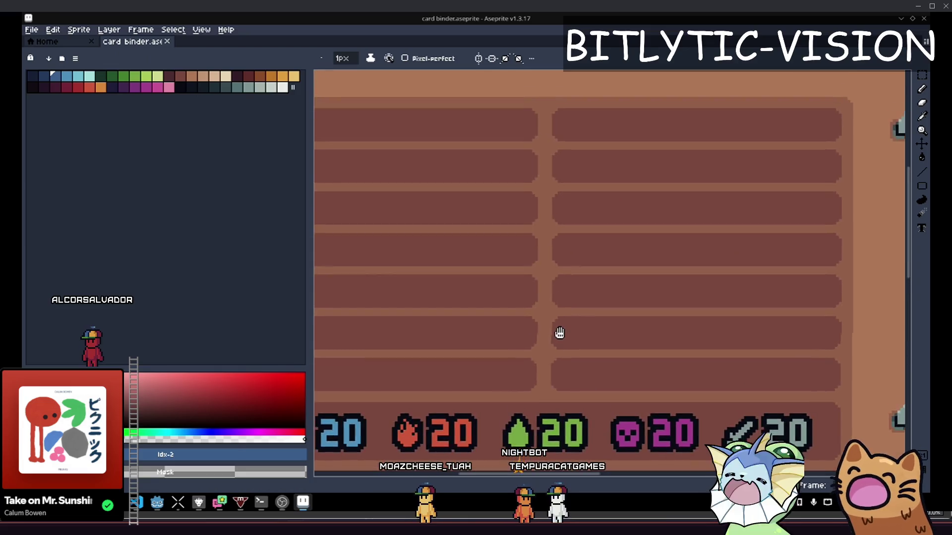
scroll(562, 347, down, 1)
mouse_move(565, 361)
mouse_down()
mouse_move(574, 280)
mouse_move(560, 310)
mouse_move(566, 278)
mouse_move(554, 278)
mouse_move(570, 268)
mouse_move(597, 271)
mouse_move(565, 242)
mouse_move(607, 225)
mouse_move(645, 245)
mouse_move(616, 223)
mouse_move(596, 239)
mouse_move(593, 230)
mouse_move(635, 216)
mouse_move(622, 247)
mouse_move(636, 234)
mouse_up()
scroll(574, 281, down, 2)
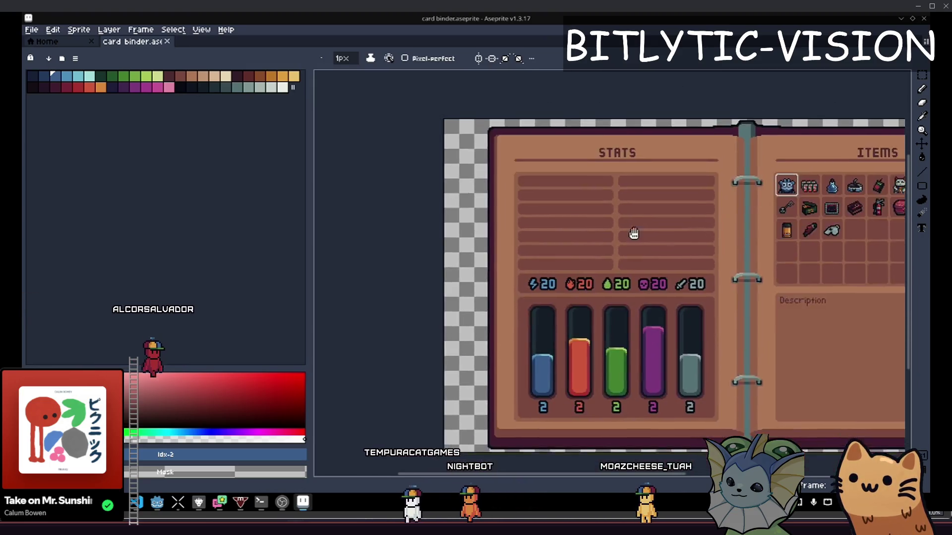
key(alt+Tab)
drag(382, 187, 443, 156)
key(alt+Tab)
drag(633, 214, 570, 214)
key(alt+Tab)
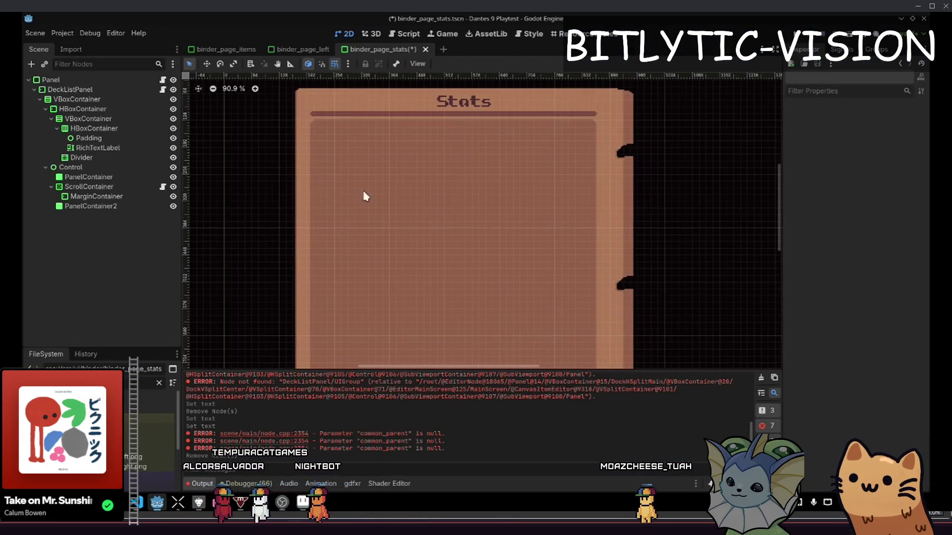
Step through the page's container nodes and select MarginContainer
key(alt+Tab)
key(alt+Tab)
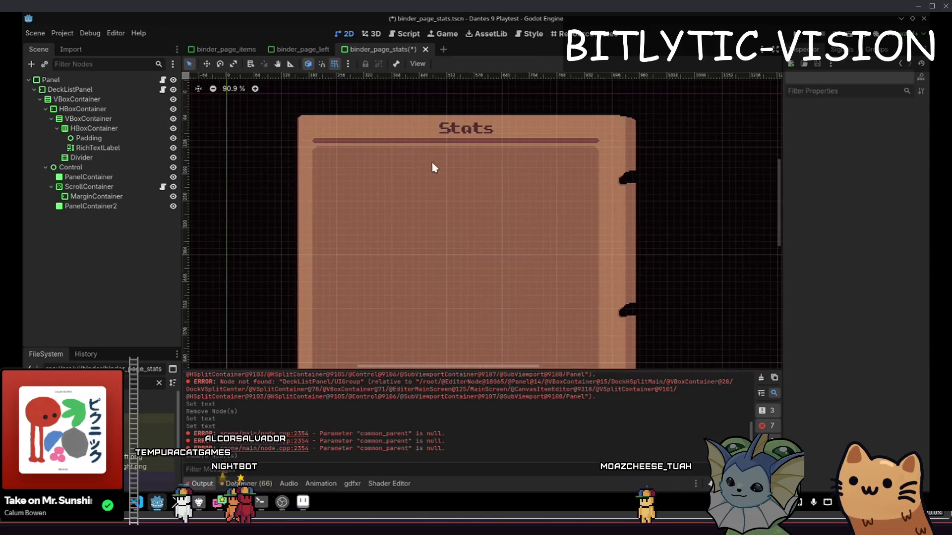
click(88, 179)
click(89, 187)
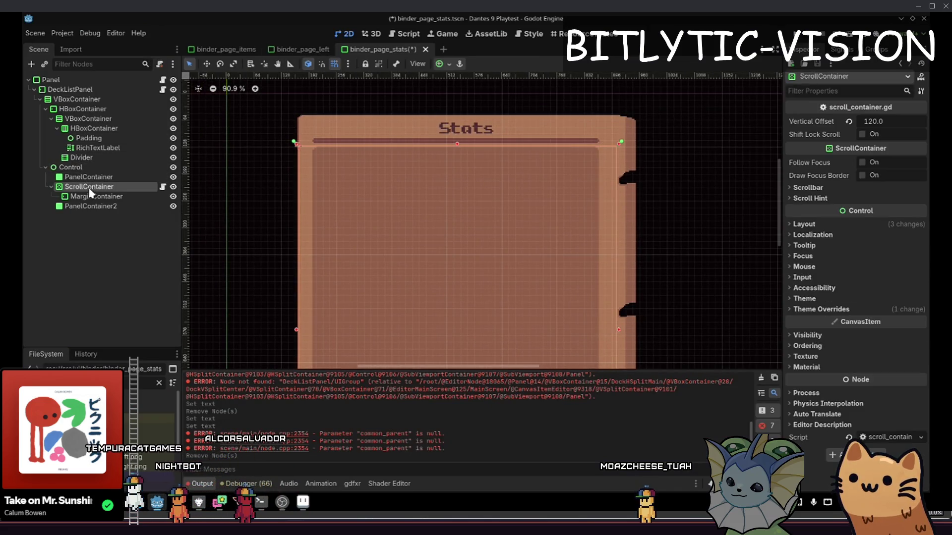
click(94, 196)
click(91, 206)
click(96, 195)
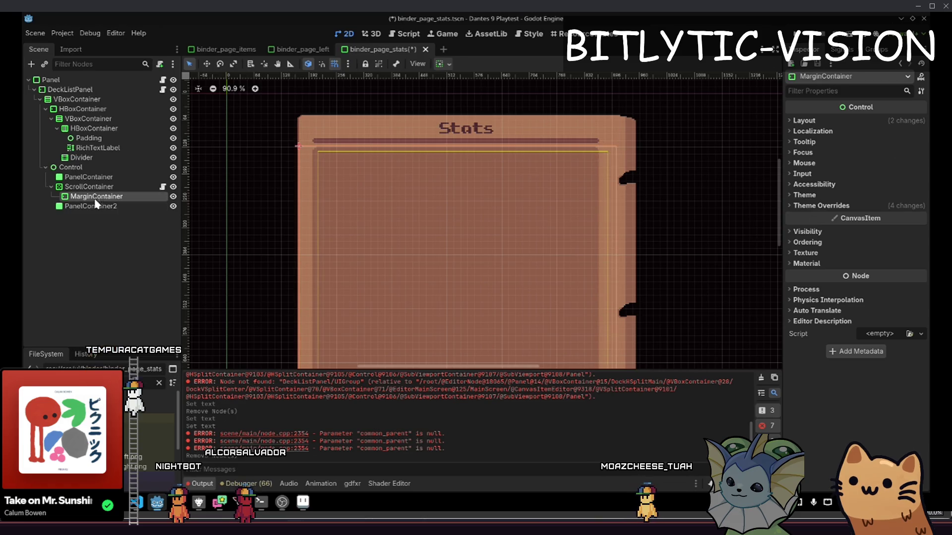
click(97, 187)
click(97, 194)
scroll(491, 247, down, 2)
key(alt+Tab)
key(alt+Tab)
Add a VBoxContainer child node under MarginContainer
key(ctrl+a)
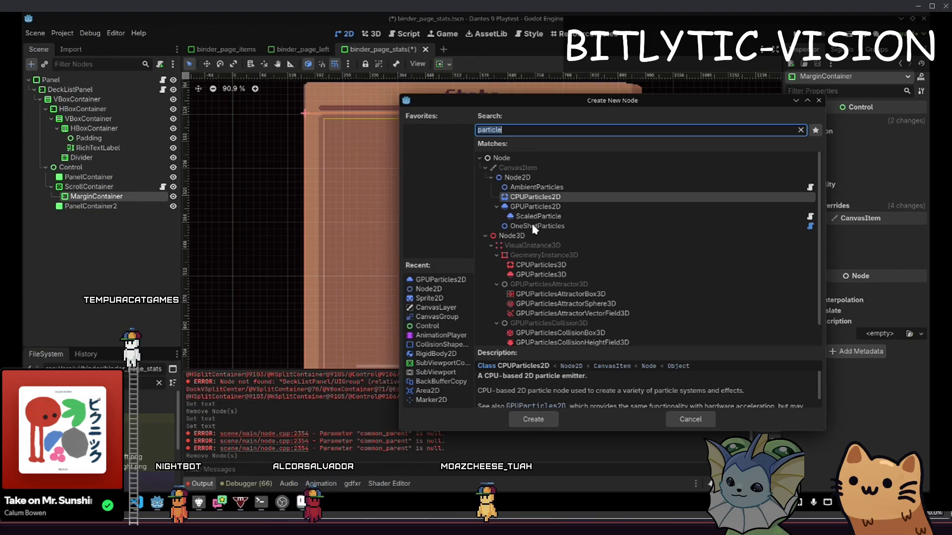
text(vboxcontai)
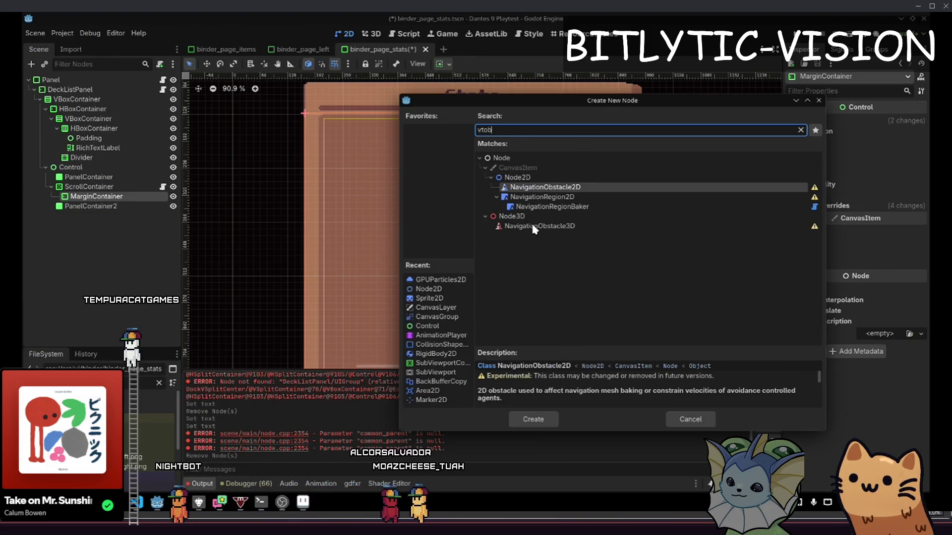
key(Return)
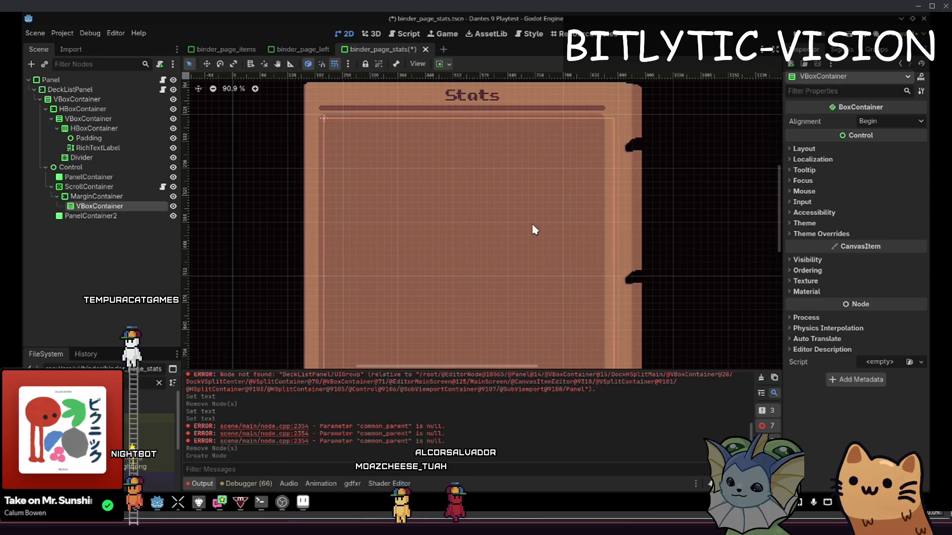
key(alt+Tab)
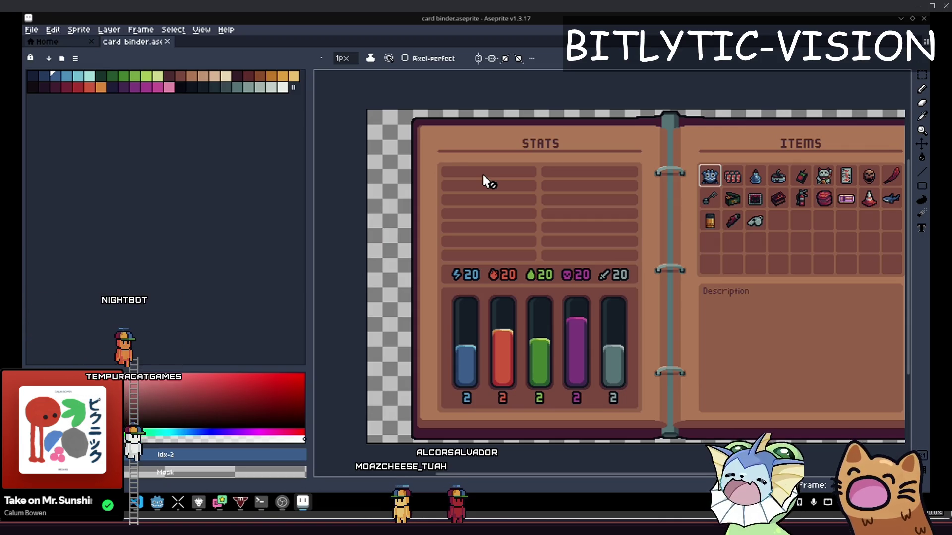
key(alt+Tab)
scroll(501, 155, up, 3)
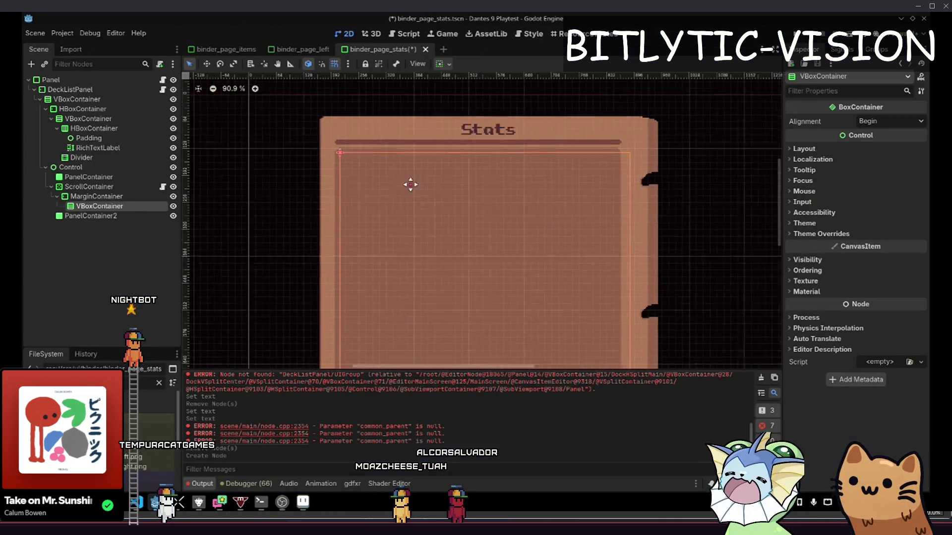
Raise MarginContainer's Margin Right theme constant override from 20 to 48
click(120, 188)
click(122, 196)
scroll(538, 204, up, 2)
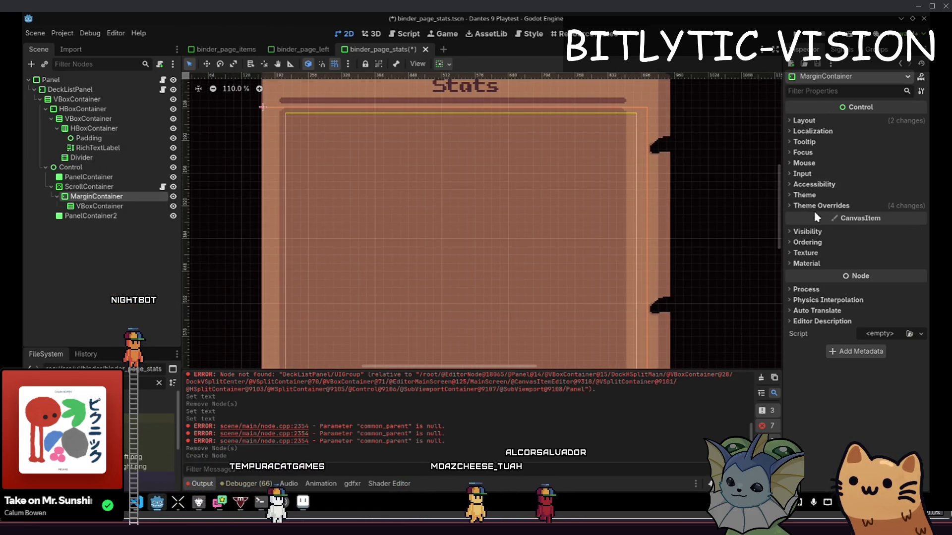
click(821, 205)
click(814, 216)
scroll(543, 266, up, 4)
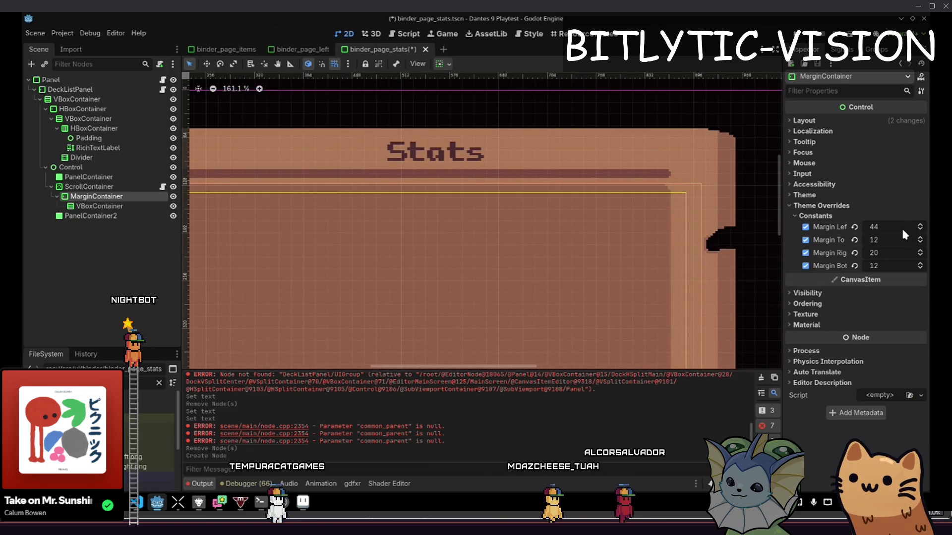
drag(880, 252, 893, 253)
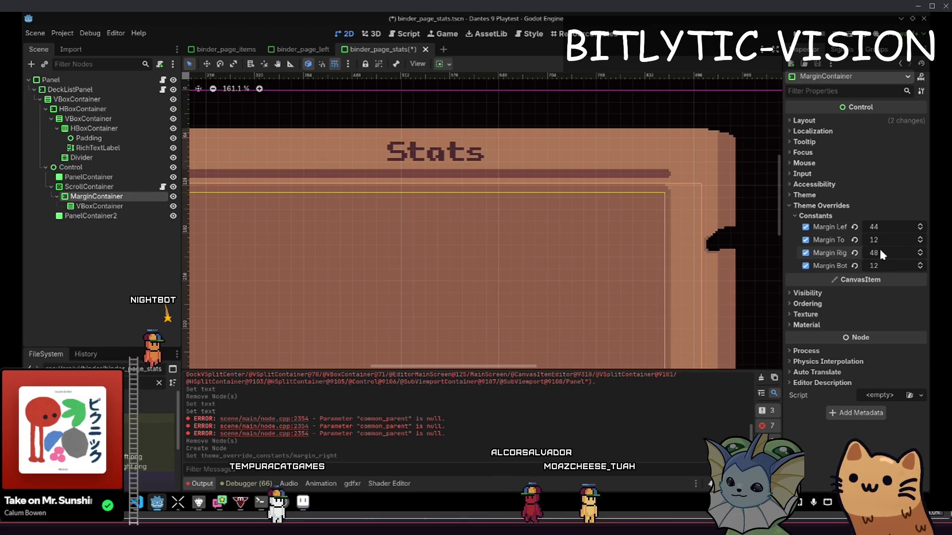
Add a ColorRect child under MarginContainer, then reselect MarginContainer
scroll(690, 202, up, 10)
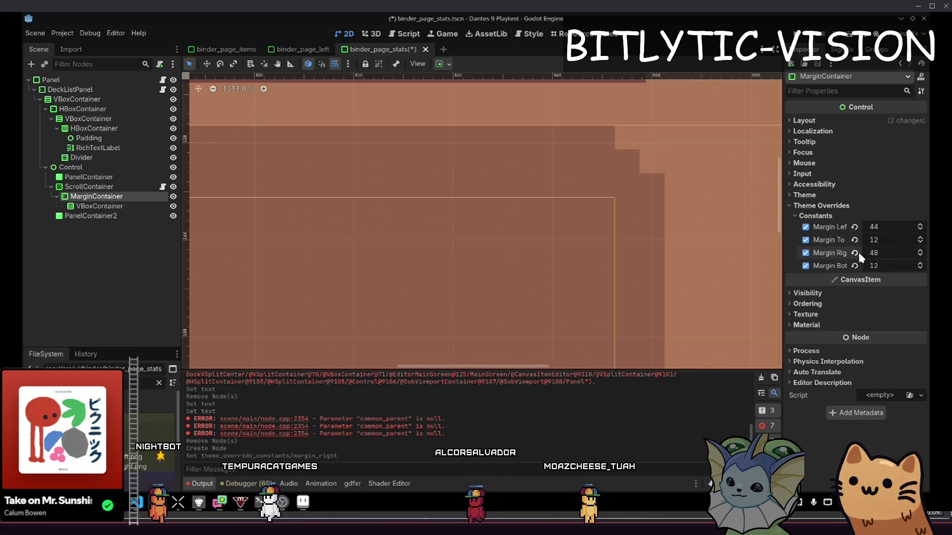
key(ctrl+a)
text(colorrect)
key(Return)
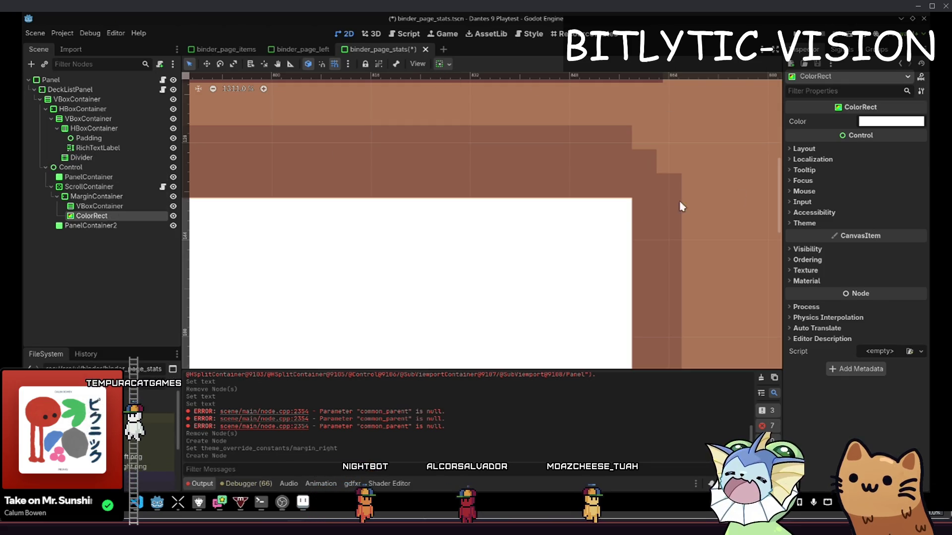
drag(595, 234, 518, 218)
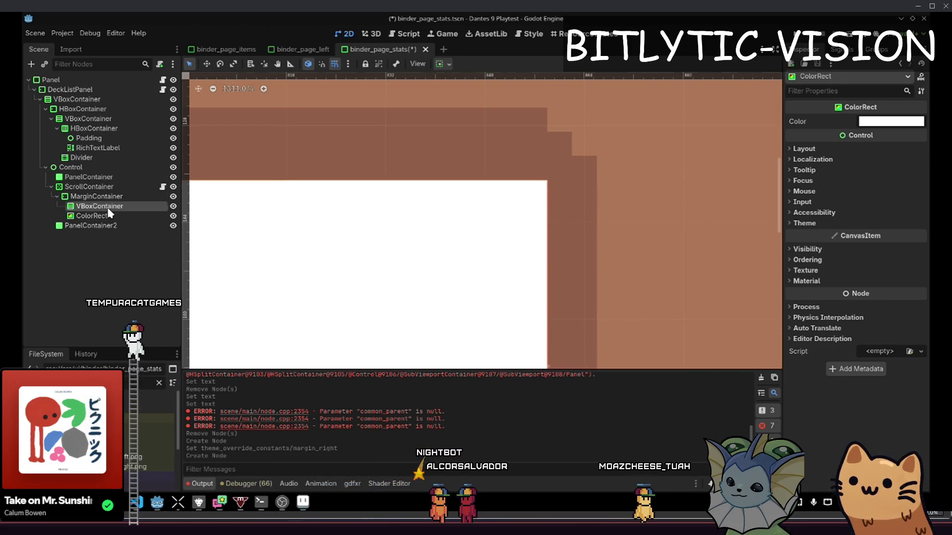
click(105, 206)
click(110, 198)
scroll(563, 198, up, 1)
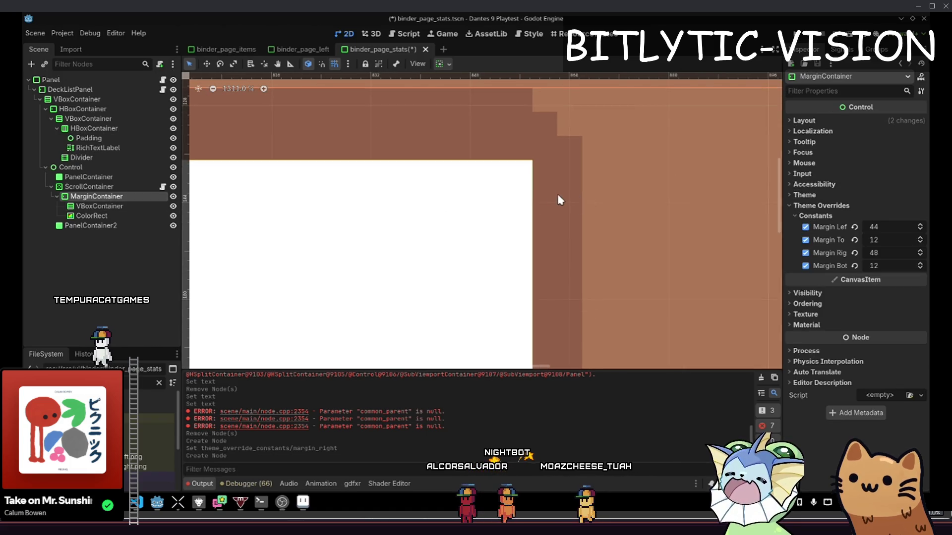
scroll(533, 159, up, 3)
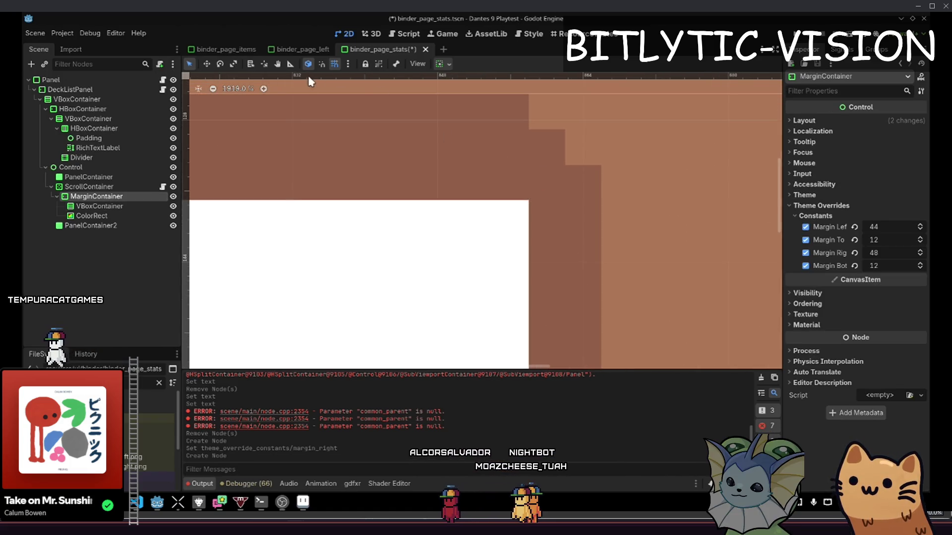
Set the snap grid step to 3 px in Configure Snap
click(350, 64)
click(363, 131)
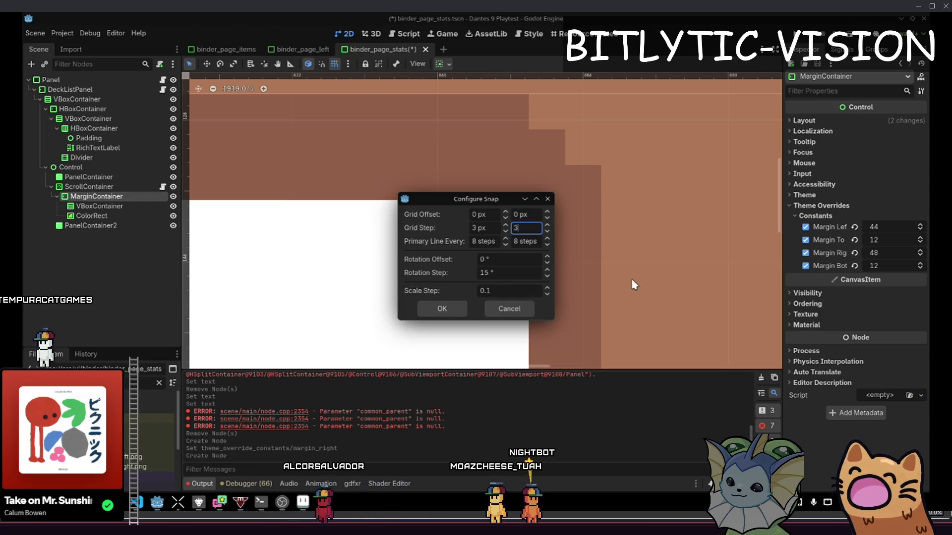
click(449, 311)
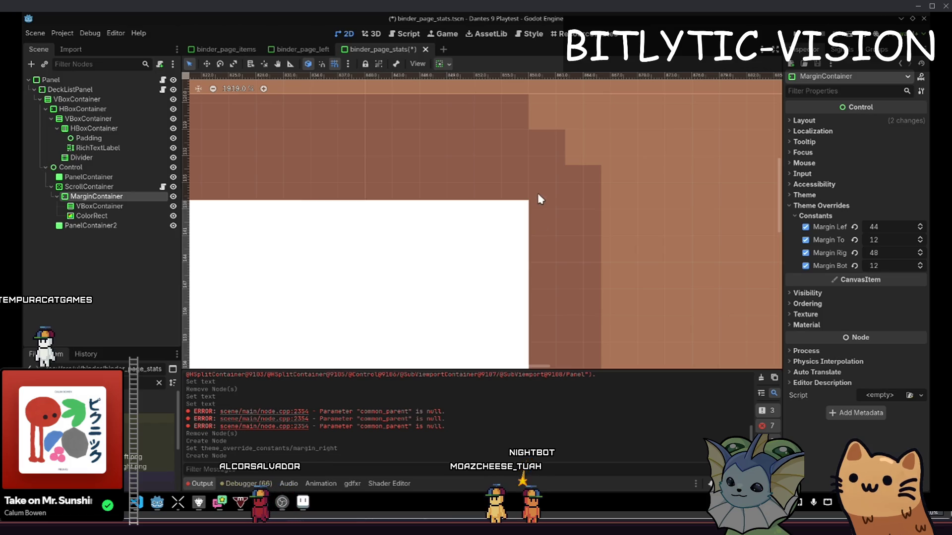
scroll(540, 200, up, 3)
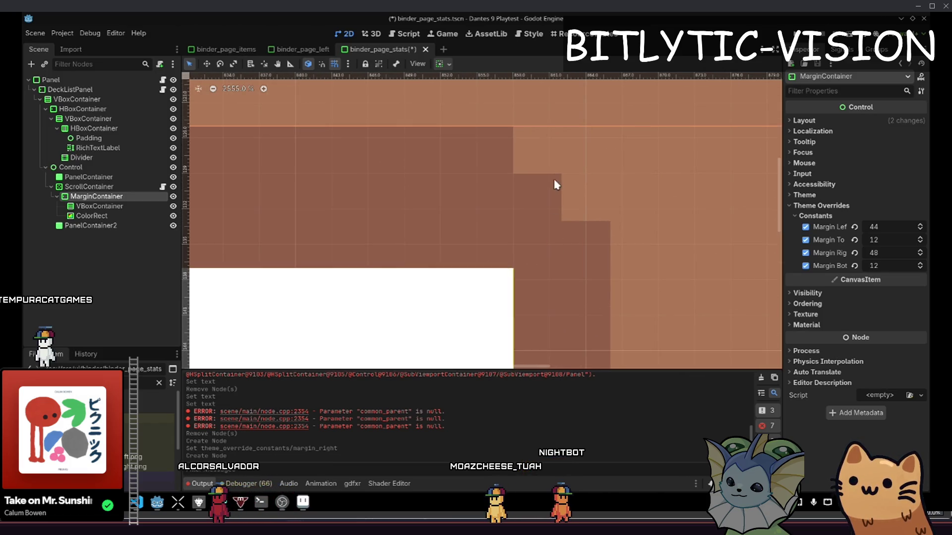
scroll(520, 149, down, 20)
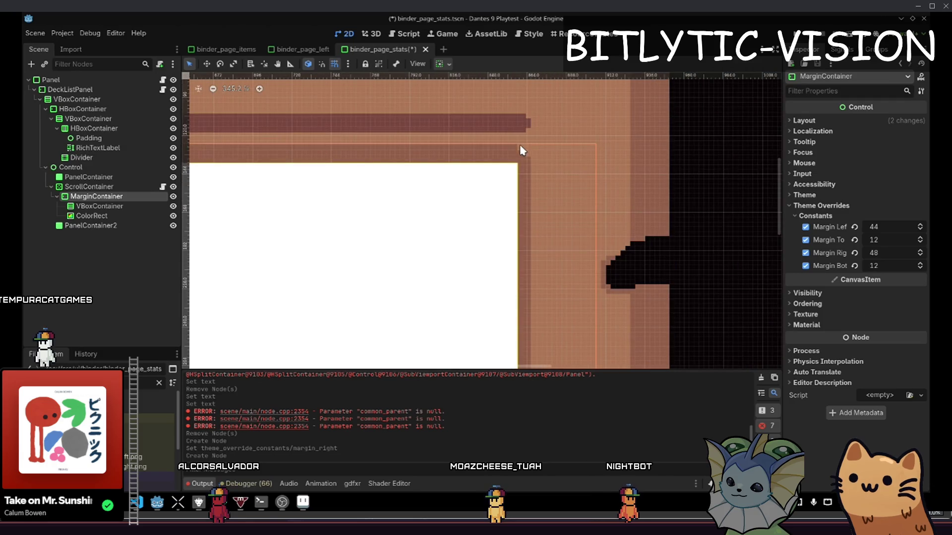
scroll(520, 147, down, 15)
scroll(449, 128, up, 6)
scroll(507, 212, up, 20)
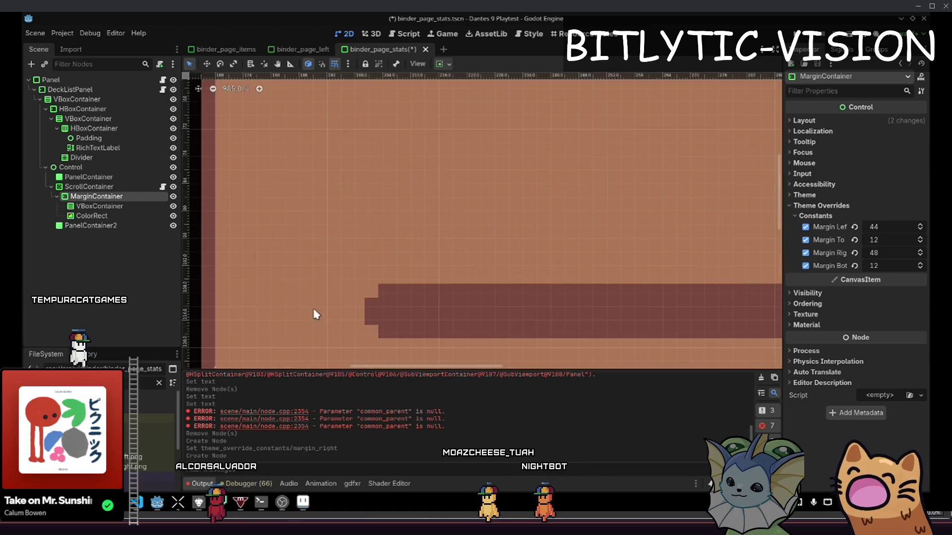
scroll(386, 277, up, 4)
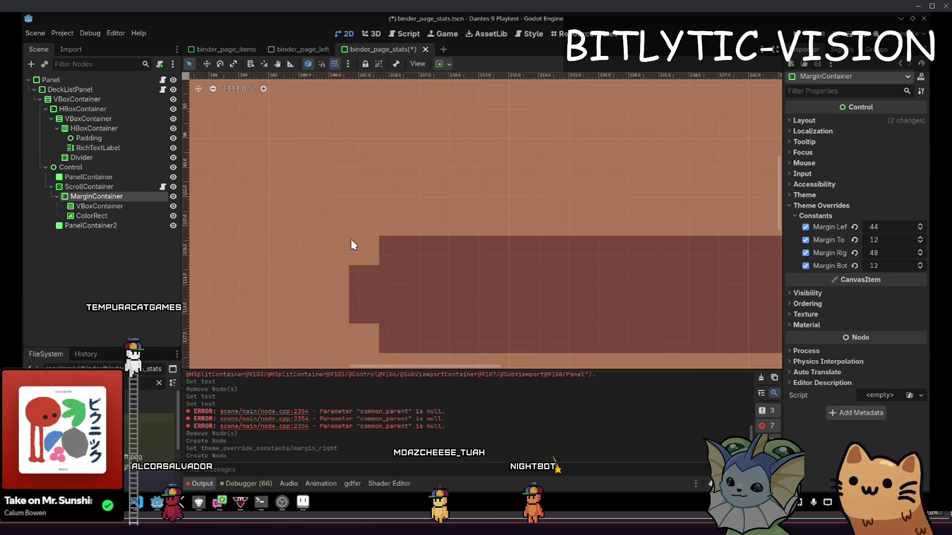
Try a 4 px grid step on both axes and inspect the panel edge
click(348, 64)
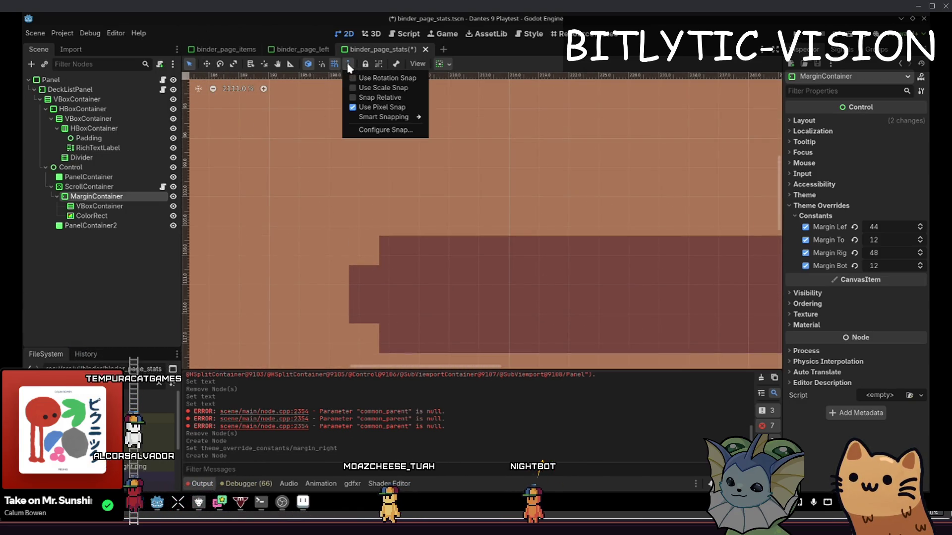
click(377, 130)
double_click(495, 227)
text(4)
key(Tab)
text(4)
click(440, 307)
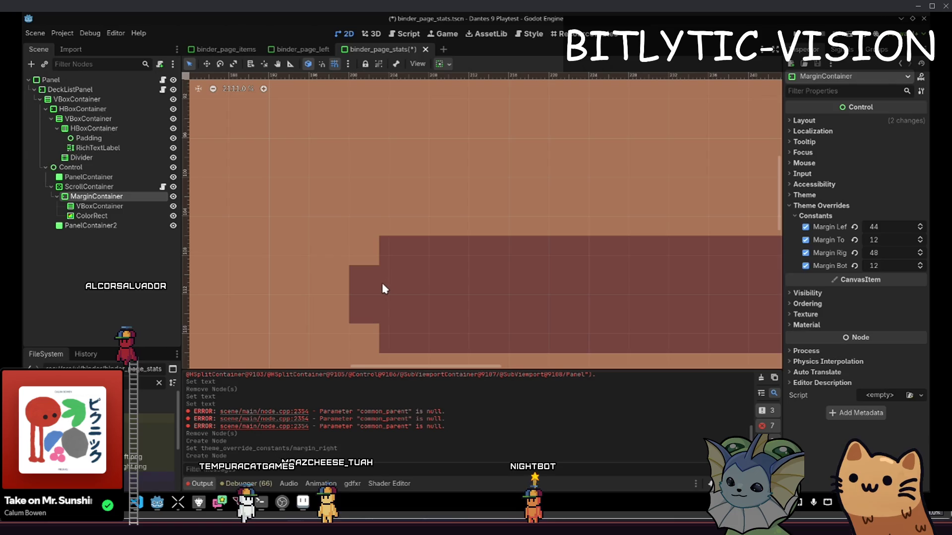
mouse_move(377, 296)
mouse_down()
mouse_move(404, 173)
mouse_move(282, 263)
mouse_move(298, 124)
mouse_move(486, 163)
mouse_move(492, 191)
mouse_up()
scroll(493, 191, down, 3)
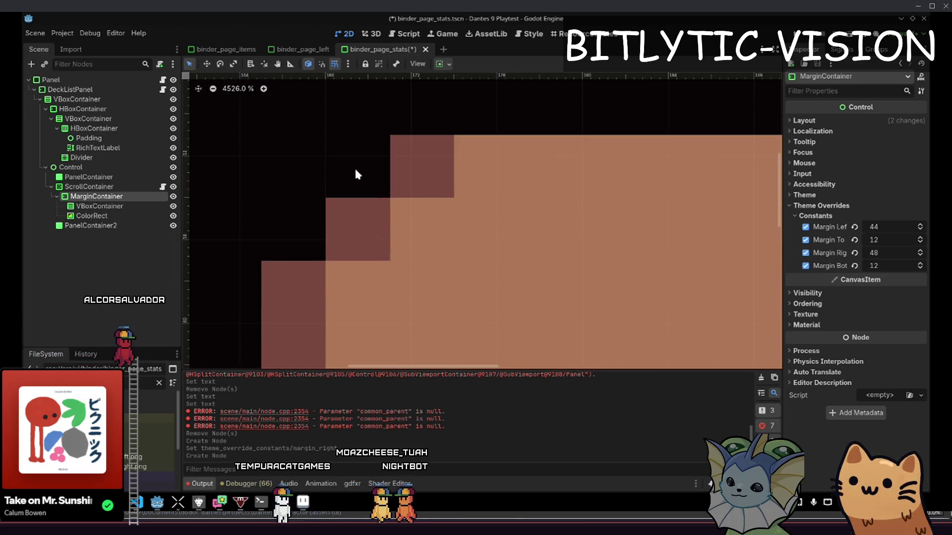
mouse_move(505, 226)
mouse_down()
mouse_move(432, 332)
mouse_move(430, 248)
mouse_move(484, 245)
mouse_up()
scroll(430, 248, down, 1)
scroll(484, 244, up, 1)
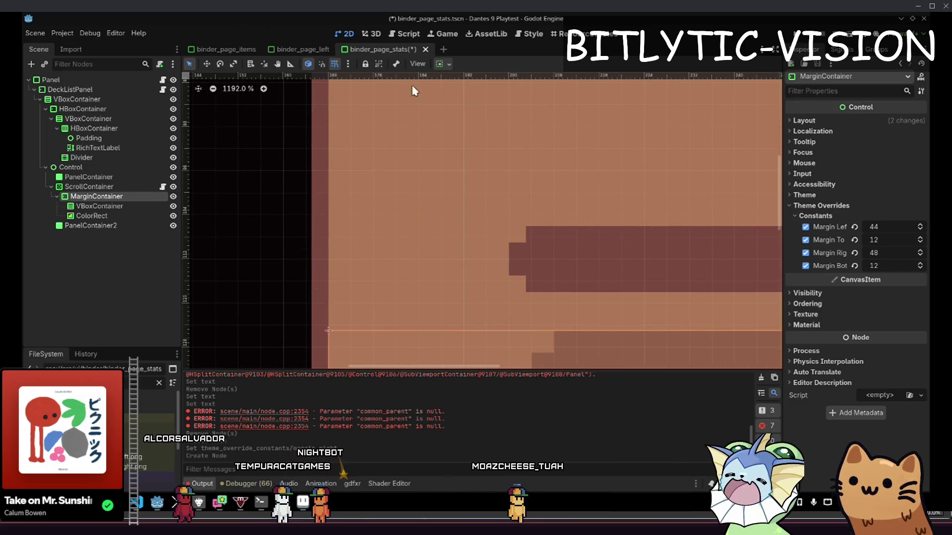
Set the snap grid step back to 3 px
click(350, 67)
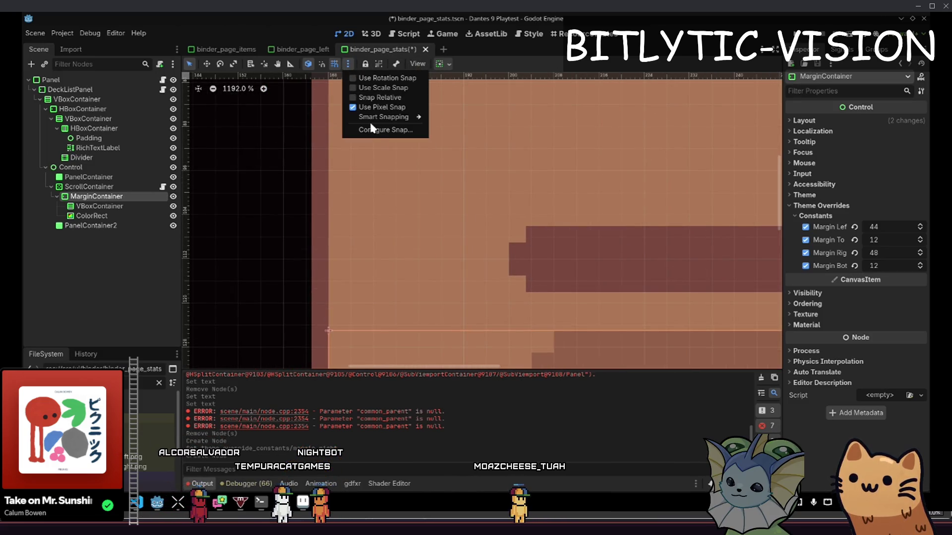
click(391, 130)
key(Tab)
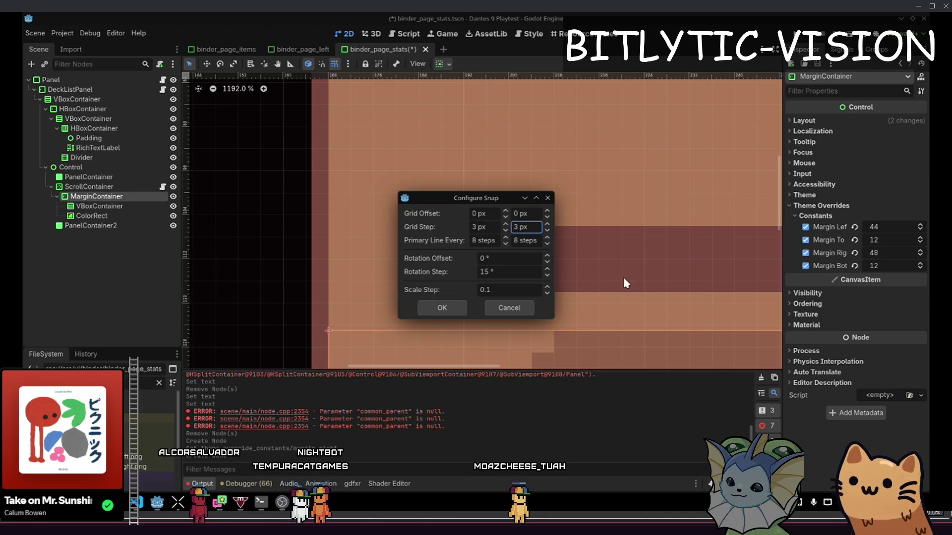
click(457, 310)
mouse_move(525, 283)
mouse_down()
mouse_move(302, 274)
mouse_move(372, 270)
mouse_up()
Set the snap grid offset to -1 px on both axes
click(348, 64)
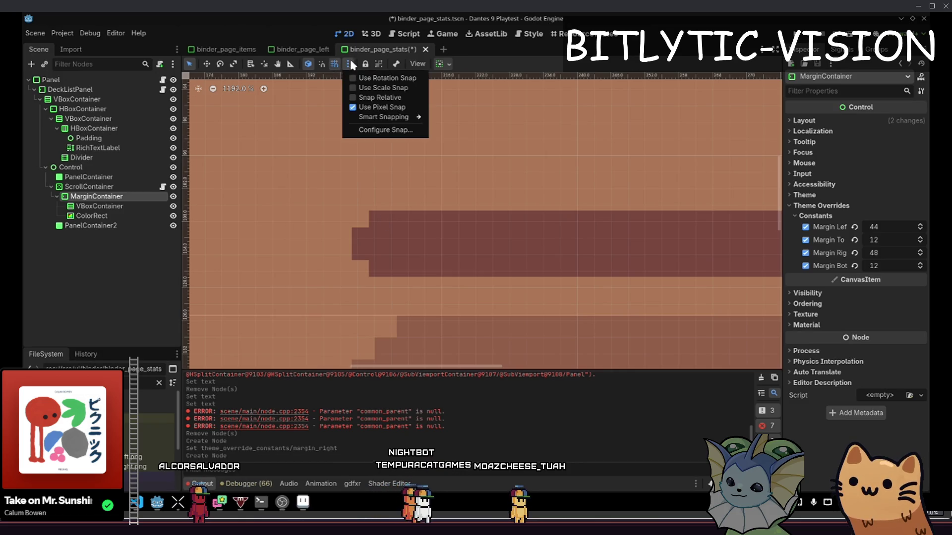
click(391, 129)
drag(486, 198, 595, 189)
click(615, 202)
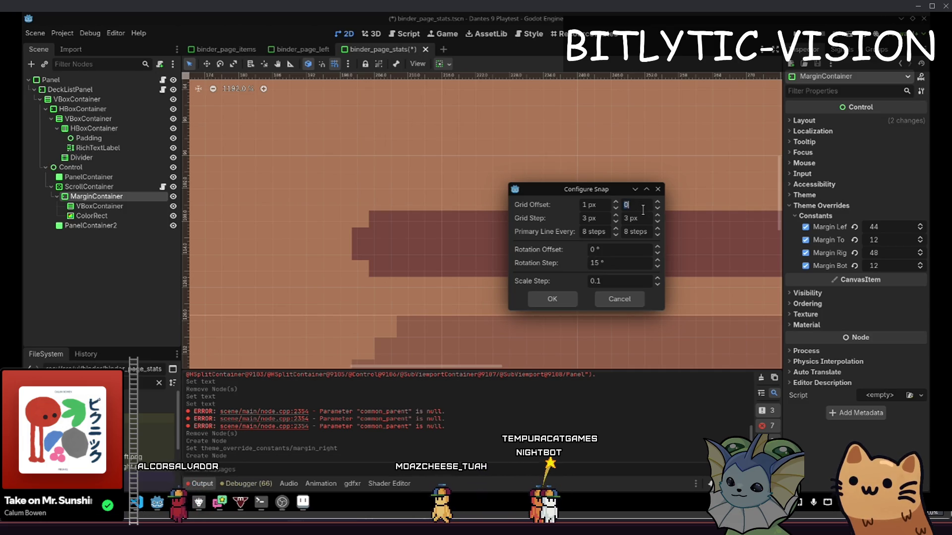
key(shift+Tab)
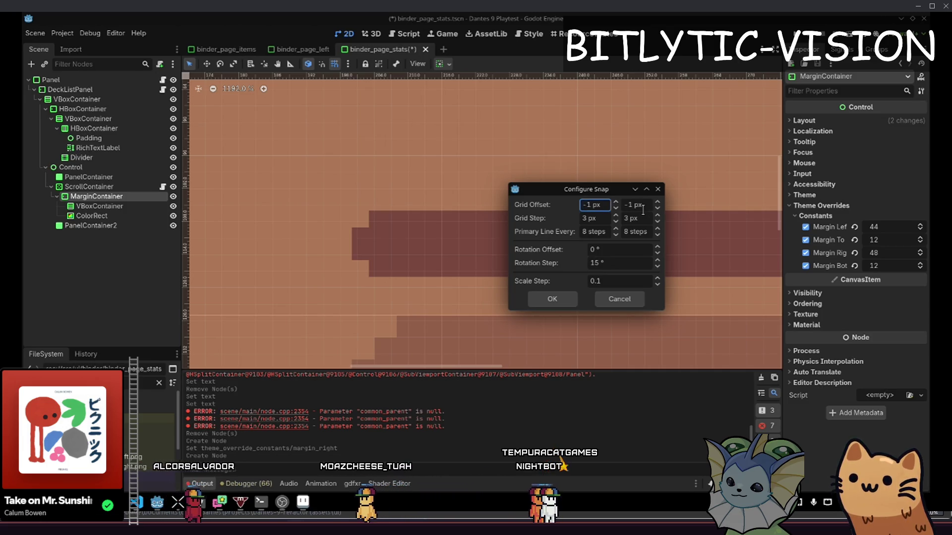
click(551, 299)
scroll(366, 220, up, 5)
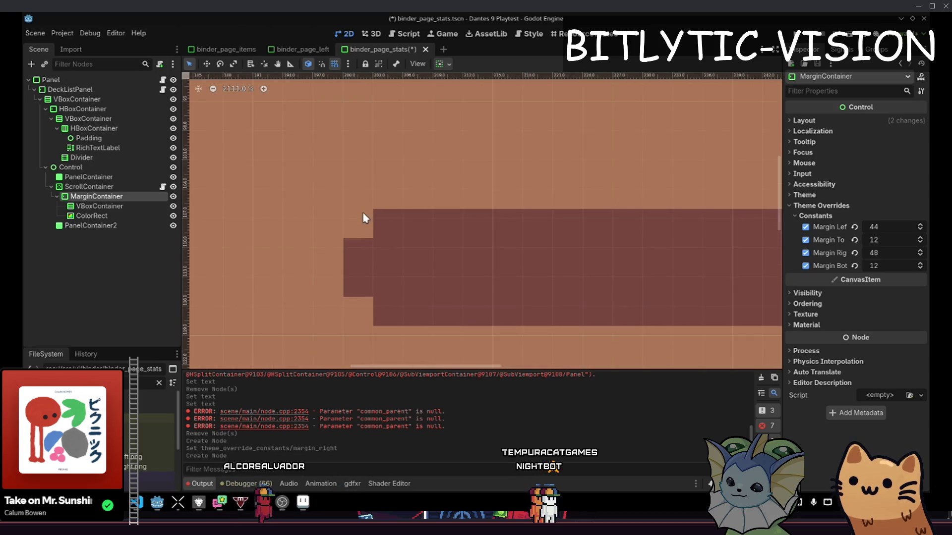
Confirm the snap settings, reselect MarginContainer, and launch the playtest with F5
click(349, 64)
click(363, 128)
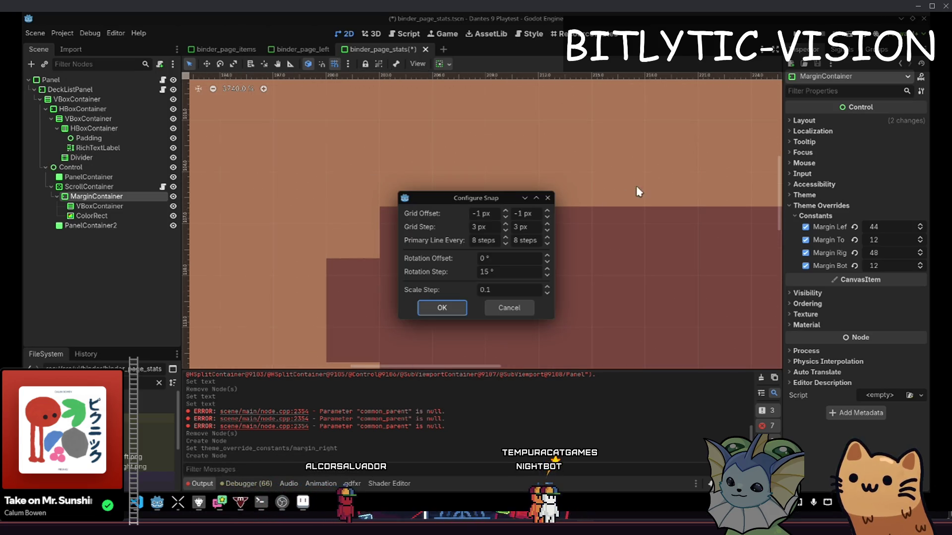
click(438, 309)
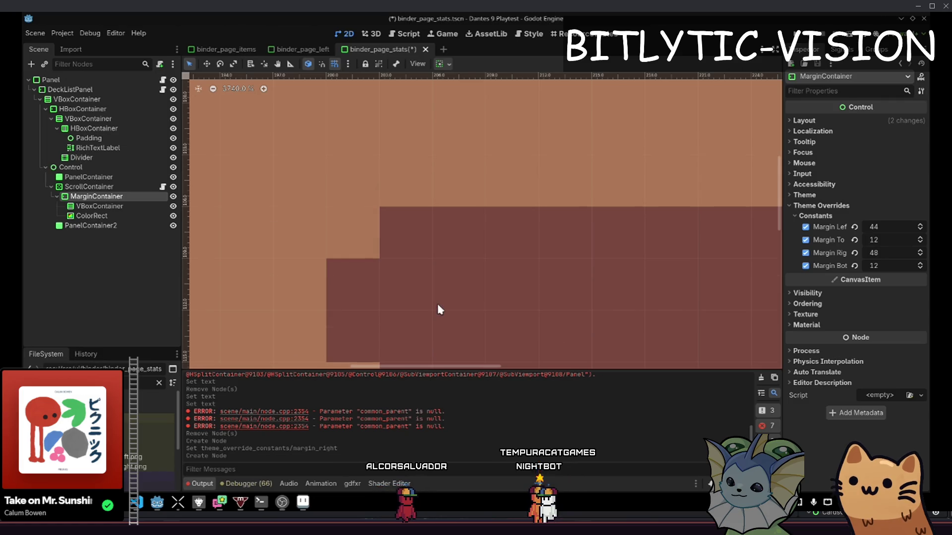
scroll(323, 132, down, 8)
scroll(537, 219, up, 5)
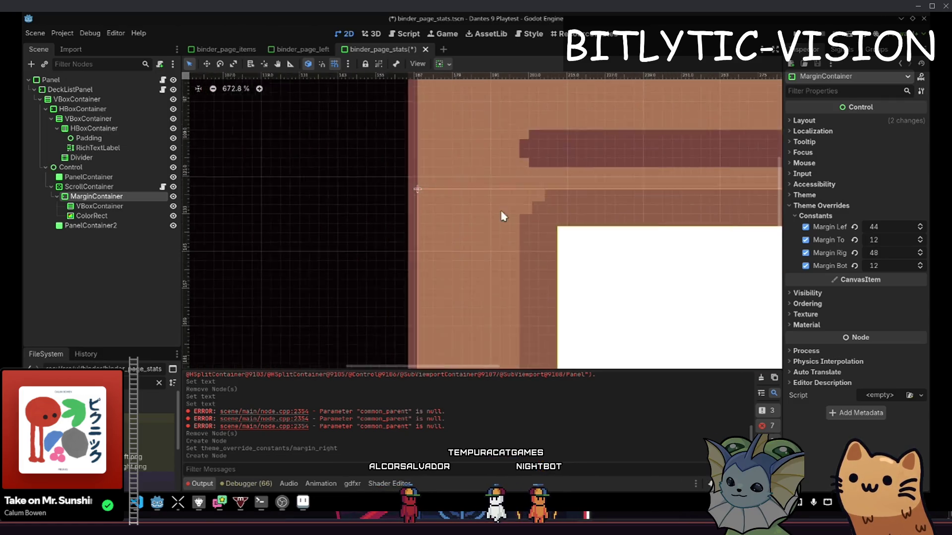
click(584, 264)
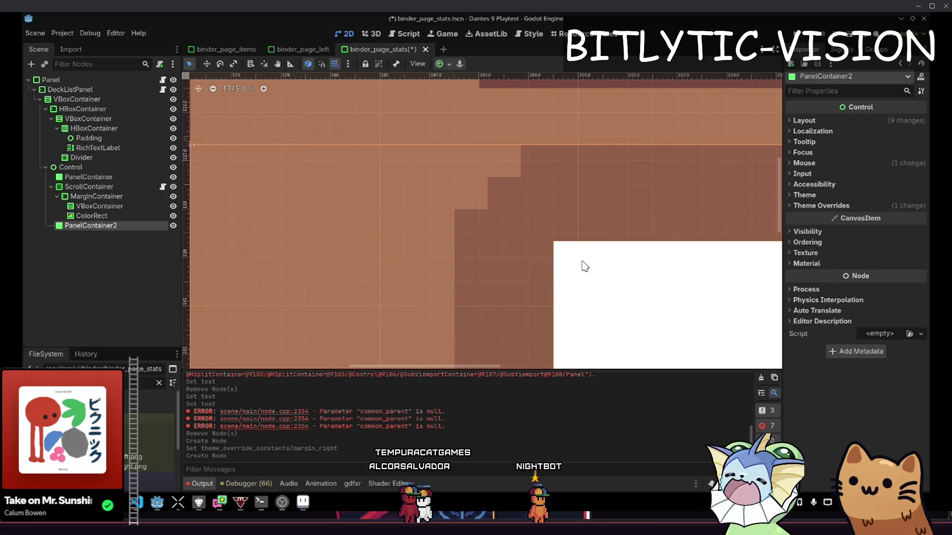
click(99, 189)
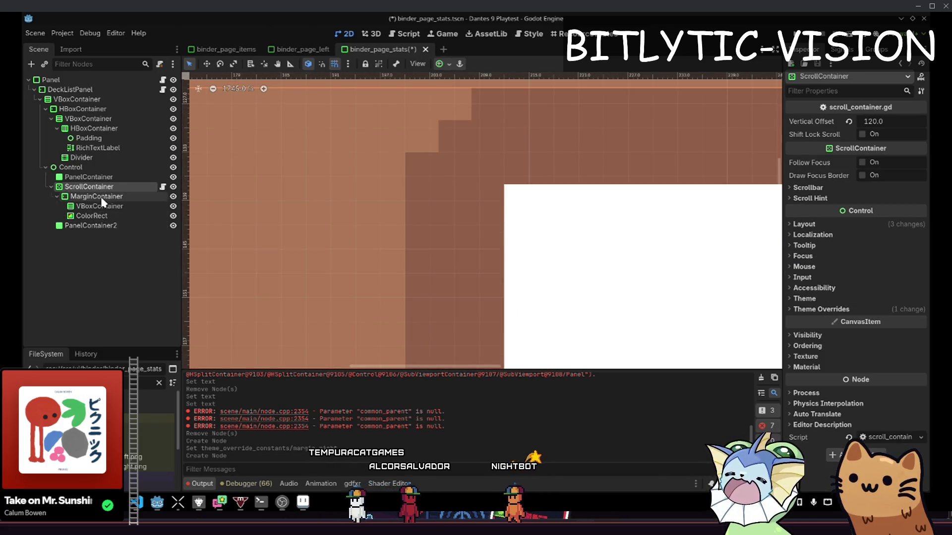
click(98, 196)
key(F5)
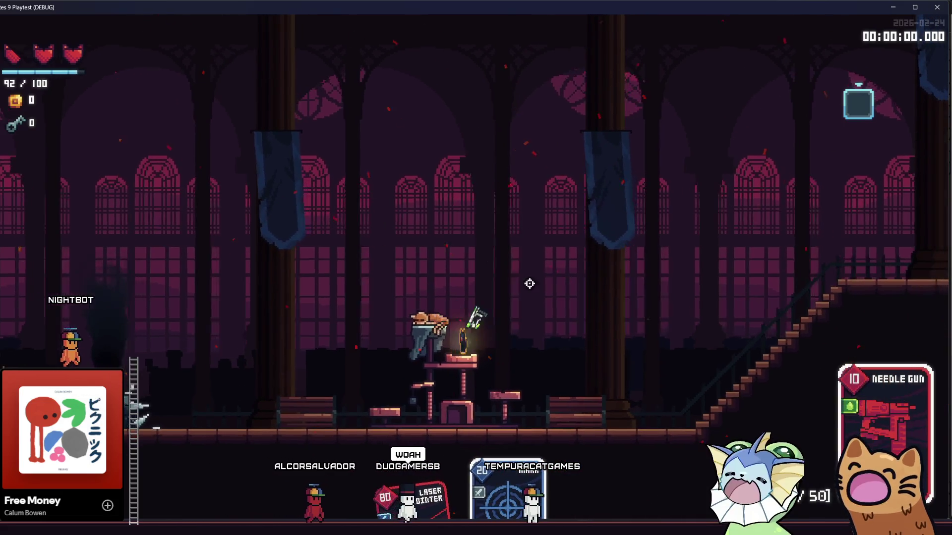
Fire the Needle Gun toward the crosshair, then stop the playtest with F8
mouse_move(577, 298)
mouse_down()
mouse_move(547, 317)
mouse_move(537, 304)
mouse_move(557, 302)
mouse_move(531, 304)
mouse_up()
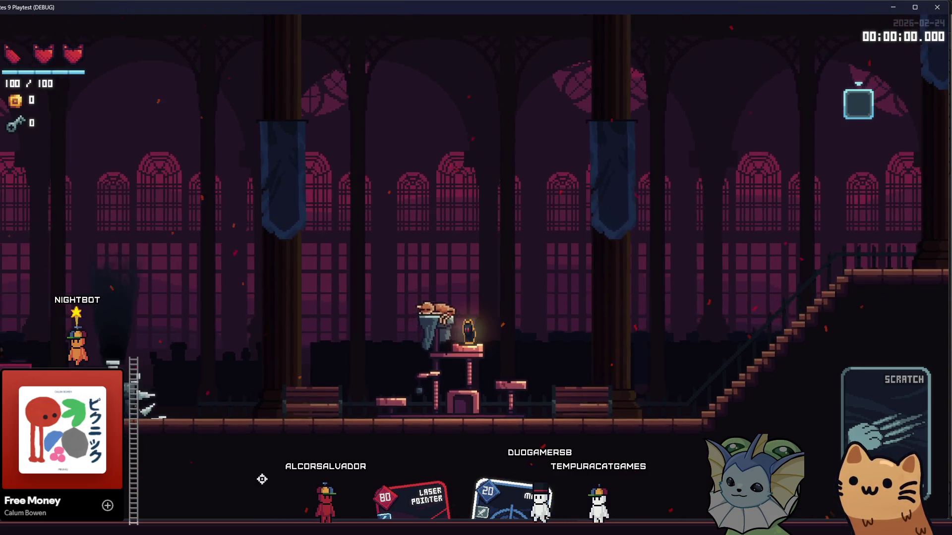
key(F8)
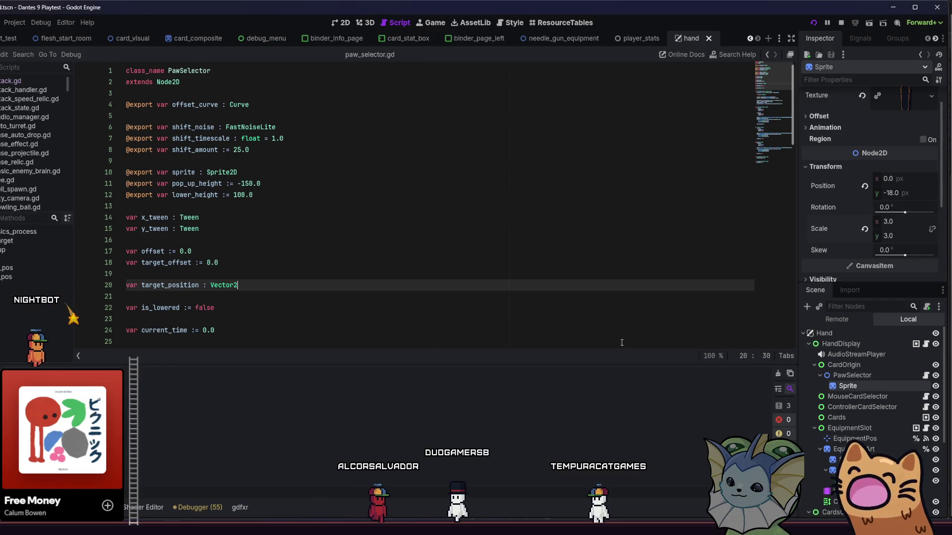
Stop the game and quick-open card_needle_gun.tres in the inspector
click(462, 267)
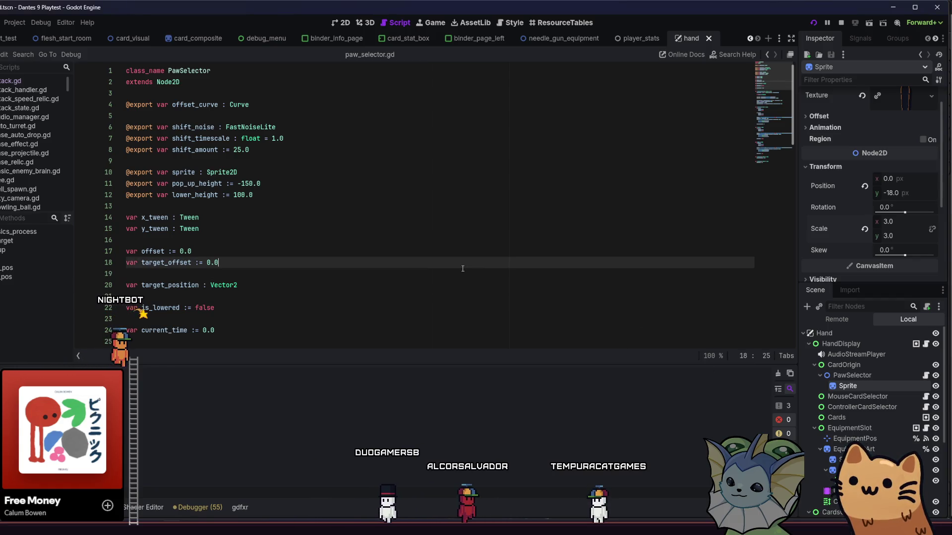
key(shift+alt+o)
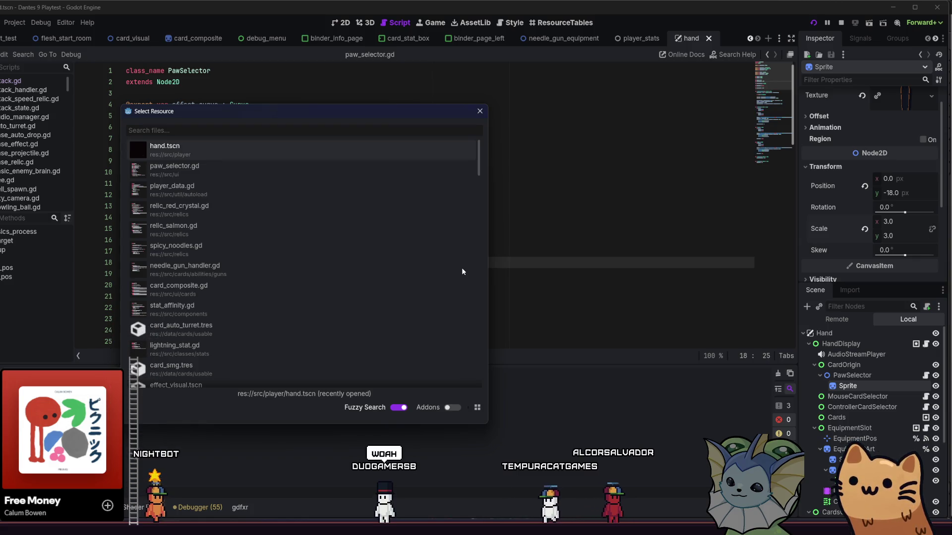
text(card_)
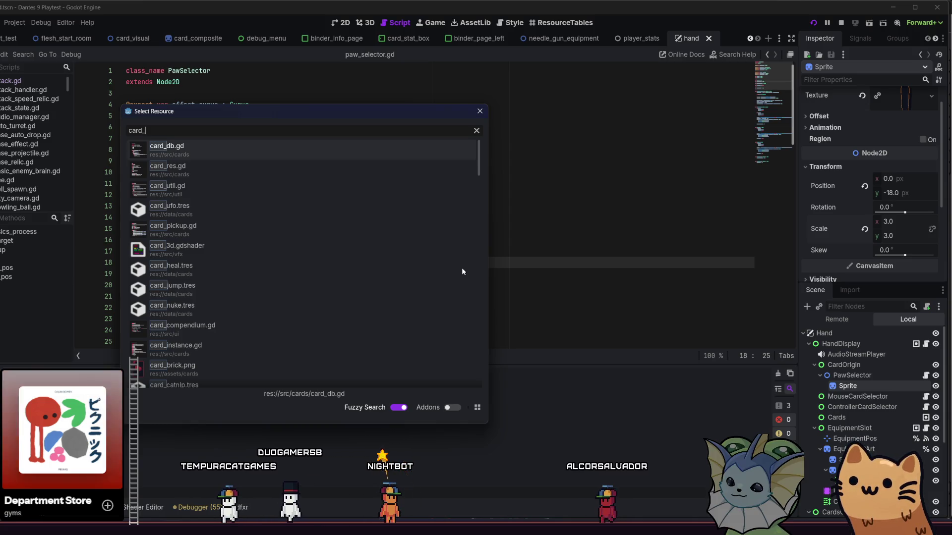
text(needl)
key(Return)
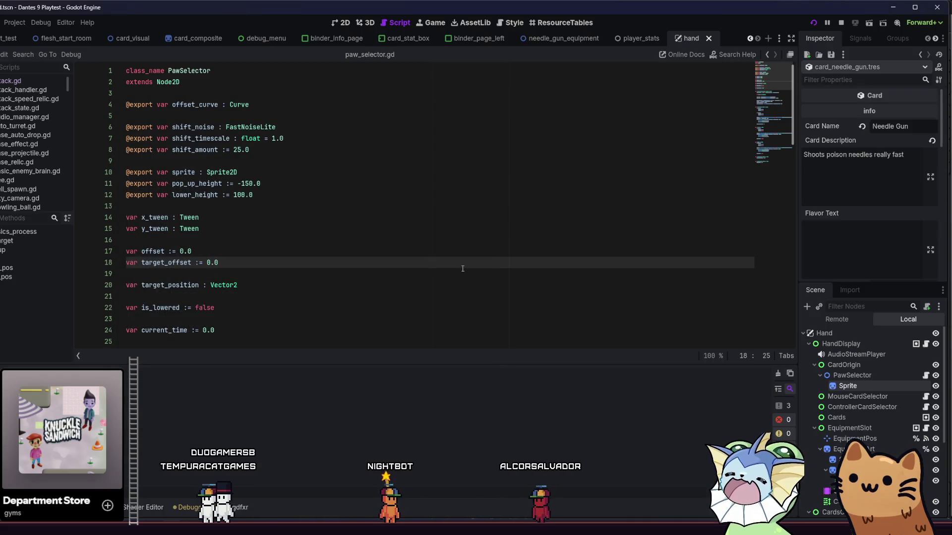
scroll(802, 162, down, 5)
scroll(813, 168, down, 10)
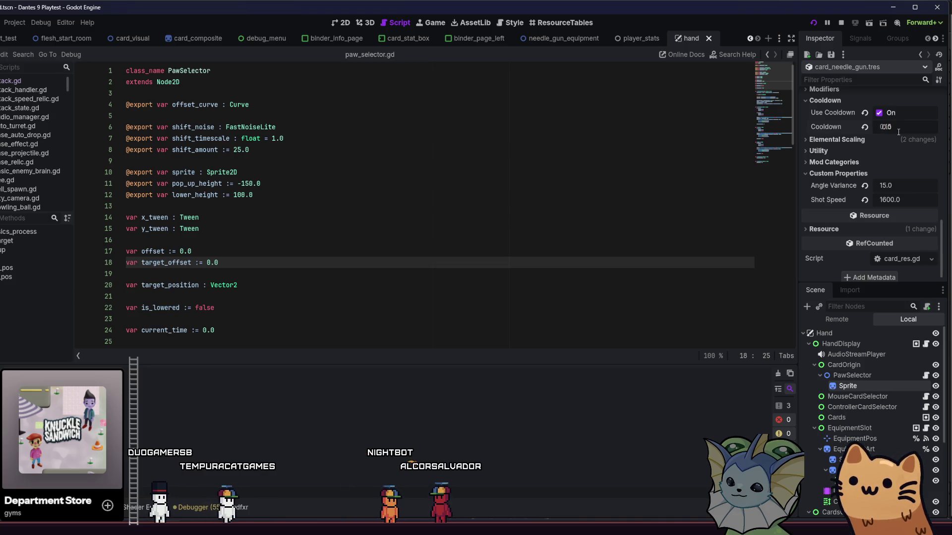
Set the Needle Gun's poison elemental scaling to 0.05, save, and relaunch the playtest
key(ctrl+s)
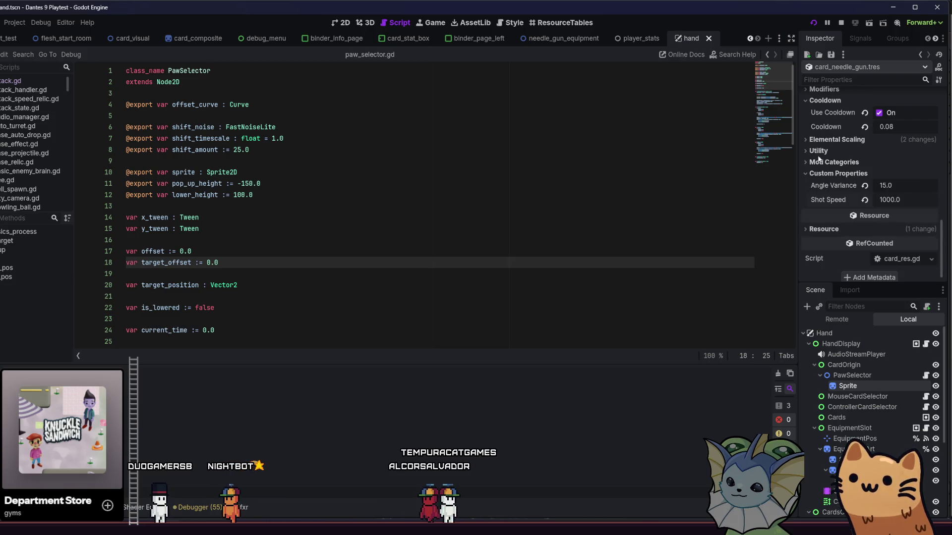
click(832, 141)
click(893, 193)
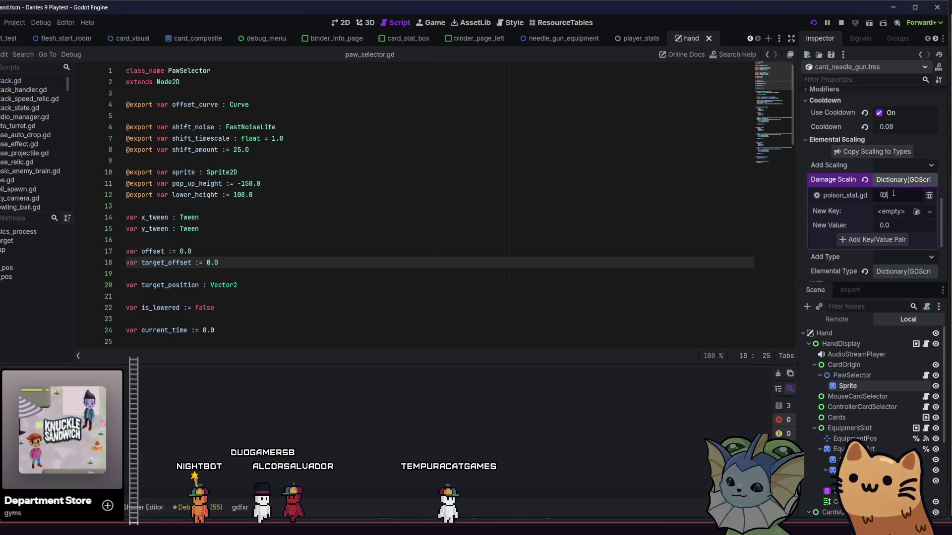
text(0.05)
key(Return)
key(ctrl+s)
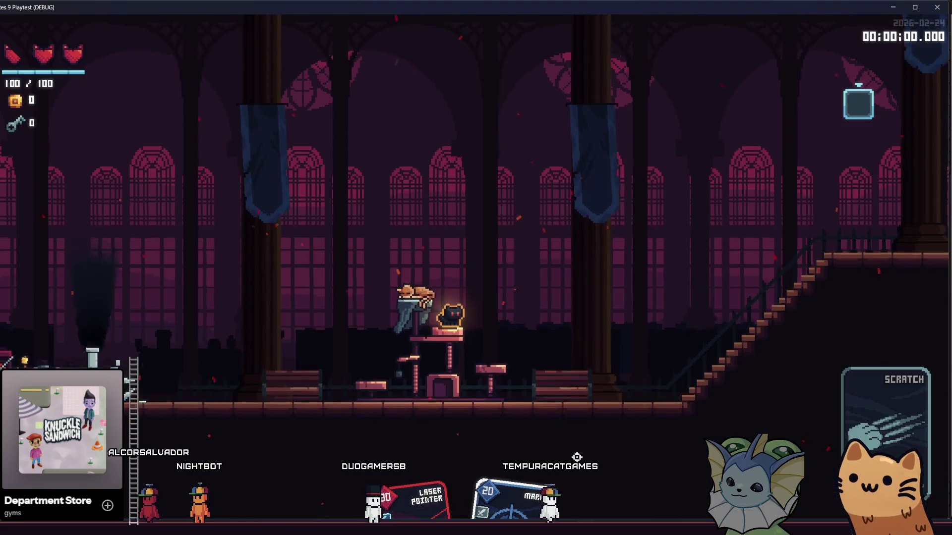
Add two Needle Gun cards to the hand from the debug menu
key(grave)
click(268, 119)
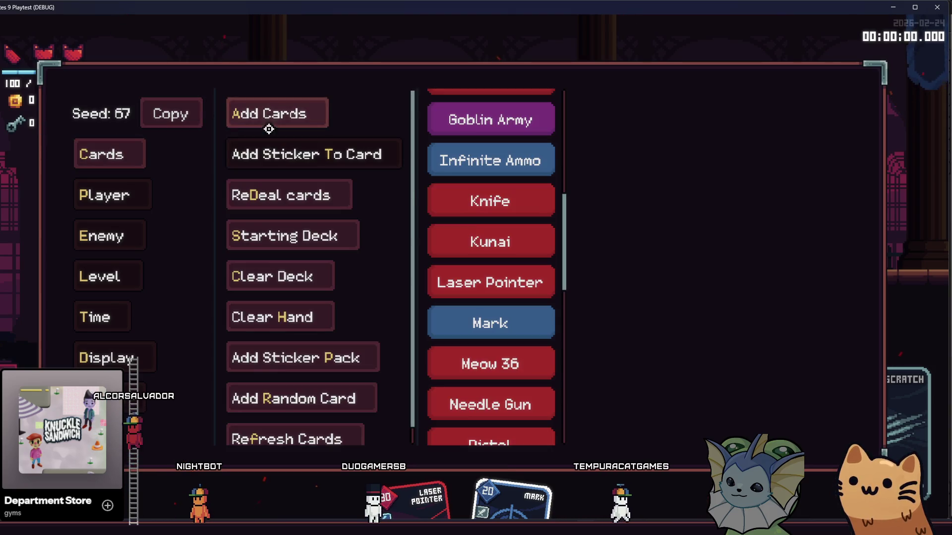
click(488, 412)
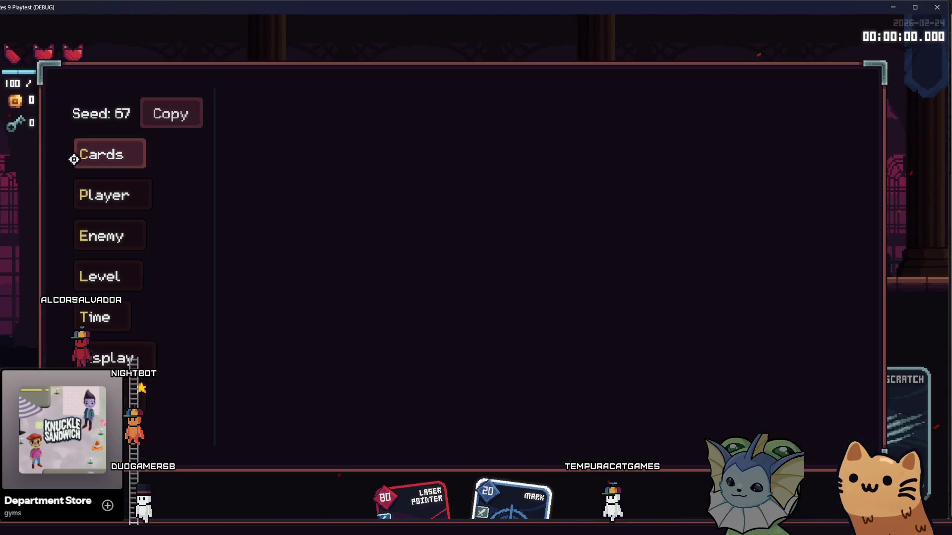
click(478, 399)
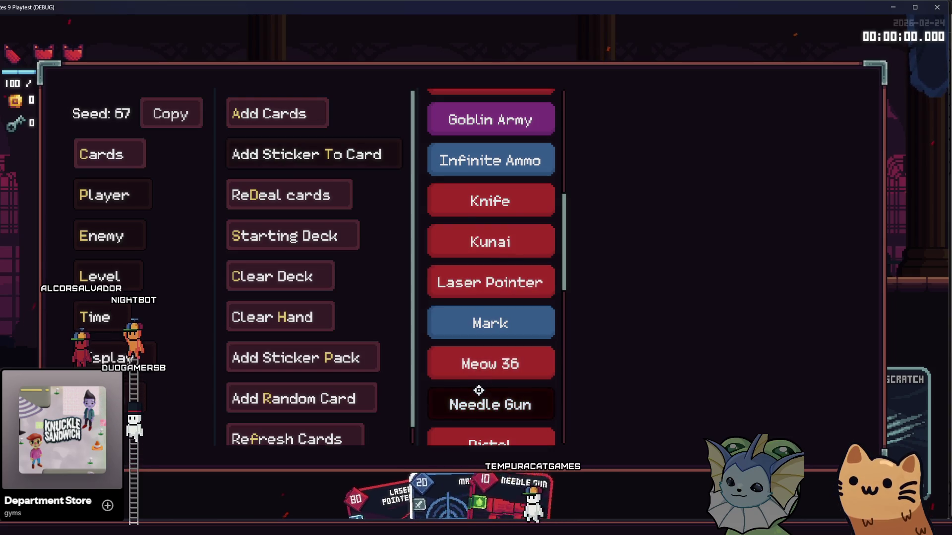
key(Escape)
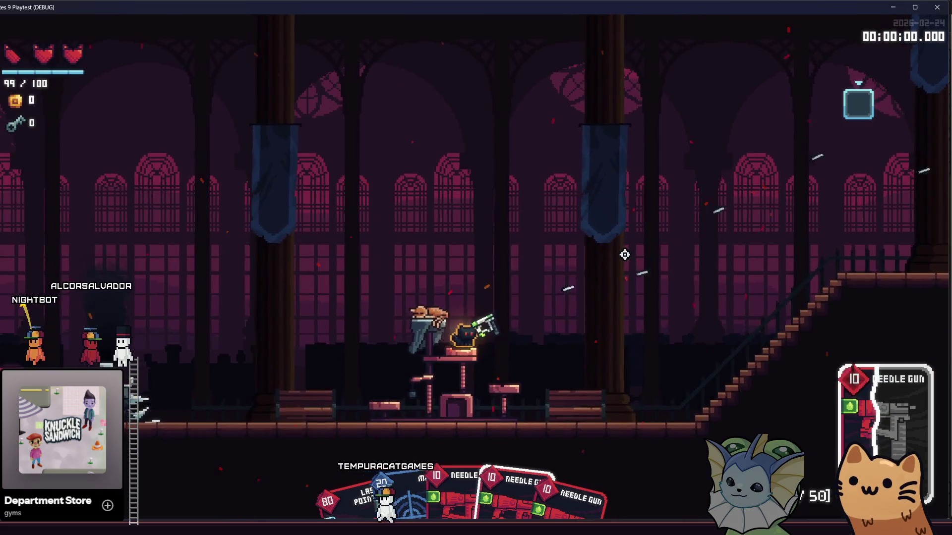
Fire the Needle Gun toward the stairs and from the cat table, then return to the editor
click(600, 253)
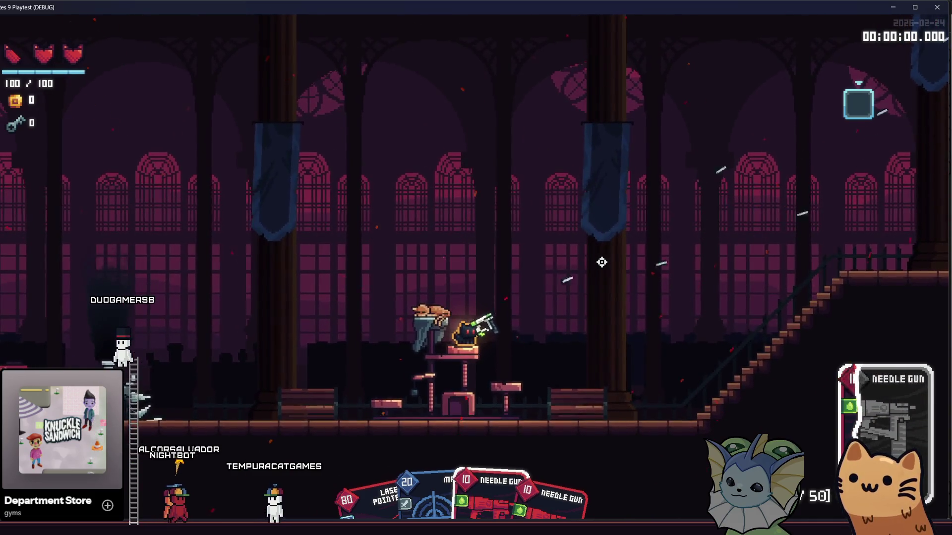
click(601, 263)
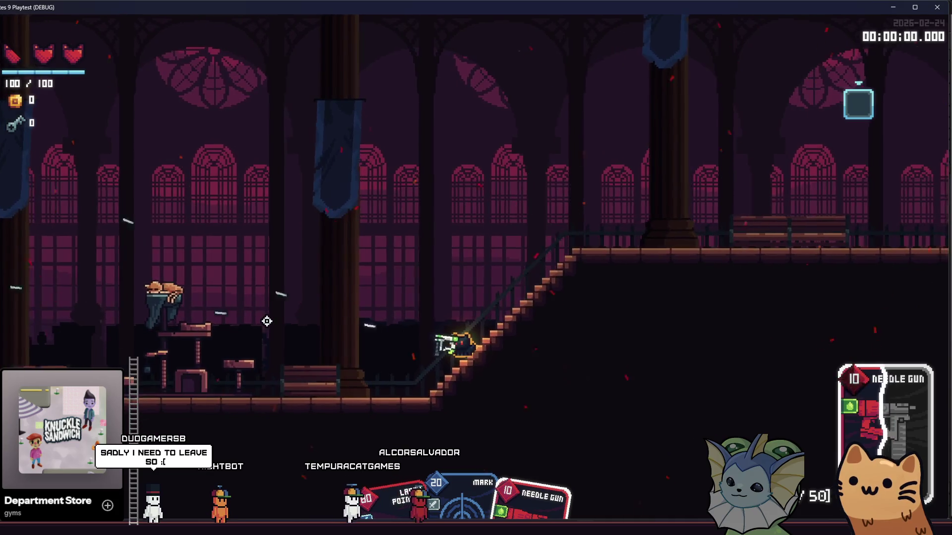
key(a)
key(space)
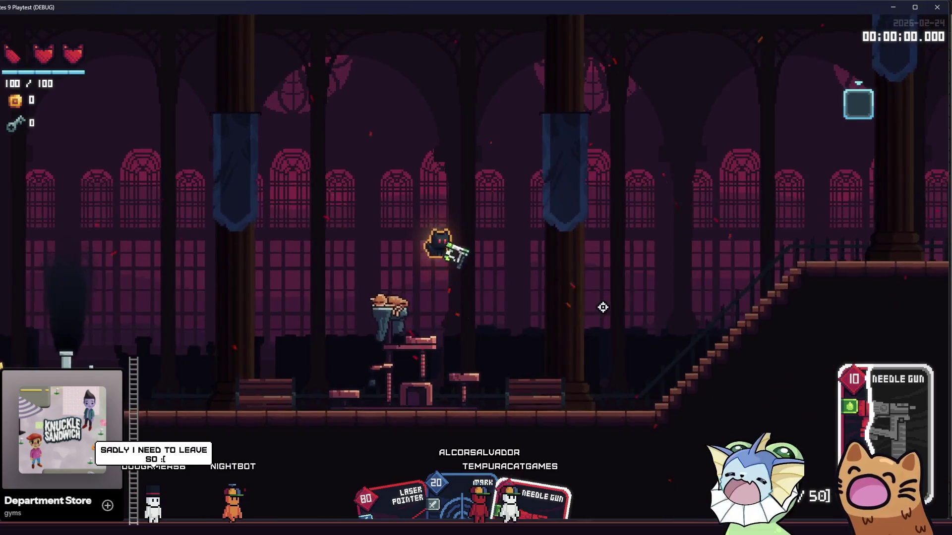
click(606, 308)
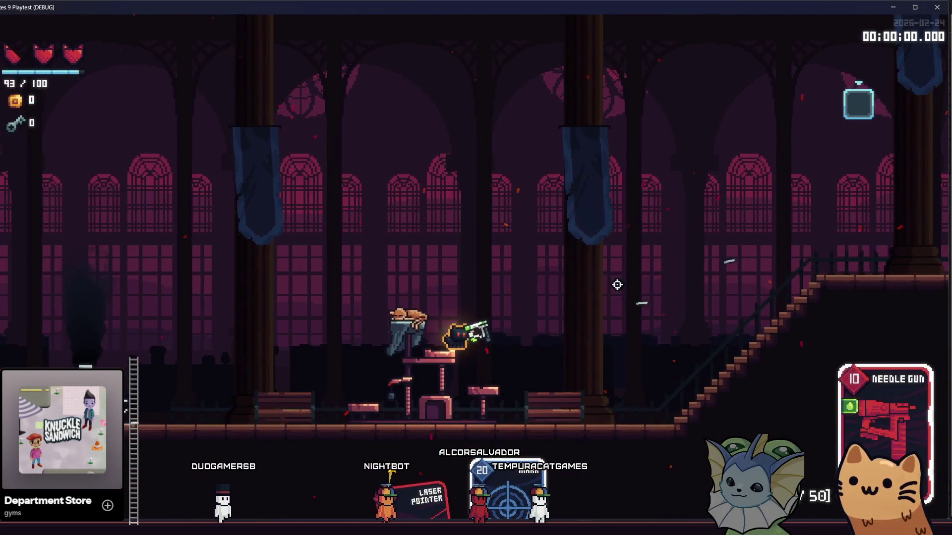
click(616, 285)
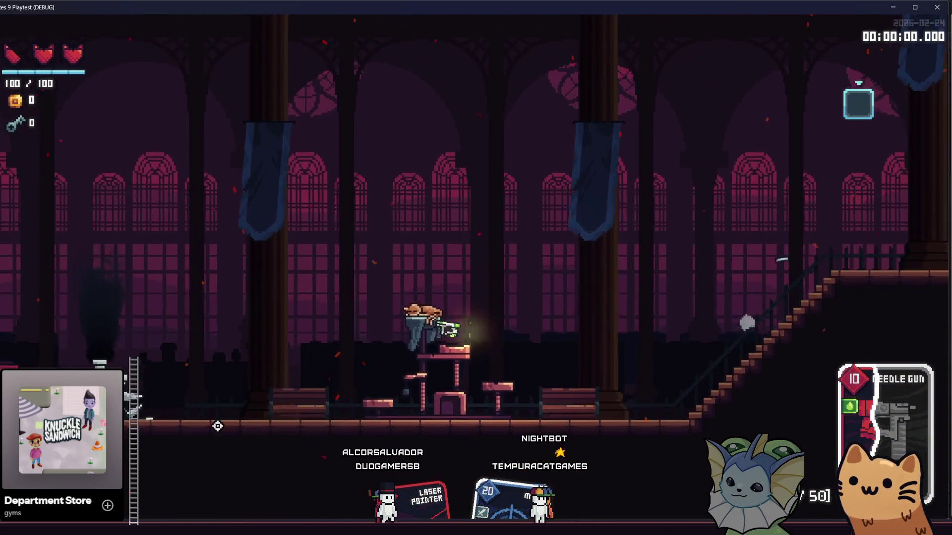
key(alt+Tab)
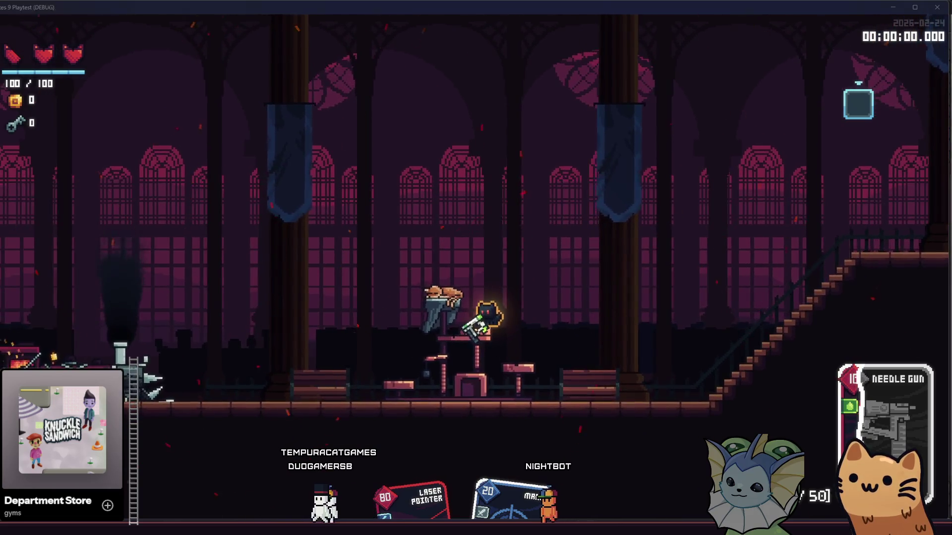
key(F8)
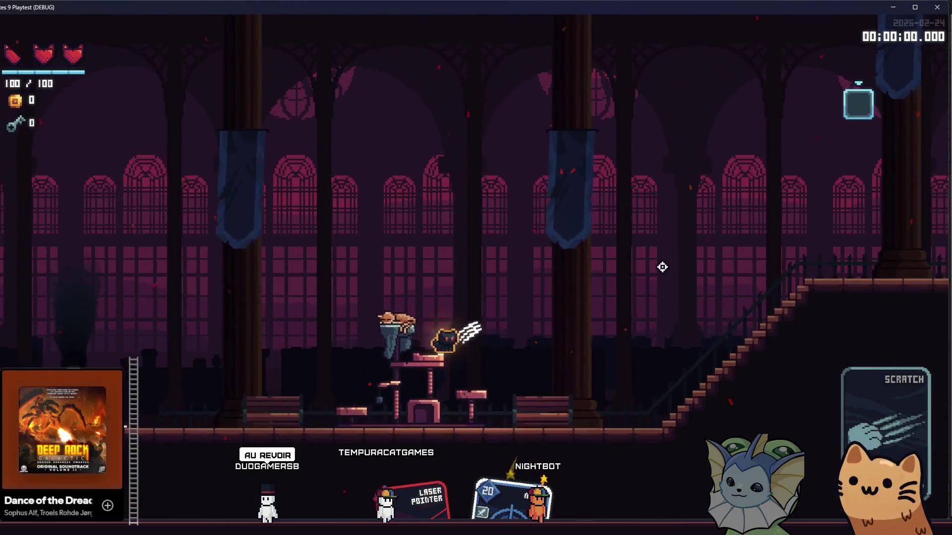
Add three Needle Gun cards to the hand and fire the Needle Gun
key(F1)
click(262, 126)
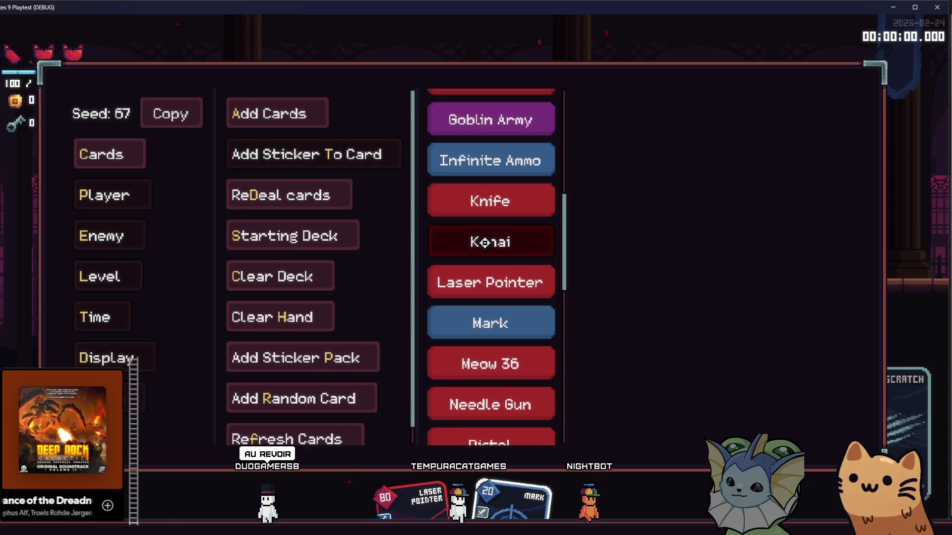
click(483, 403)
click(461, 404)
click(483, 399)
click(484, 399)
key(F1)
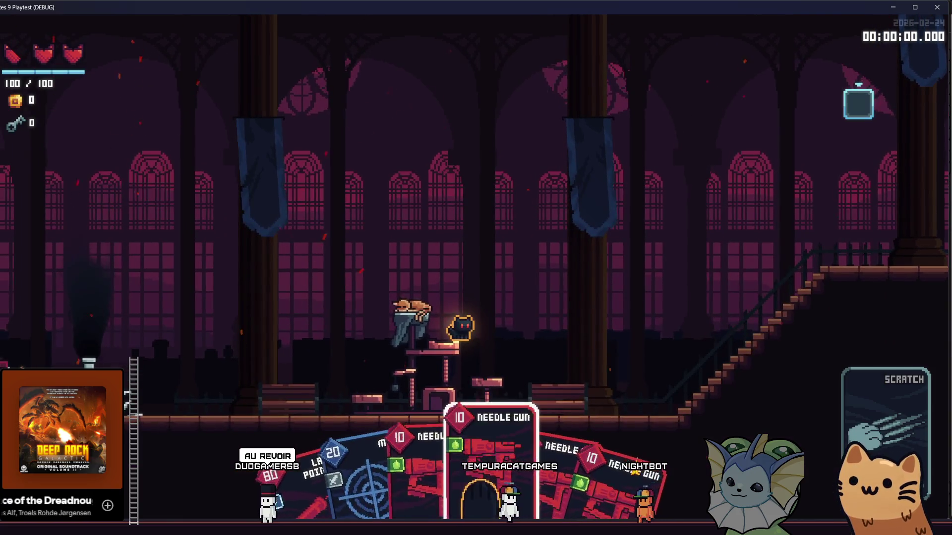
click(608, 263)
mouse_move(609, 264)
mouse_down()
mouse_move(593, 260)
mouse_move(566, 278)
mouse_up()
Spawn a DPS dummy in the room, shoot needles at it, then switch to the editor
key(F1)
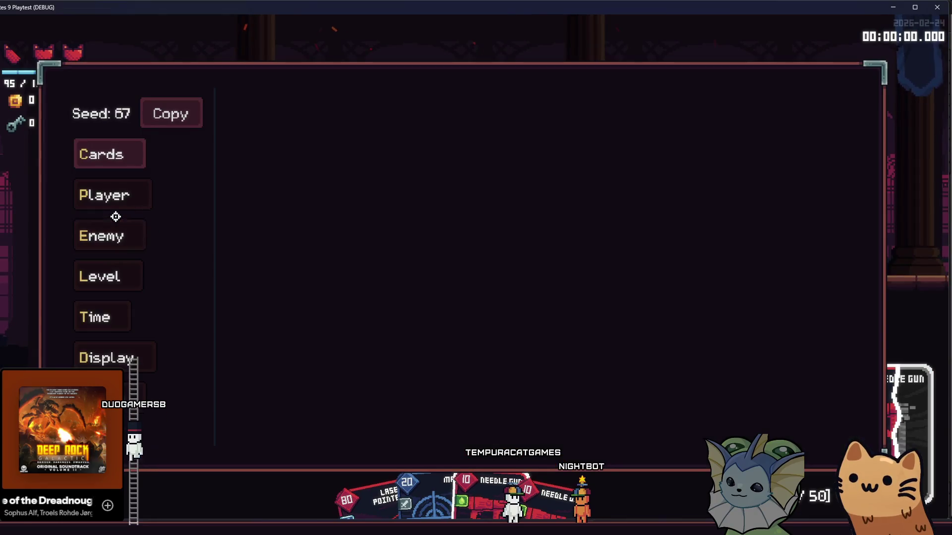
click(344, 123)
click(419, 119)
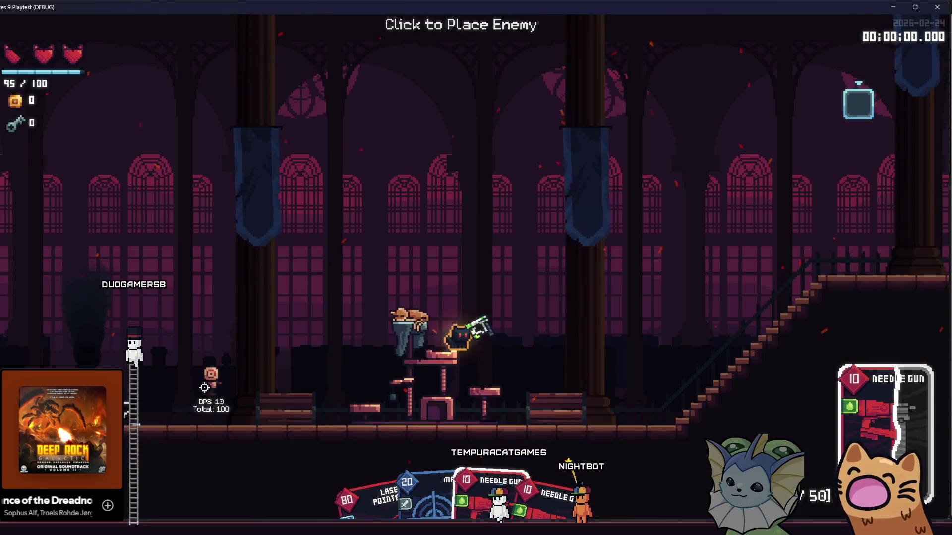
click(211, 402)
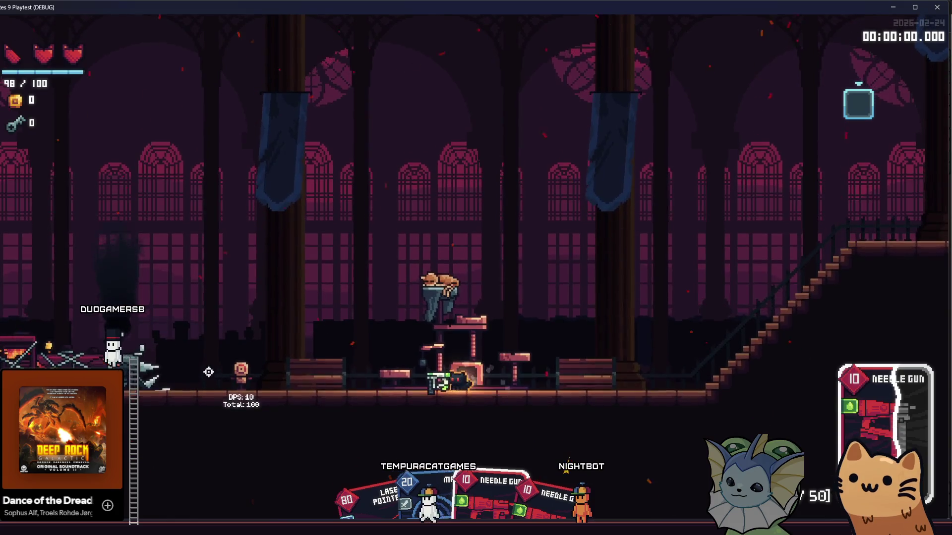
mouse_move(207, 375)
mouse_down()
mouse_move(211, 388)
mouse_move(256, 393)
mouse_move(248, 393)
mouse_up()
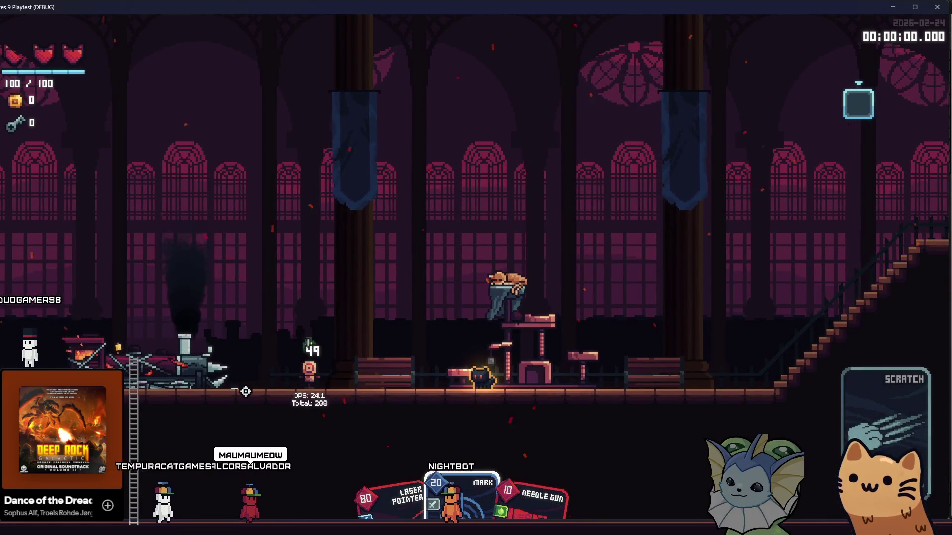
key(F8)
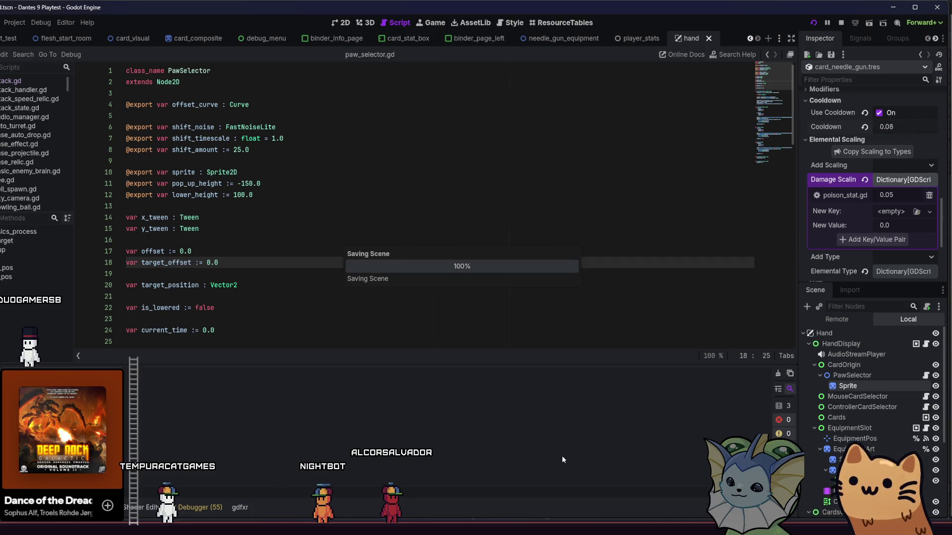
Switch from the Godot editor back to the running Dantes 9 playtest
key(alt+Tab)
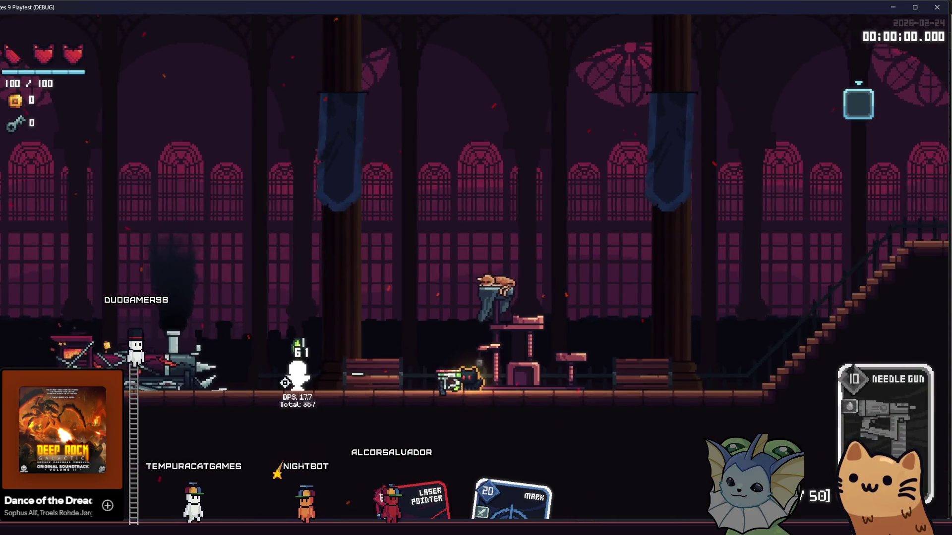
Add Needle Gun cards to the hand from the debug panel's card list
key(F1)
click(109, 158)
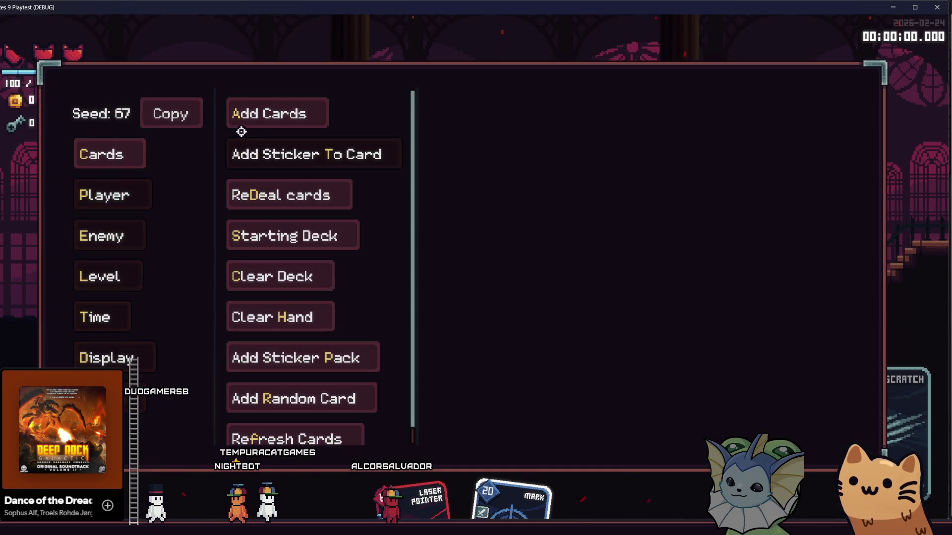
click(248, 119)
scroll(446, 206, down, 5)
click(473, 399)
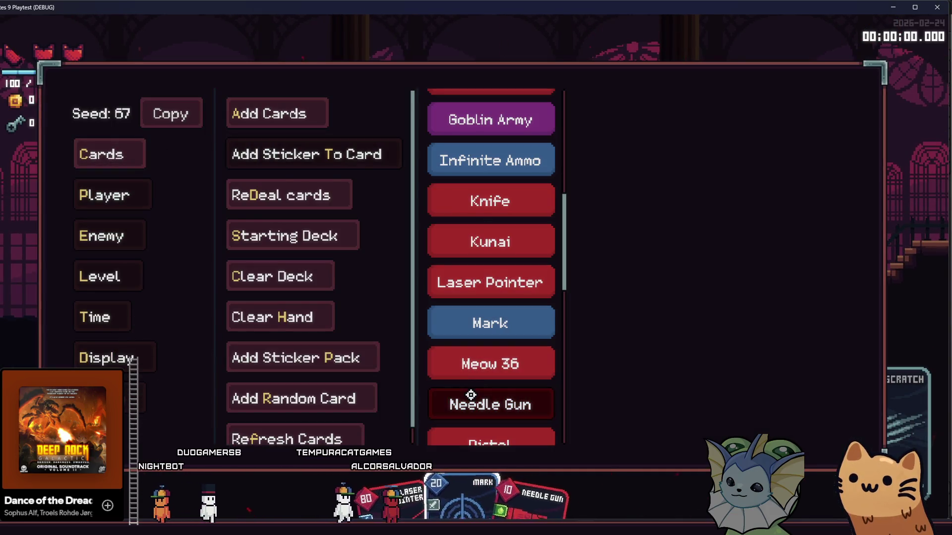
key(F1)
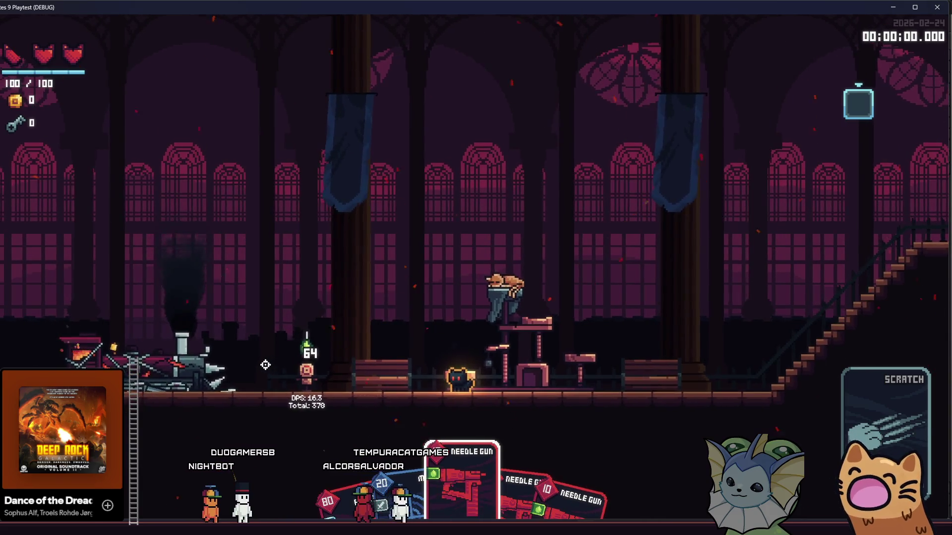
Spawn a second dummy beside the table and fire needles at both dummies
key(F1)
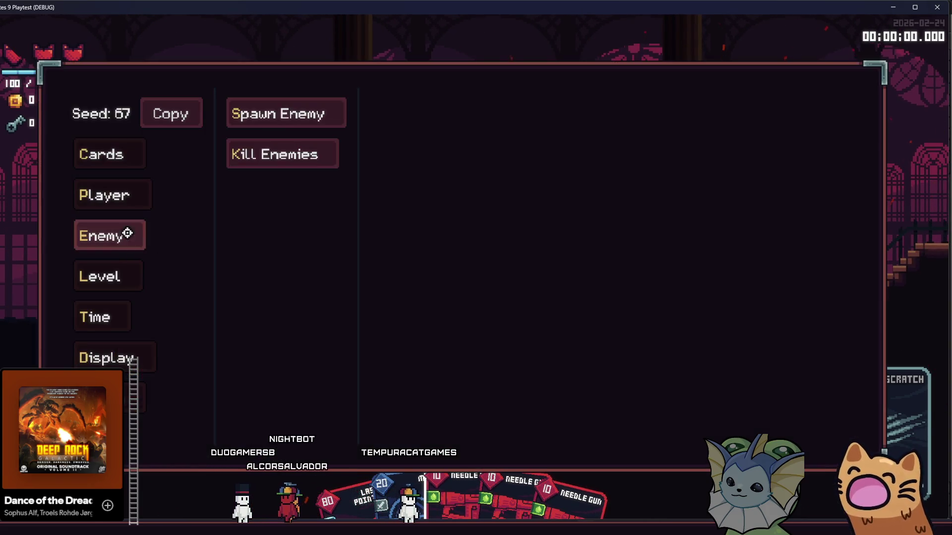
click(285, 112)
click(410, 107)
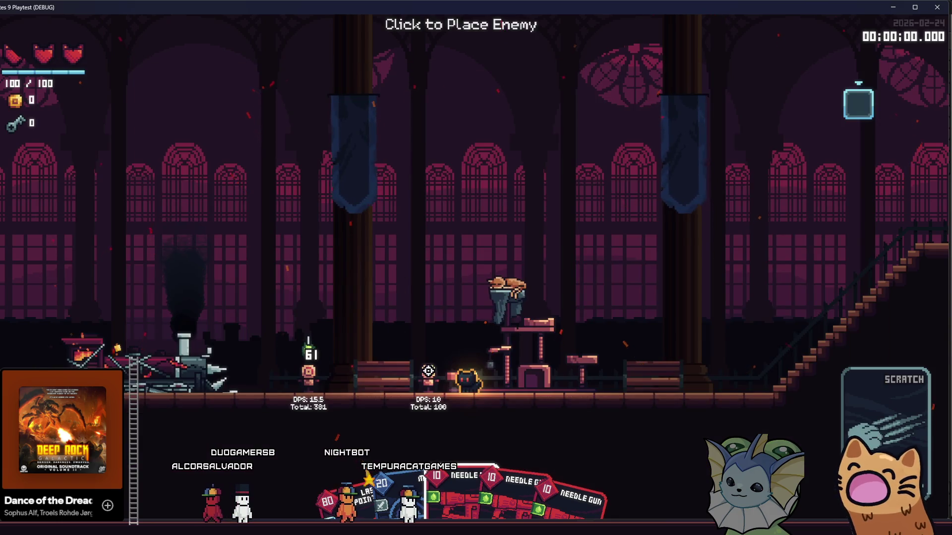
click(427, 371)
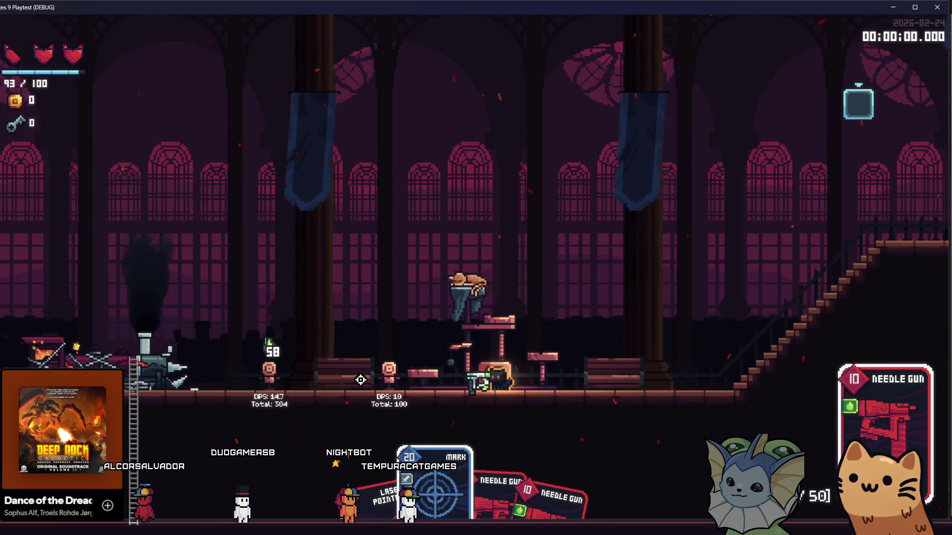
key(a)
click(347, 381)
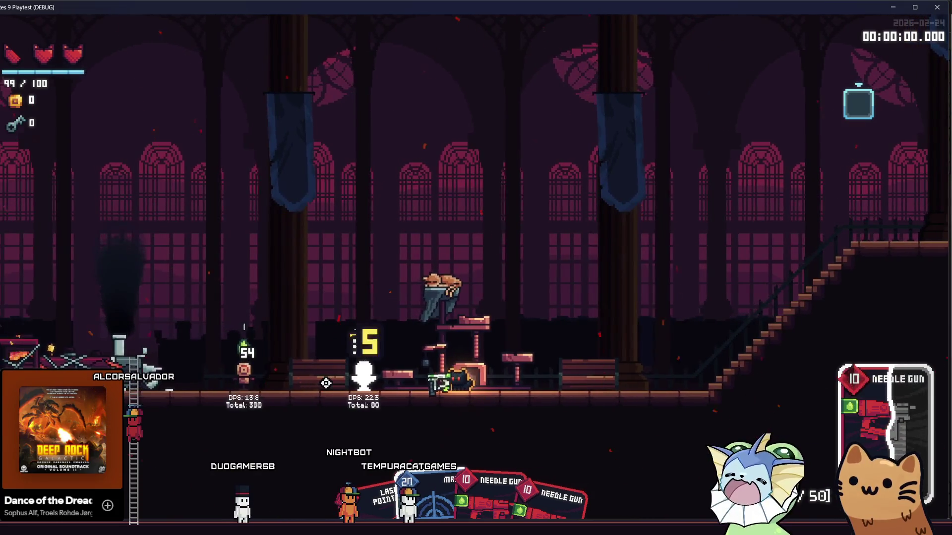
click(326, 383)
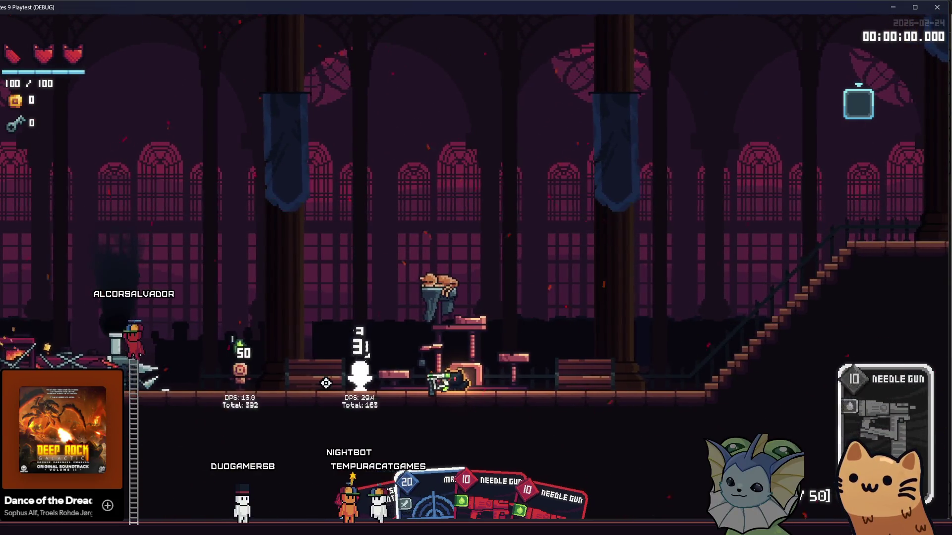
click(326, 383)
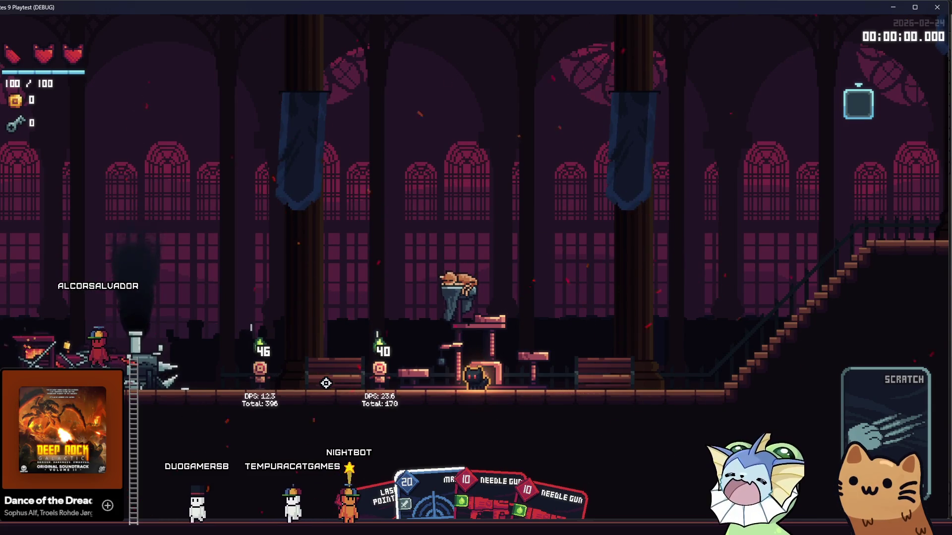
Spawn and place a third DPS dummy in the room
key(F1)
click(111, 141)
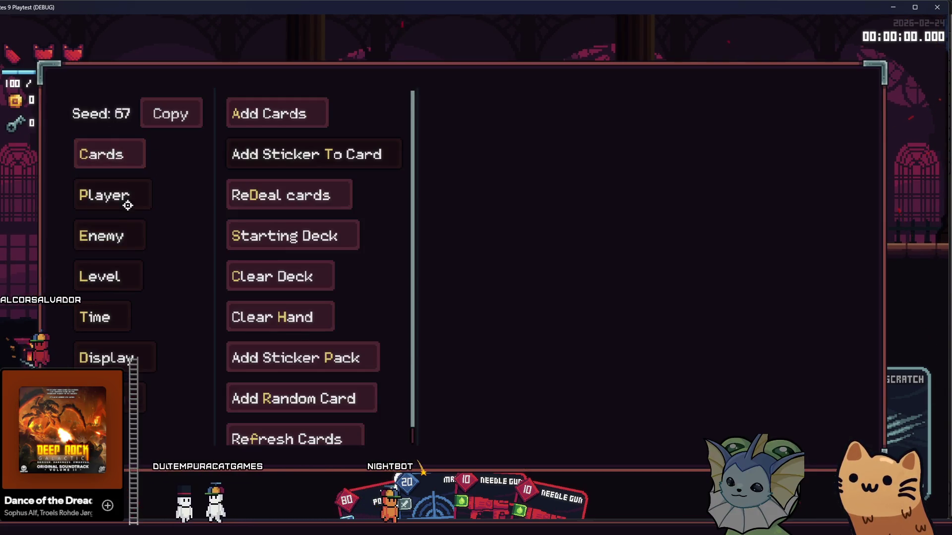
click(109, 236)
click(284, 111)
click(389, 106)
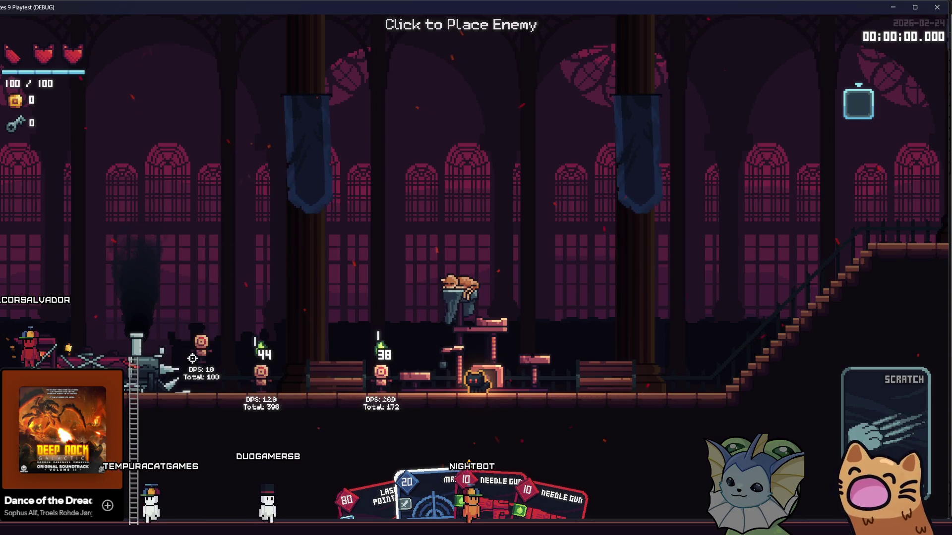
click(202, 380)
Add an AK47 card and fire it at the dummies
key(F1)
key(F1)
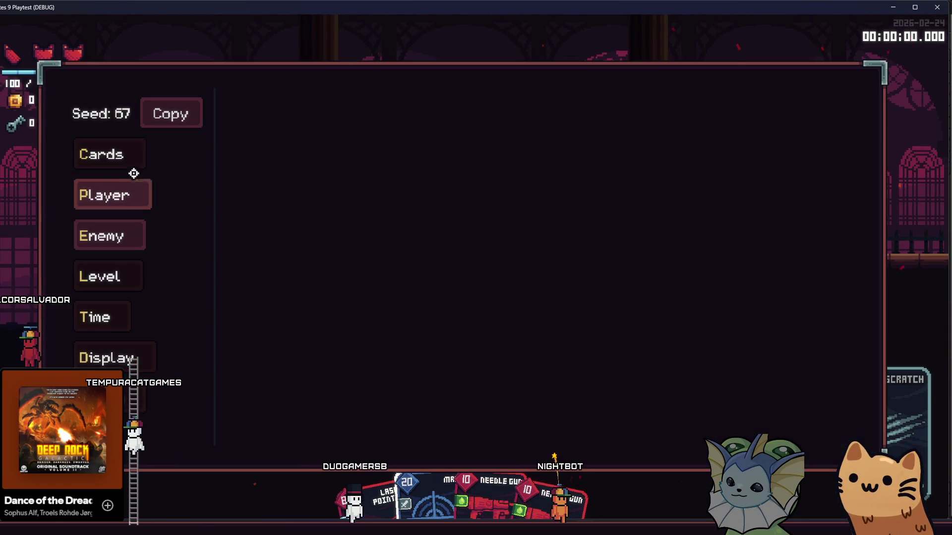
click(127, 153)
click(308, 113)
scroll(449, 146, up, 5)
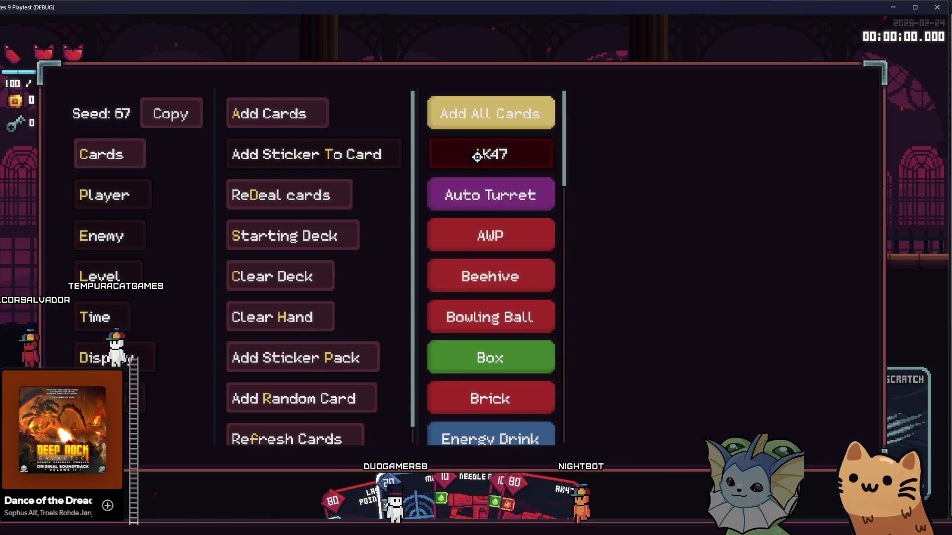
key(F1)
key(a)
mouse_move(471, 188)
mouse_down()
mouse_move(529, 218)
mouse_move(533, 260)
mouse_move(677, 366)
mouse_up()
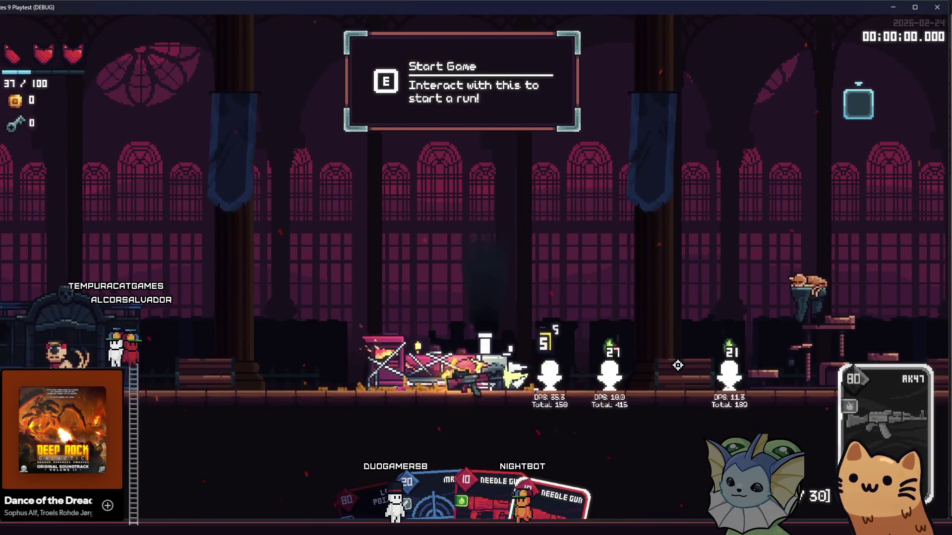
Fire repeated Needle Gun shots at the training dummies
scroll(678, 365, down, 1)
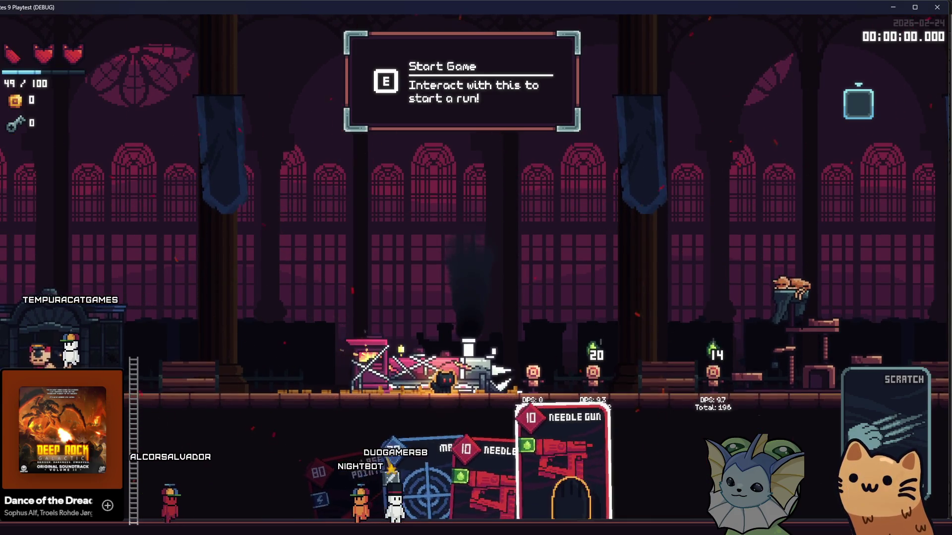
key(F1)
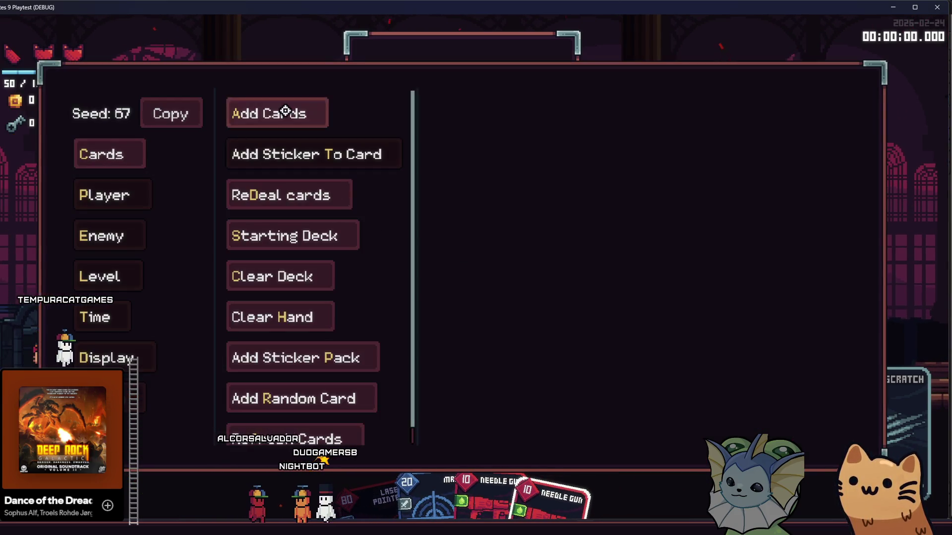
key(F1)
scroll(629, 334, down, 1)
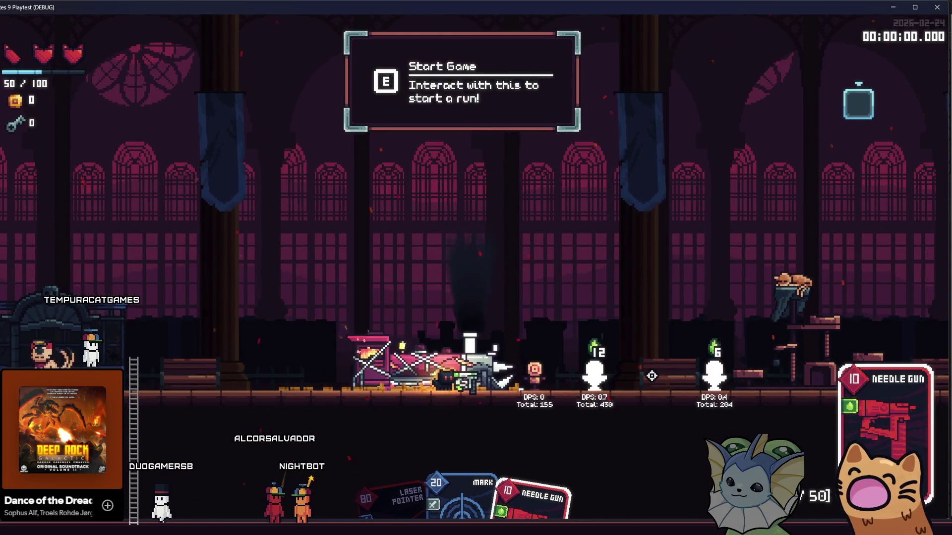
click(659, 364)
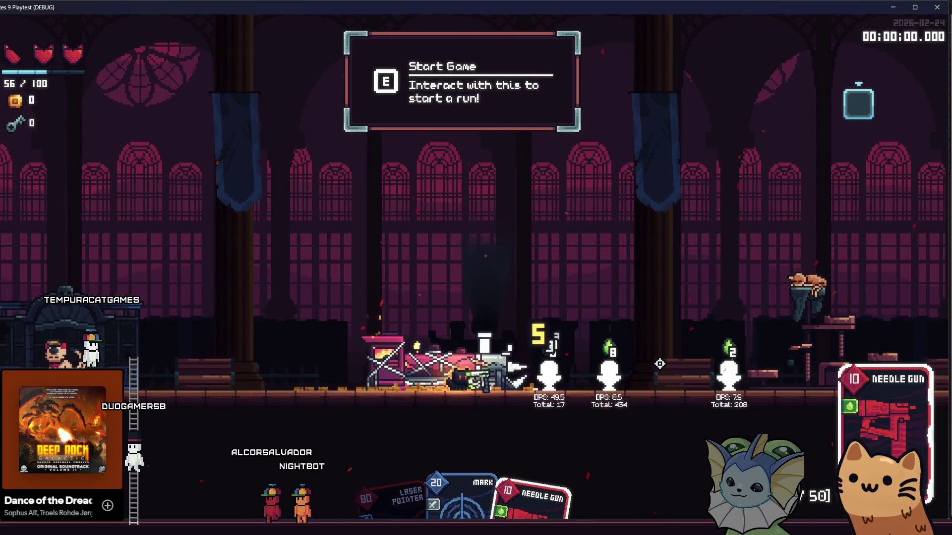
click(665, 370)
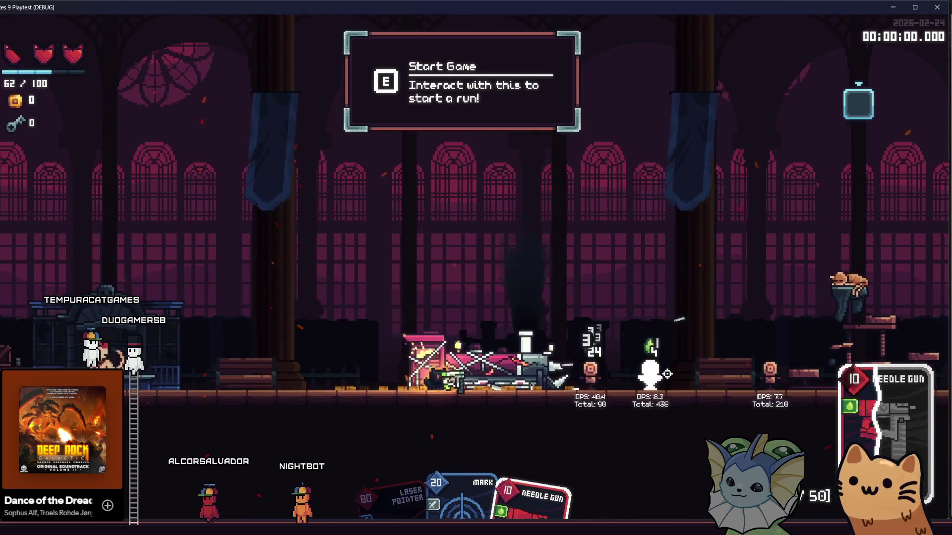
scroll(668, 383, up, 1)
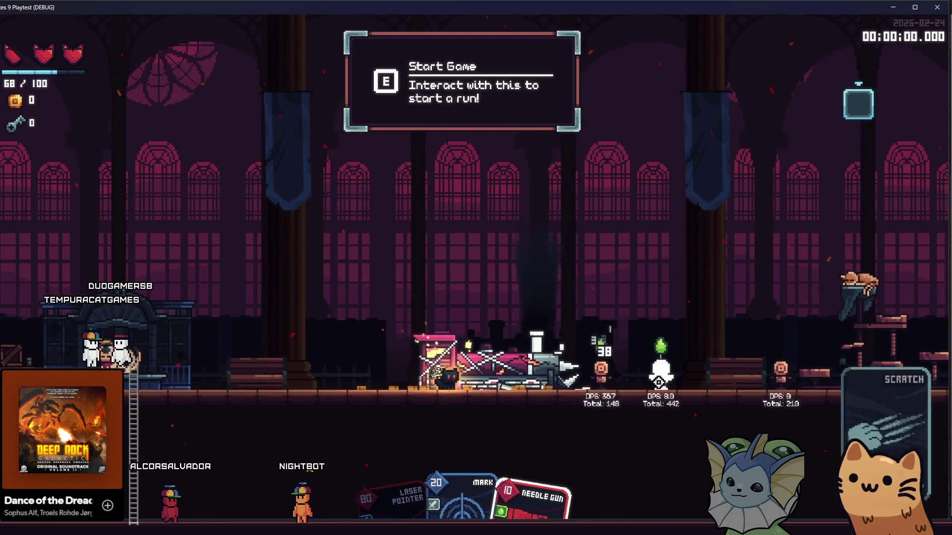
scroll(664, 366, down, 1)
click(655, 334)
click(635, 240)
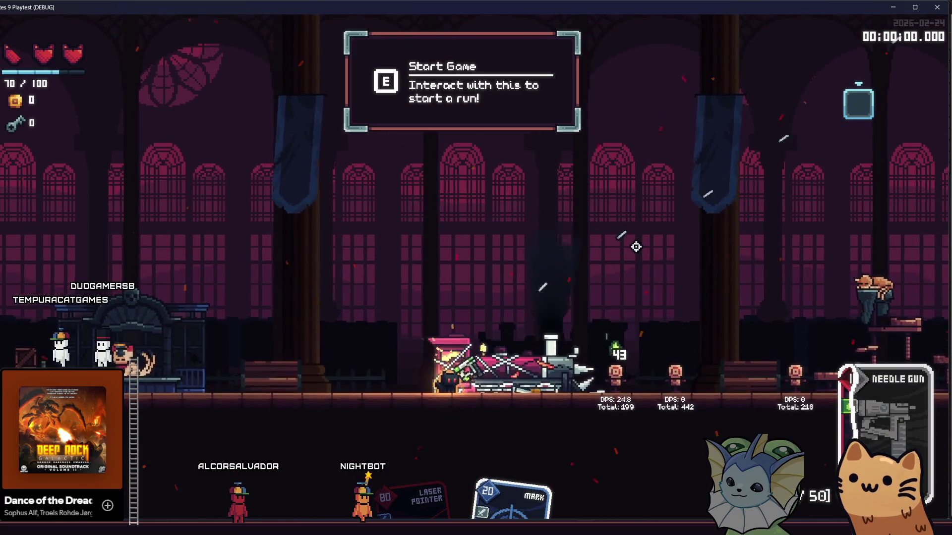
scroll(610, 280, up, 1)
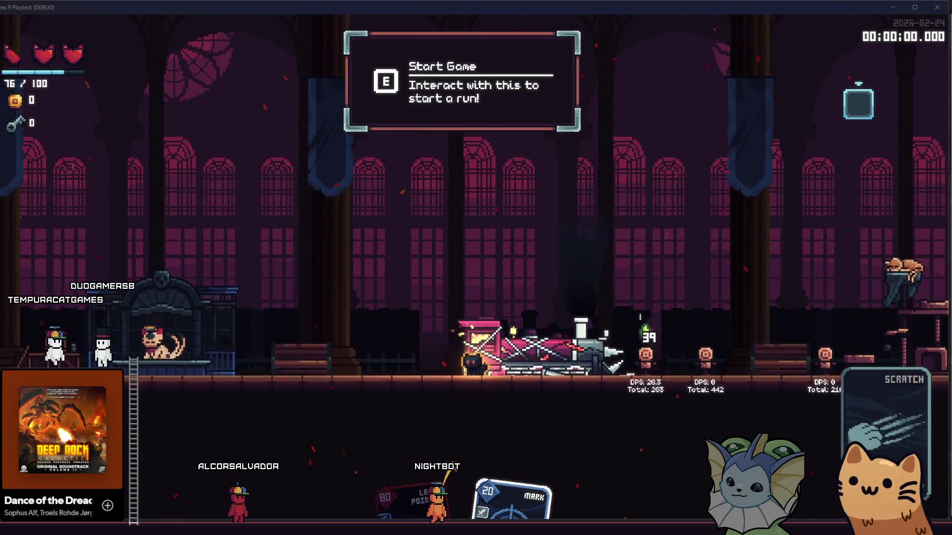
Close the playtest, review the card_needle_gun.tres inspector, and relaunch with F5
key(F8)
scroll(856, 224, up, 4)
scroll(871, 140, down, 2)
scroll(871, 141, up, 2)
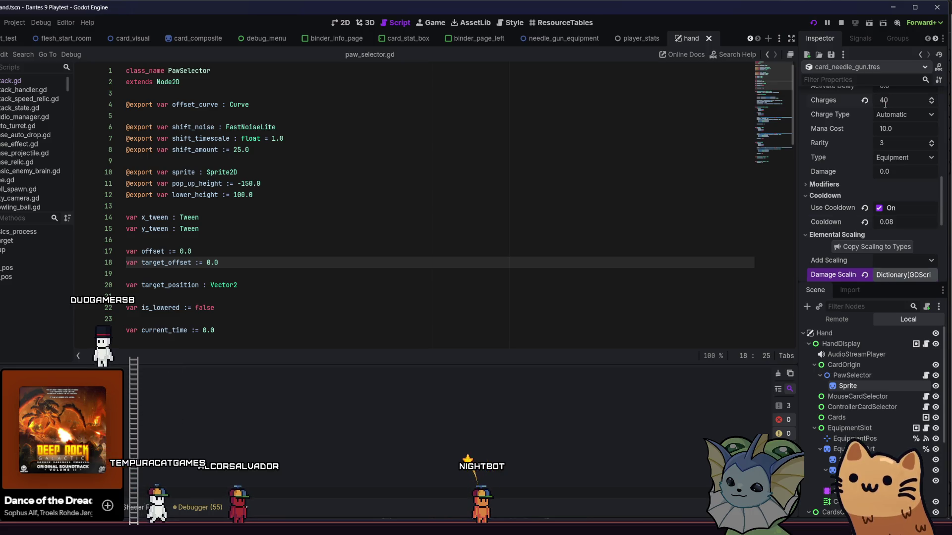
key(F5)
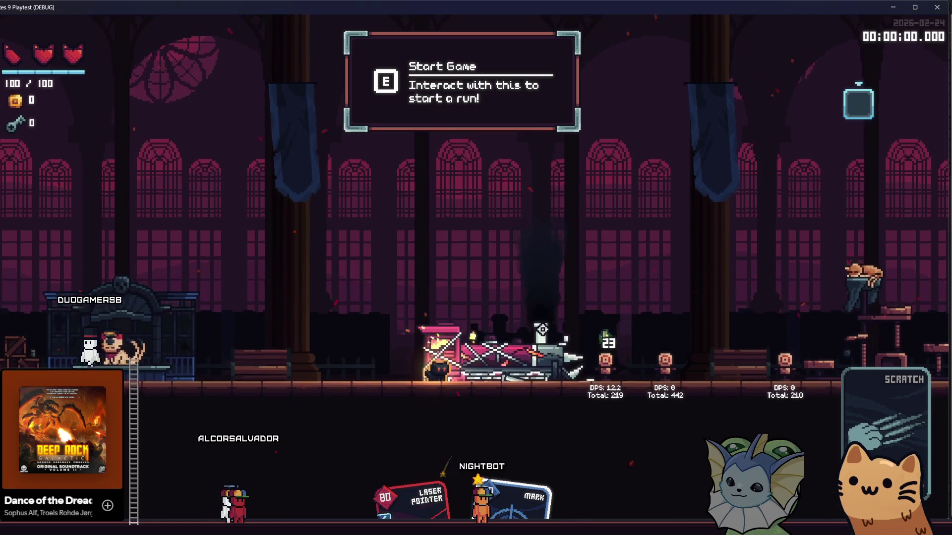
Add a Needle Gun card to the hand from the debug card list
click(145, 149)
click(278, 114)
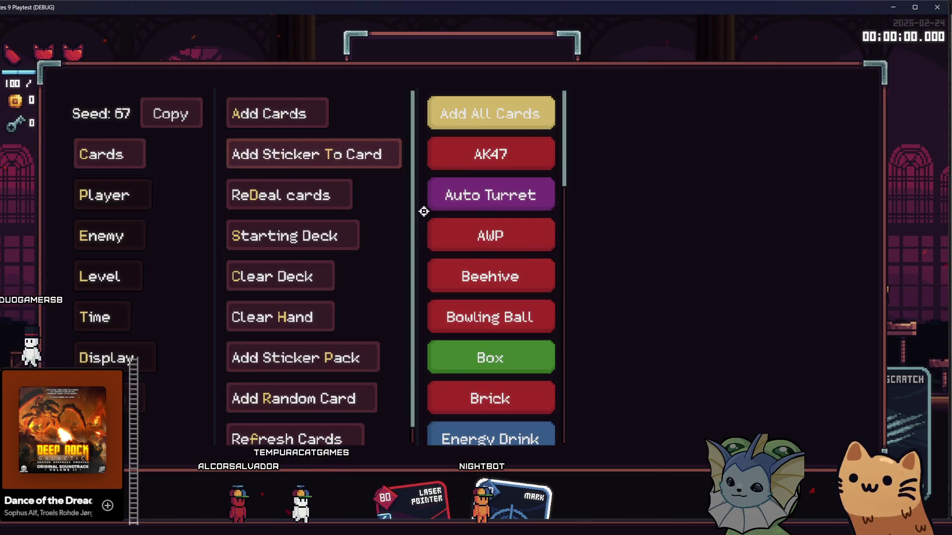
scroll(476, 266, down, 10)
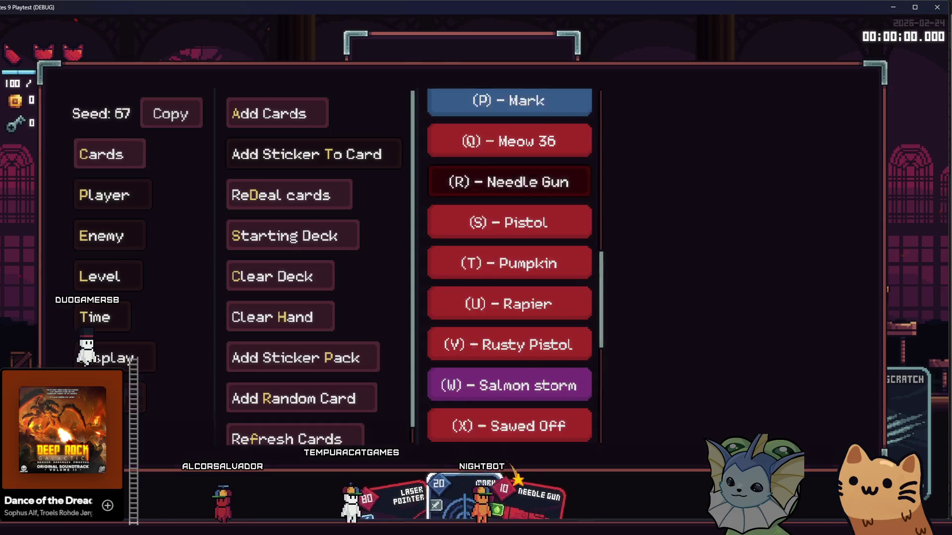
click(489, 182)
Walk right firing the Needle Gun at the third dummy, then reopen the debug card options
key(d)
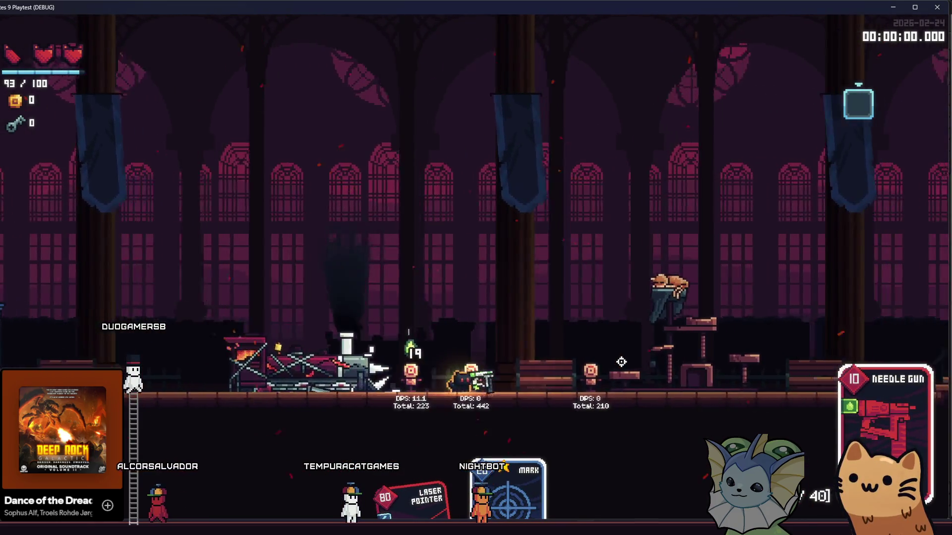
click(623, 372)
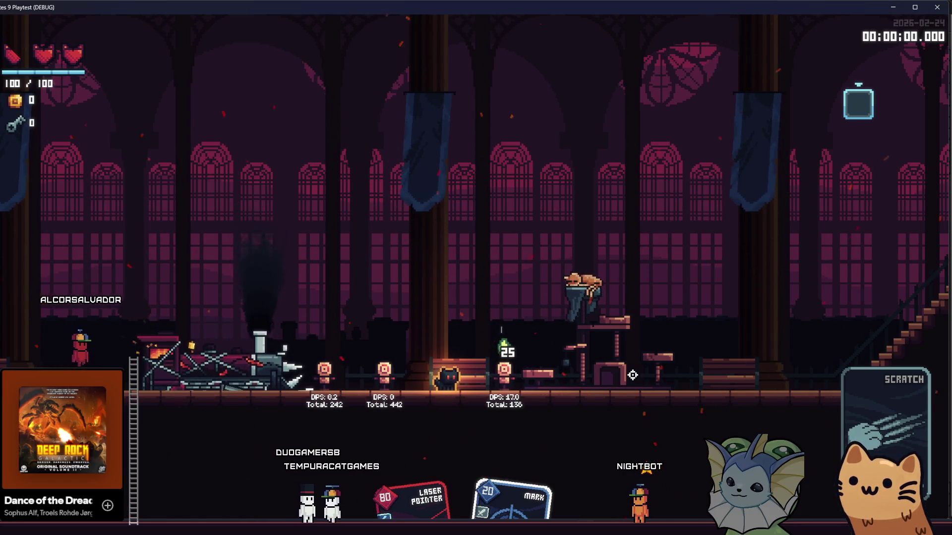
key(d)
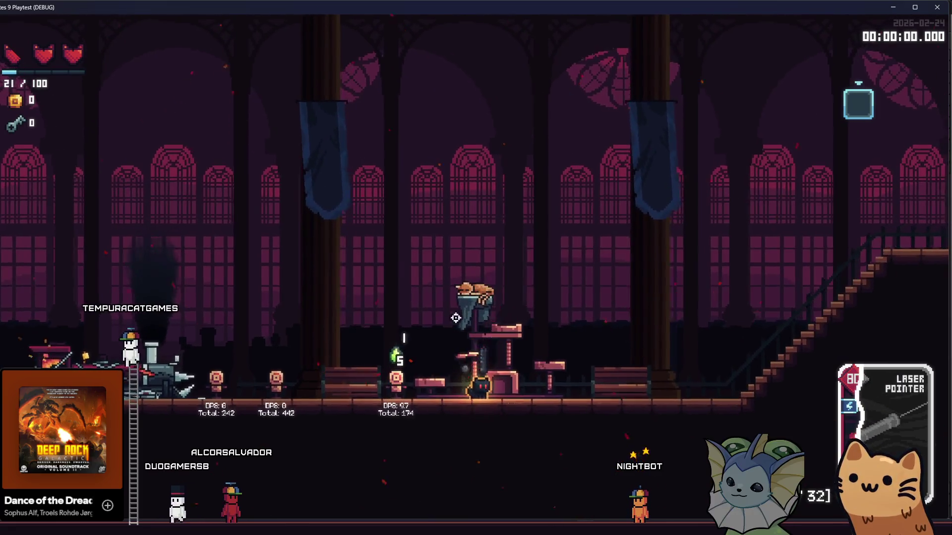
key(a)
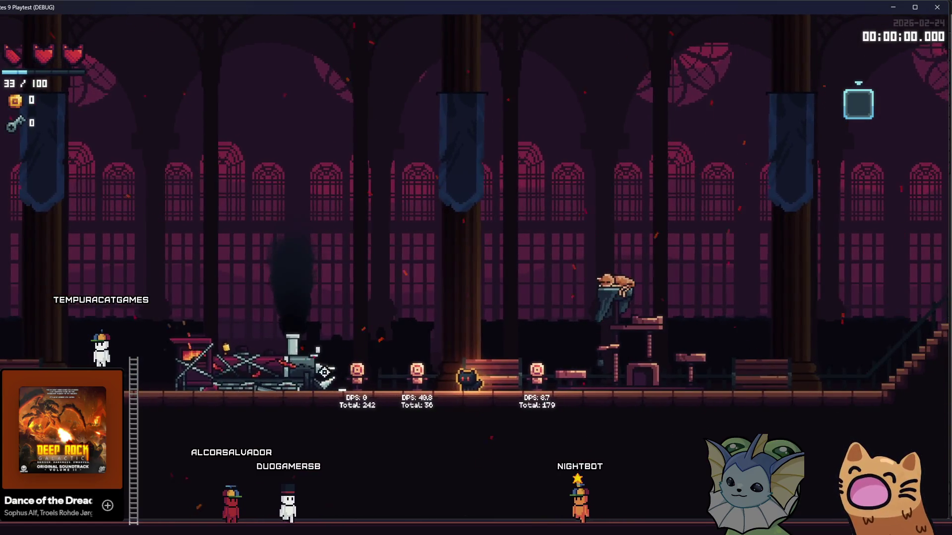
key(grave)
click(79, 159)
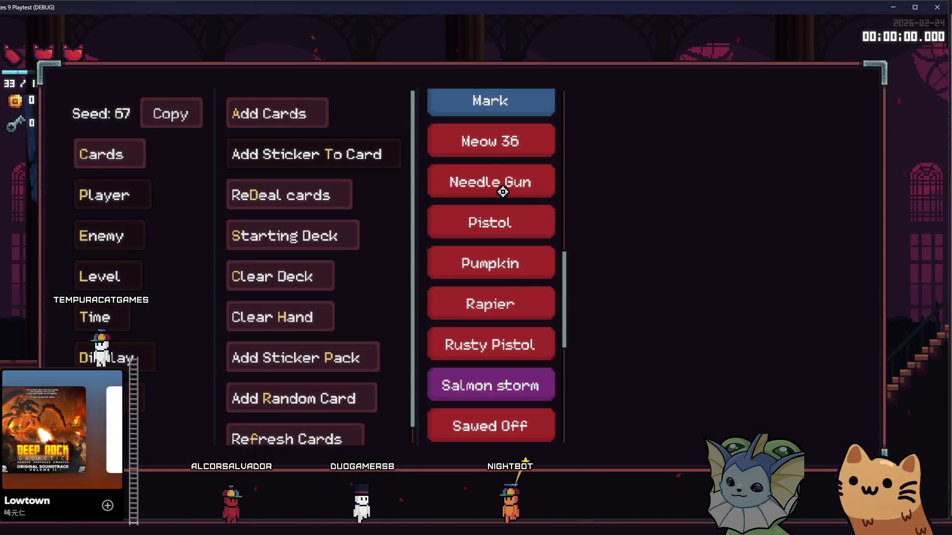
Add a Laser Pointer card to the hand and close the debug panel
scroll(475, 272, up, 3)
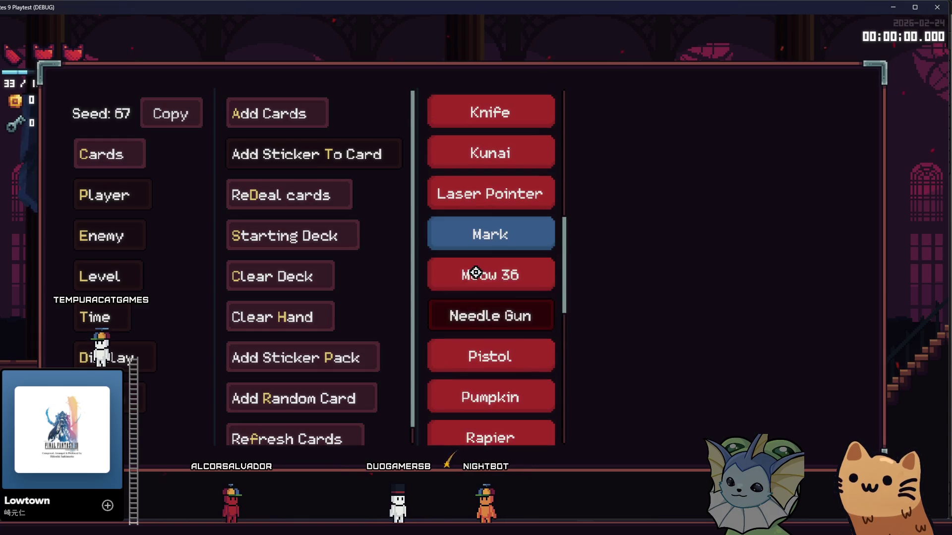
click(498, 196)
click(139, 198)
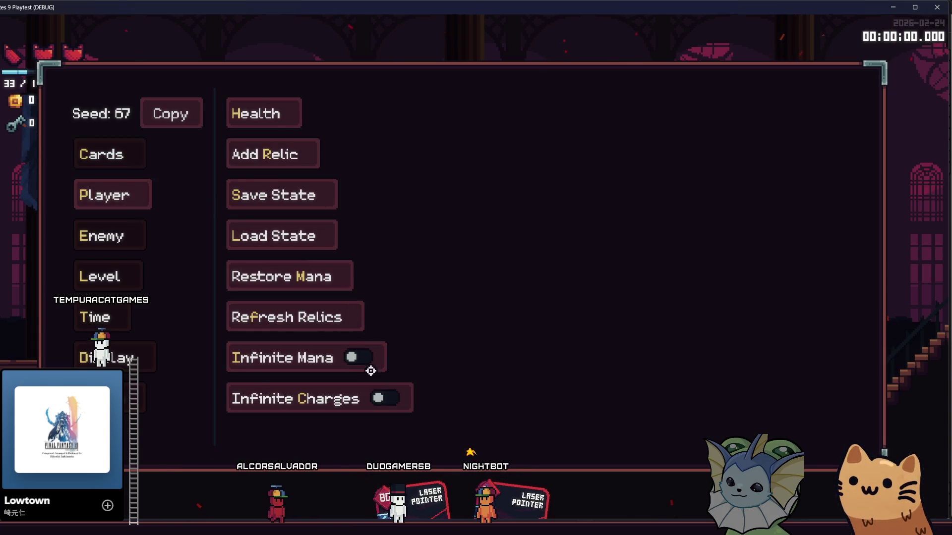
key(Escape)
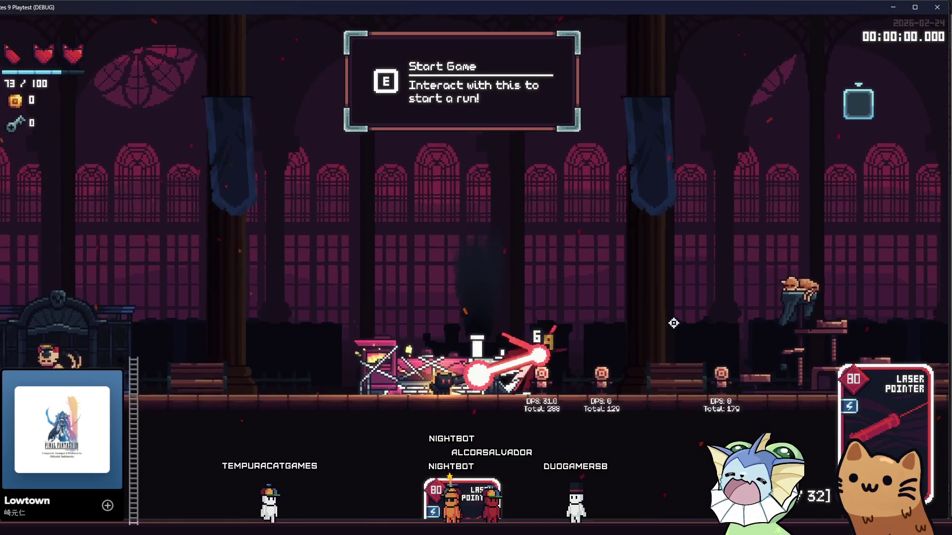
Walk left and right testing the laser on the dummies, then reopen the debug panel
key(a)
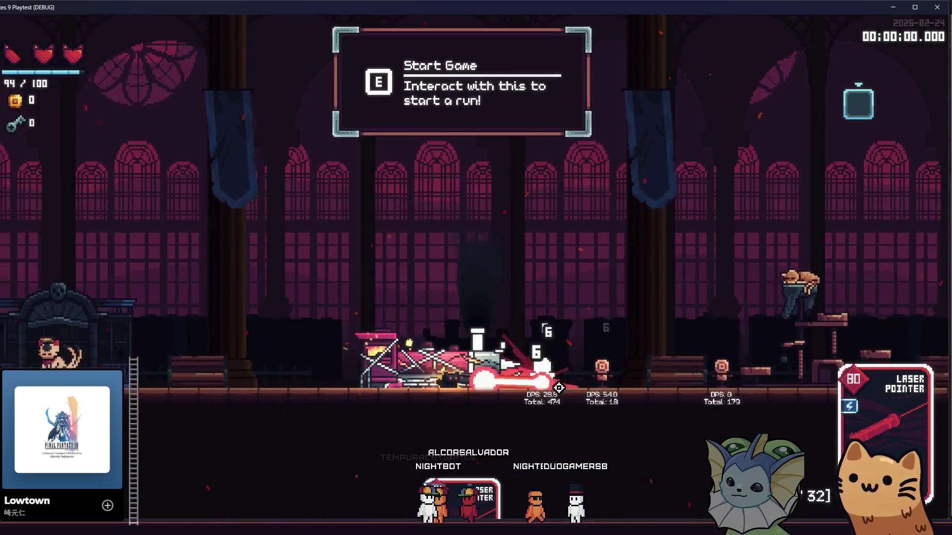
key(d)
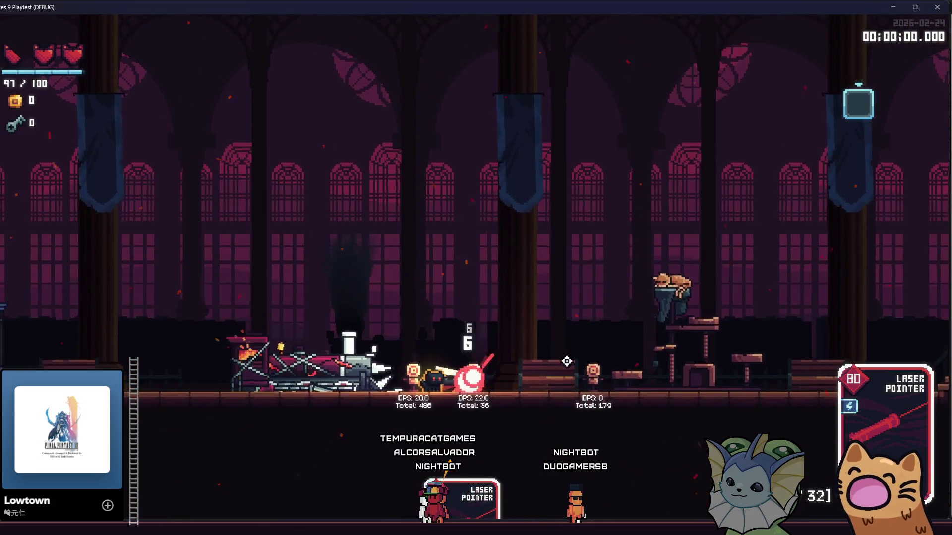
key(d)
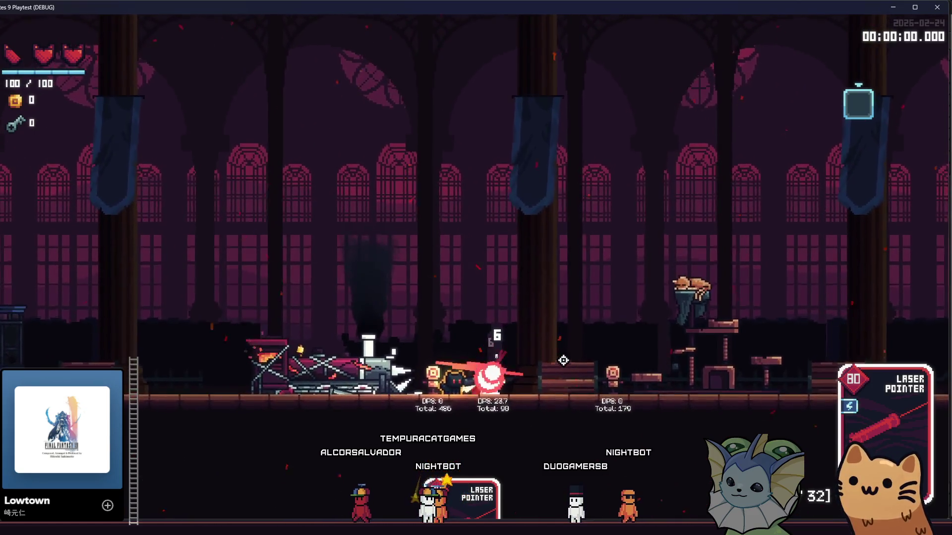
key(a)
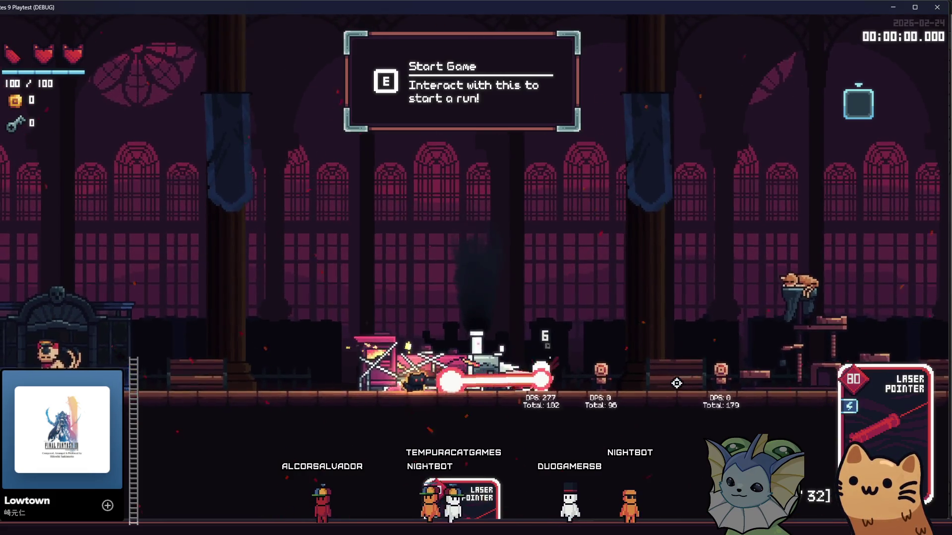
key(F1)
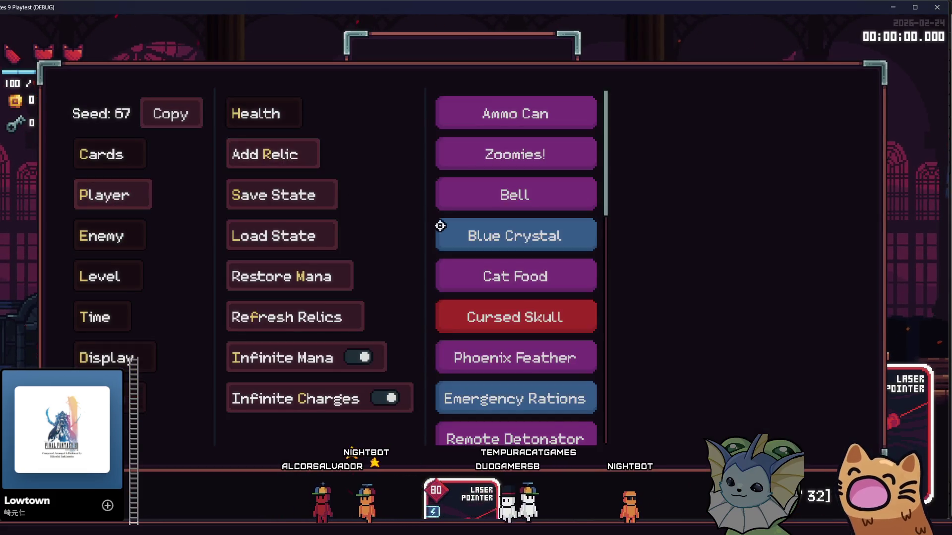
Pick the Salmon relic, fire the laser at the dummies, and return to the editor
scroll(508, 297, down, 3)
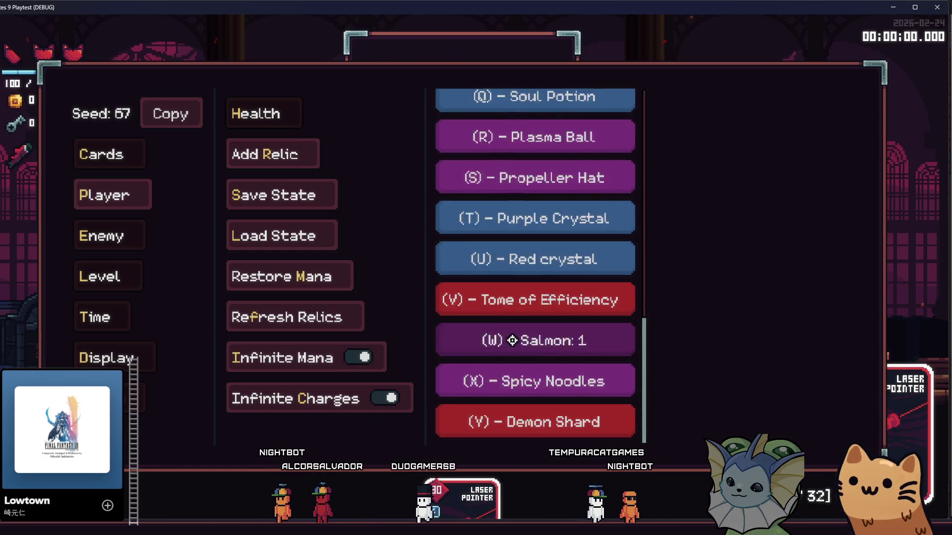
key(F1)
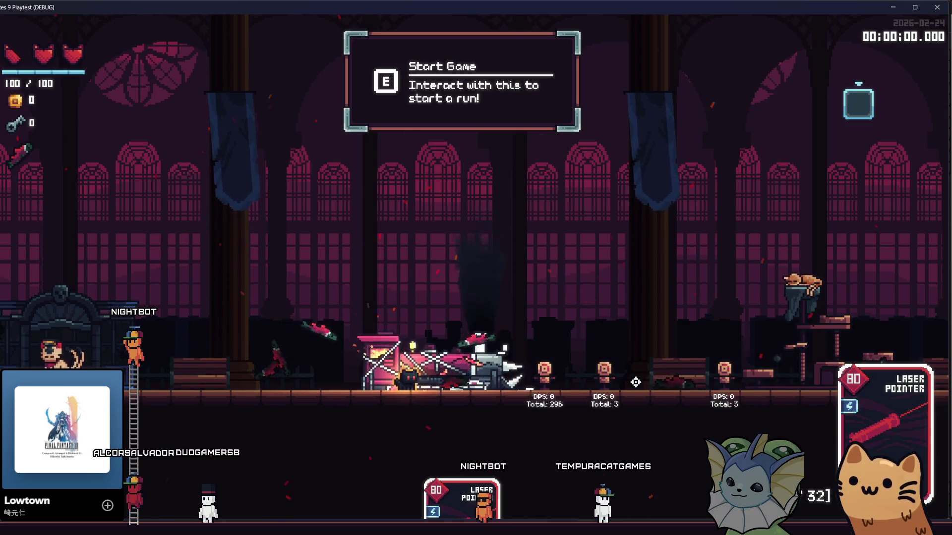
click(635, 382)
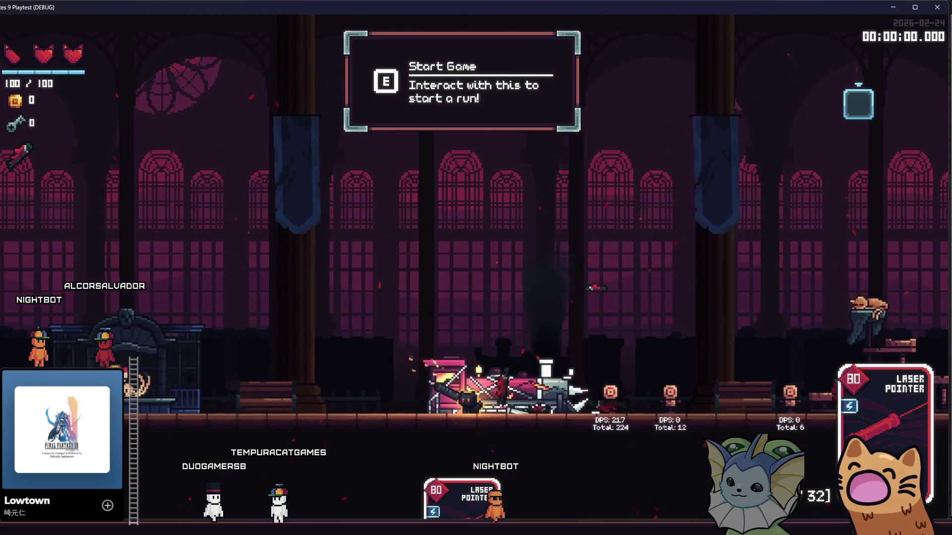
mouse_move(6, 158)
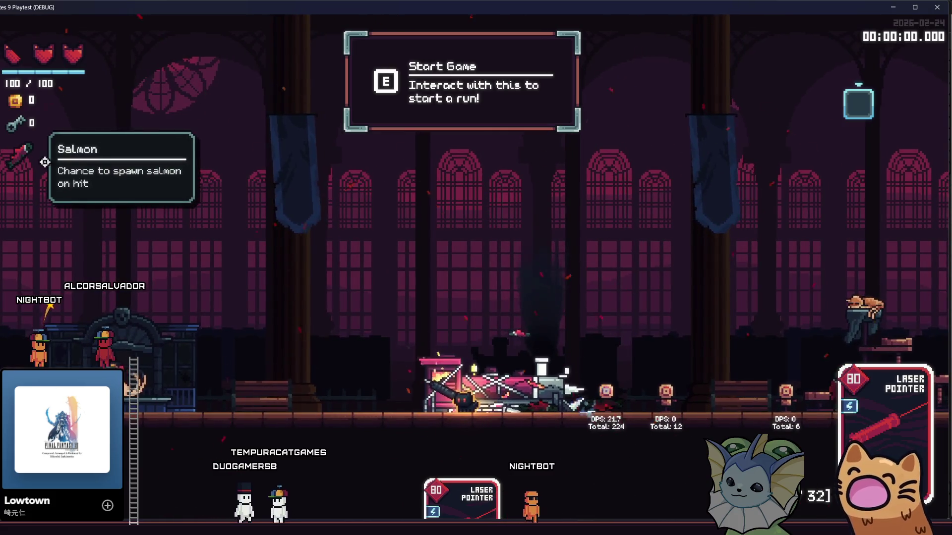
click(618, 378)
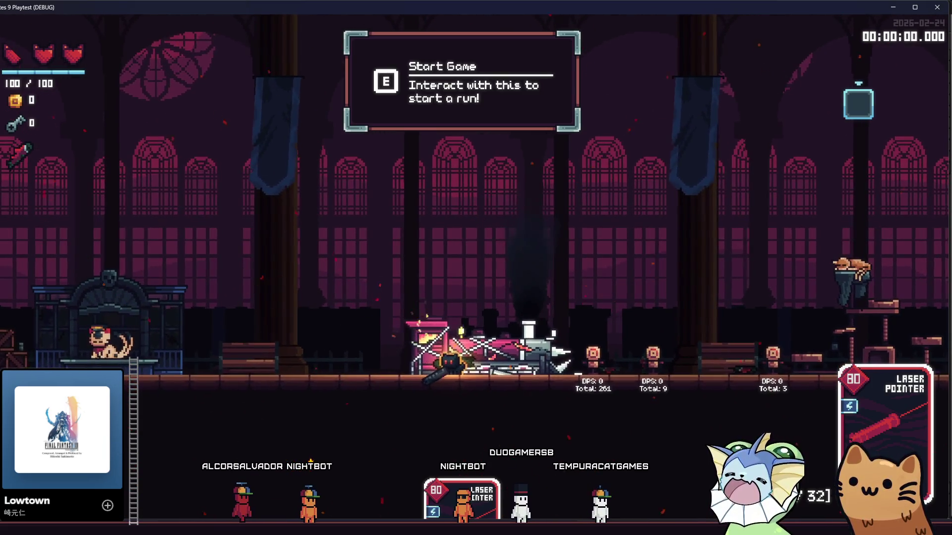
key(F8)
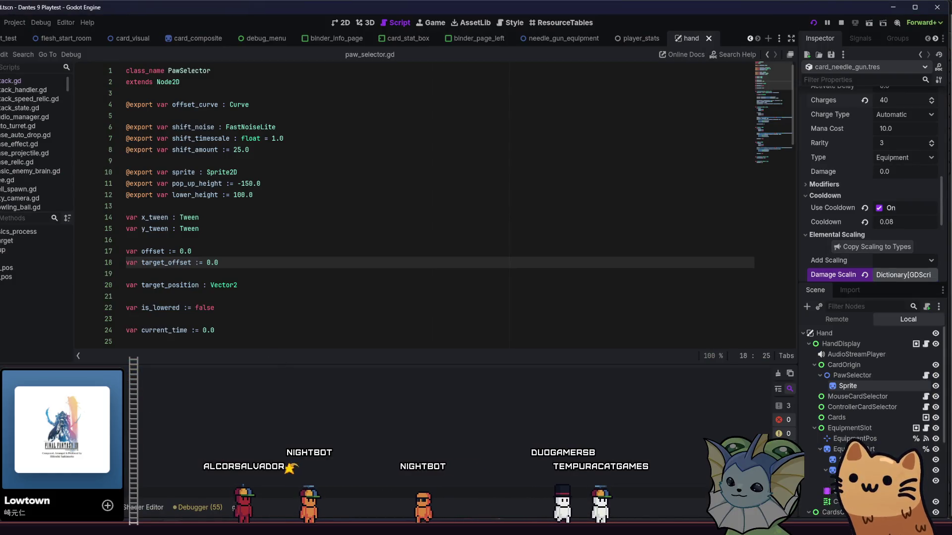
Open the relics data folder in the FileSystem panel
key(alt+f)
key(alt+shift+o)
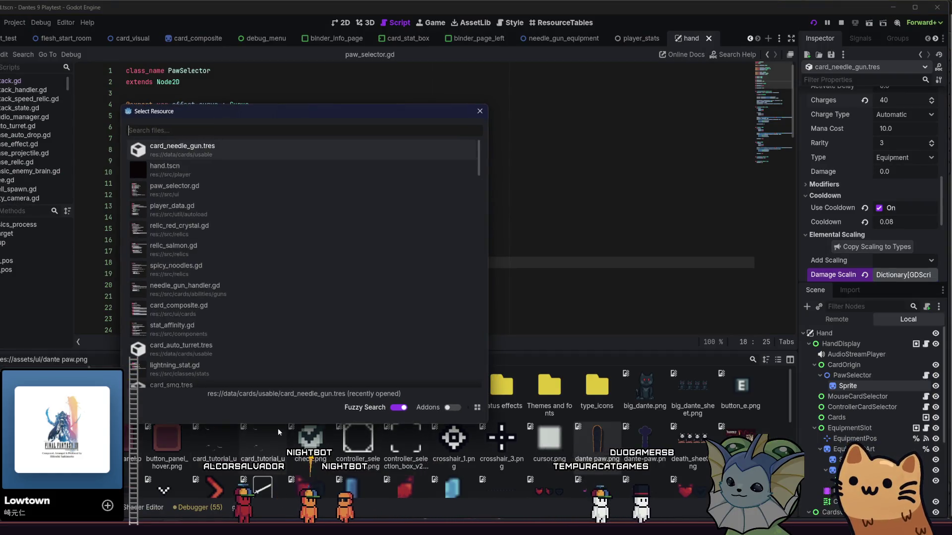
key(Escape)
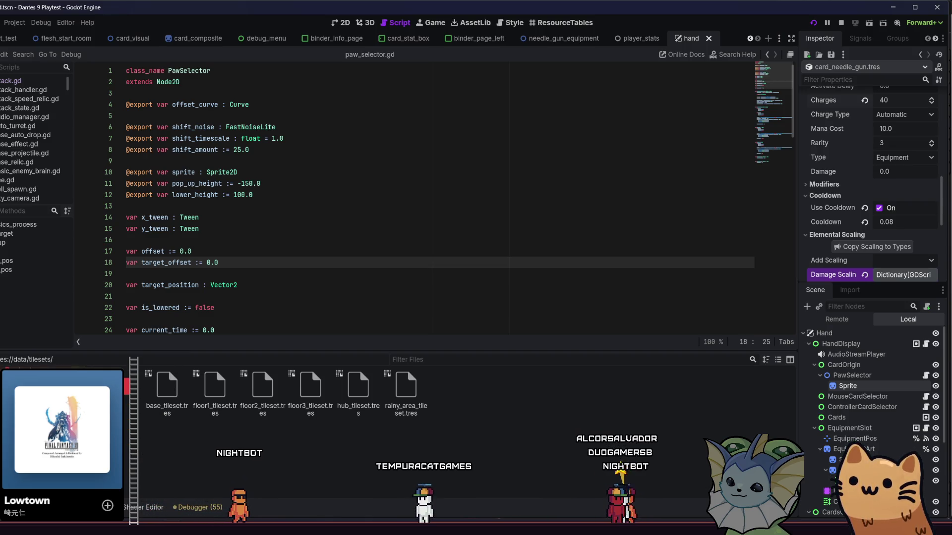
double_click(214, 391)
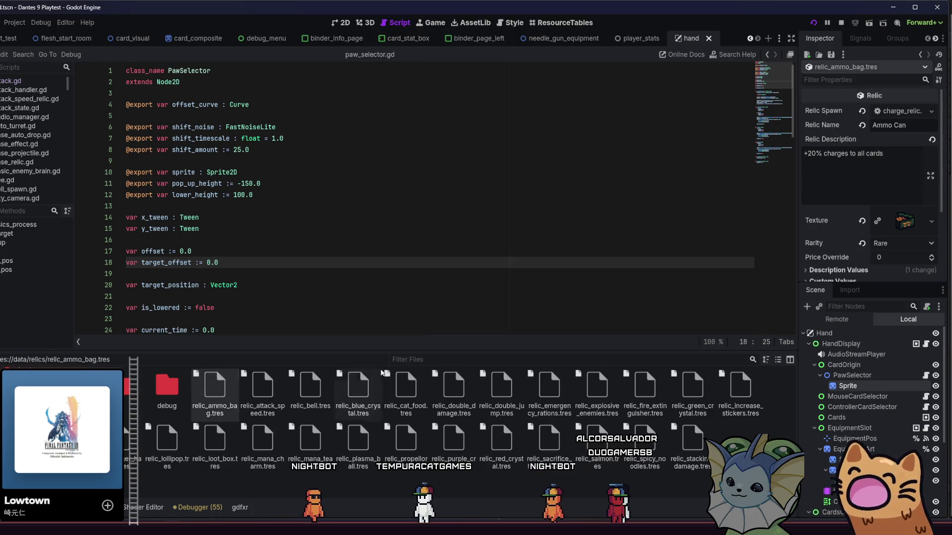
scroll(868, 186, down, 1)
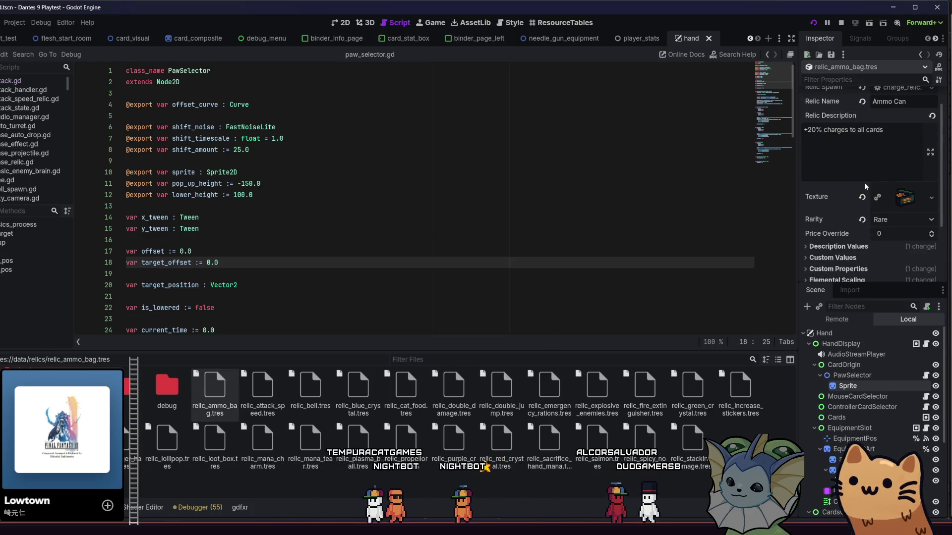
scroll(868, 185, down, 3)
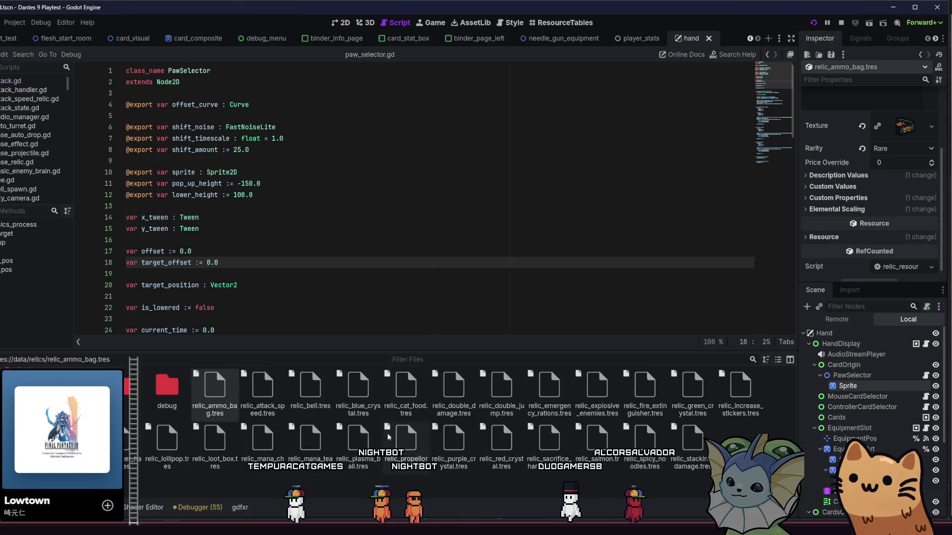
Inspect the attack speed relic's Elemental Scaling type entries
double_click(262, 387)
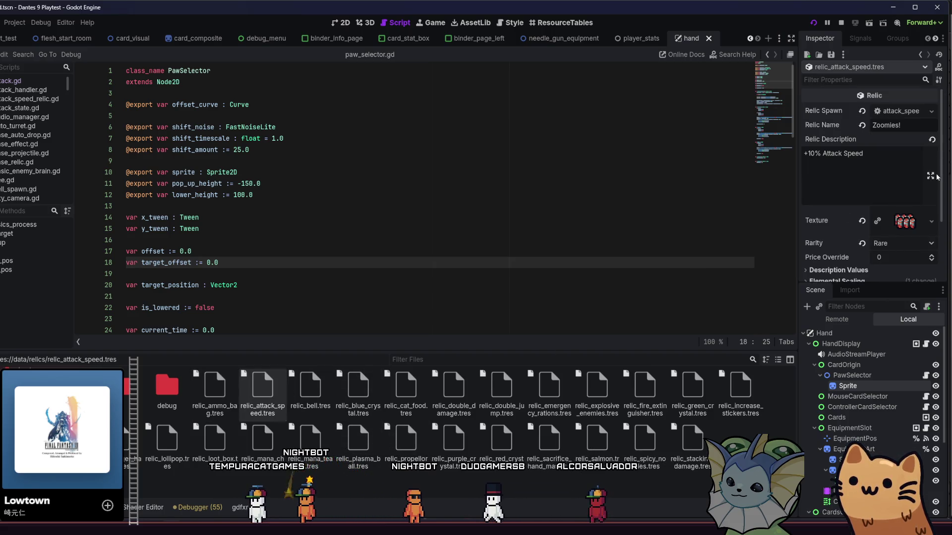
scroll(839, 182, down, 4)
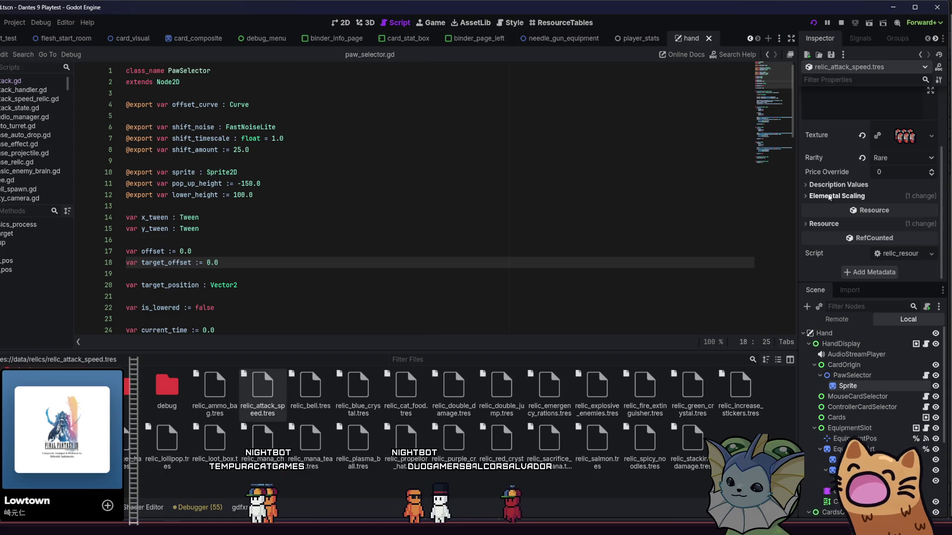
click(830, 197)
click(901, 221)
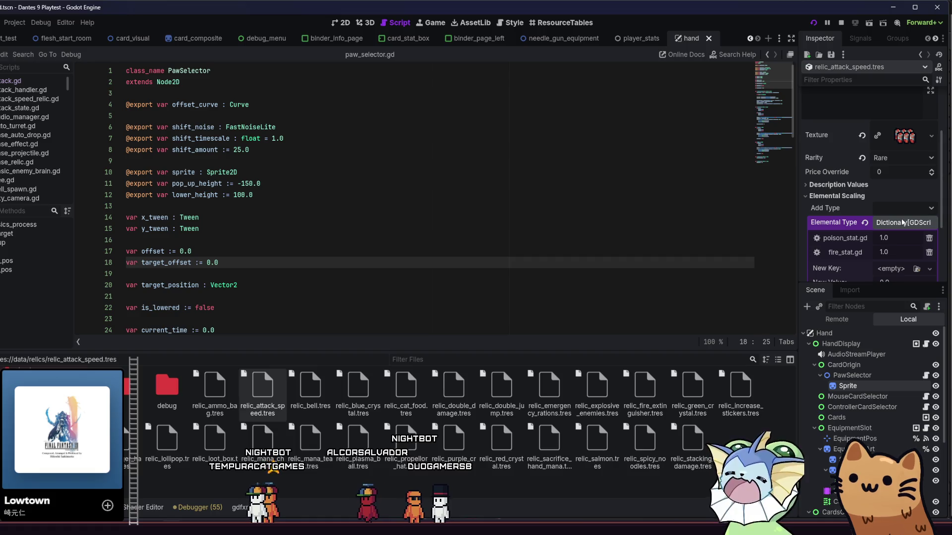
click(902, 223)
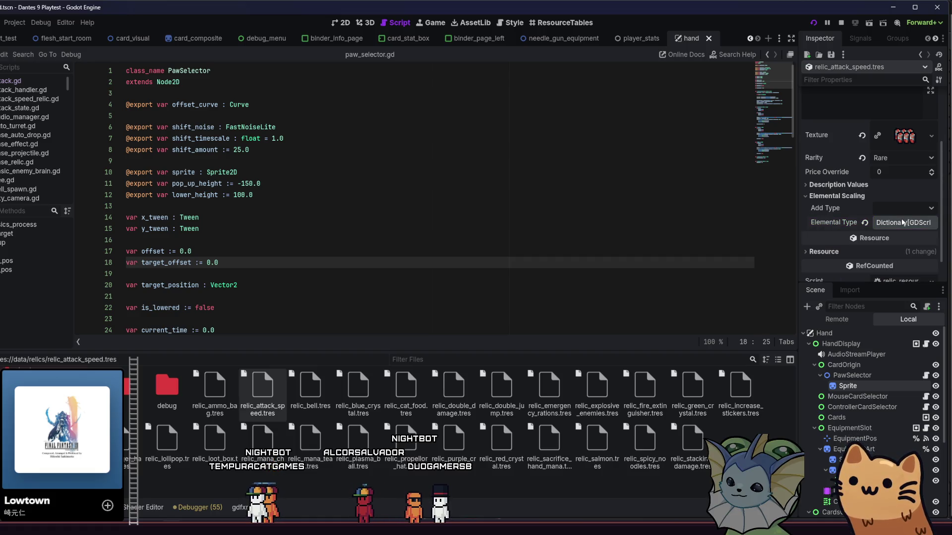
click(902, 223)
scroll(860, 220, down, 1)
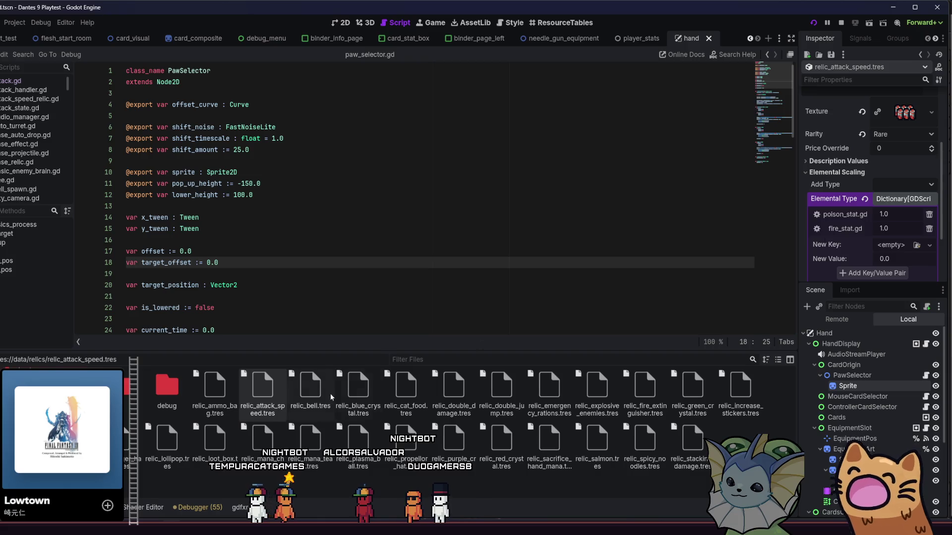
Compare the ammo bag and bell relics' scaling, ending on the ammo bag's physical_stat 1.0
click(214, 389)
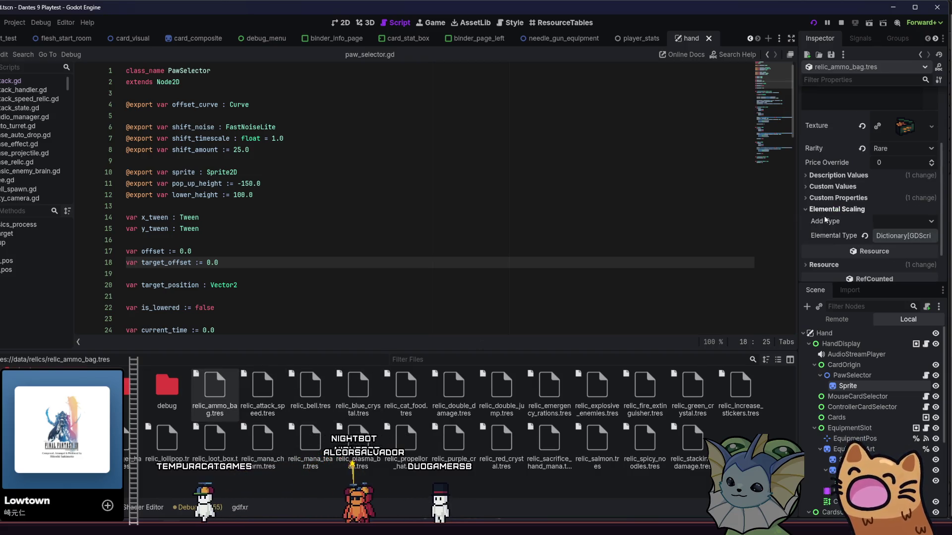
click(890, 237)
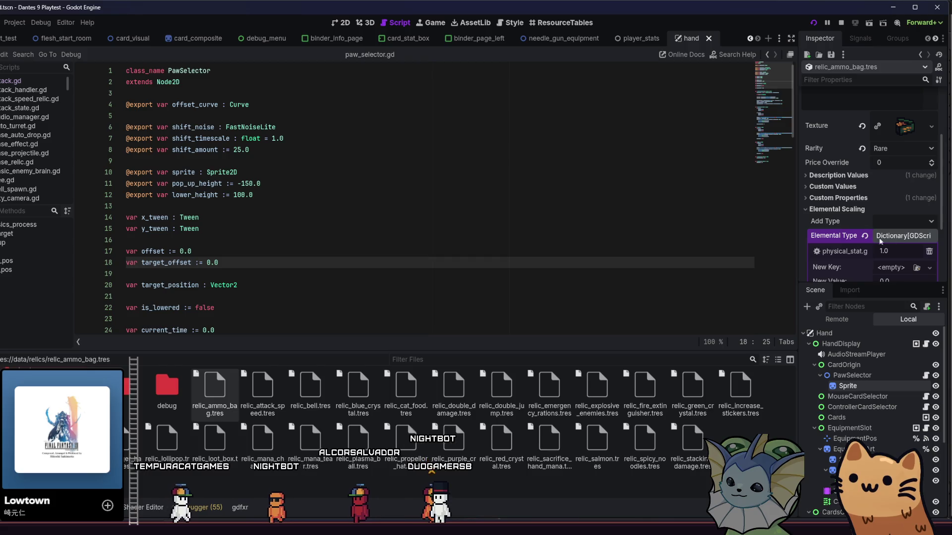
click(311, 389)
click(859, 198)
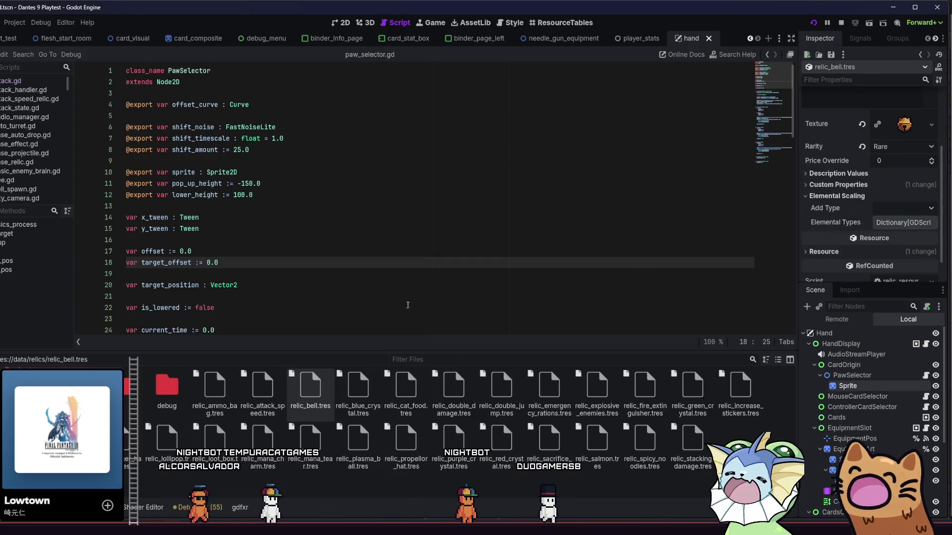
click(214, 390)
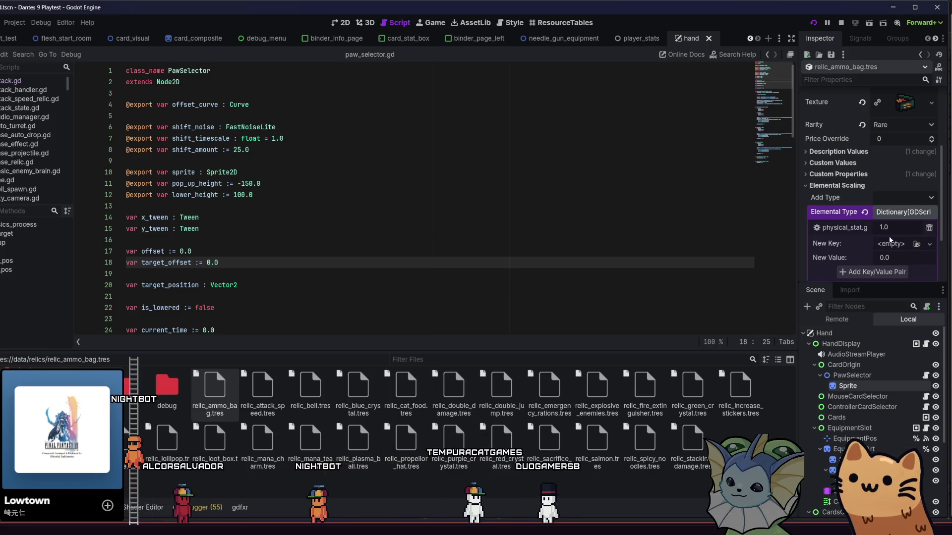
scroll(867, 225, down, 2)
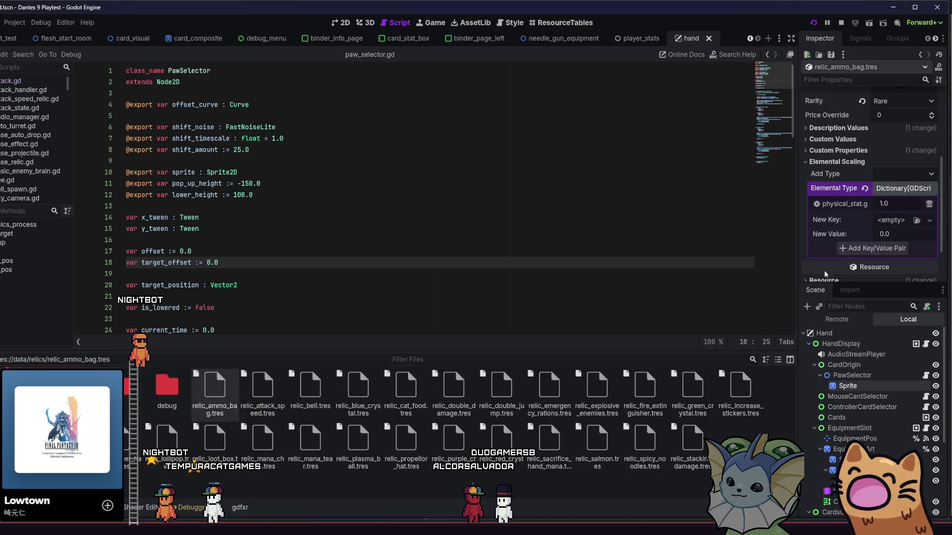
Replace the attack speed relic's poison_stat and fire_stat scaling with a single LightningStat entry
click(262, 390)
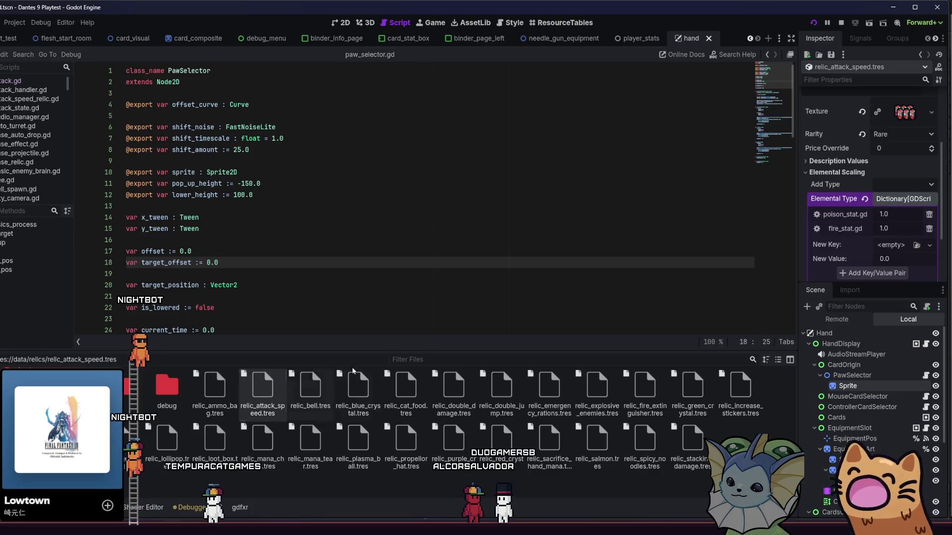
scroll(885, 195, down, 2)
click(929, 182)
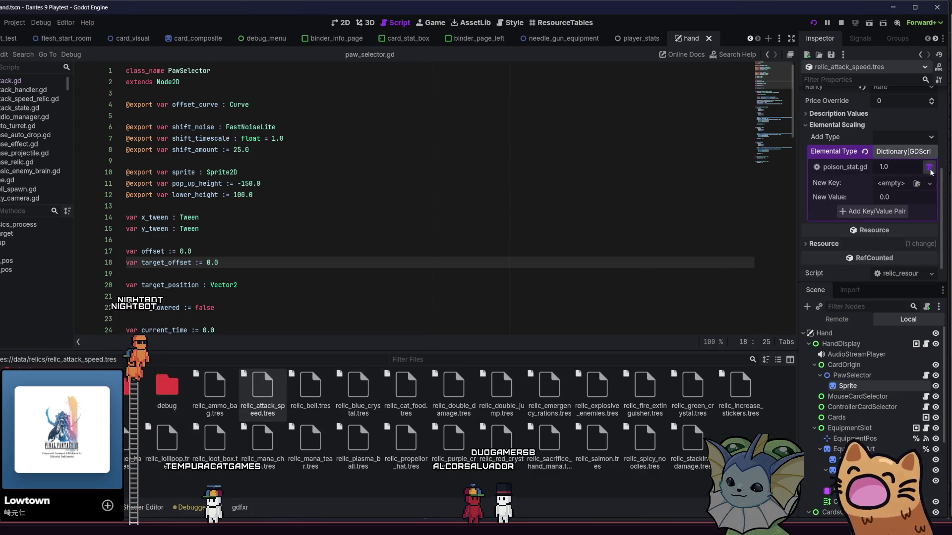
click(929, 167)
click(917, 140)
click(910, 170)
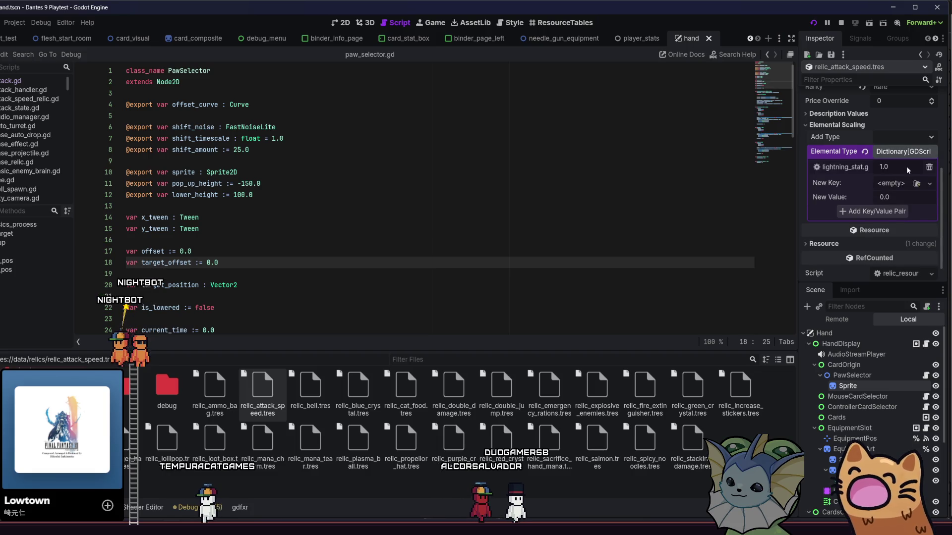
Select the bell relic and bring up its Elemental Scaling Add Type list
click(308, 413)
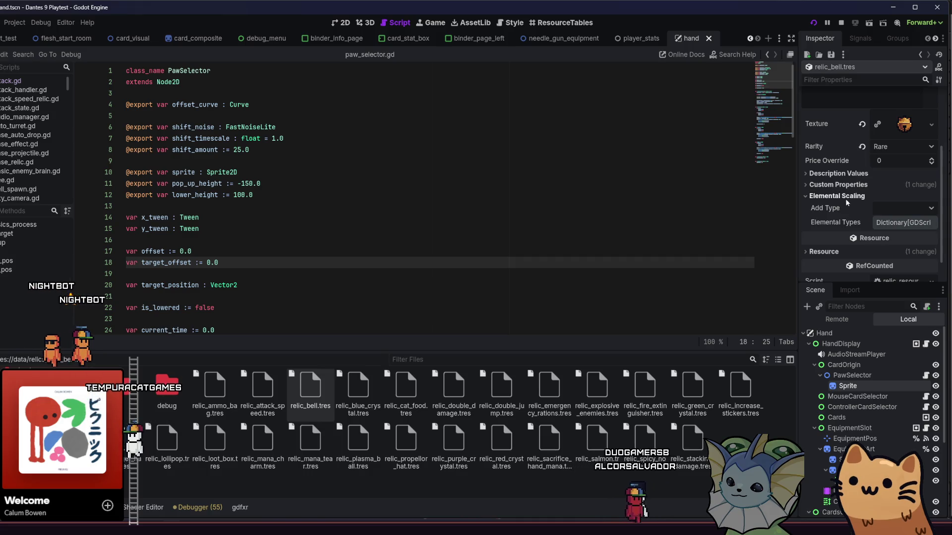
scroll(843, 209, up, 2)
scroll(843, 200, up, 2)
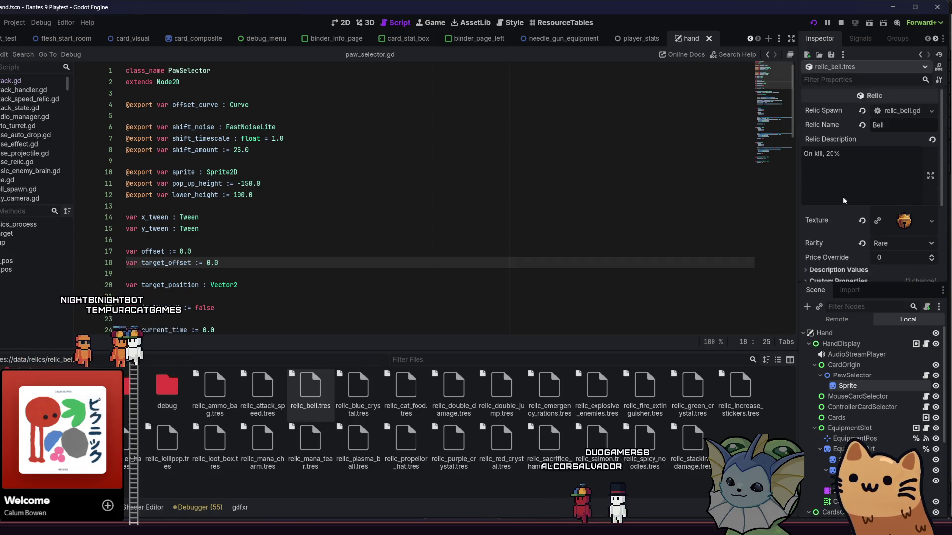
scroll(845, 200, down, 4)
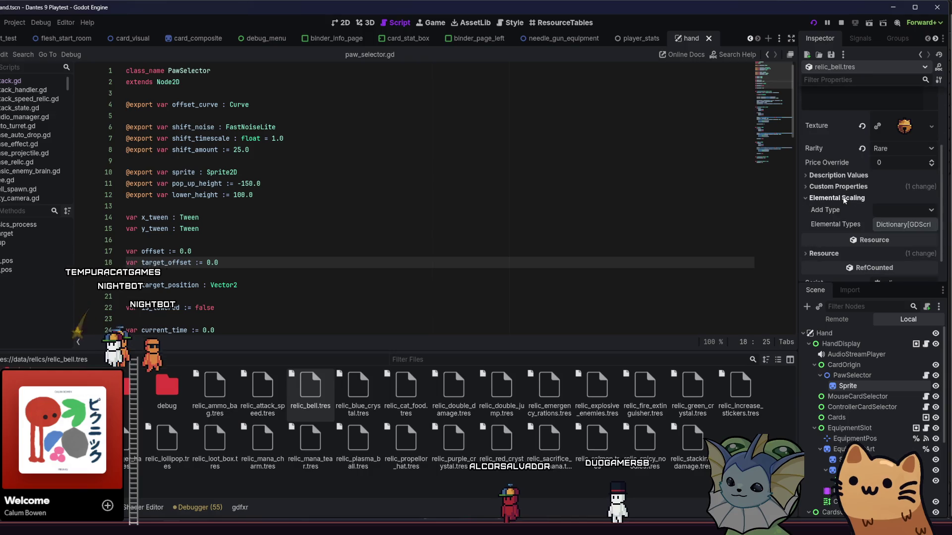
click(872, 212)
Dismiss the bell relic's stat list unchanged and step to relic_blue_crystal.tres
click(865, 212)
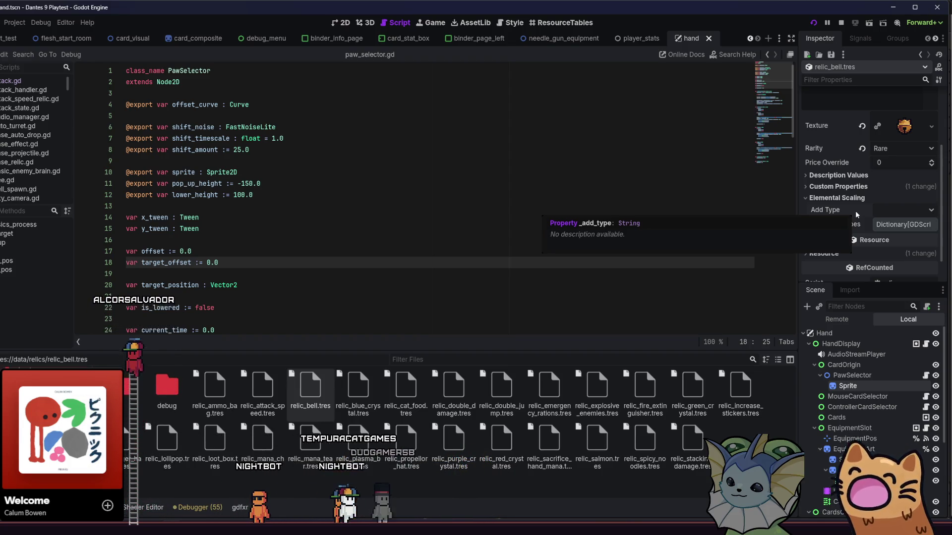
key(Right)
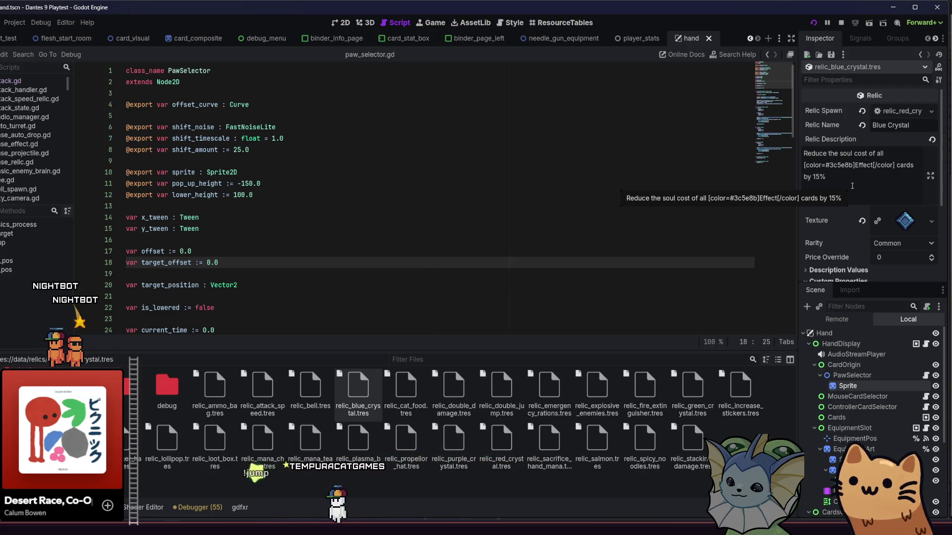
Leave the cat food relic's scaling unchanged and add DoomStat to the double damage relic
click(406, 390)
scroll(851, 204, down, 1)
scroll(852, 204, down, 1)
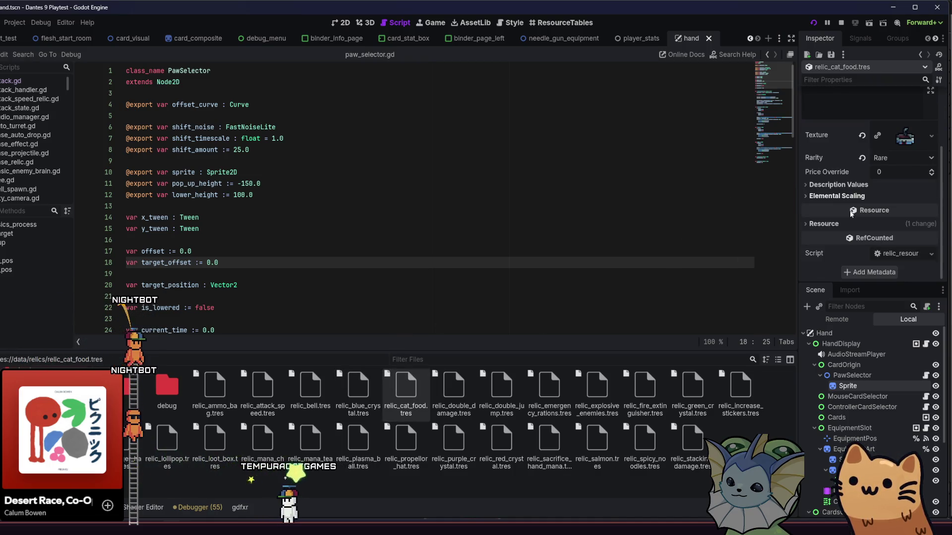
click(850, 197)
click(873, 207)
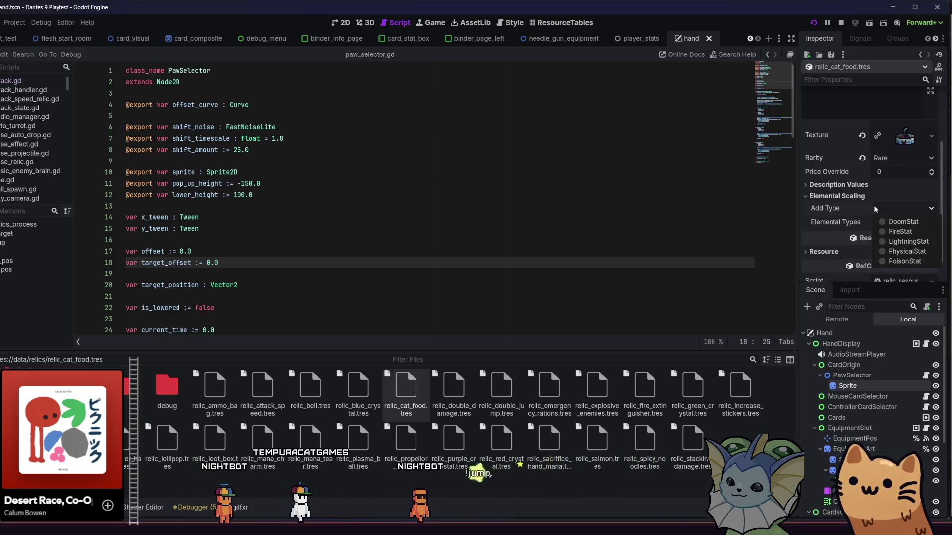
click(874, 204)
click(475, 391)
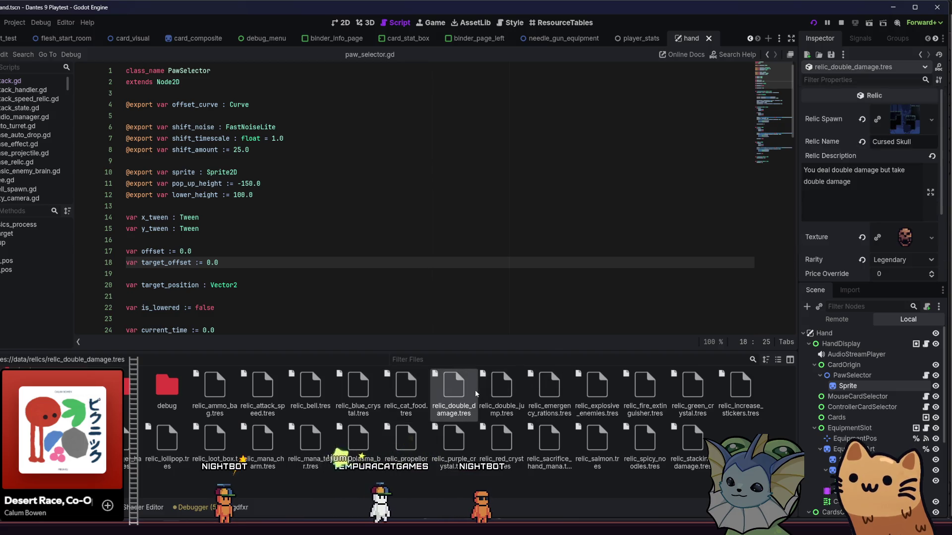
click(888, 208)
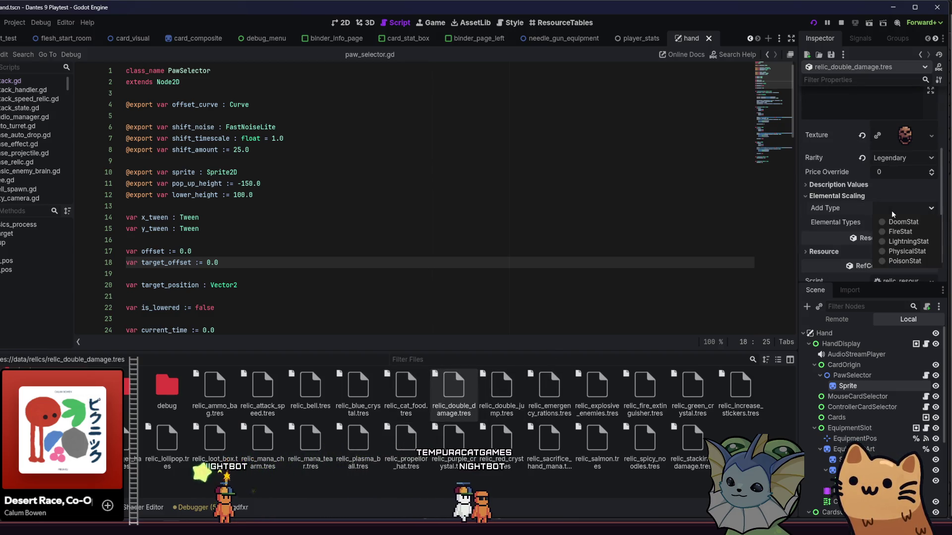
click(901, 261)
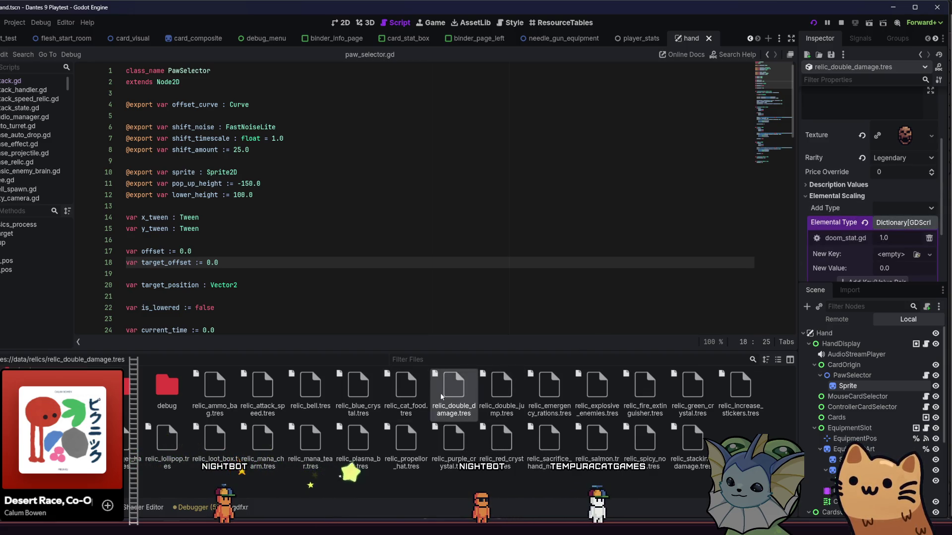
Add LightningStat scaling to the double jump relic, then select the emergency rations relic
click(488, 388)
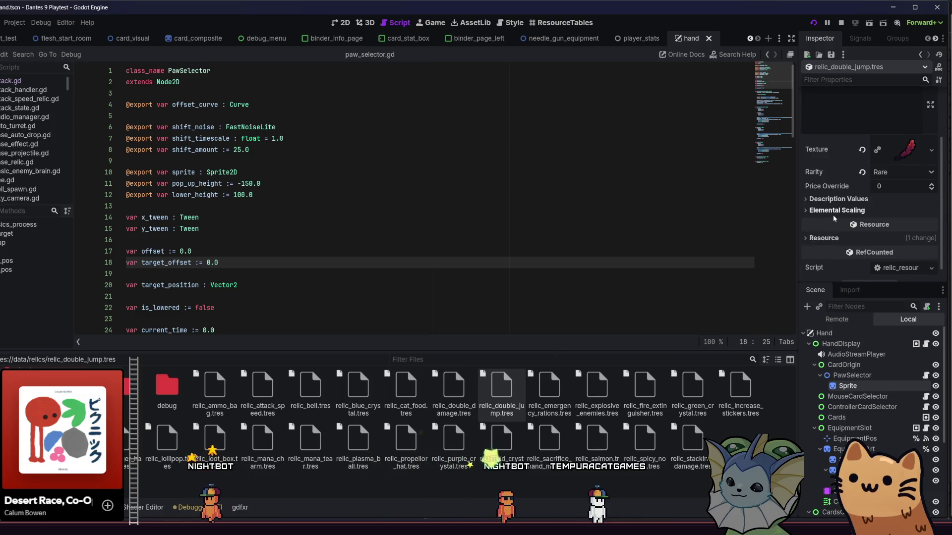
click(832, 213)
click(883, 224)
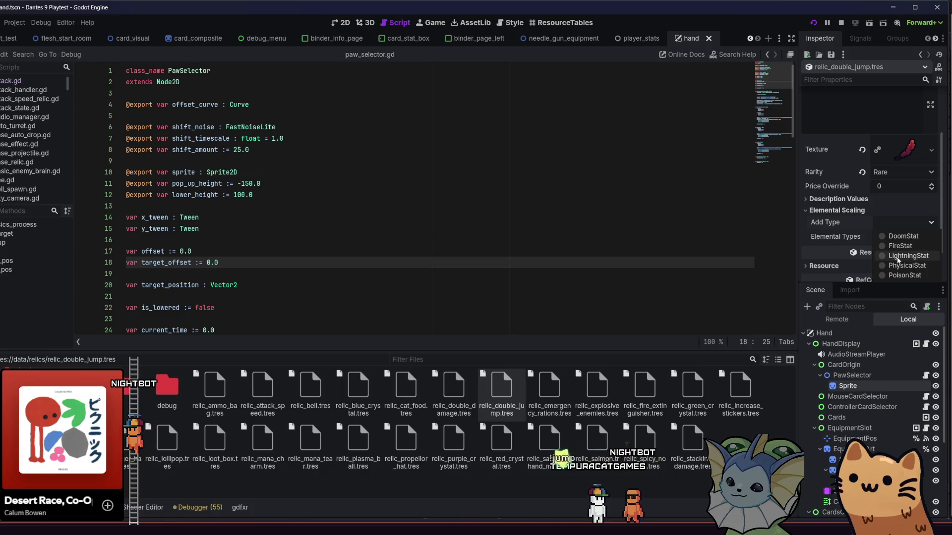
click(898, 257)
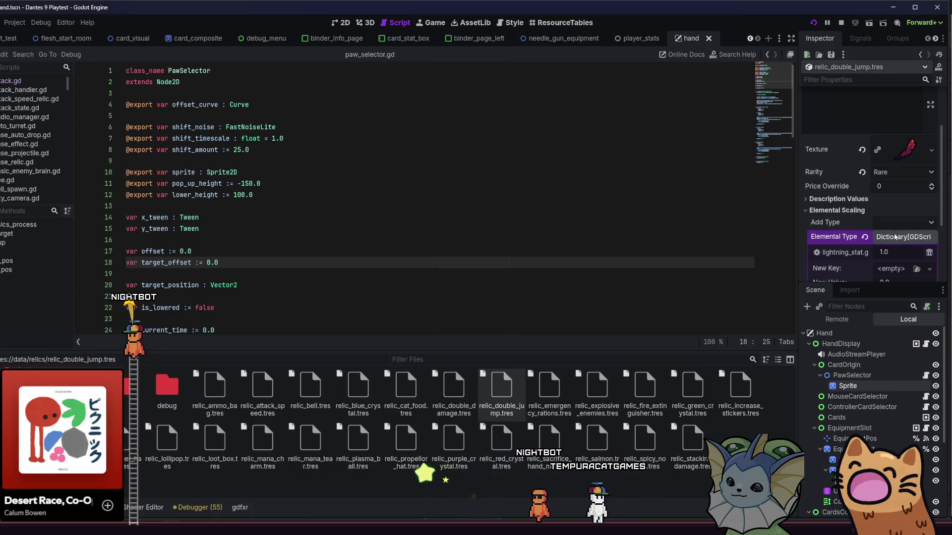
scroll(898, 236, down, 2)
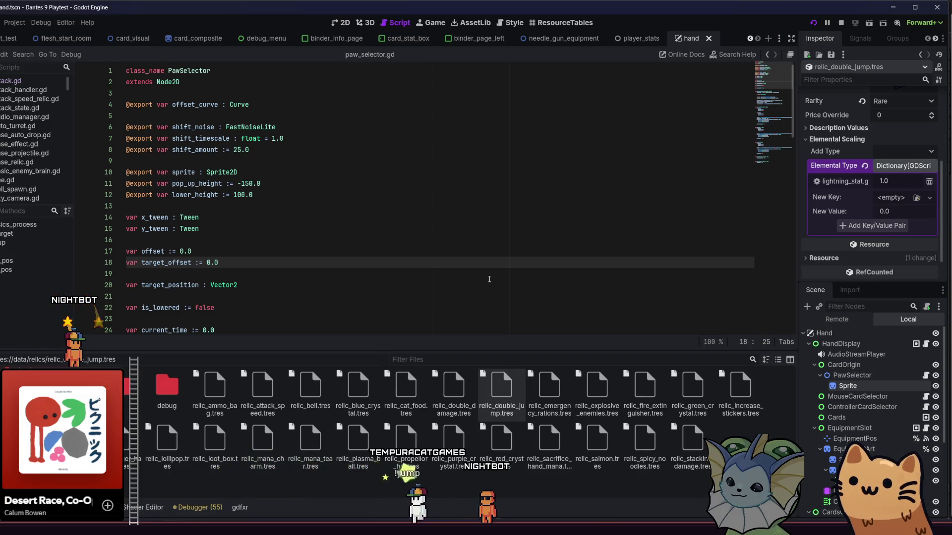
click(549, 379)
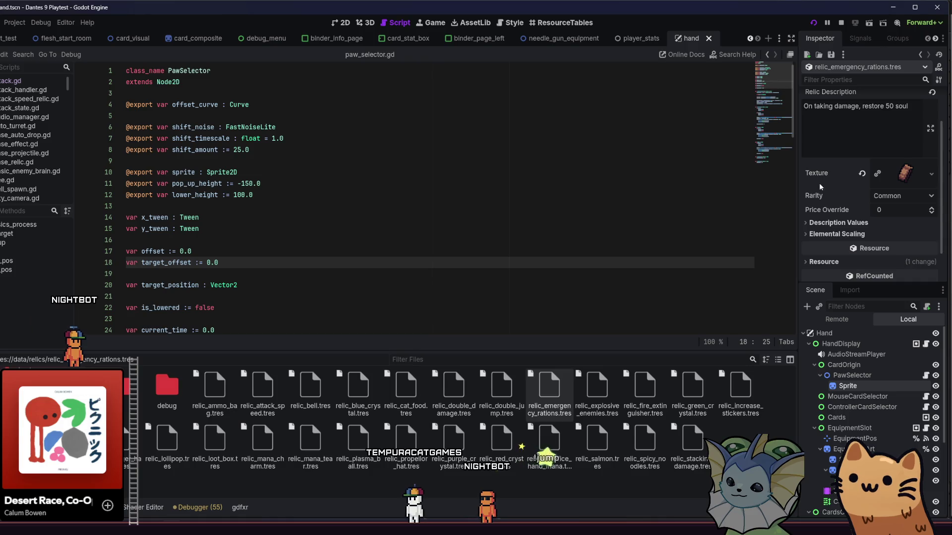
Expand the emergency rations relic's Elemental Scaling, then add a stat type to the explosive enemies relic
click(840, 236)
click(910, 251)
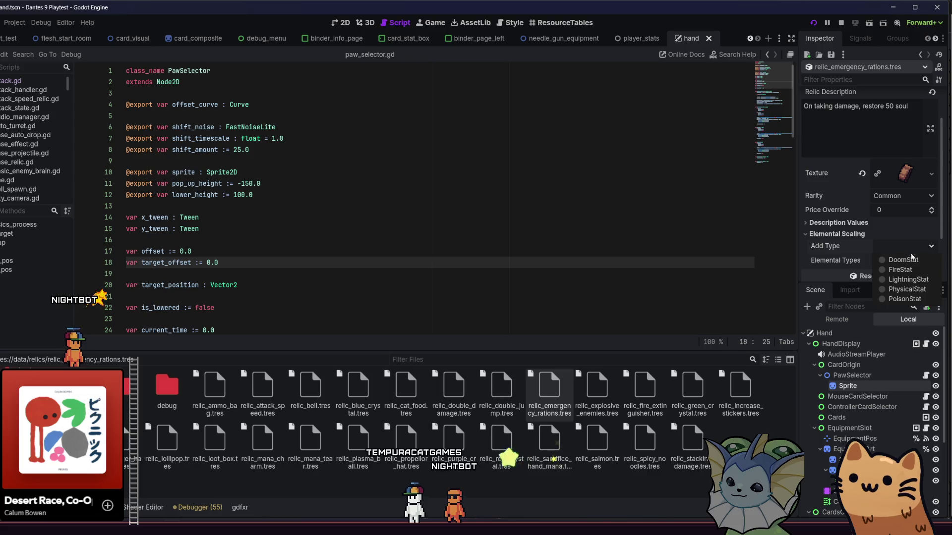
click(604, 394)
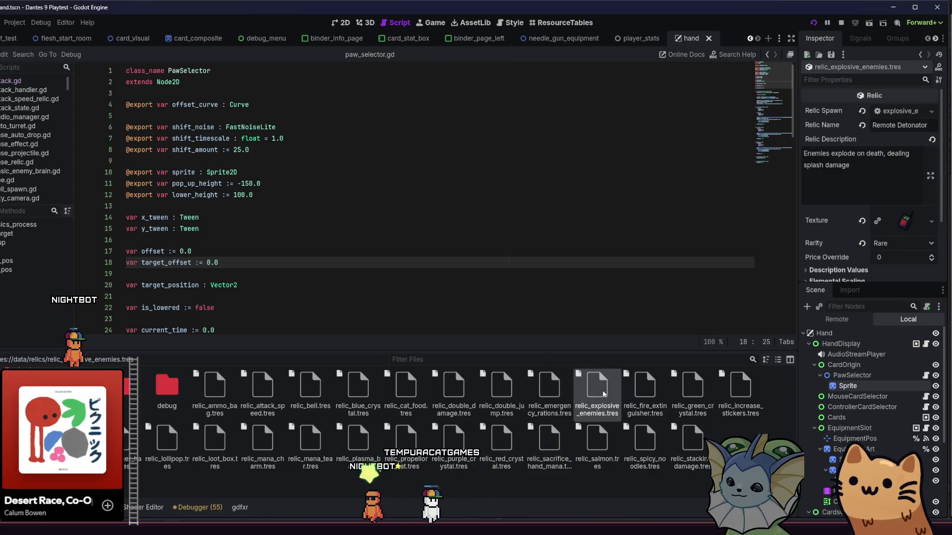
scroll(838, 181, down, 3)
scroll(839, 180, up, 2)
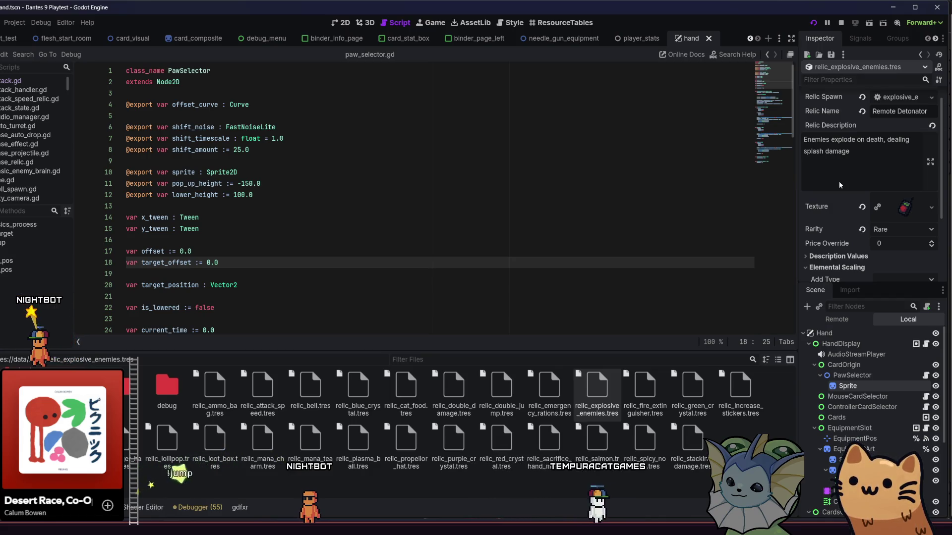
scroll(838, 180, down, 3)
click(884, 206)
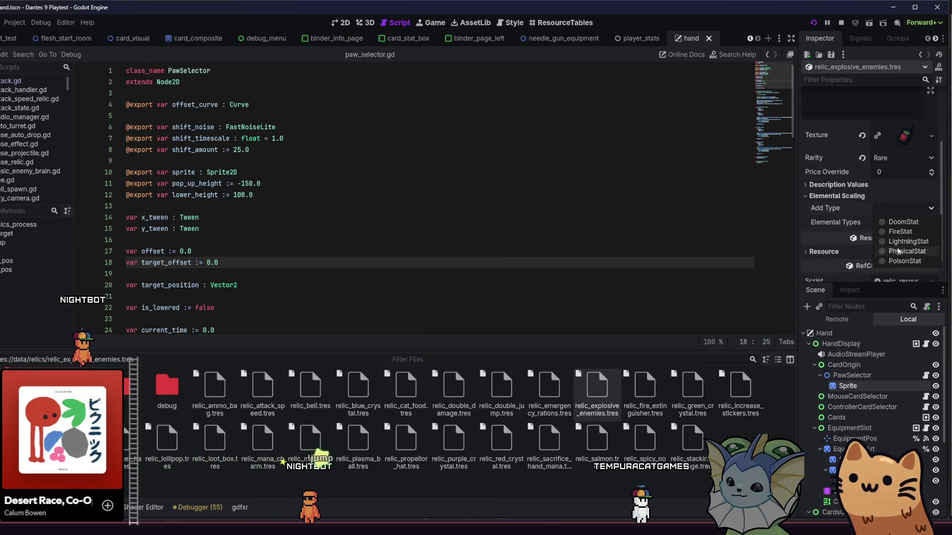
click(887, 218)
Add a stat type to the fire extinguisher relic, then move on to the increase stickers relic
click(644, 389)
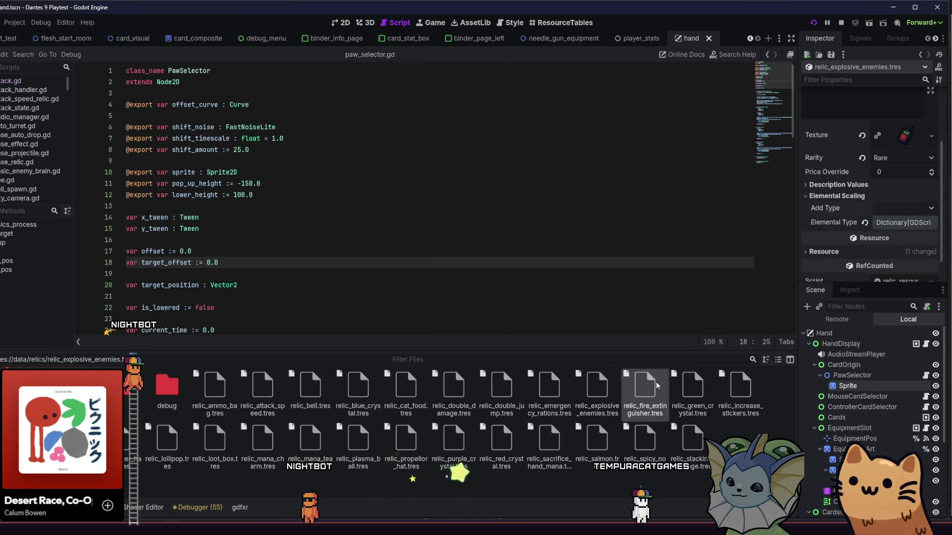
scroll(871, 183, down, 4)
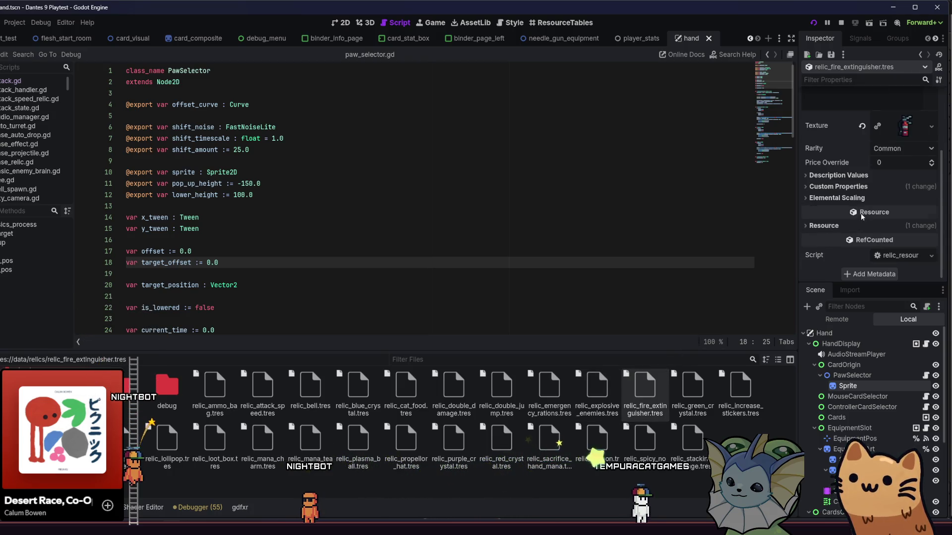
click(885, 210)
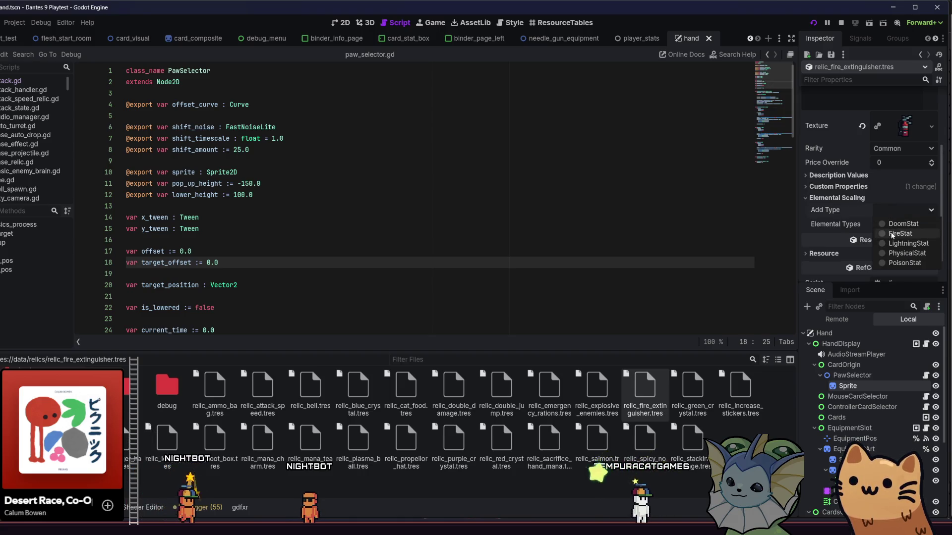
click(881, 231)
click(699, 384)
scroll(841, 229, down, 2)
click(736, 390)
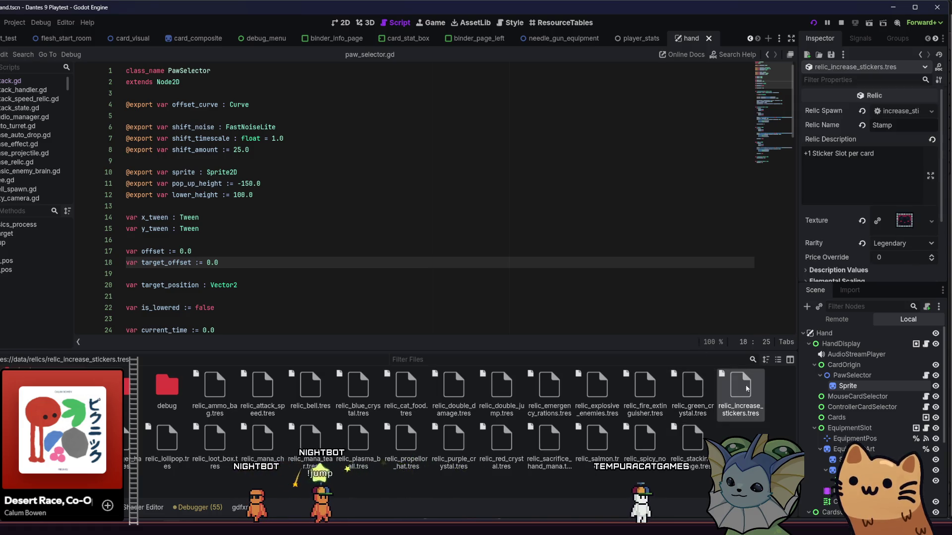
Add Elemental Scaling stat types to the increase stickers and larger hand relics
scroll(844, 216, down, 2)
click(844, 216)
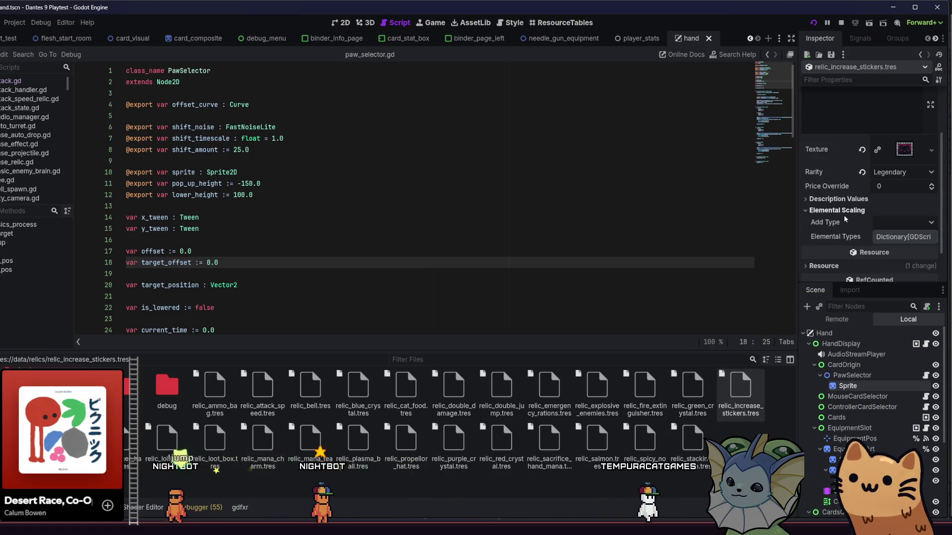
click(879, 225)
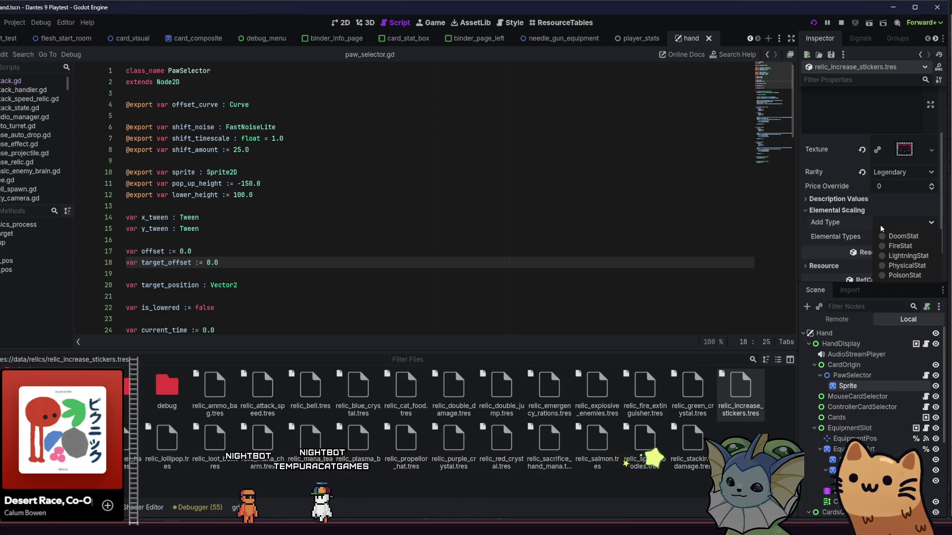
click(897, 265)
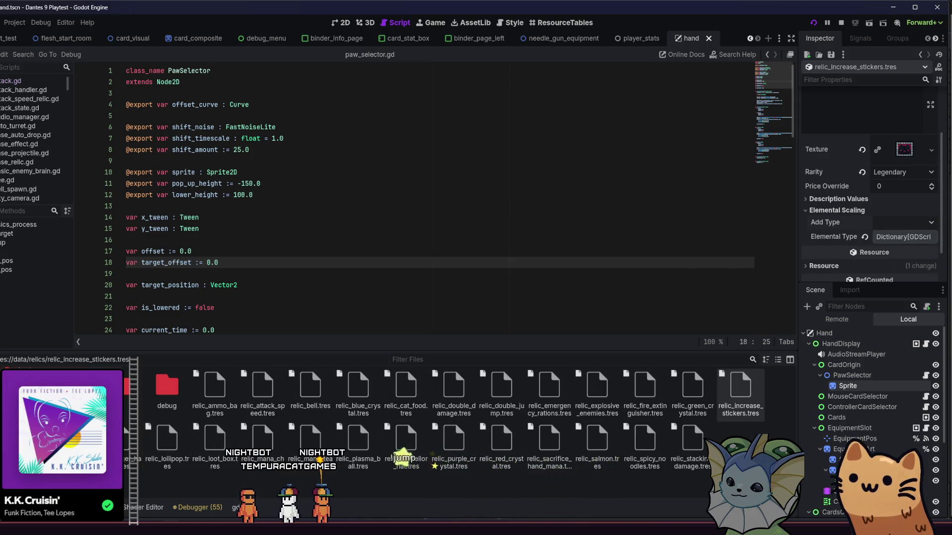
click(119, 439)
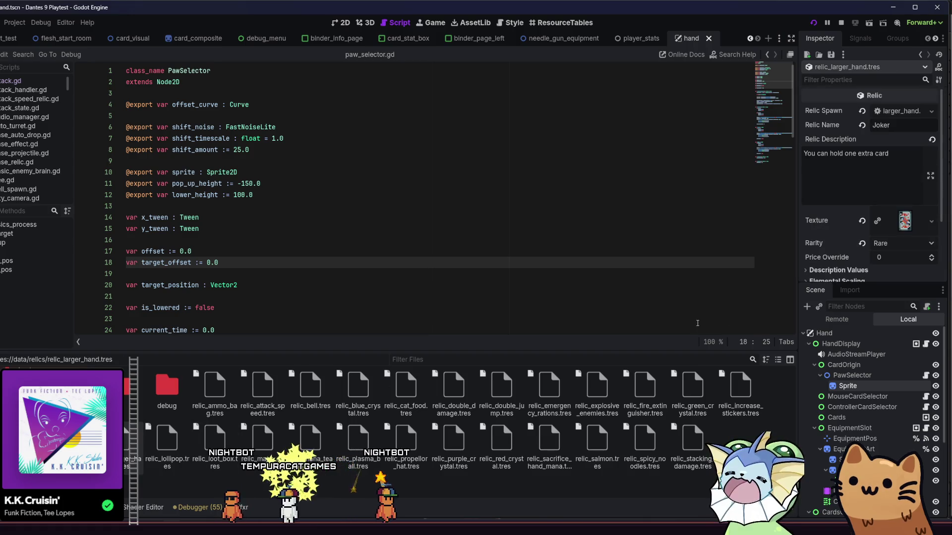
scroll(835, 233, down, 3)
click(853, 210)
click(890, 223)
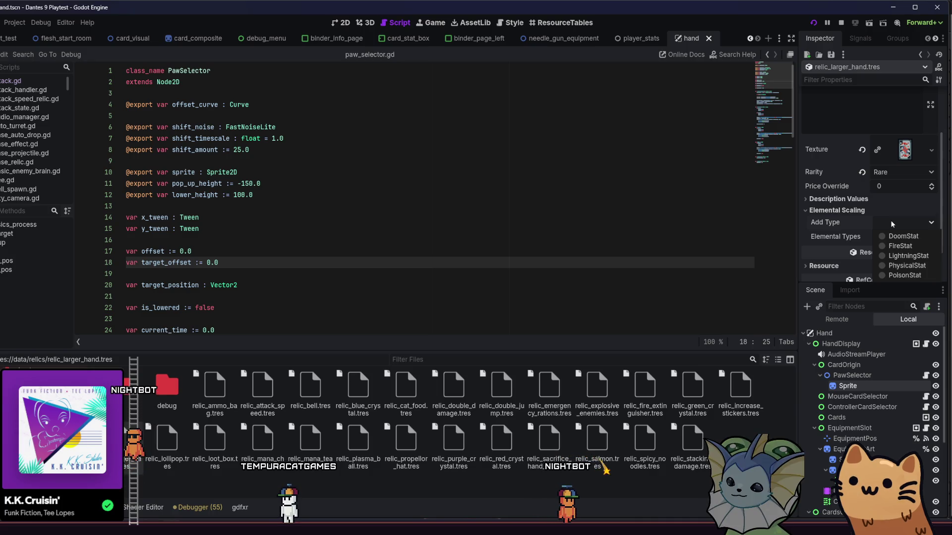
click(894, 267)
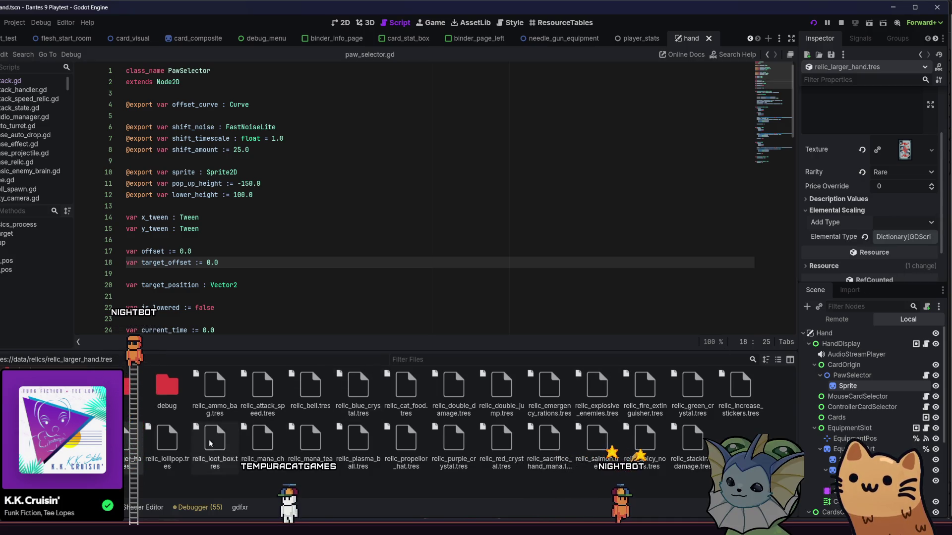
Add an Elemental Scaling stat type to the lollipop relic
click(170, 448)
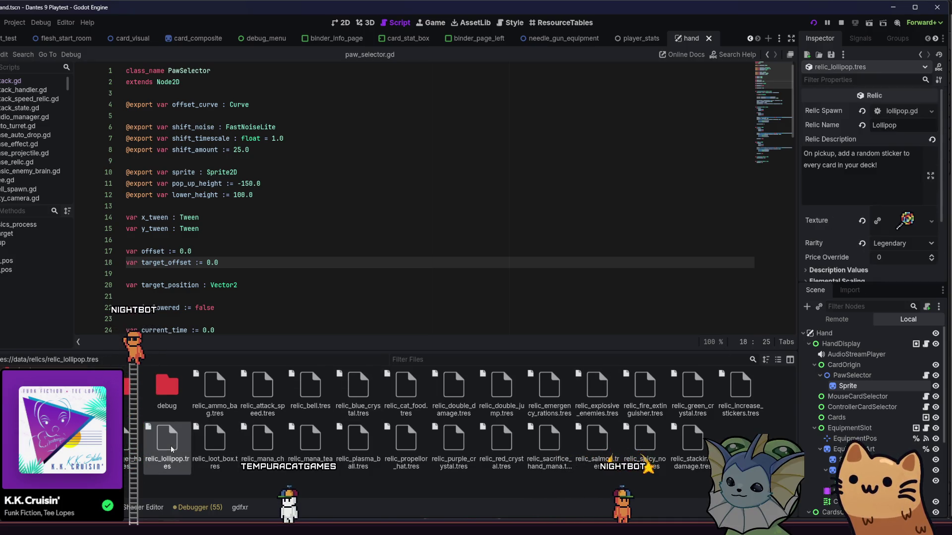
scroll(849, 195, down, 4)
click(841, 196)
click(894, 210)
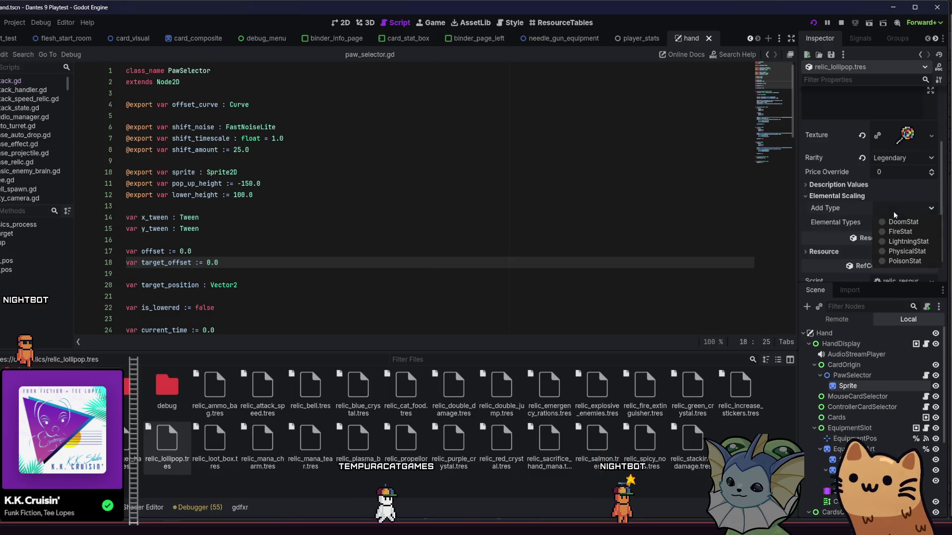
click(908, 241)
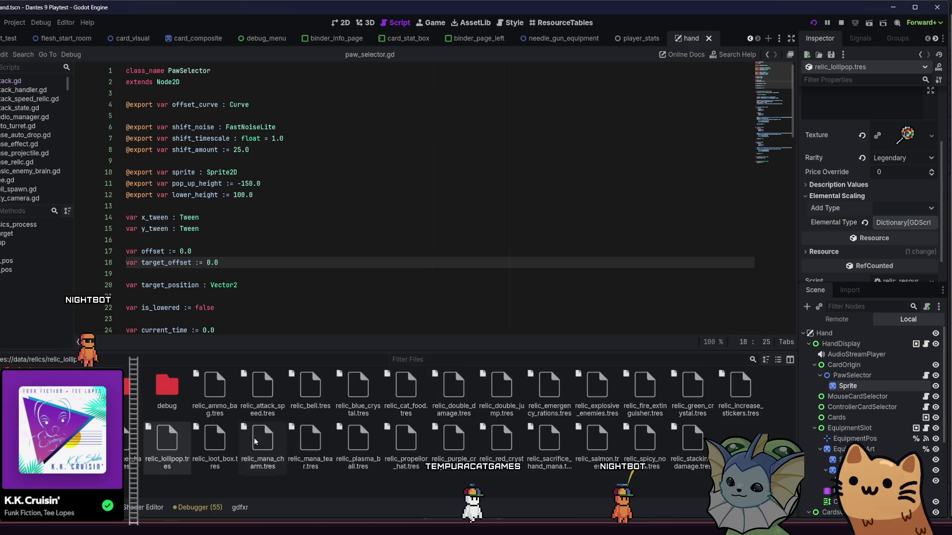
Inspect the loot box and mana charm relics' Elemental Scaling without adding a type
click(221, 436)
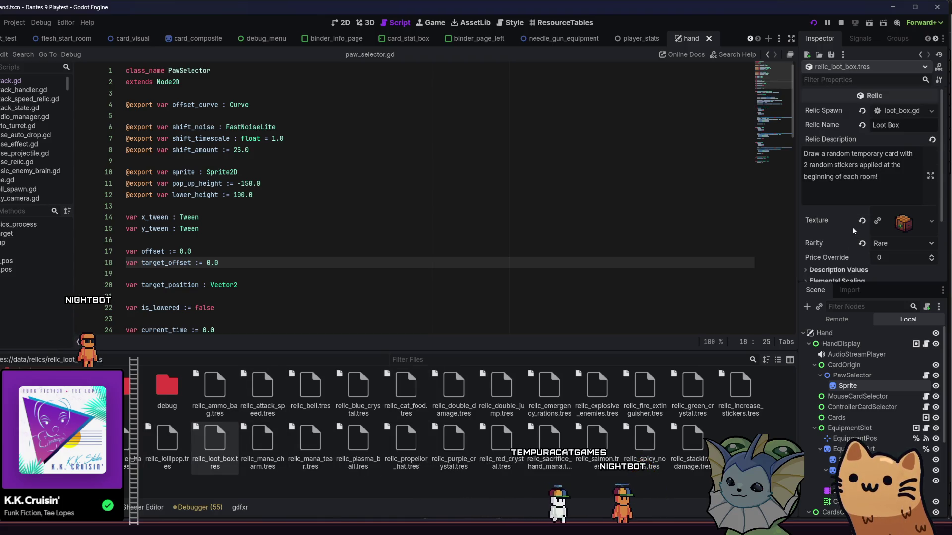
scroll(854, 227, down, 3)
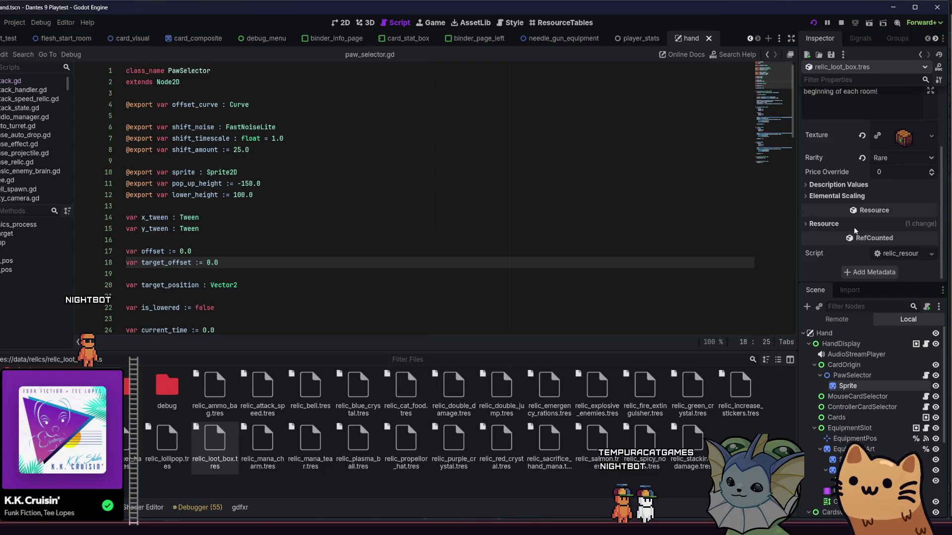
click(842, 199)
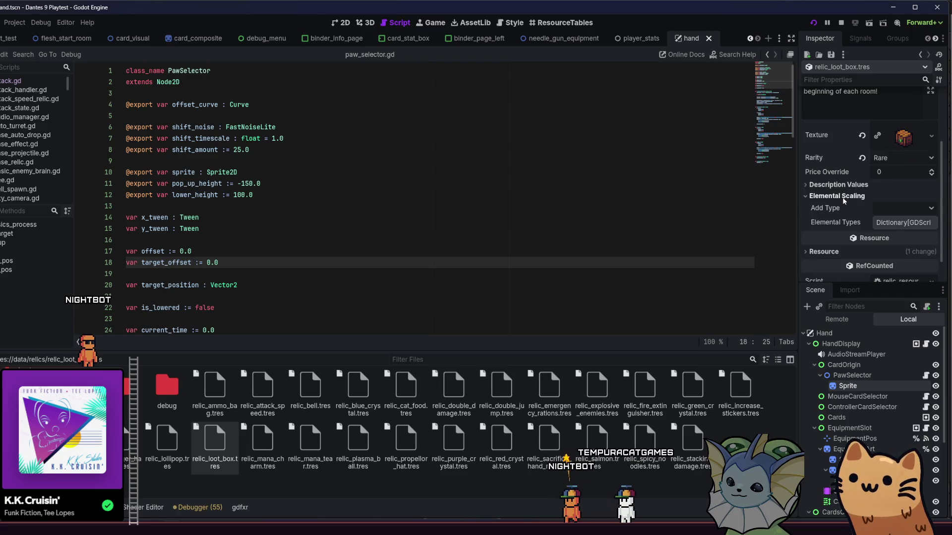
click(887, 197)
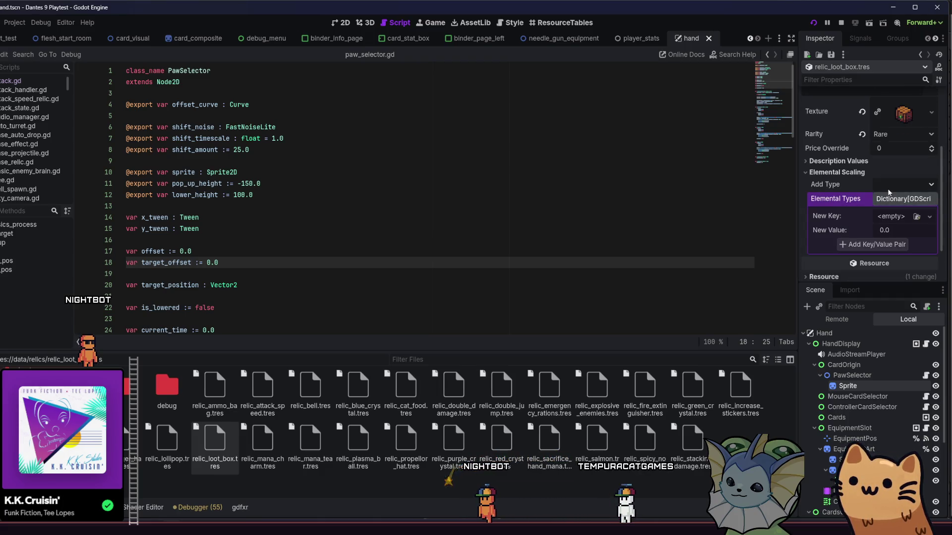
click(888, 198)
click(889, 189)
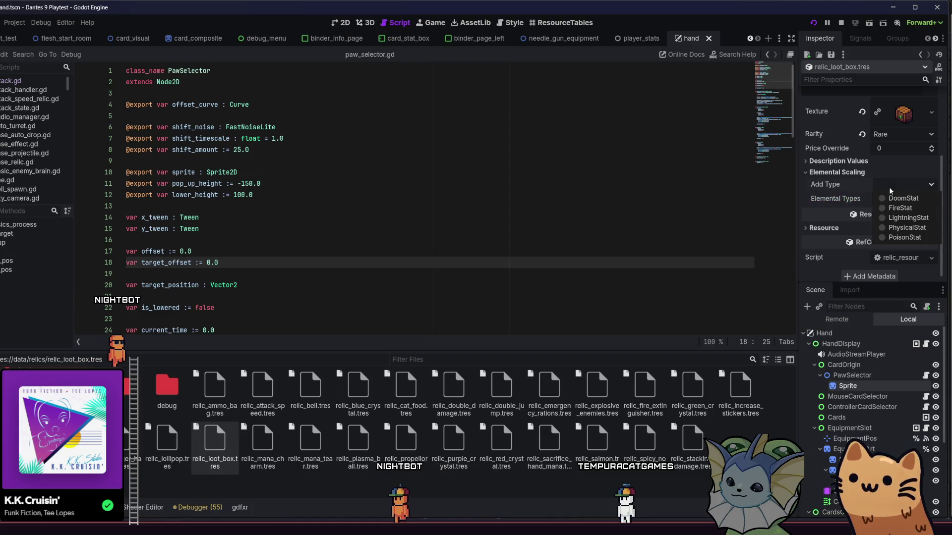
click(888, 186)
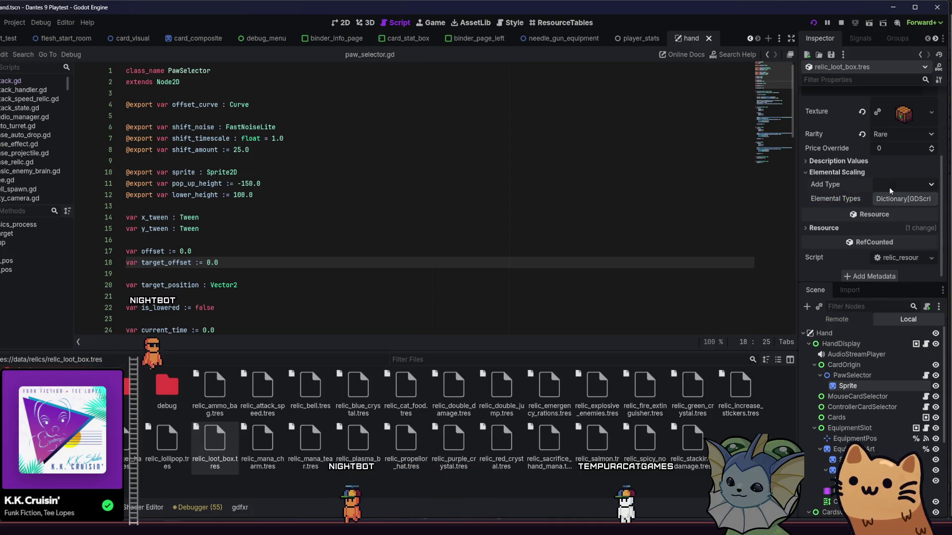
click(268, 446)
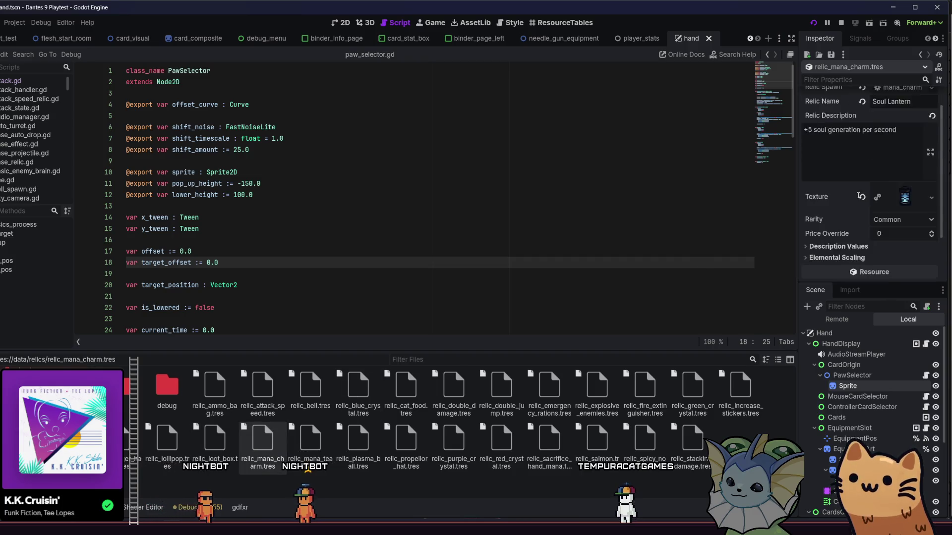
click(852, 230)
click(886, 246)
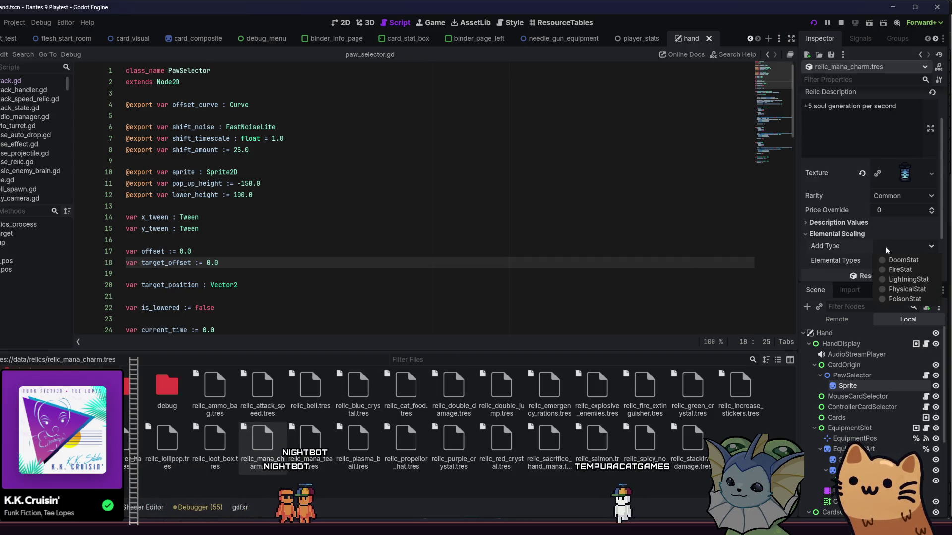
Add a stat type to the mana tear relic, then select relic_plasma_ball.tres
click(310, 441)
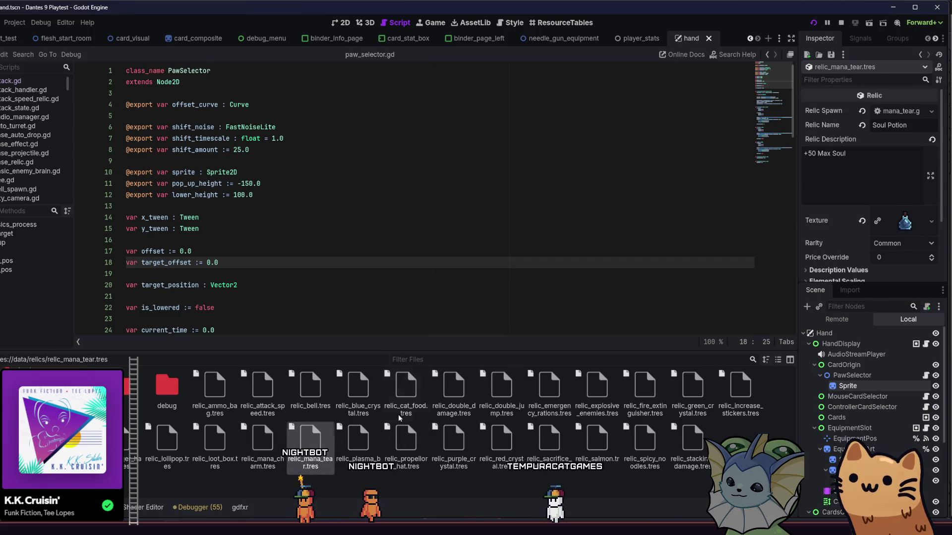
scroll(858, 232, down, 2)
click(842, 196)
click(877, 207)
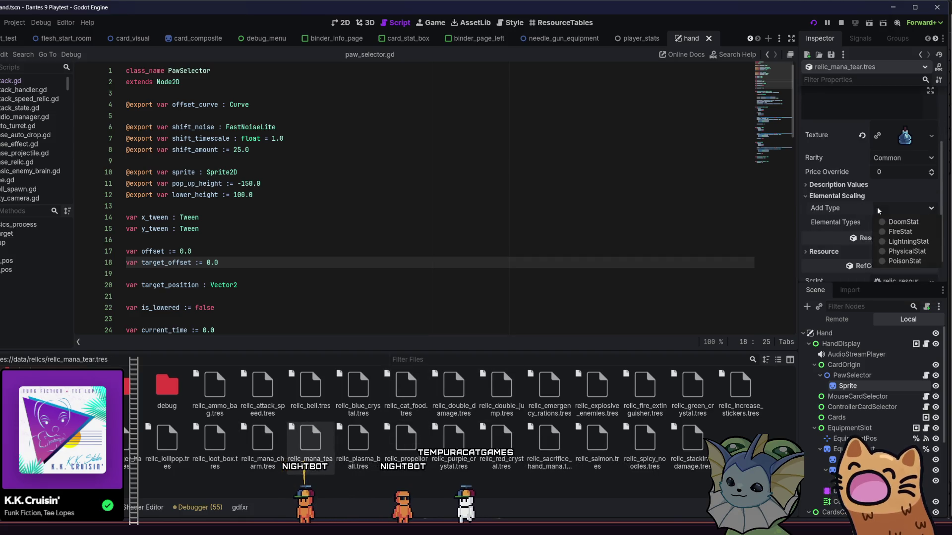
click(844, 213)
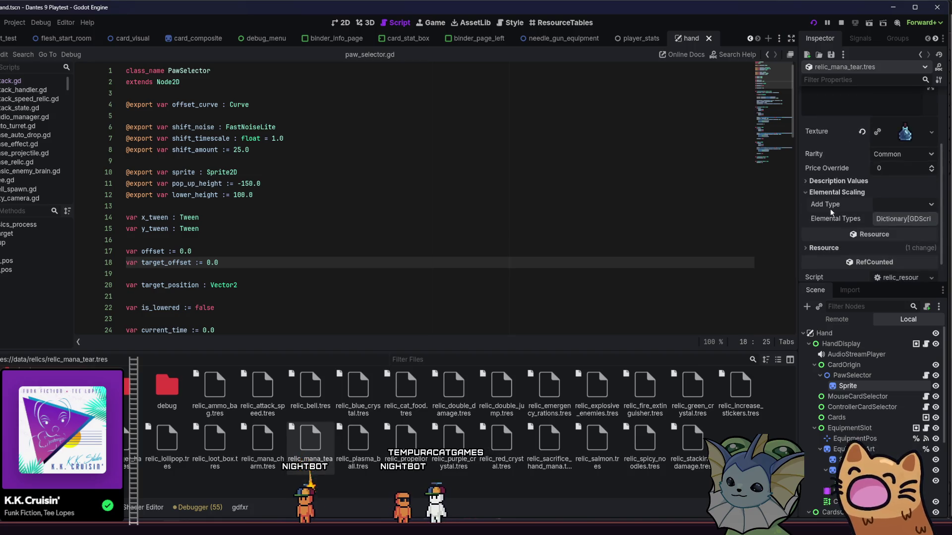
scroll(829, 208, up, 3)
scroll(831, 212, down, 3)
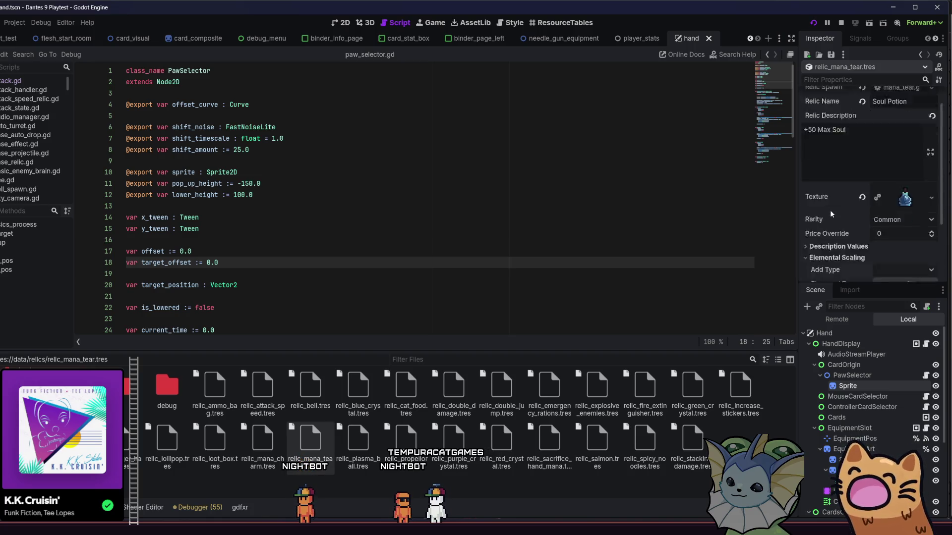
click(898, 199)
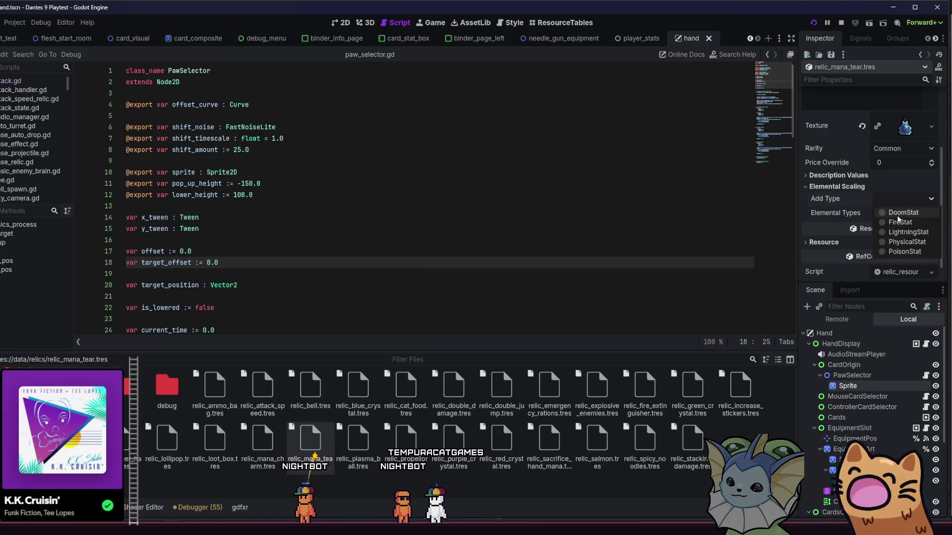
click(898, 224)
click(361, 443)
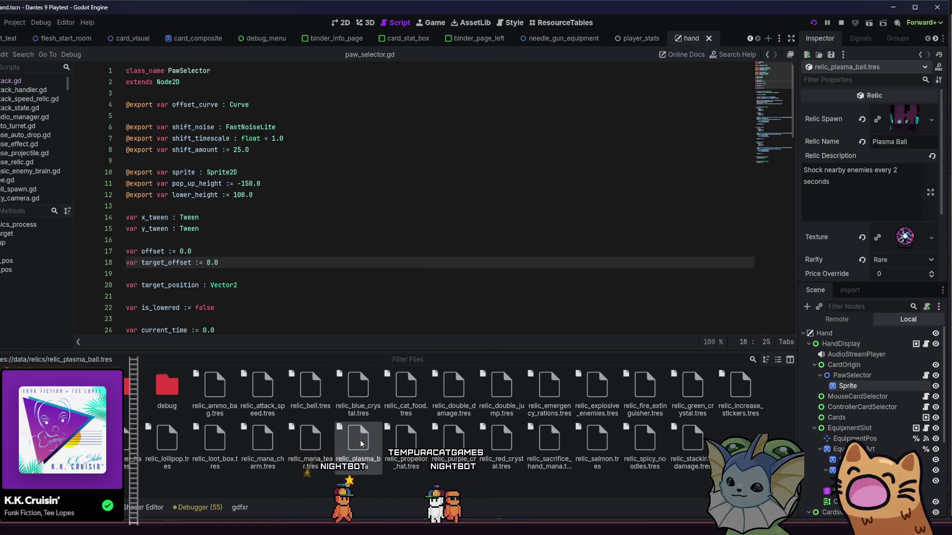
Add LightningStat to the plasma ball relic's Elemental Scaling
scroll(873, 188, down, 3)
click(860, 228)
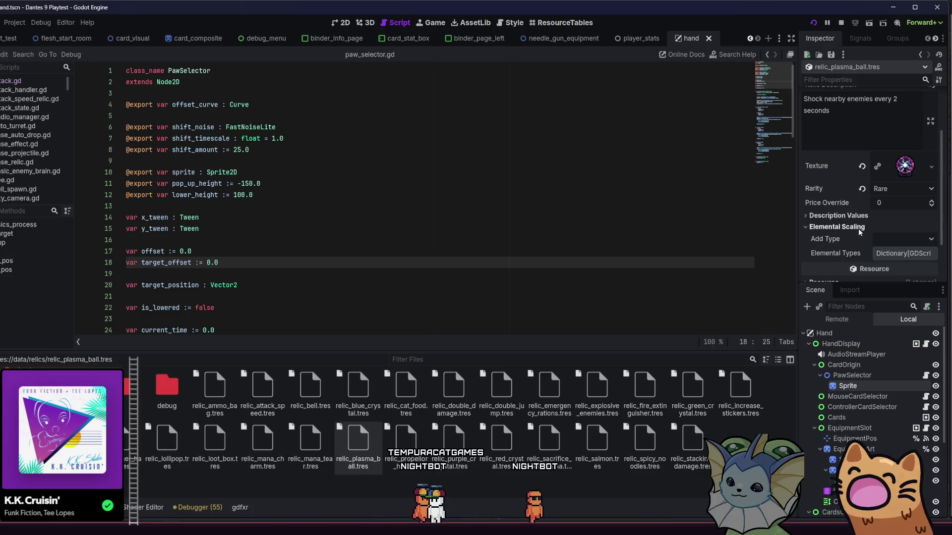
click(883, 239)
click(883, 240)
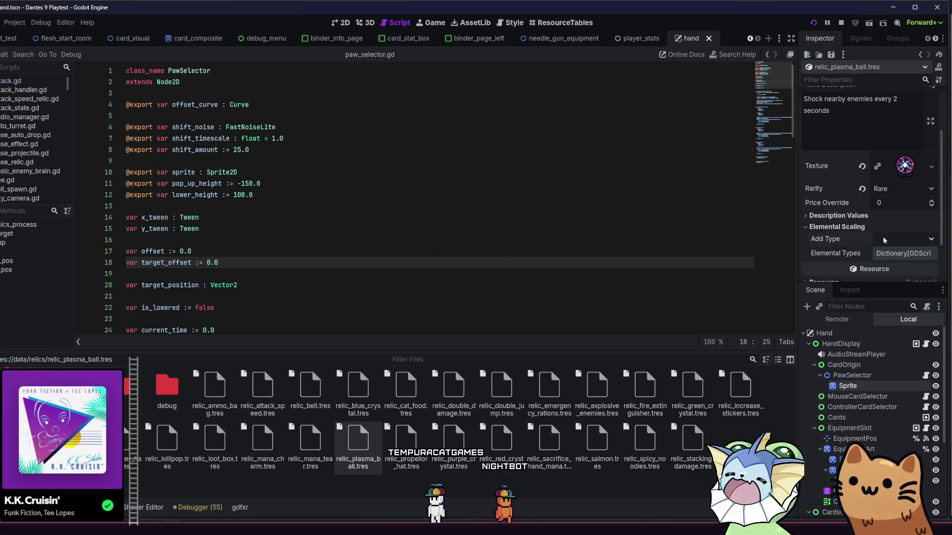
click(883, 240)
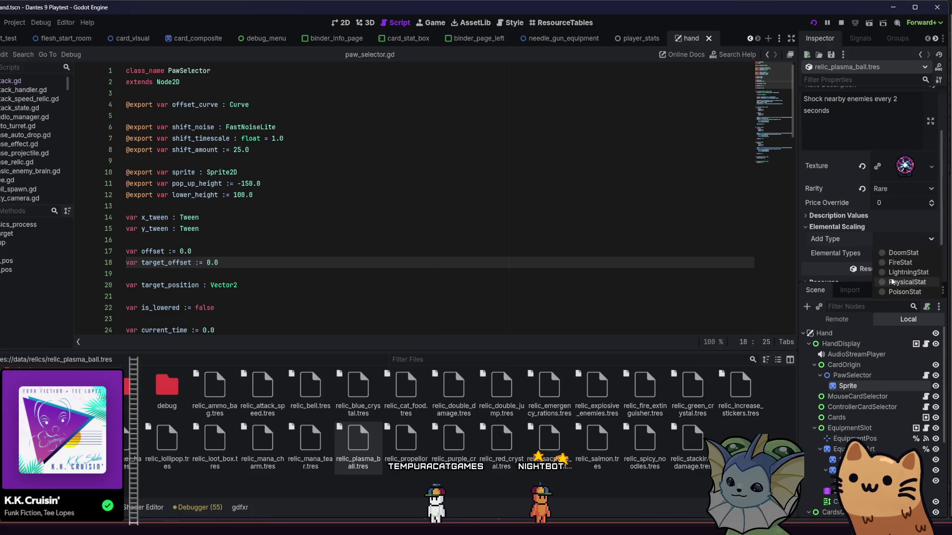
click(894, 273)
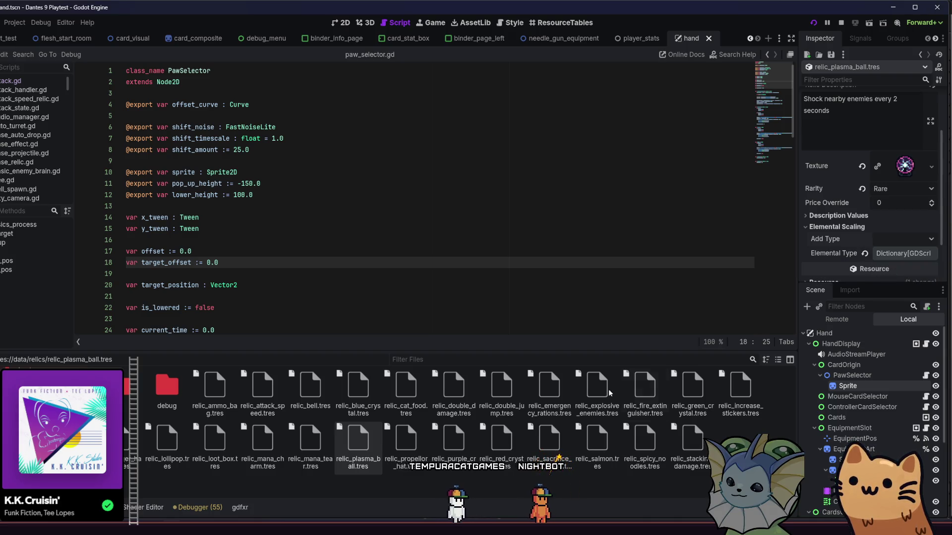
Add an elemental stat type to the propellor hat relic
click(406, 447)
scroll(911, 163, down, 2)
click(837, 210)
click(902, 222)
click(889, 264)
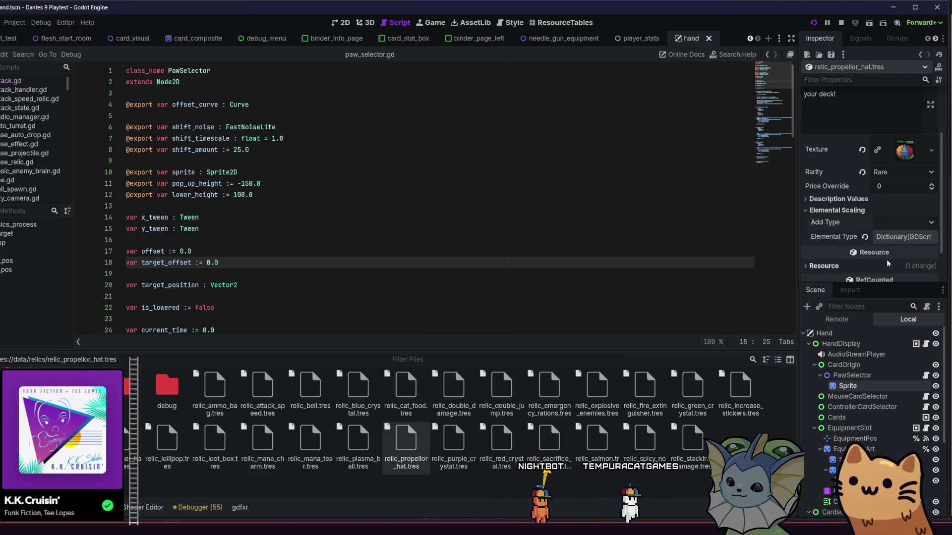
Skip past the purple crystal relic and add DoomStat to the sacrifice hand mana relic
click(453, 439)
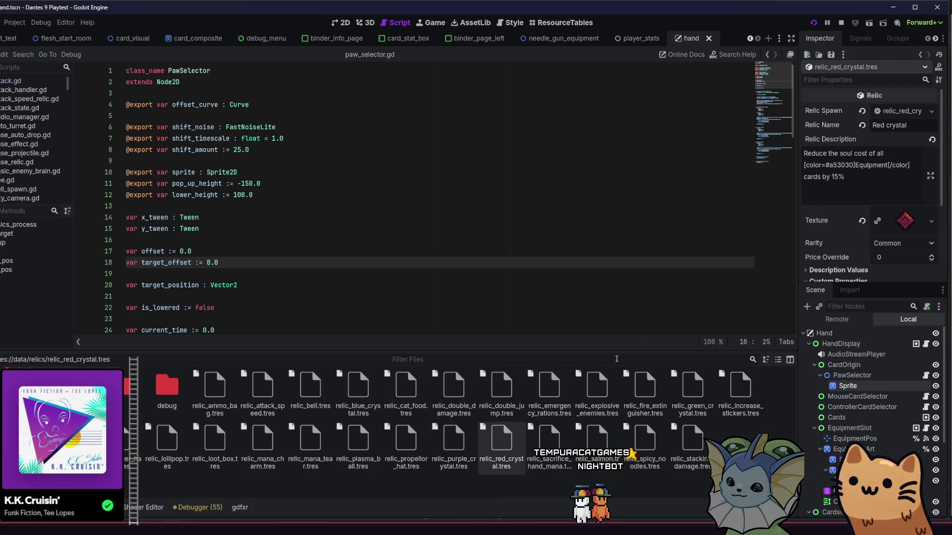
click(549, 439)
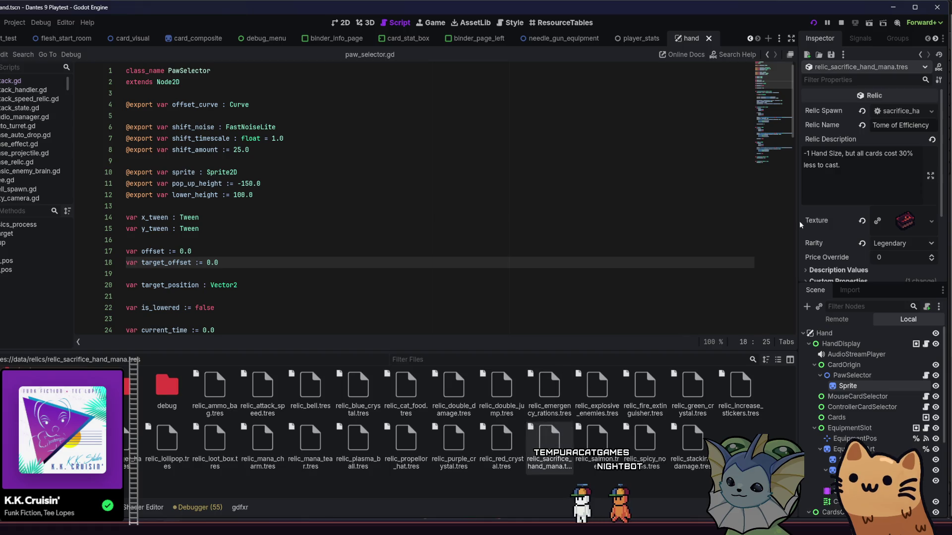
scroll(834, 191, down, 2)
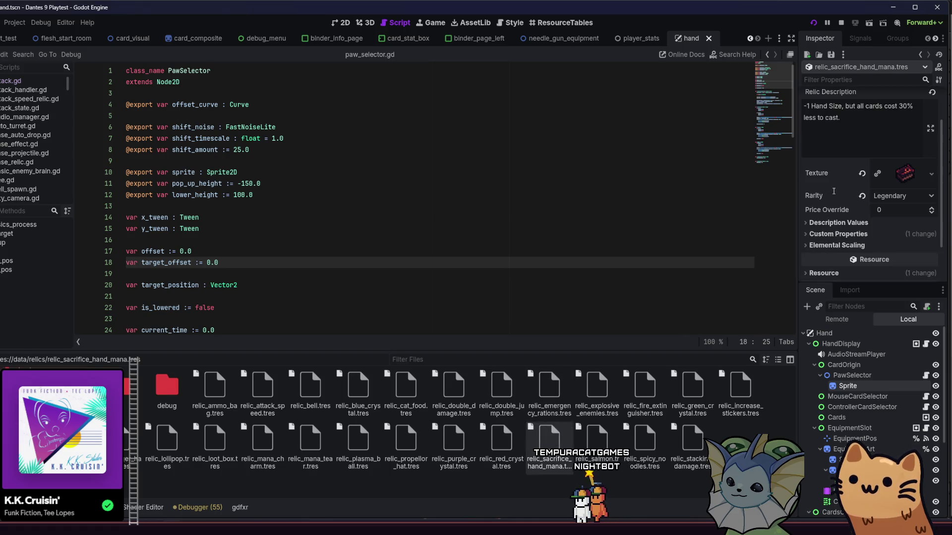
click(845, 248)
click(878, 255)
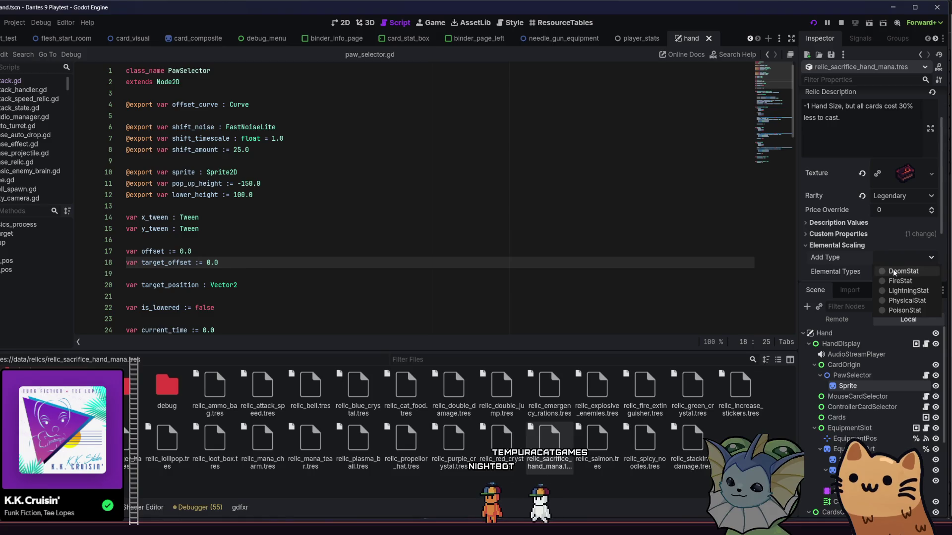
click(893, 271)
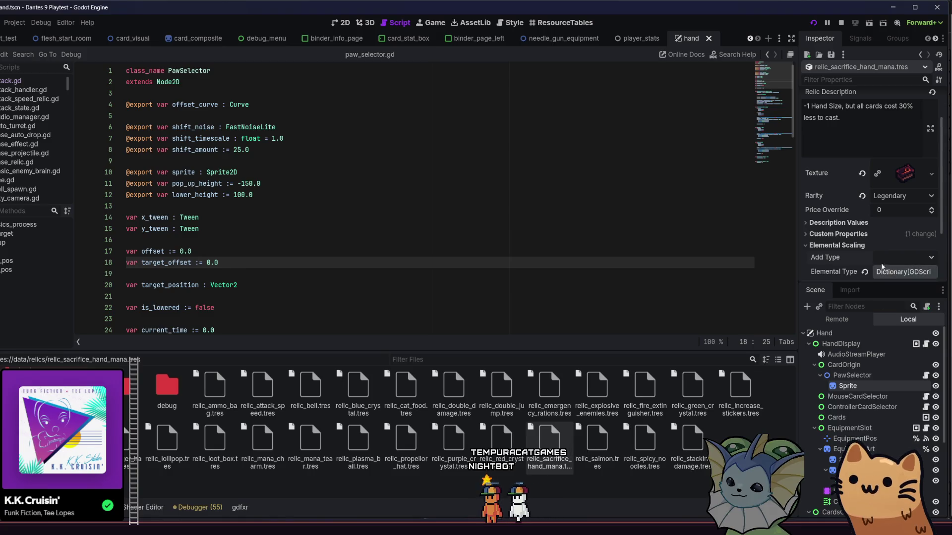
Add an elemental stat type to the salmon relic
click(599, 444)
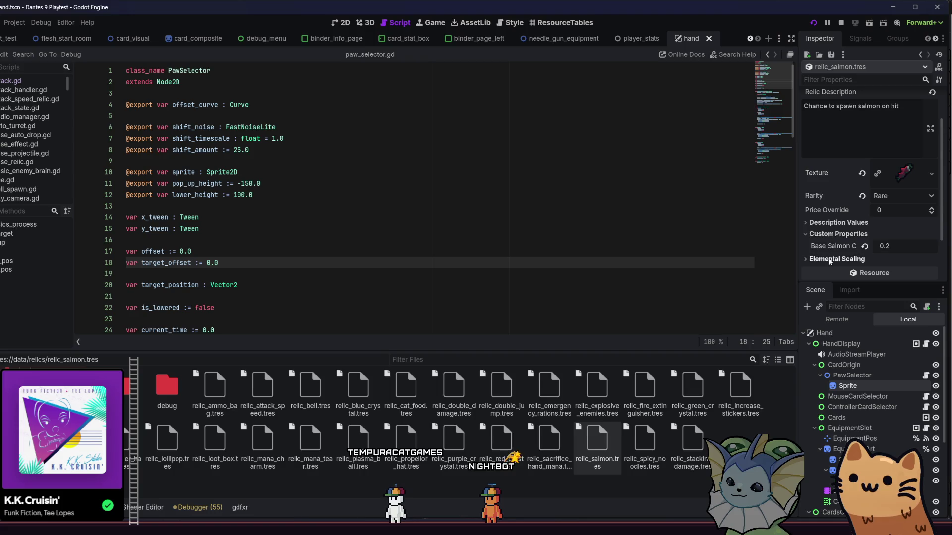
scroll(889, 272, down, 3)
click(896, 201)
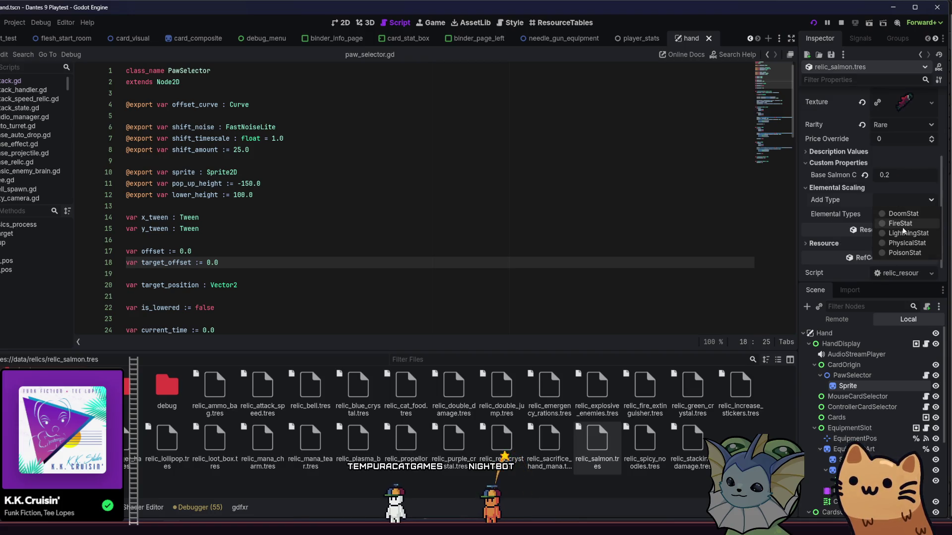
click(908, 234)
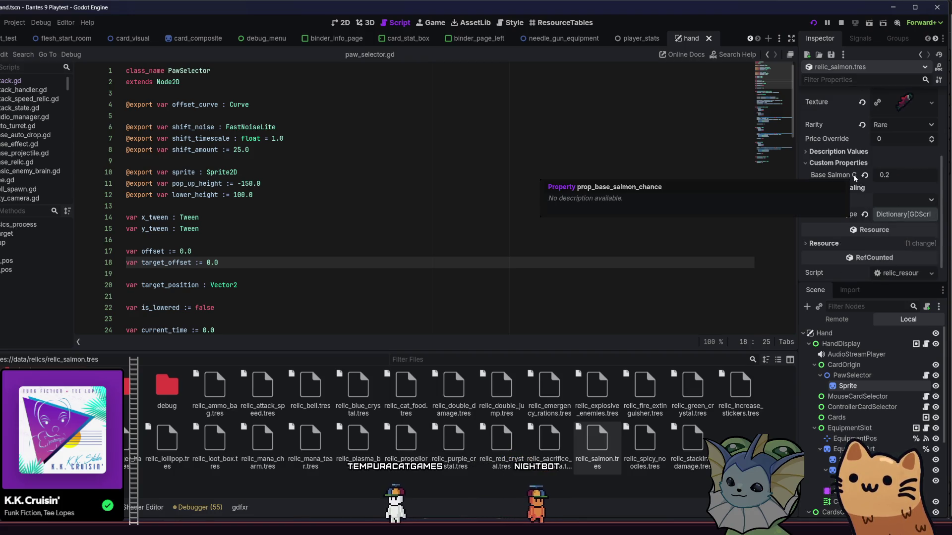
Expand the spicy noodles relic's scaling stat list, then select relic_stacking_damage.tres
key(Right)
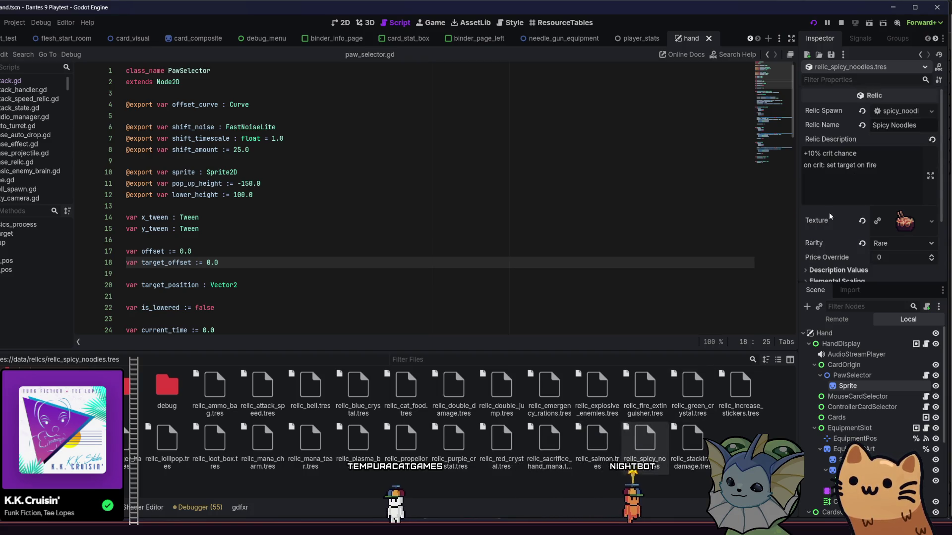
click(837, 234)
click(905, 247)
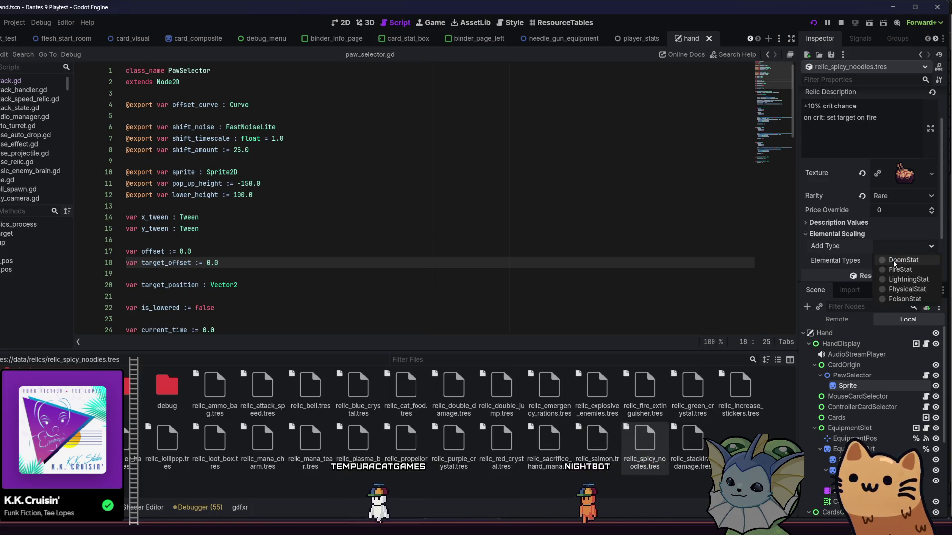
click(694, 438)
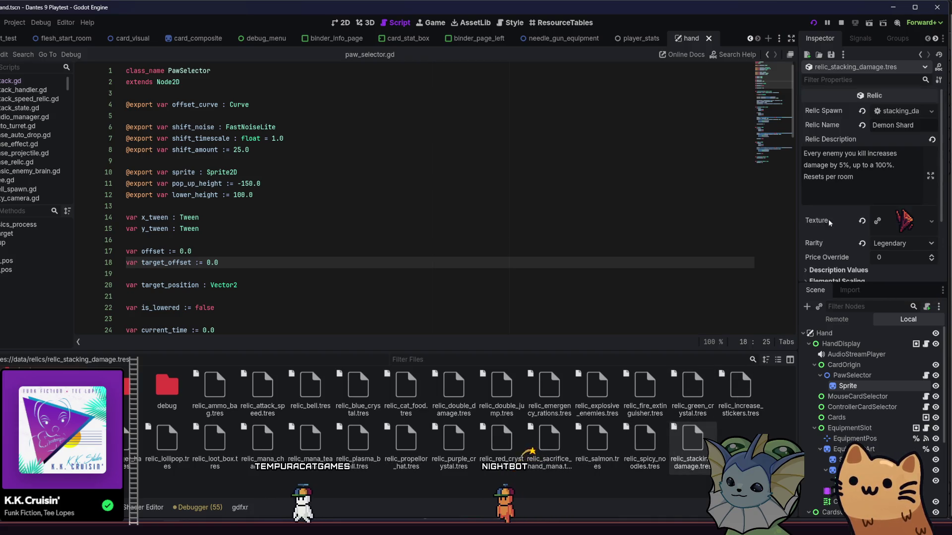
Review Elemental Scaling on the stacking damage, increase stickers, loot box, mana tear and mana charm relics
scroll(837, 209, down, 3)
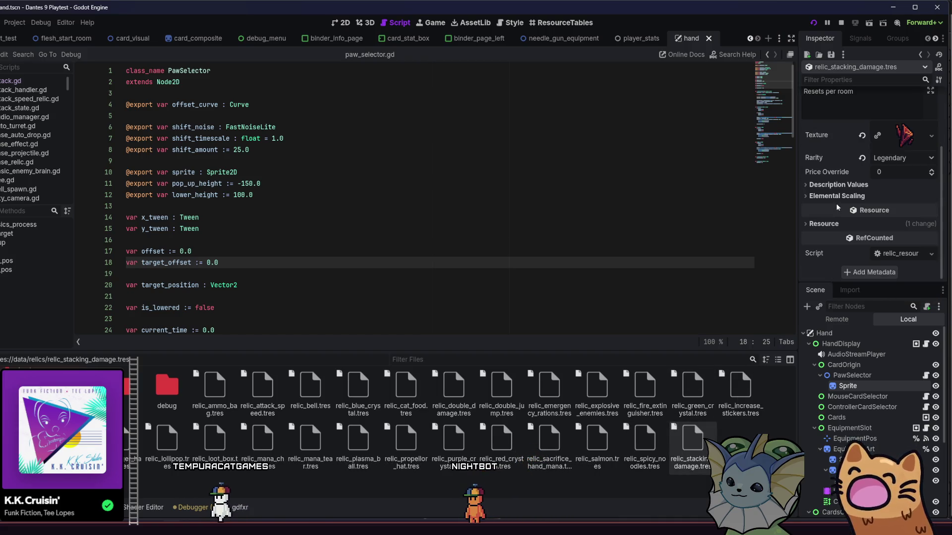
click(835, 200)
click(835, 197)
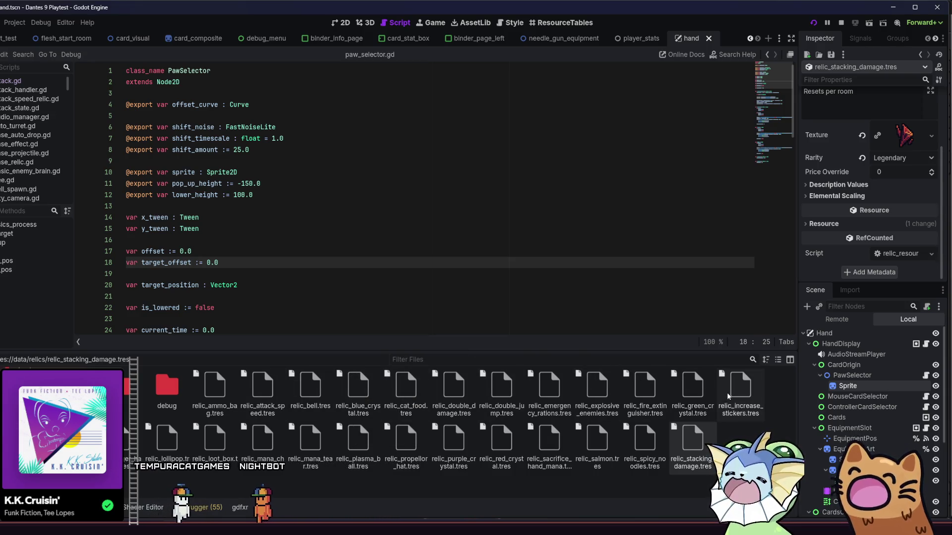
click(740, 387)
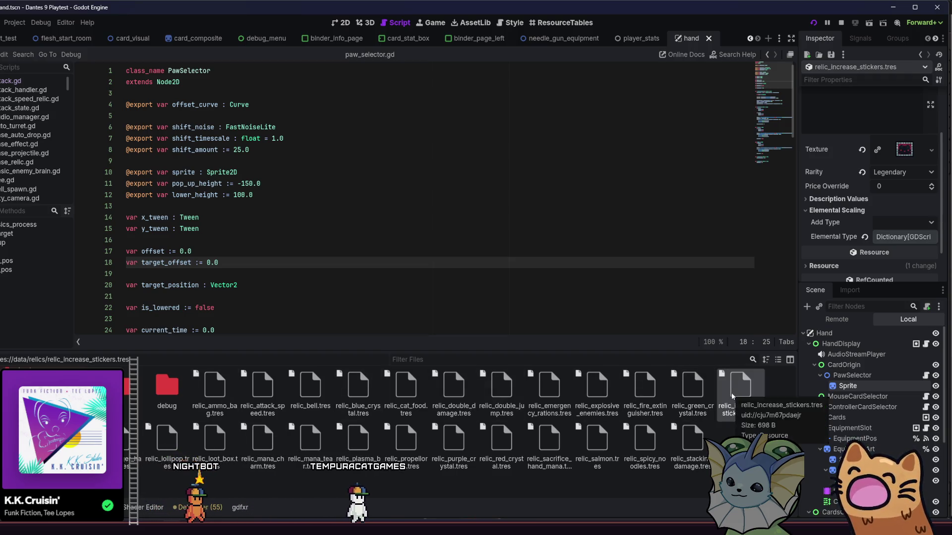
scroll(823, 224, up, 3)
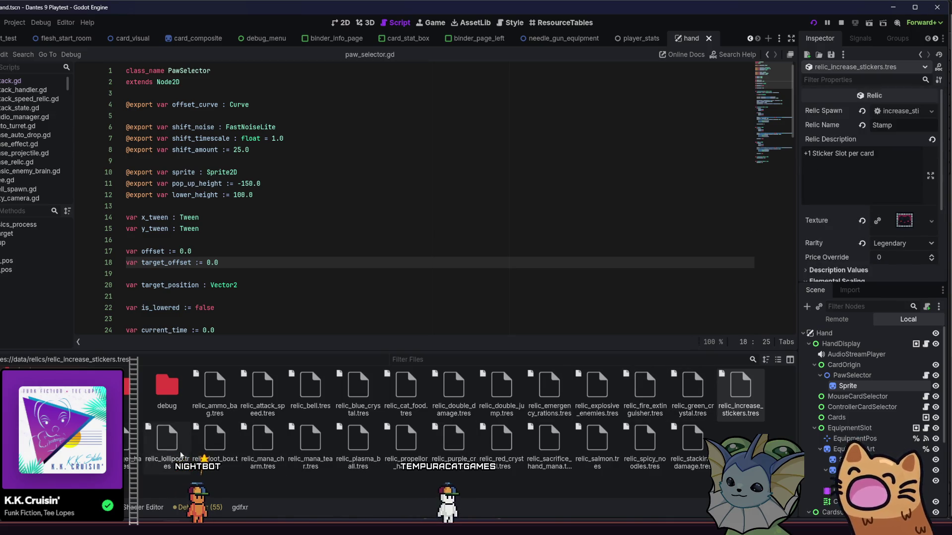
click(211, 454)
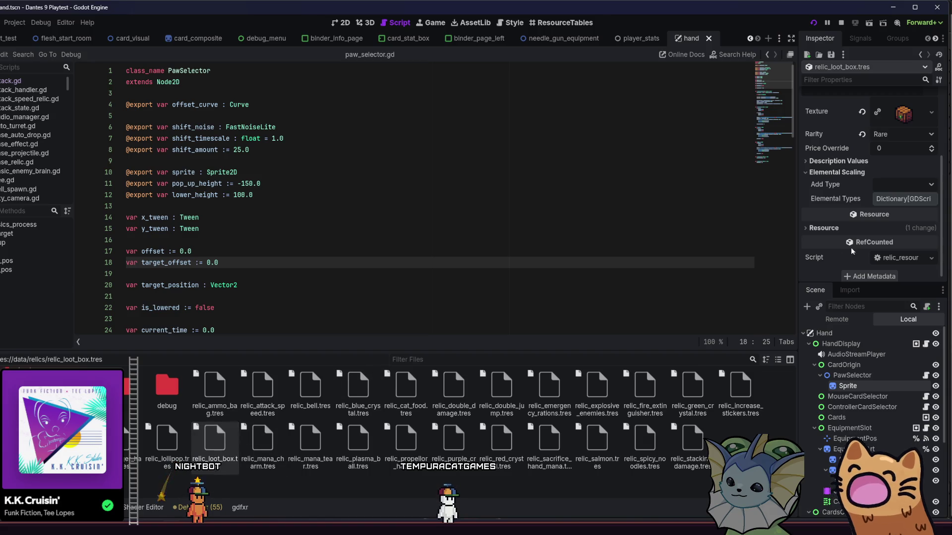
scroll(828, 242, up, 2)
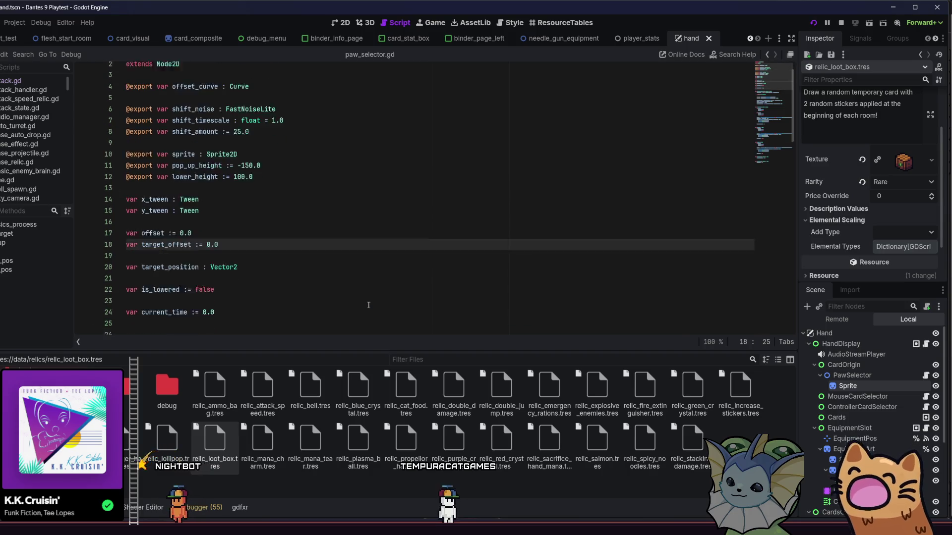
click(316, 466)
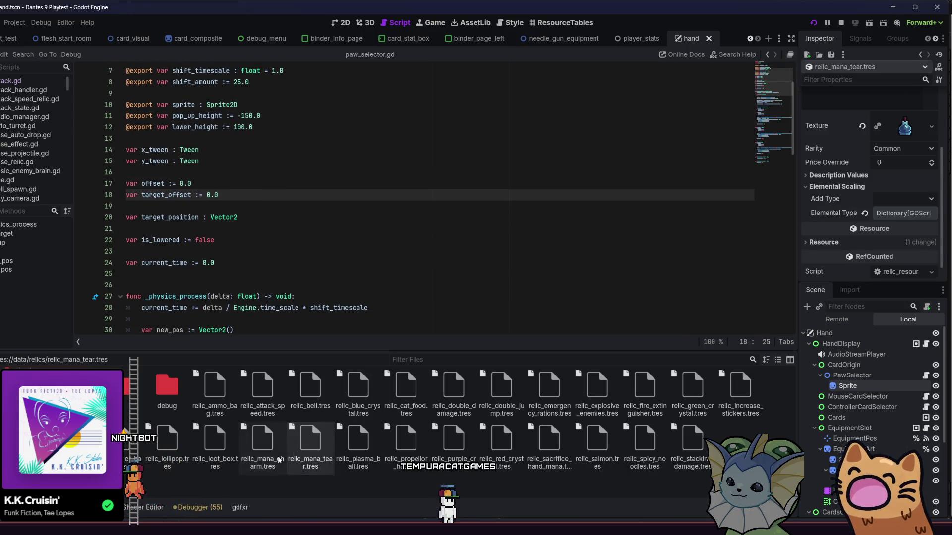
click(262, 444)
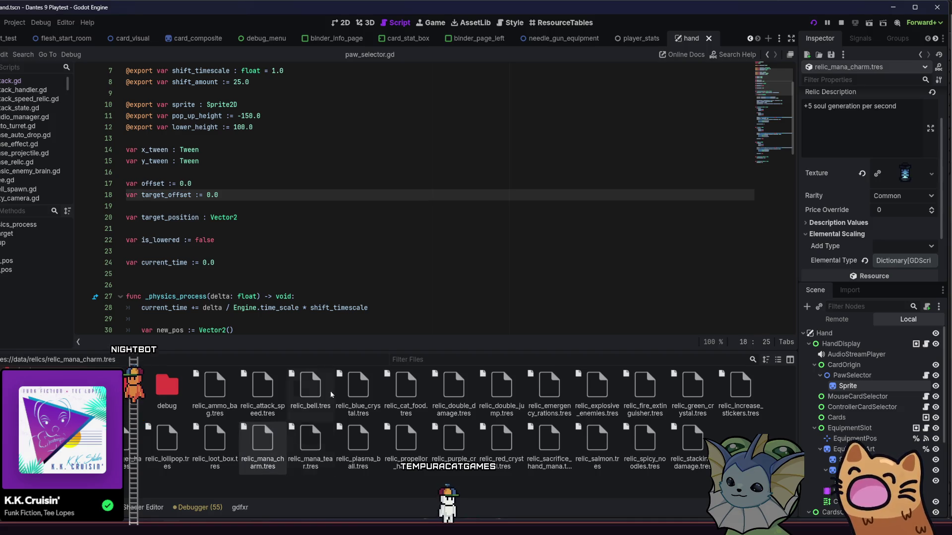
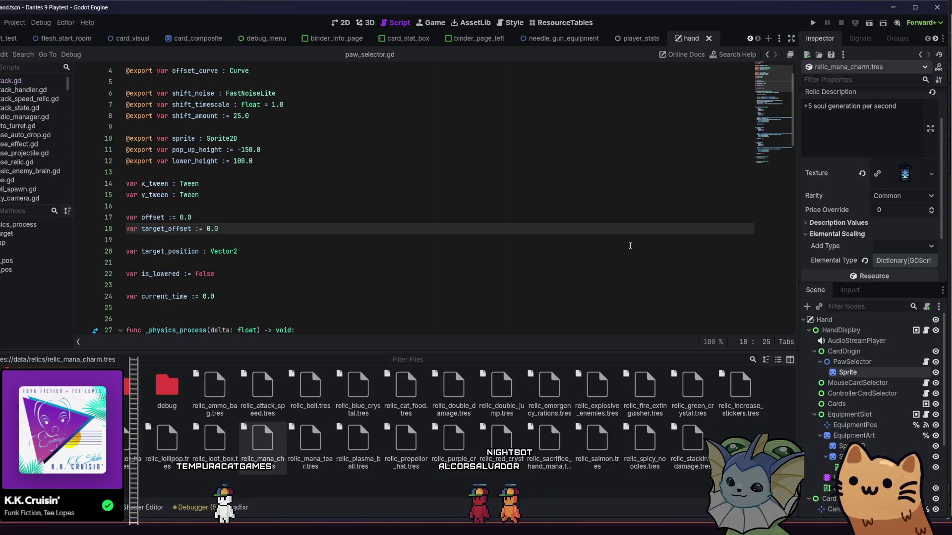
Search Quick Open for 'relic', then check the mana charm relic's name and description in the Inspector
key(alt+shift+o)
text(relic)
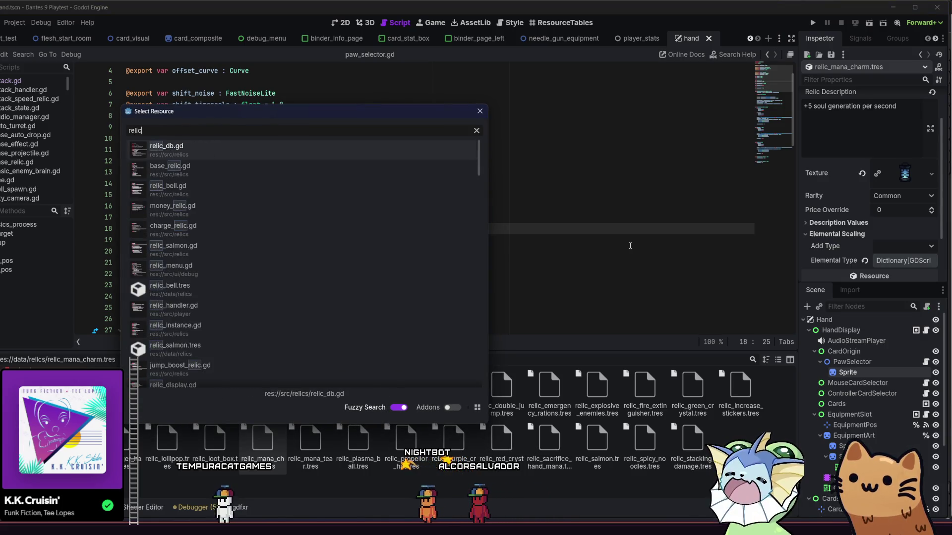
click(476, 130)
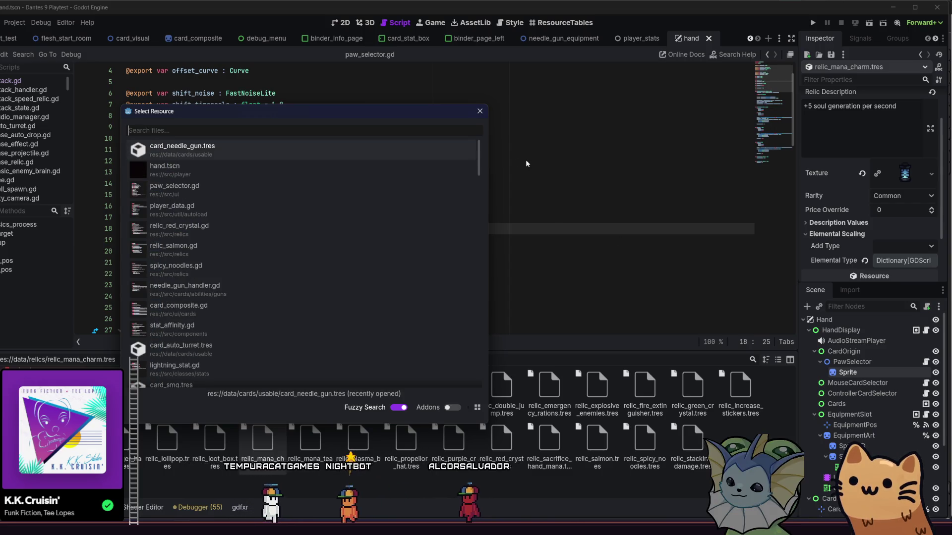
key(Escape)
scroll(860, 148, up, 2)
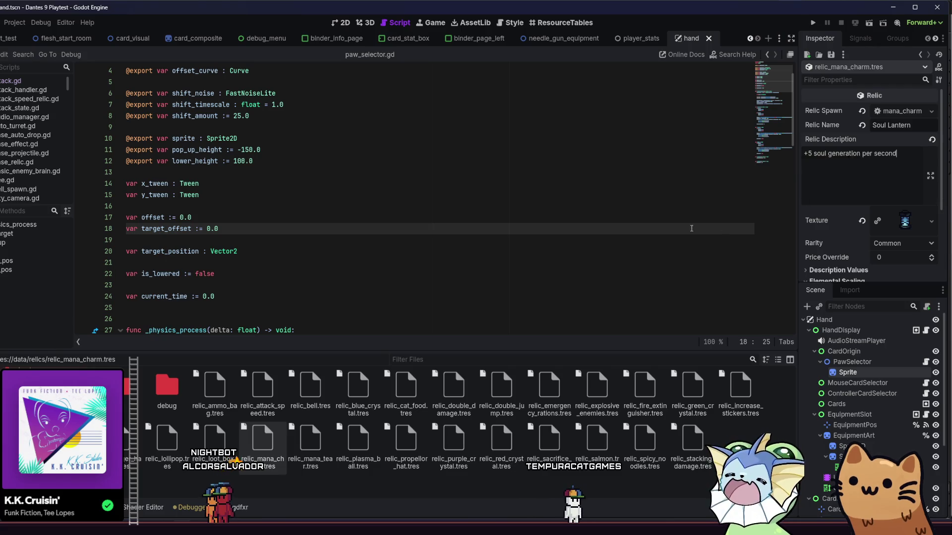
scroll(848, 199, down, 3)
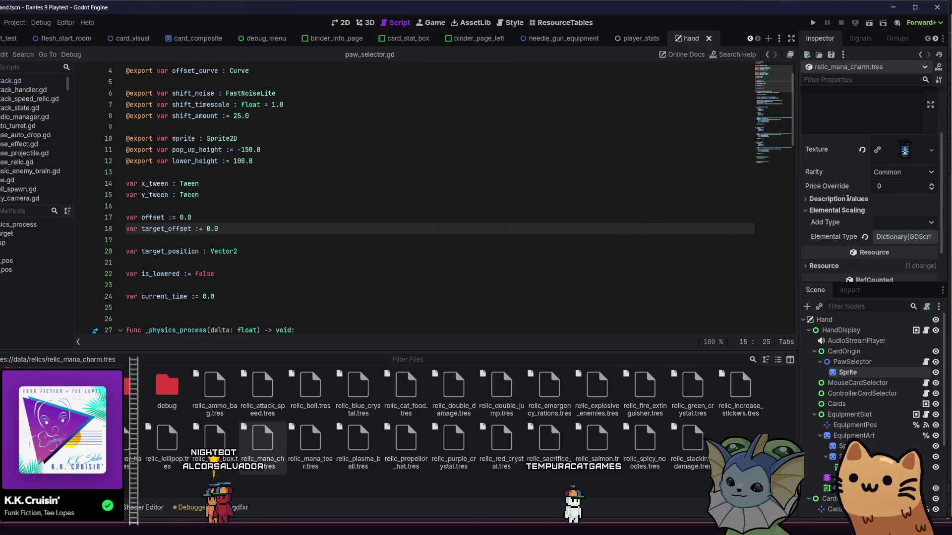
scroll(840, 195, up, 3)
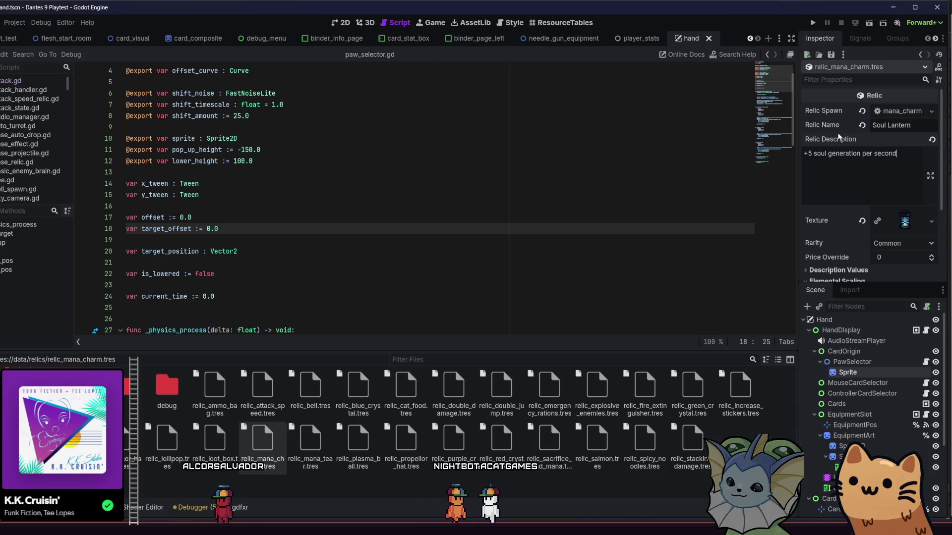
Find and open base_relic.gd from a 'relic' quick file search
key(shift+alt+o)
text(relic)
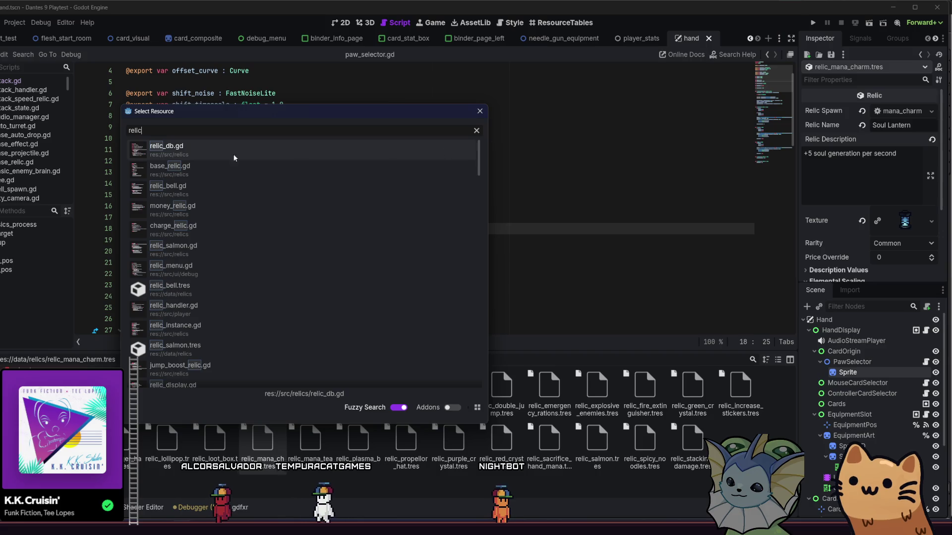
click(201, 175)
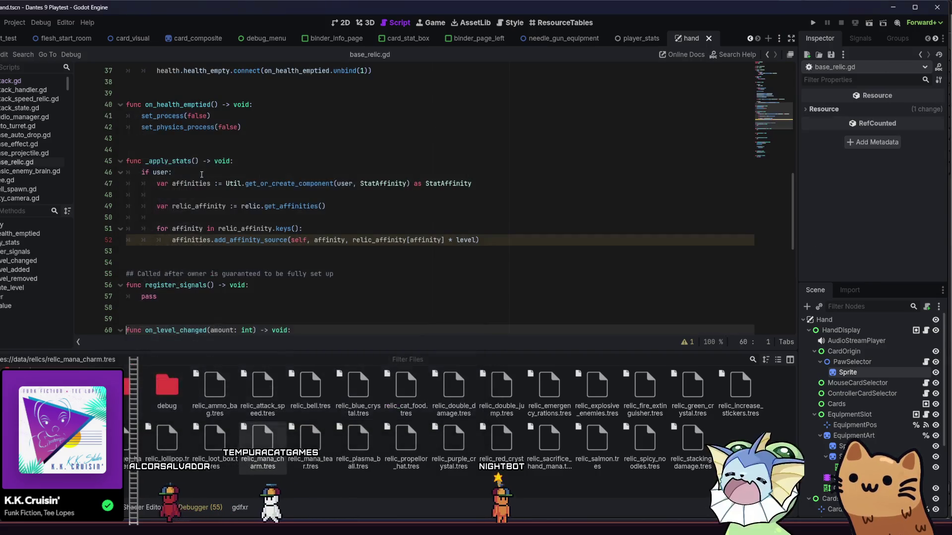
Scroll through base_relic.gd's _update_level and _apply_stats, then quick-search for 'relic_res'
scroll(201, 175, up, 8)
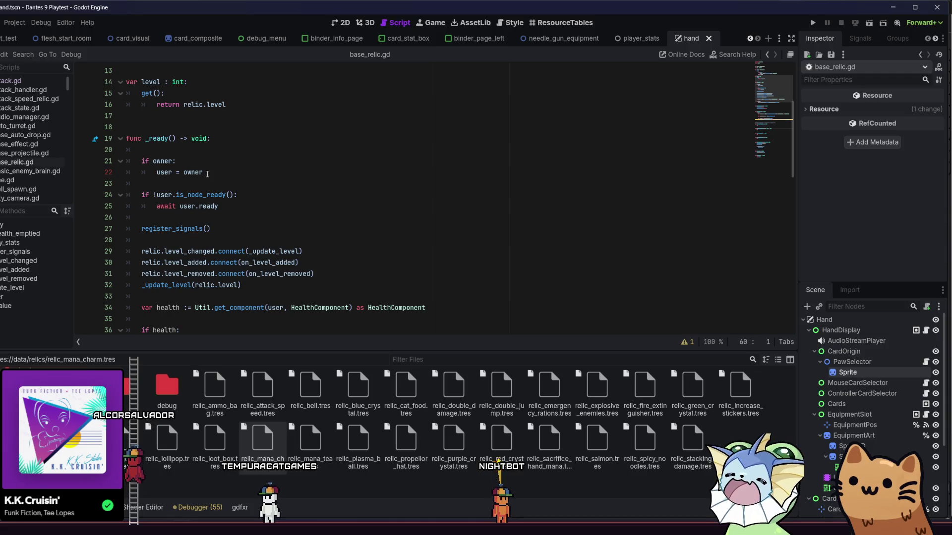
scroll(208, 174, down, 16)
scroll(204, 205, down, 1)
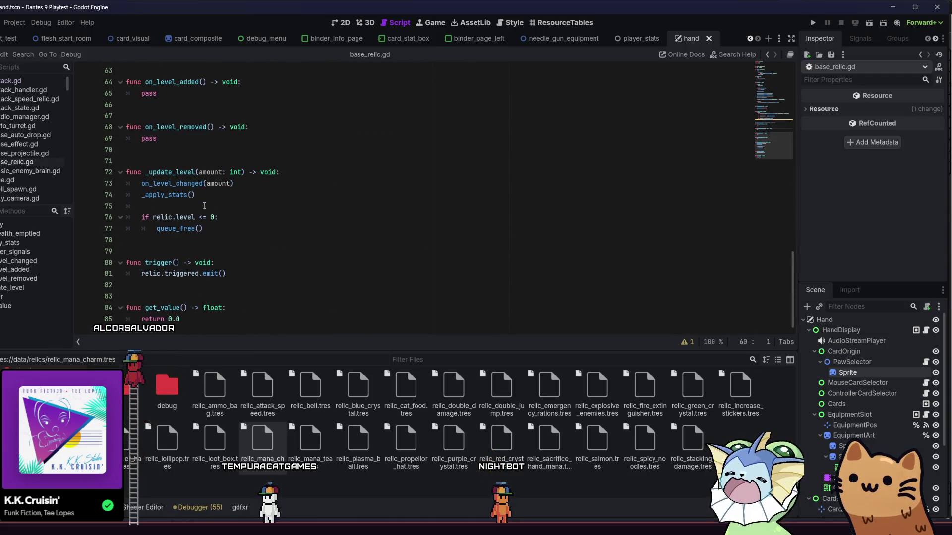
scroll(208, 204, up, 8)
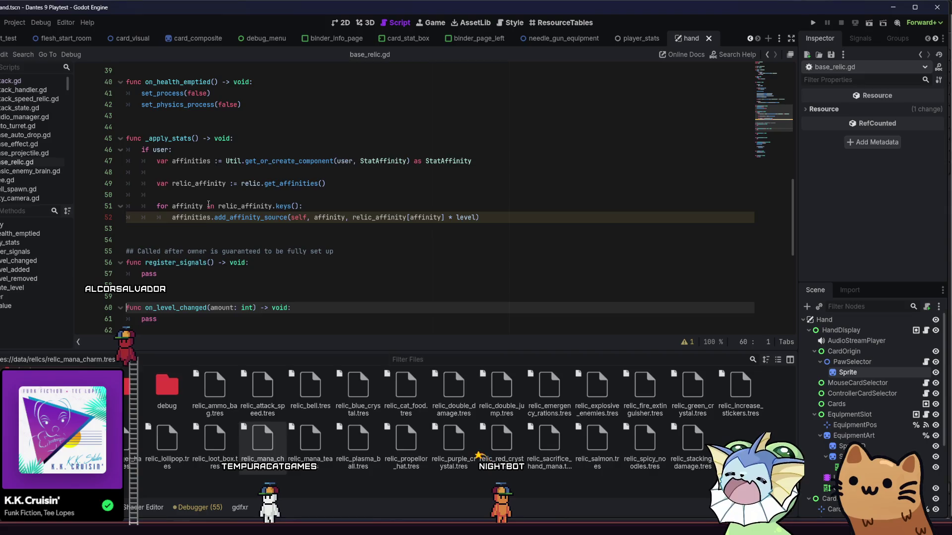
key(shift+alt+o)
text(relic)
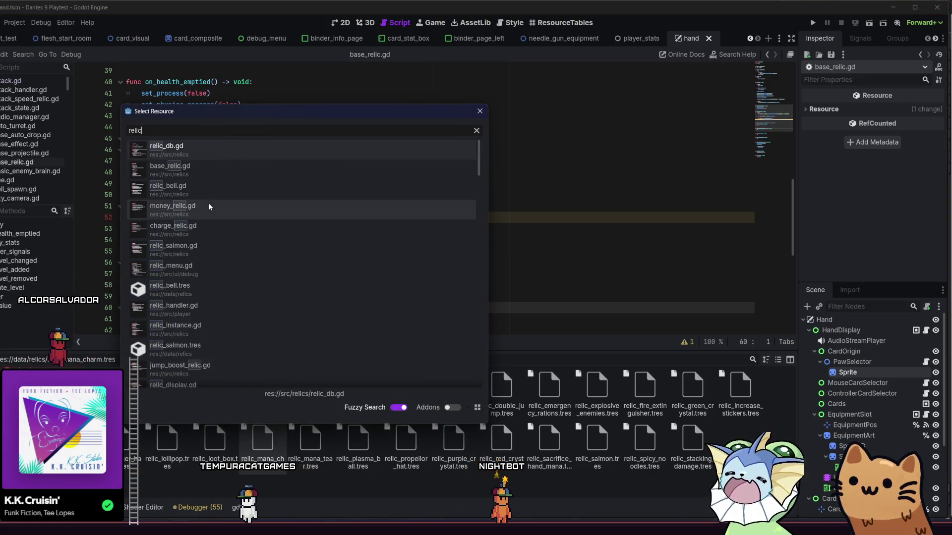
text(_res)
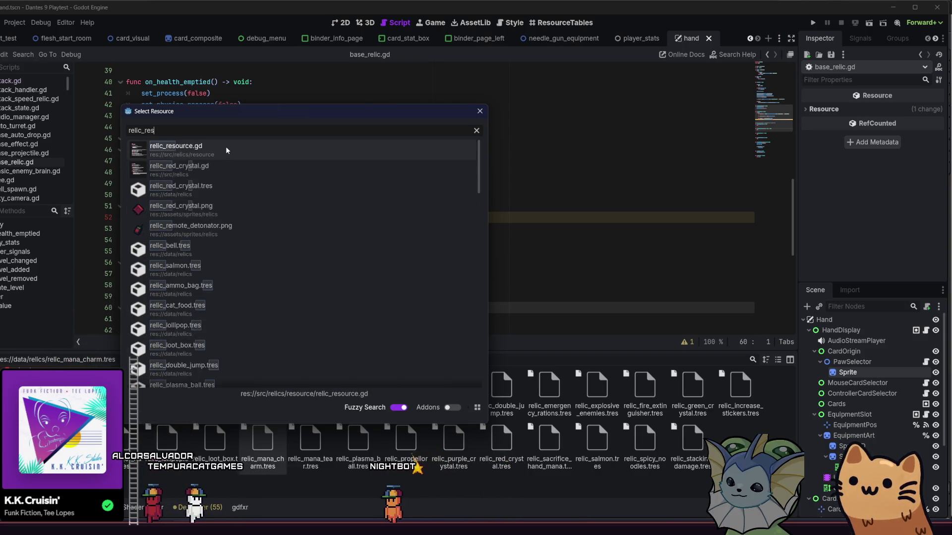
Open relic_resource.gd and move through it, via the minimap, to get_description
click(225, 147)
scroll(227, 153, up, 3)
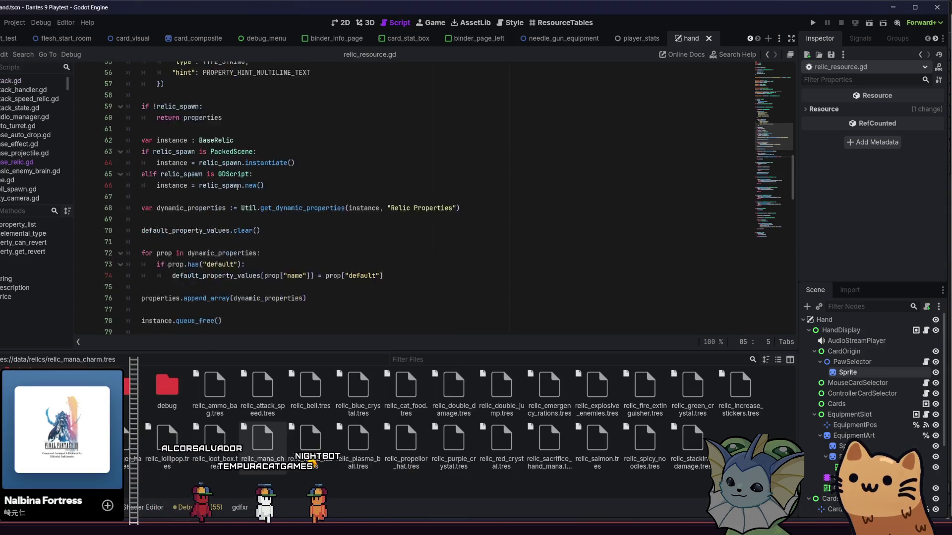
scroll(260, 180, down, 8)
scroll(260, 180, down, 14)
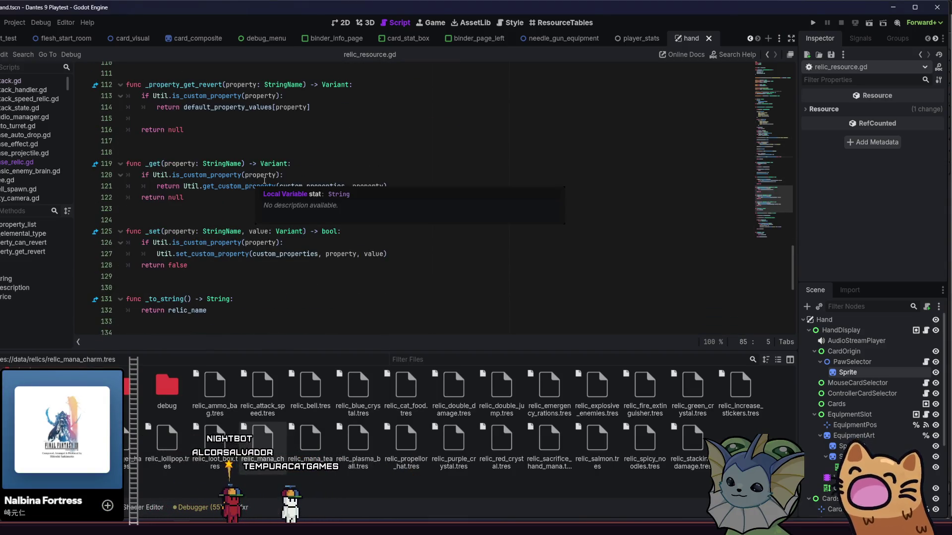
scroll(227, 172, down, 5)
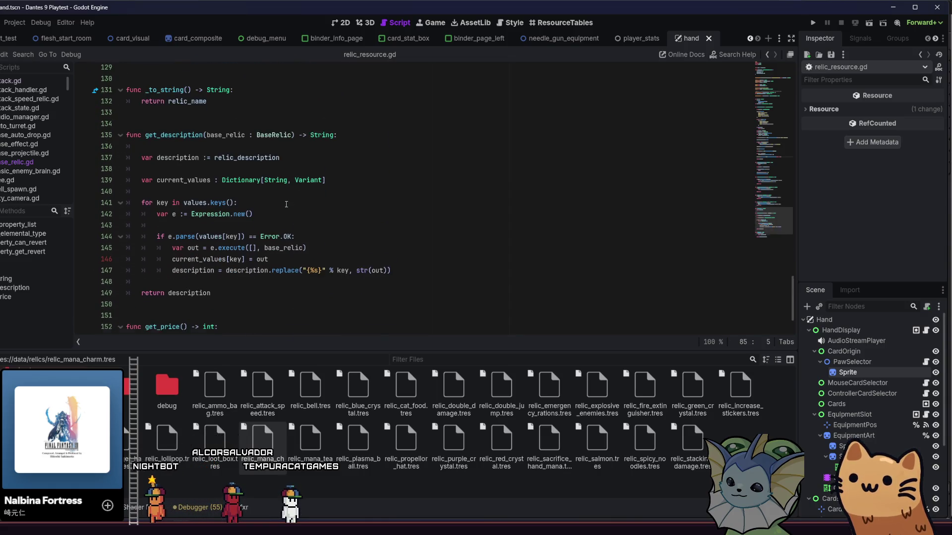
scroll(283, 206, up, 8)
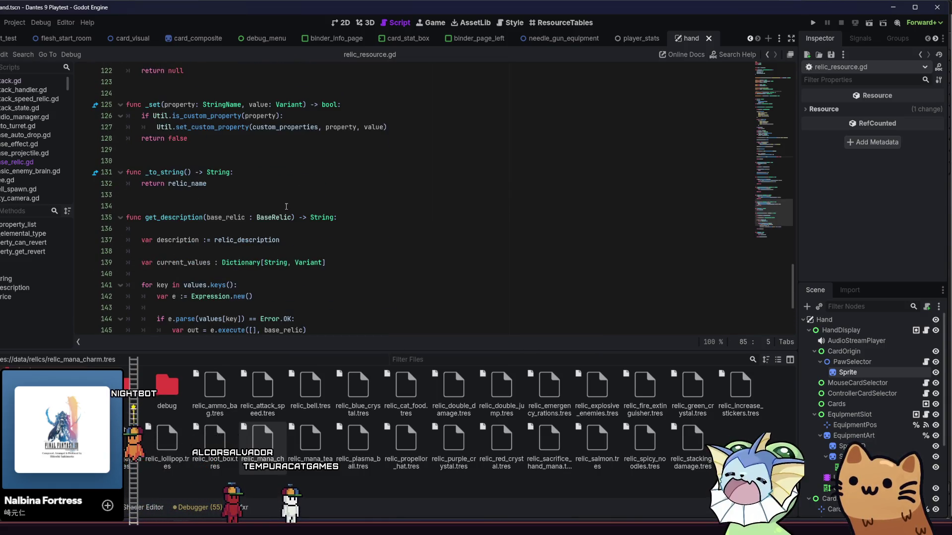
scroll(279, 207, up, 4)
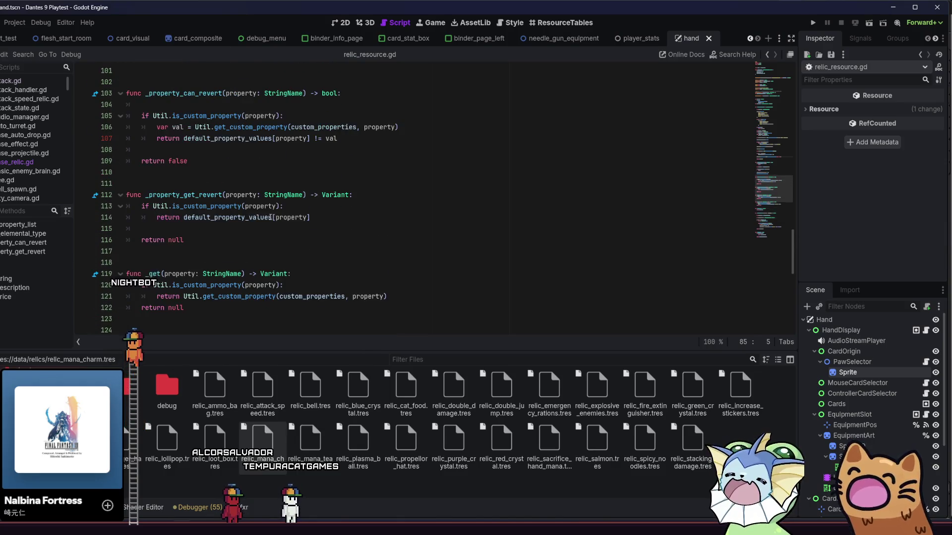
scroll(270, 218, up, 11)
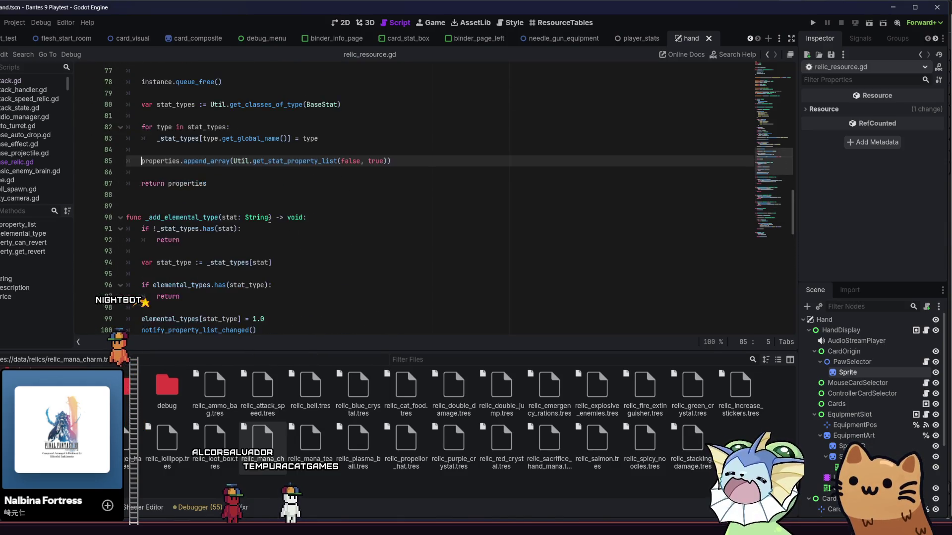
scroll(268, 218, up, 5)
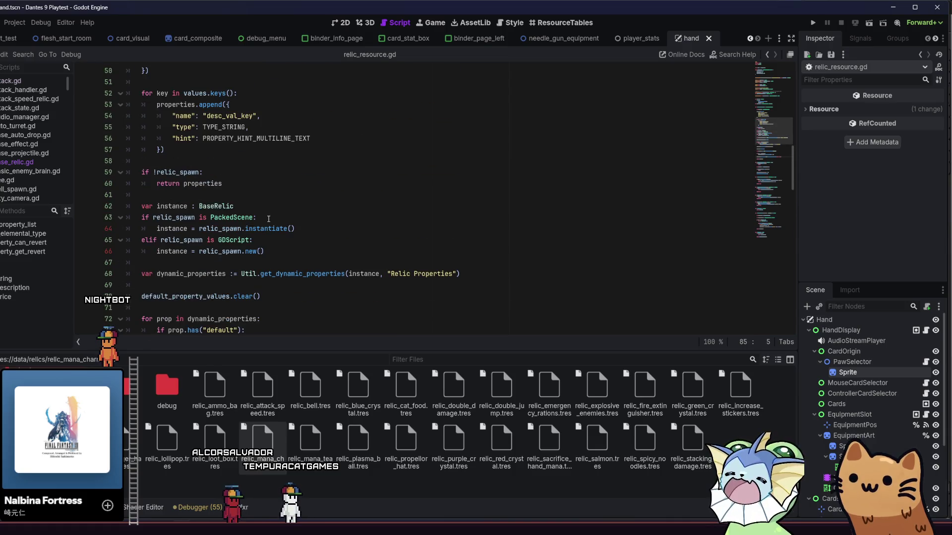
scroll(268, 218, up, 5)
scroll(268, 219, up, 3)
scroll(268, 217, up, 5)
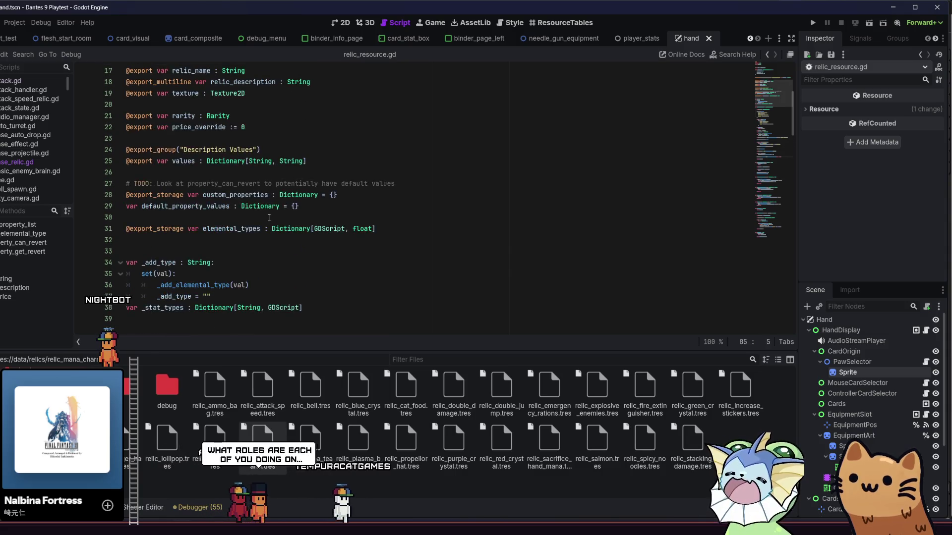
mouse_move(754, 98)
mouse_down()
mouse_move(758, 155)
mouse_move(743, 231)
mouse_up()
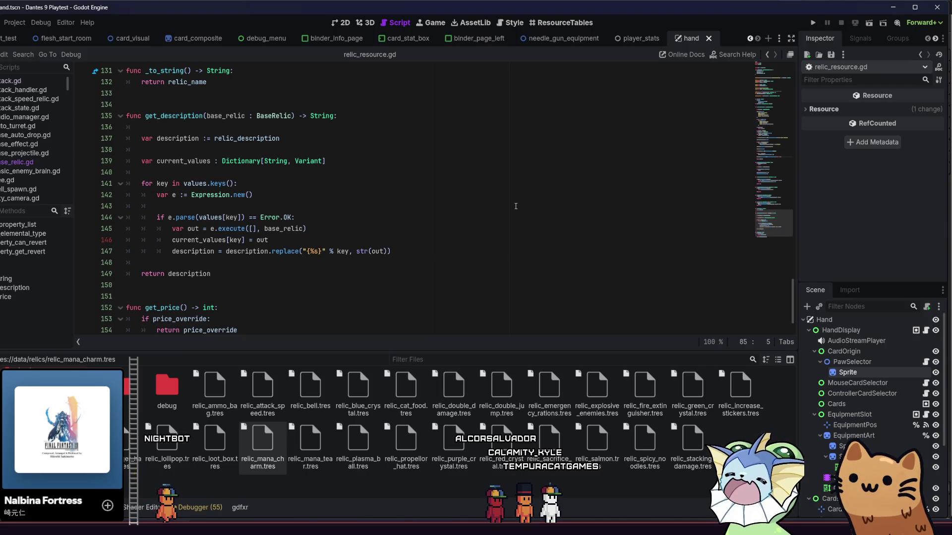
Place the cursor on get_description lines 146–148, then save and run the project
click(502, 244)
click(501, 253)
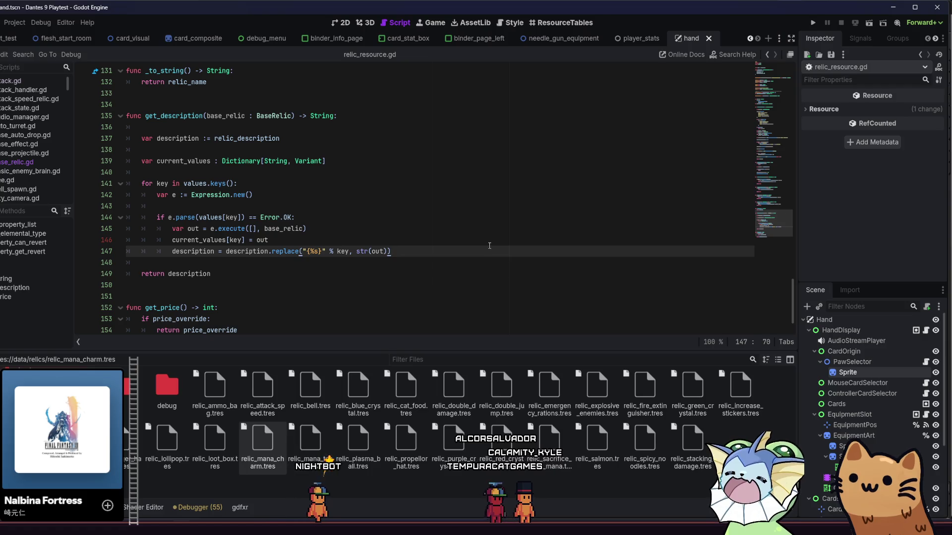
scroll(484, 242, down, 1)
click(398, 230)
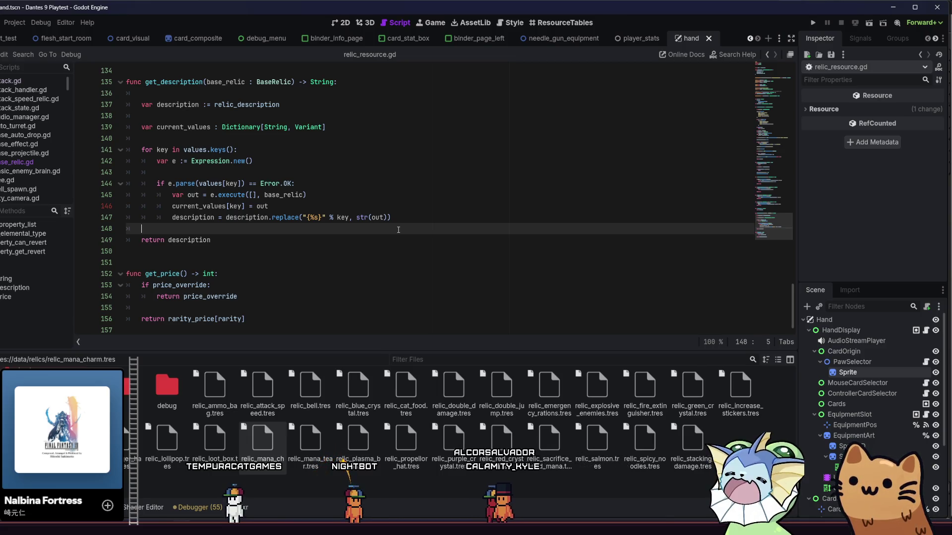
click(813, 23)
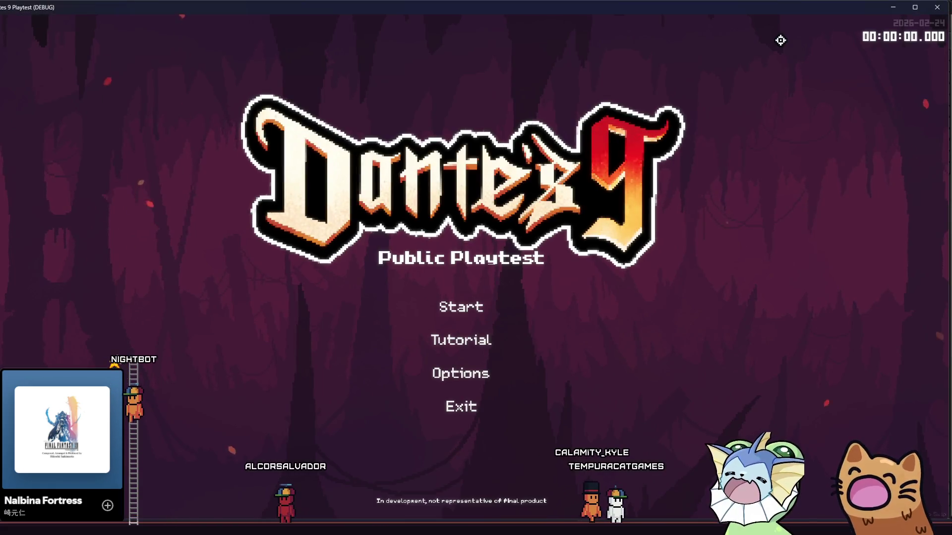
Start the game and spawn a relic drop using relic_drop.tscn assigned to debug slot 1
click(467, 300)
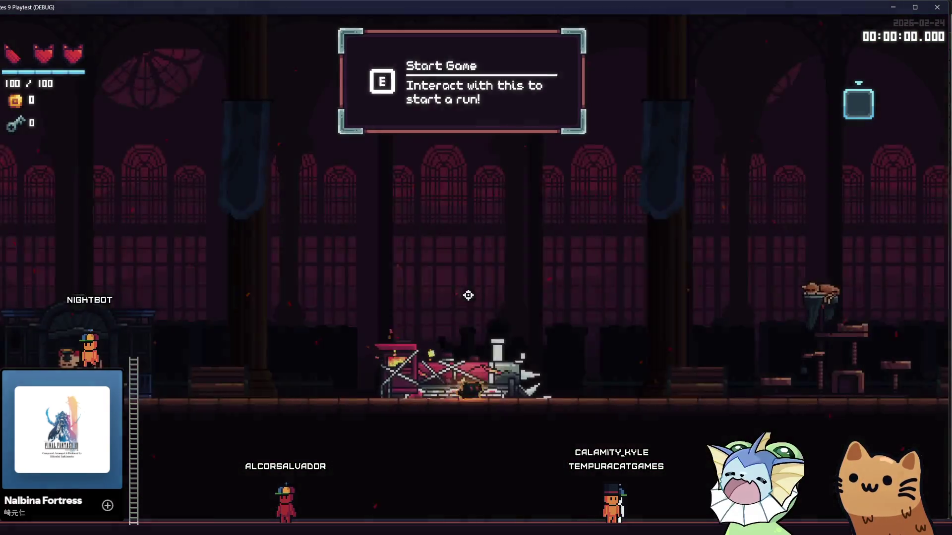
key(grave)
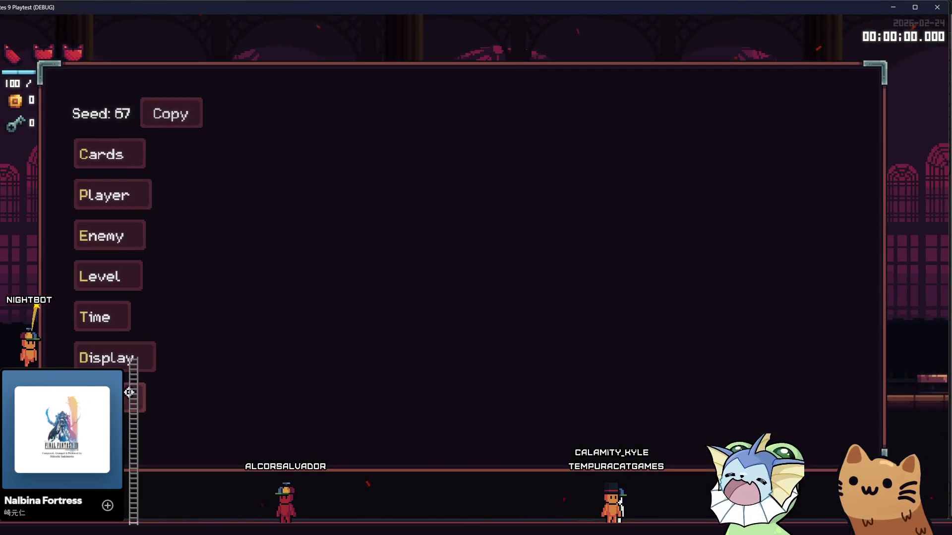
click(130, 392)
text(relic)
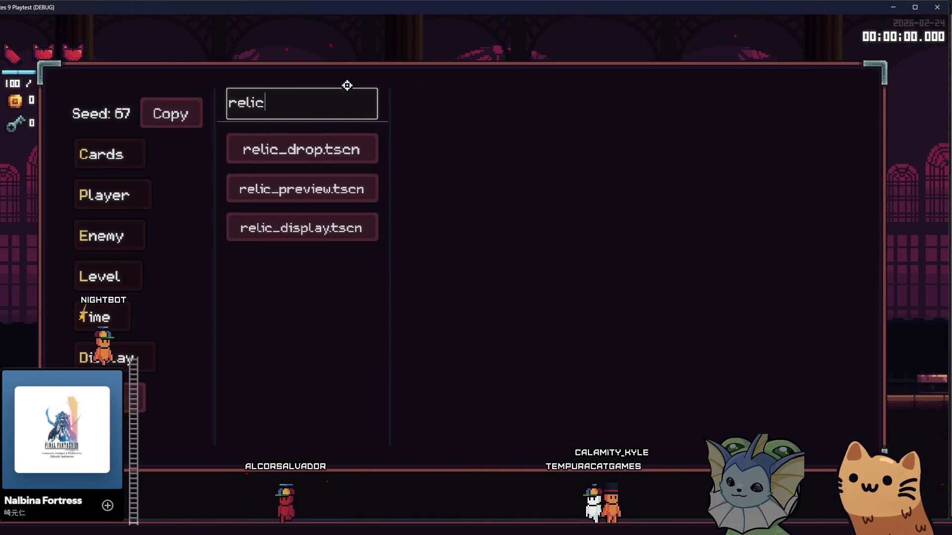
click(320, 143)
click(435, 139)
key(grave)
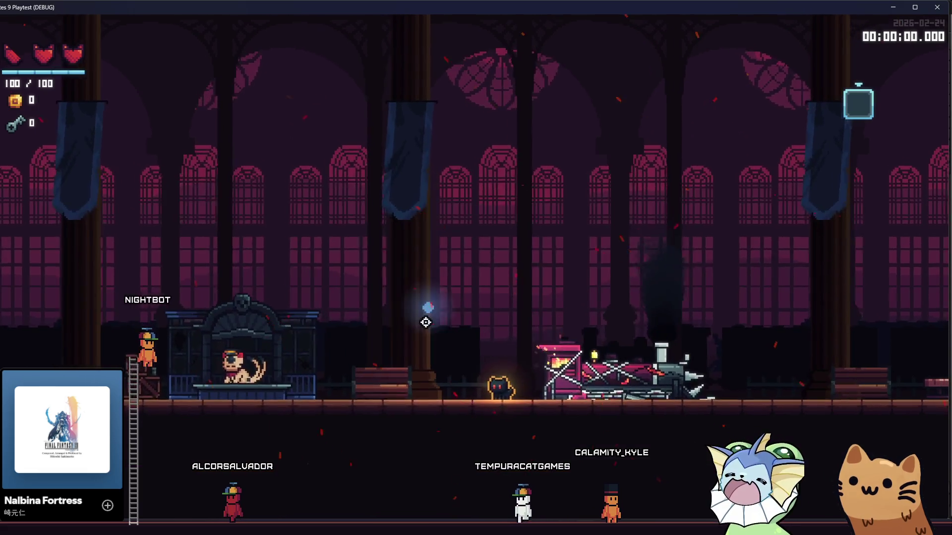
key(q)
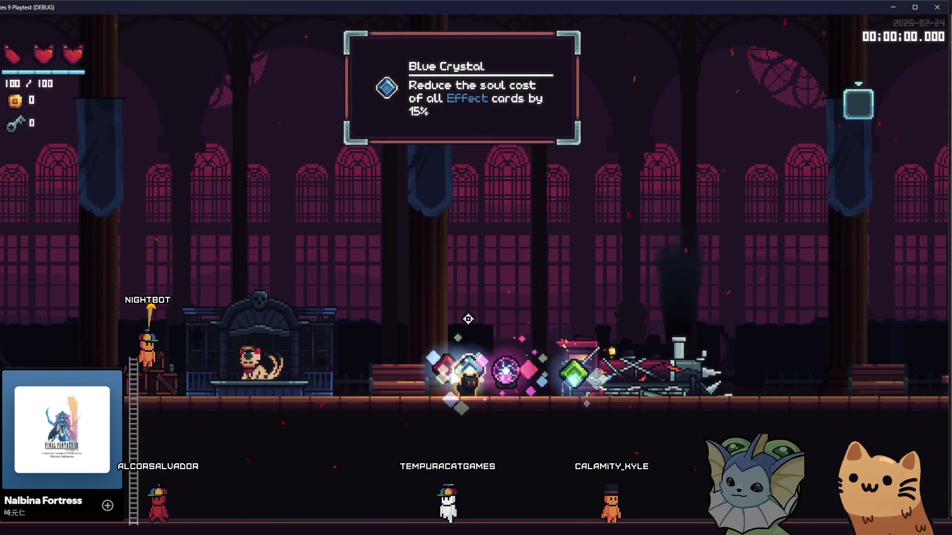
Walk past the red and green crystals reading their tooltips, then start a run from the train
key(a)
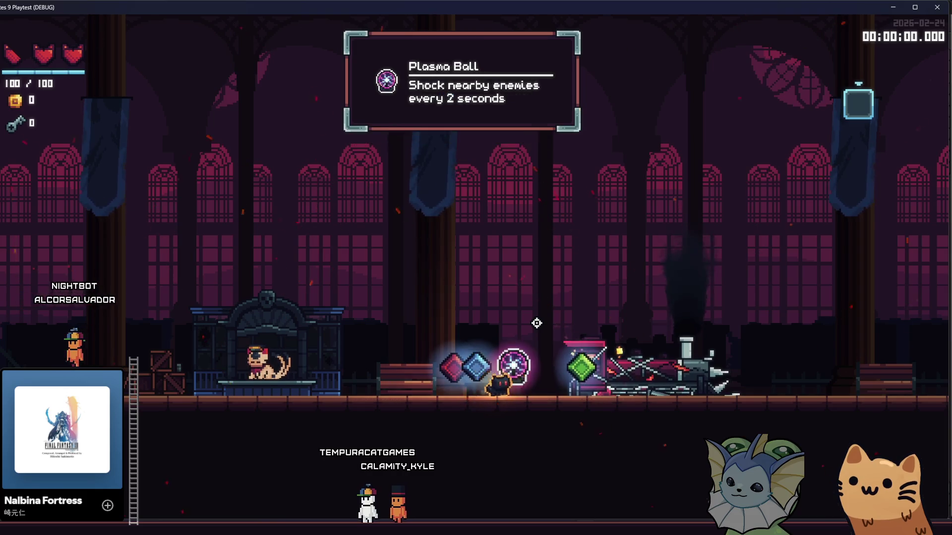
key(d)
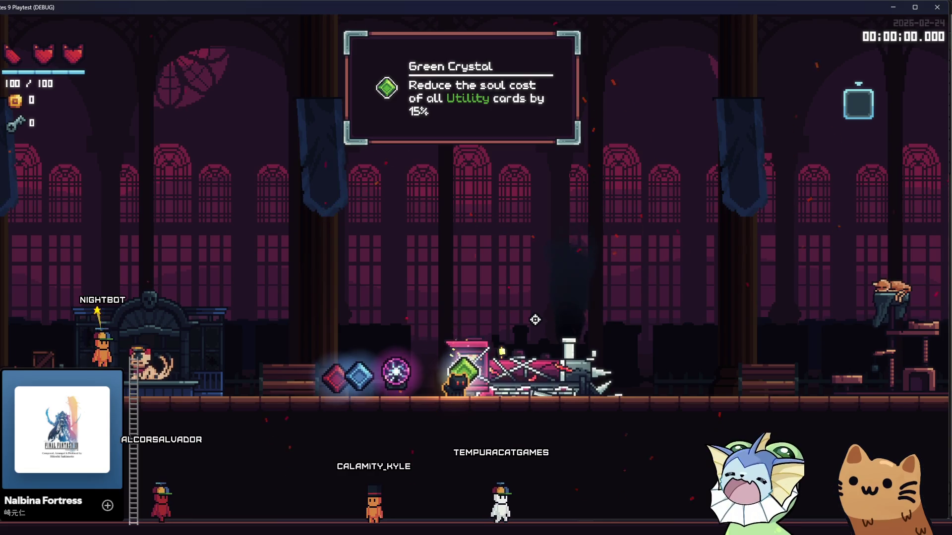
key(a)
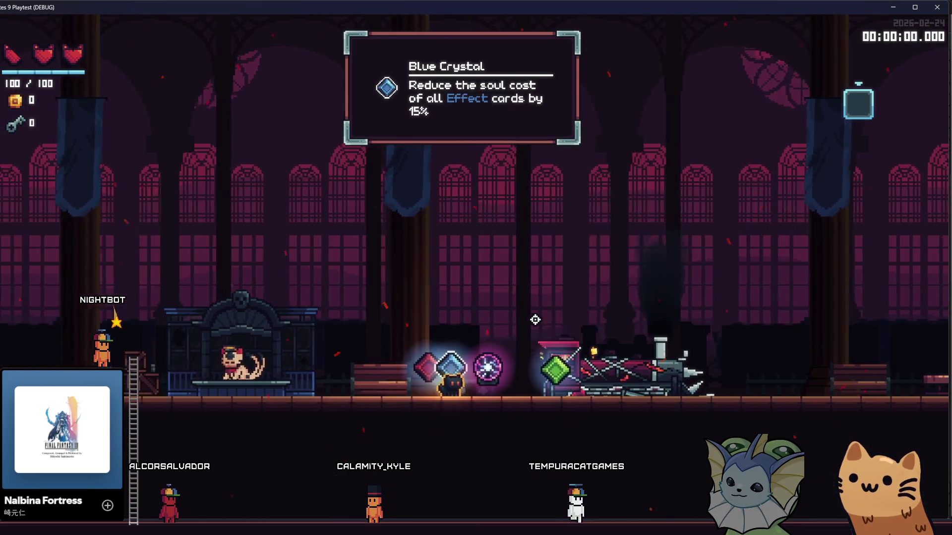
key(d)
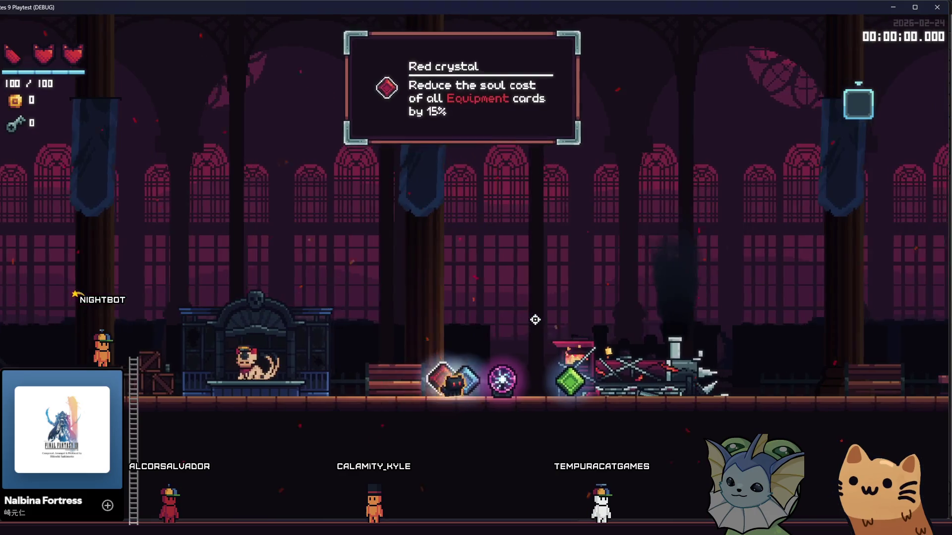
key(a)
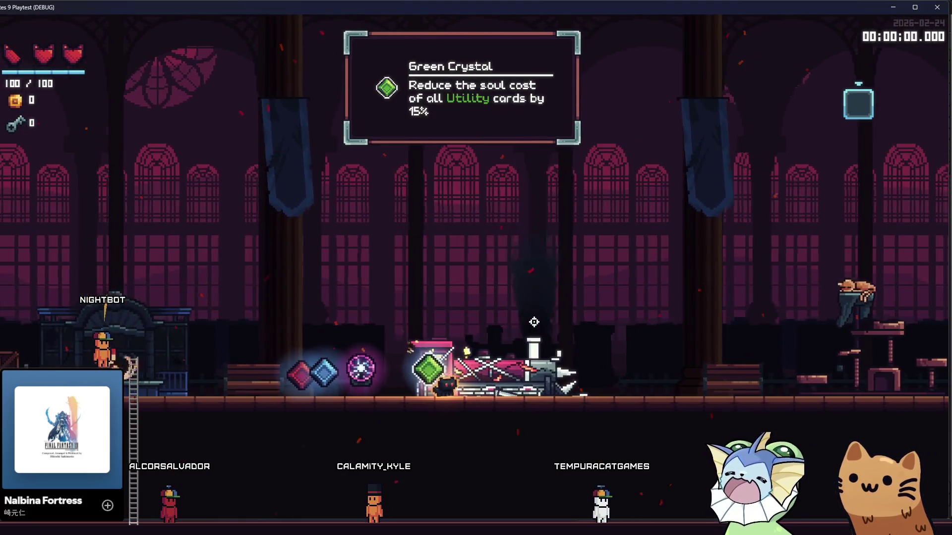
key(d)
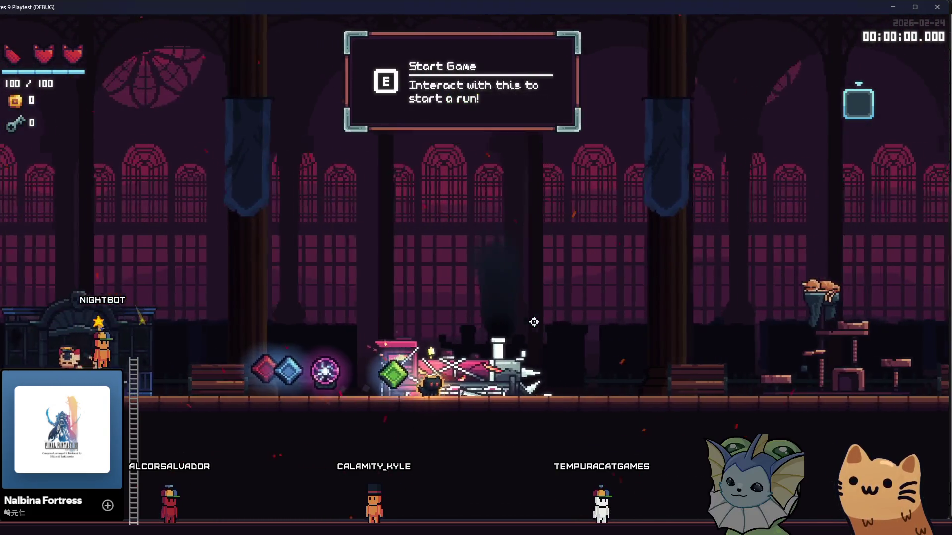
key(a)
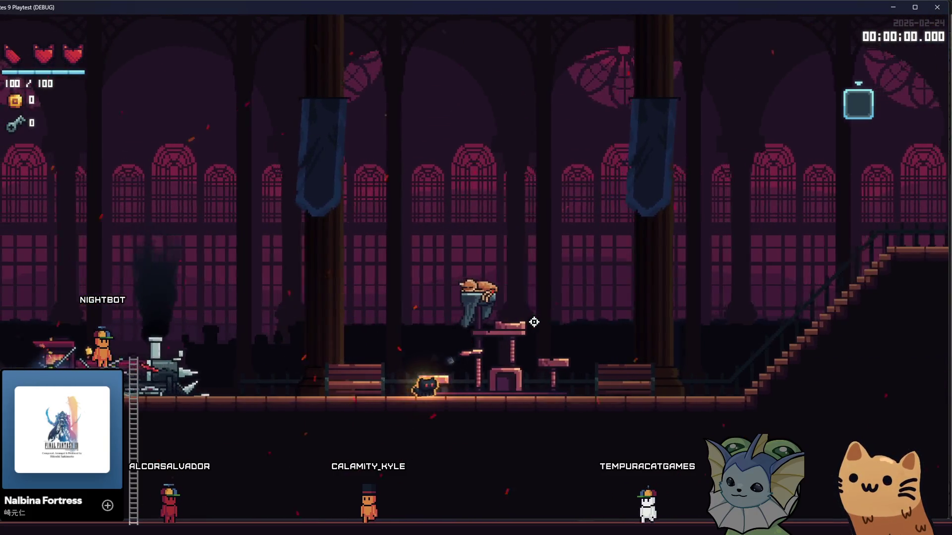
key(a)
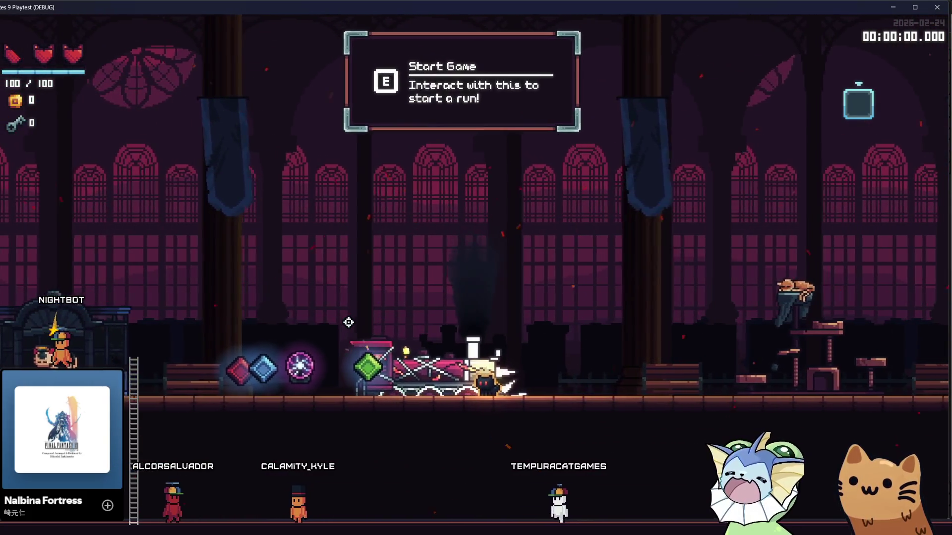
key(e)
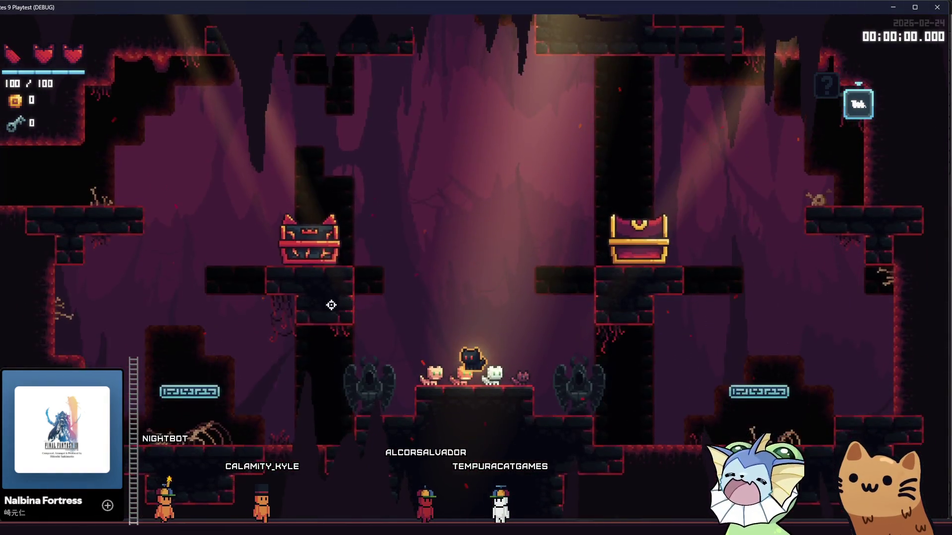
Teleport to RoomShop using the debug panel's Level > TP To Room list
key(F1)
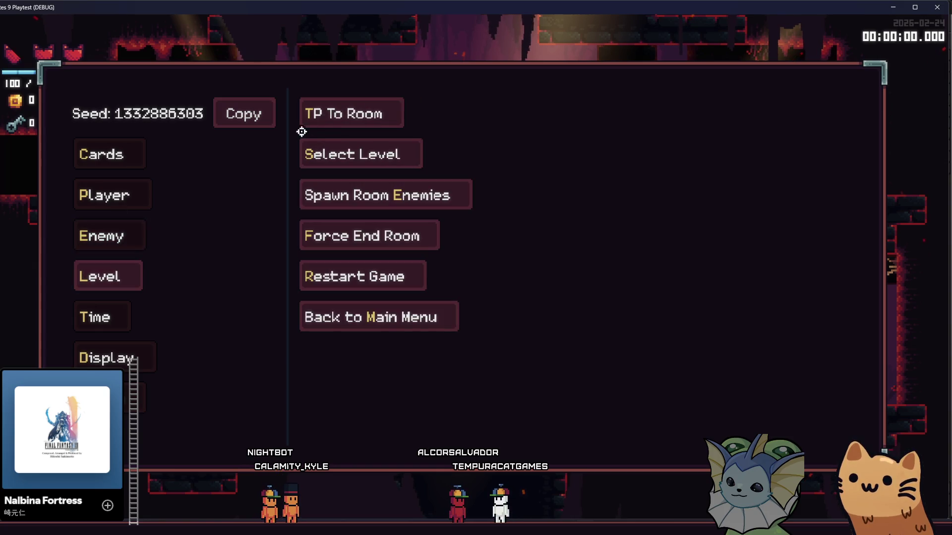
click(304, 126)
scroll(530, 161, down, 3)
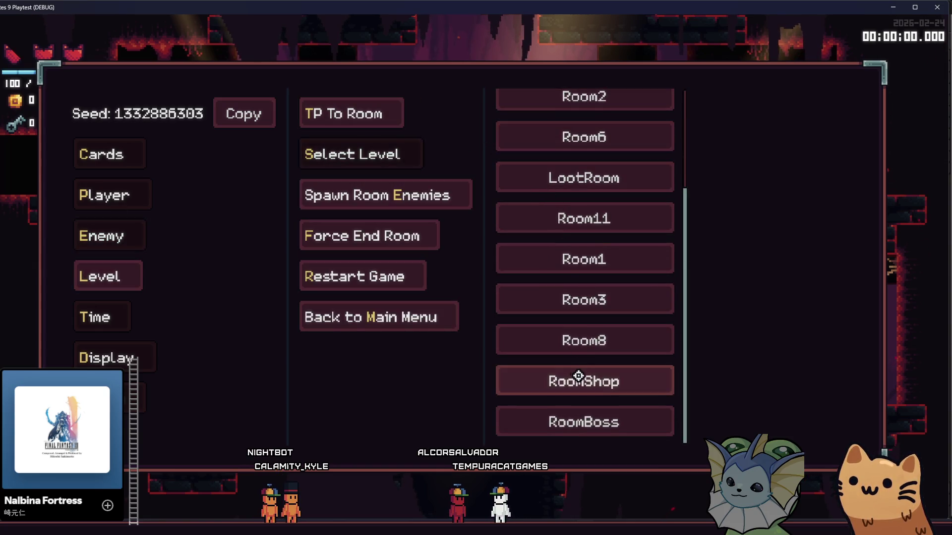
click(576, 374)
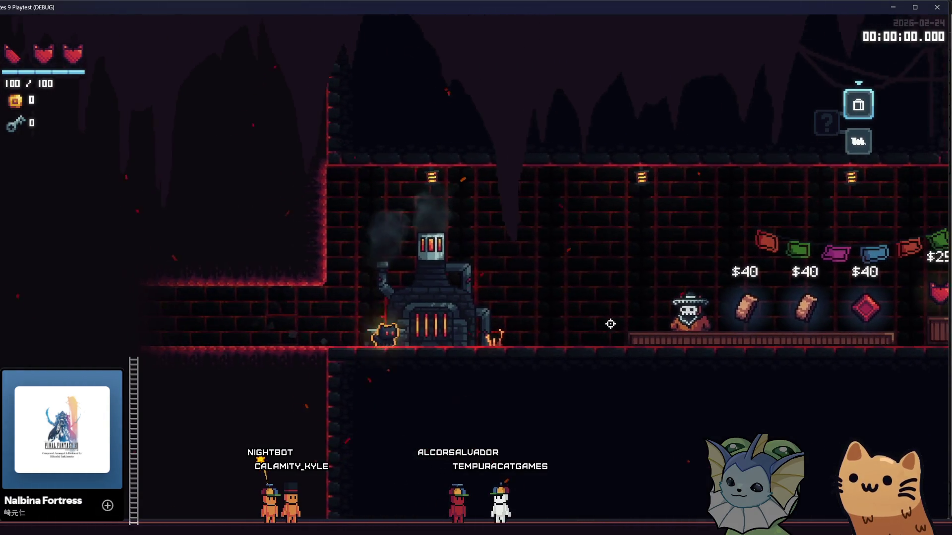
Read the Emergency Rations, Red crystal and Heart Drop tooltips along the counter, then open the debug panel
key(d)
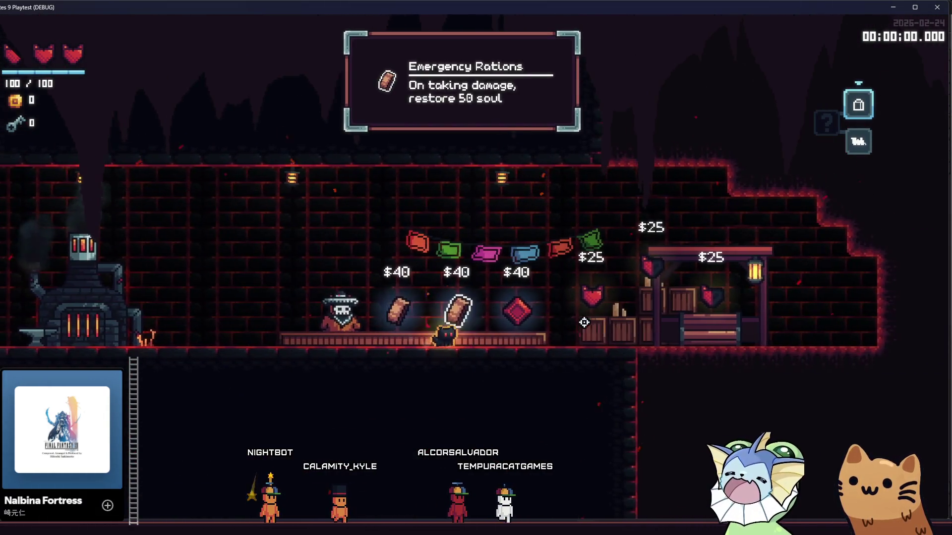
key(d)
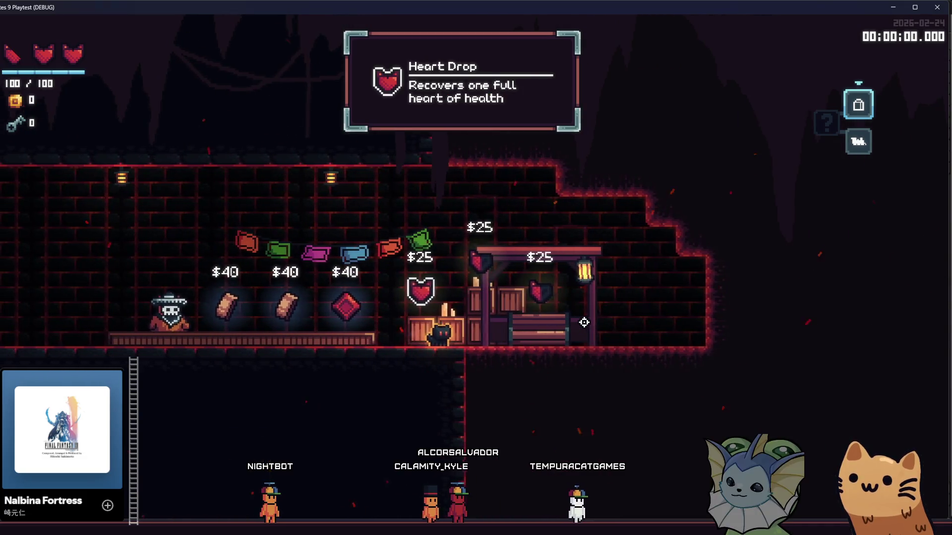
key(d)
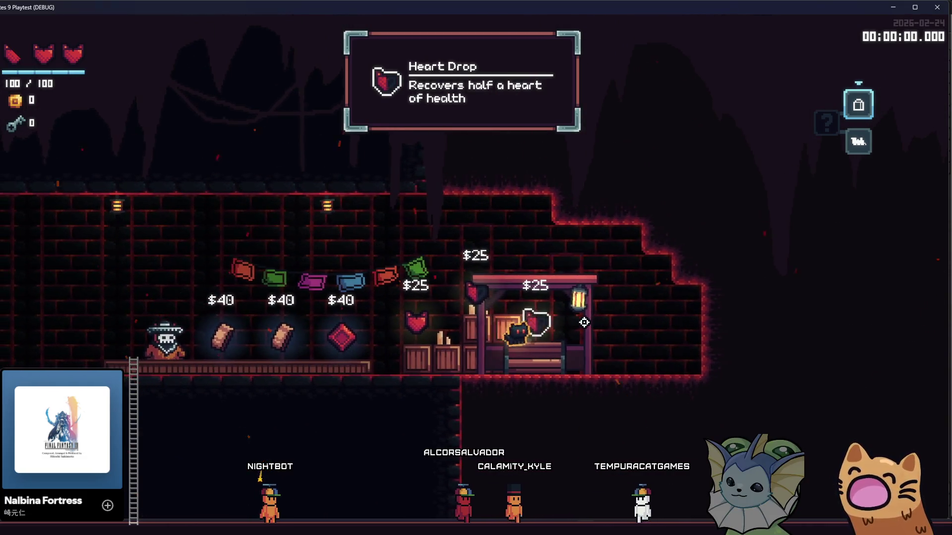
key(a)
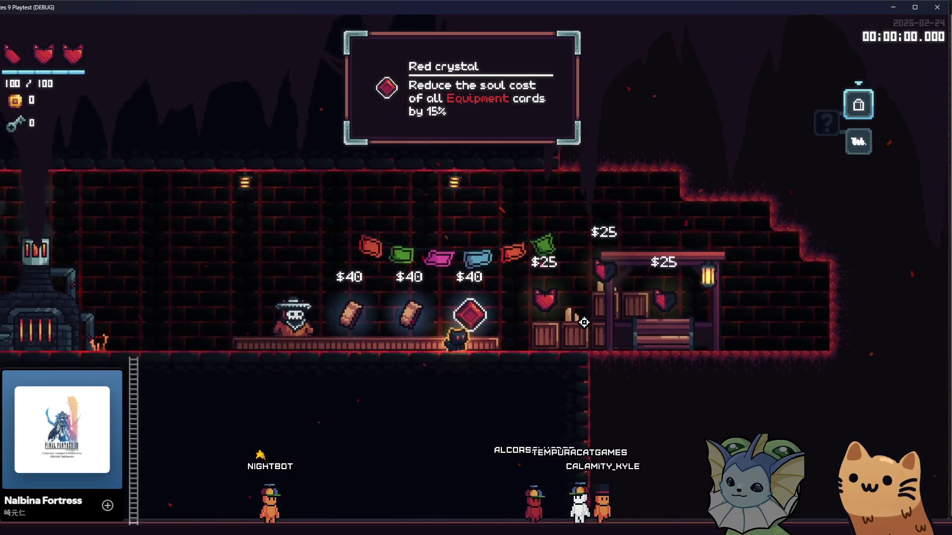
key(a)
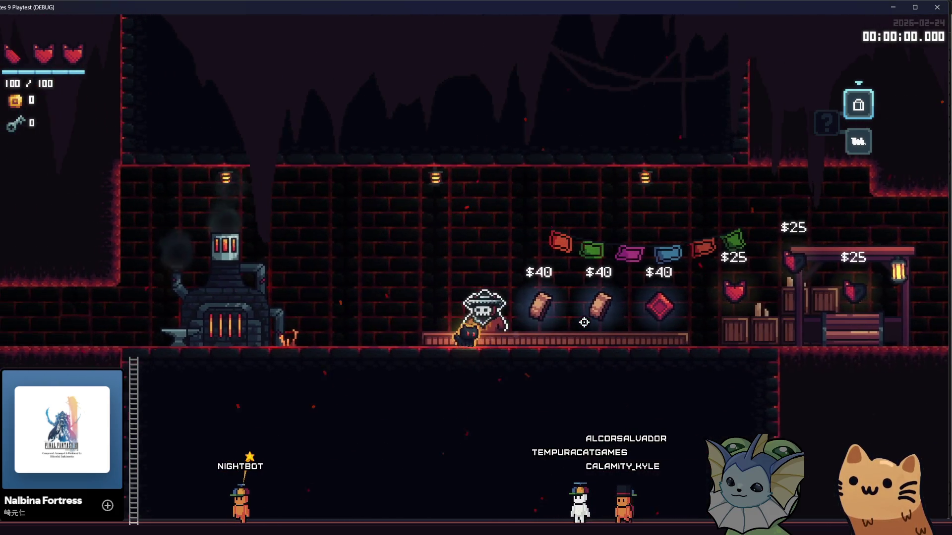
key(d)
key(a)
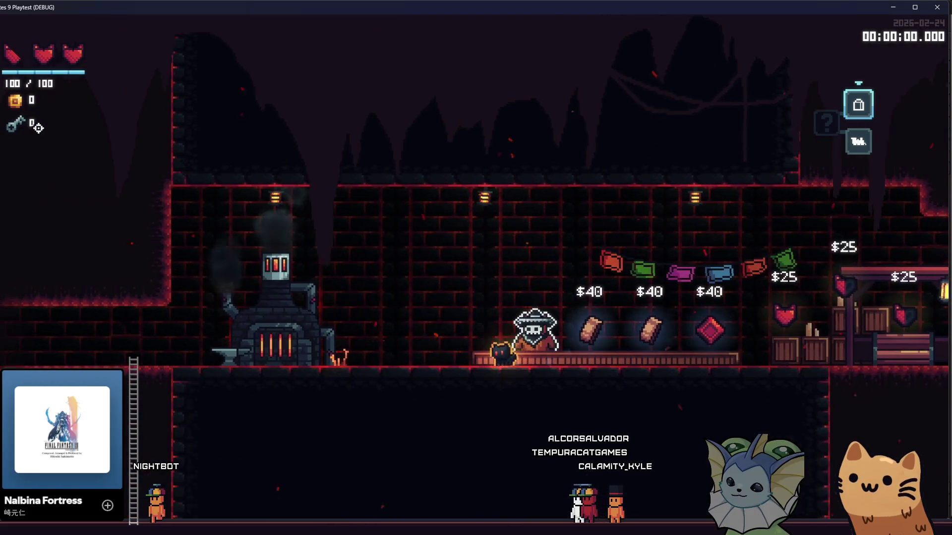
key(d)
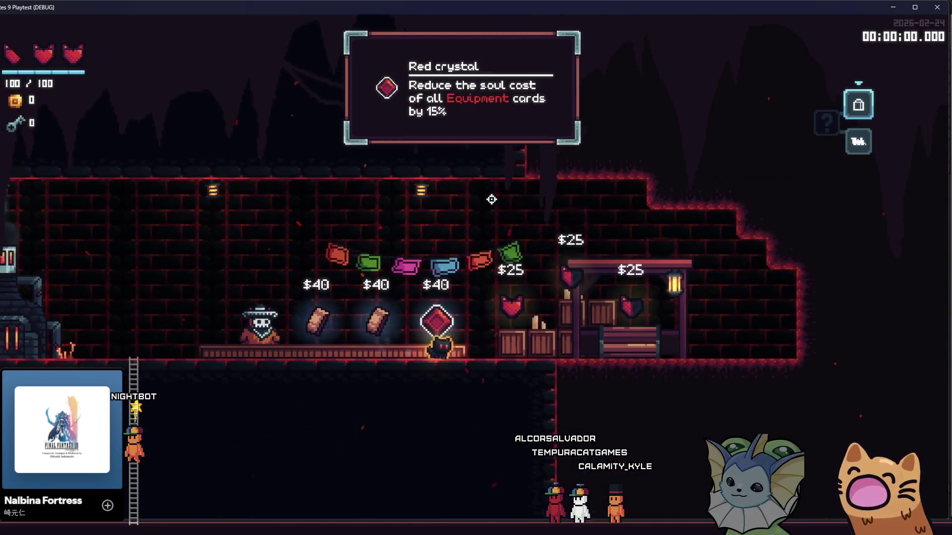
key(a)
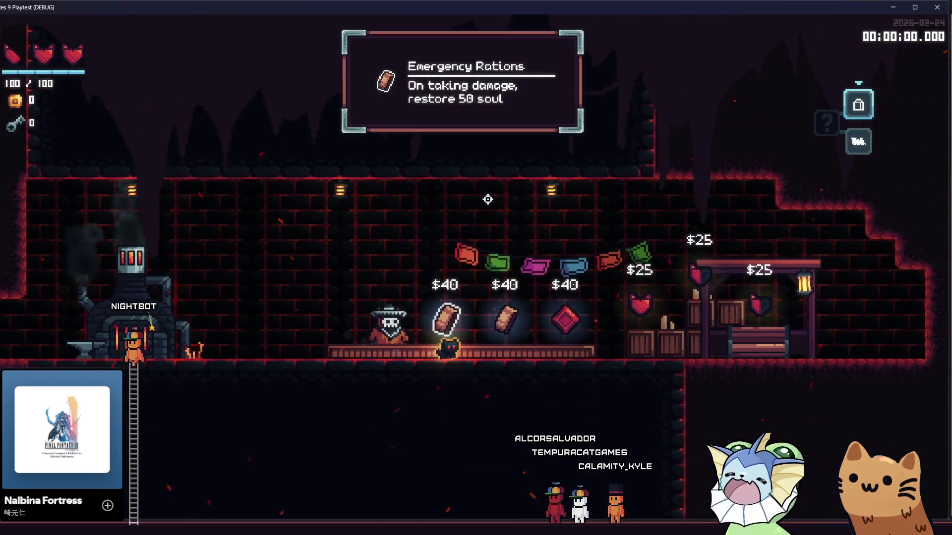
key(grave)
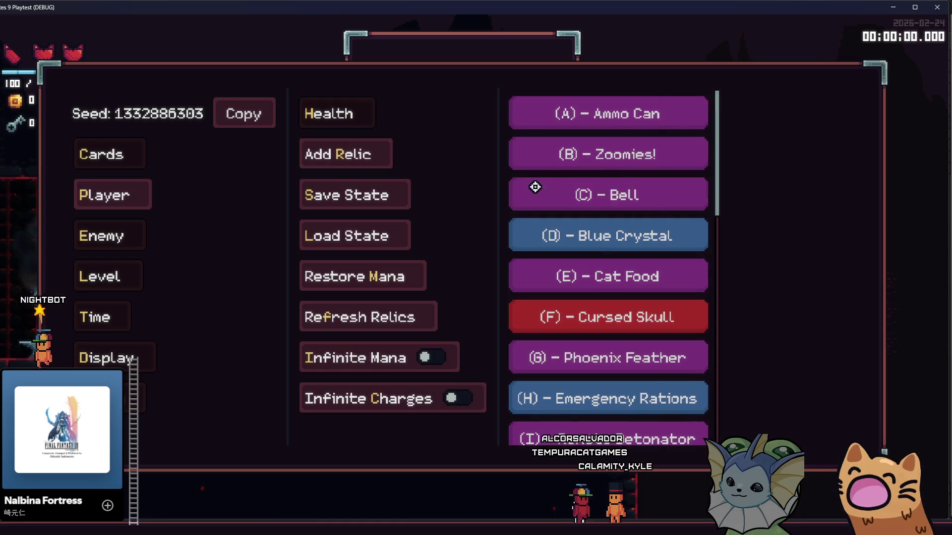
Add the Bell, Blue Crystal and Cursed Skull relics through the debug panel's Player > Add Relic list
key(grave)
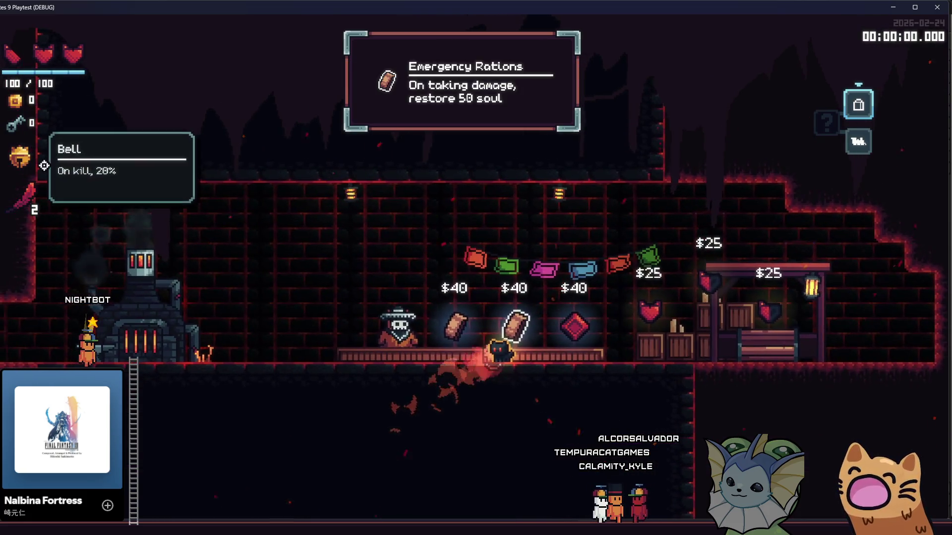
mouse_move(52, 180)
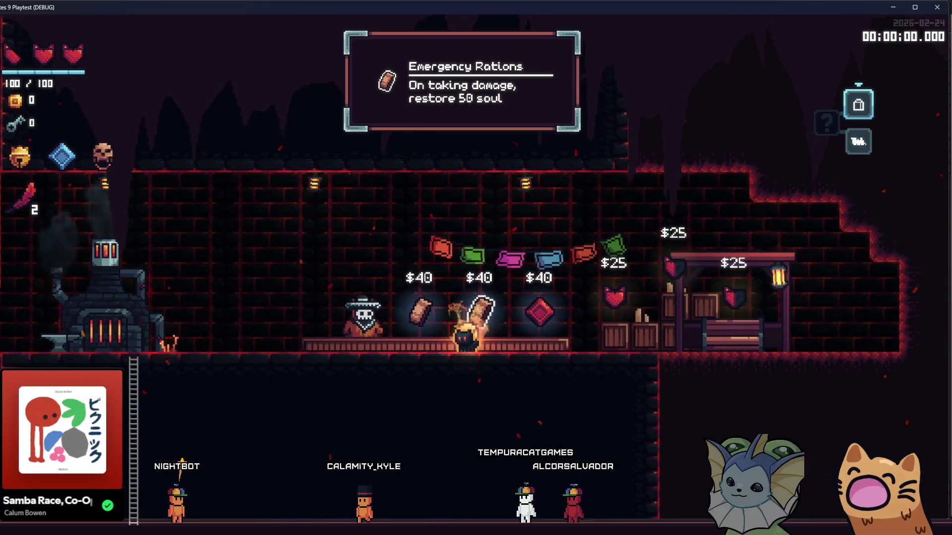
key(grave)
key(grave)
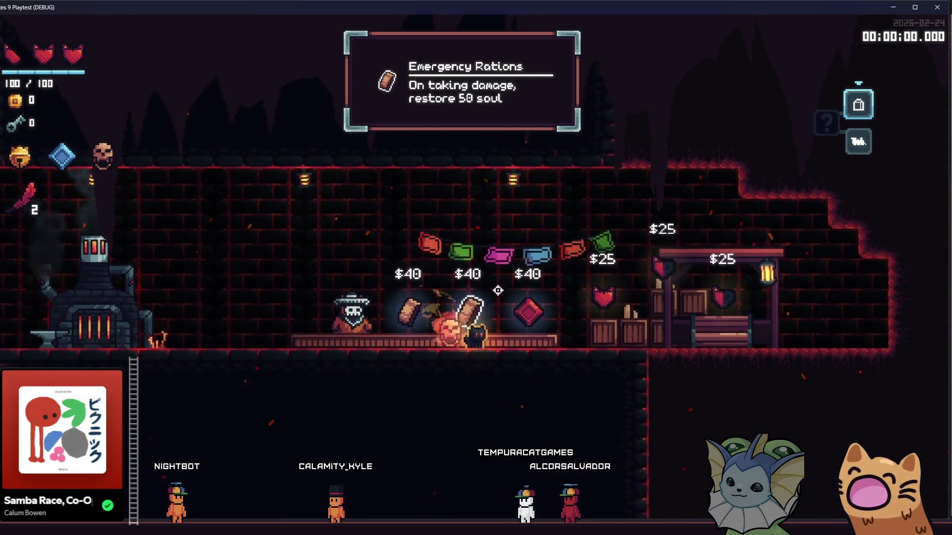
Walk along the shop counter checking item tooltips, then close the playtest with F8
key(a)
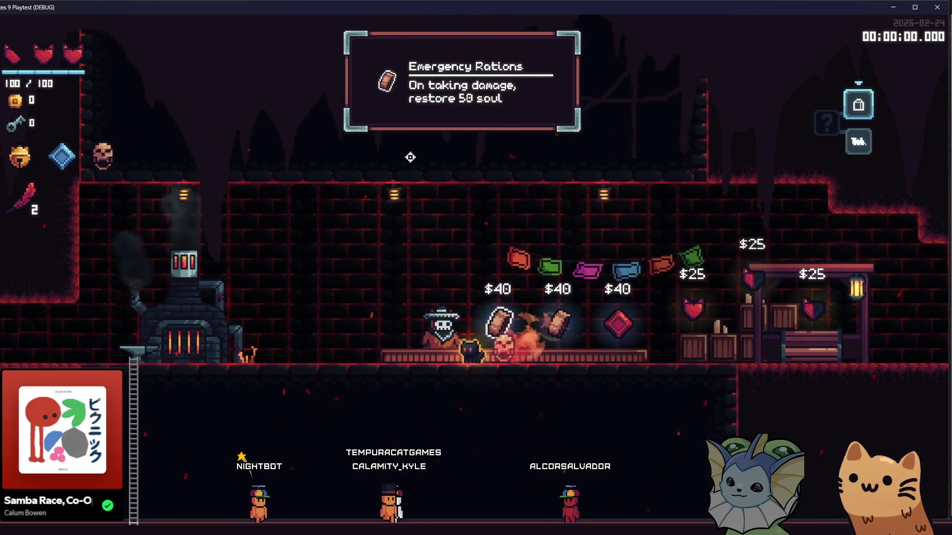
key(d)
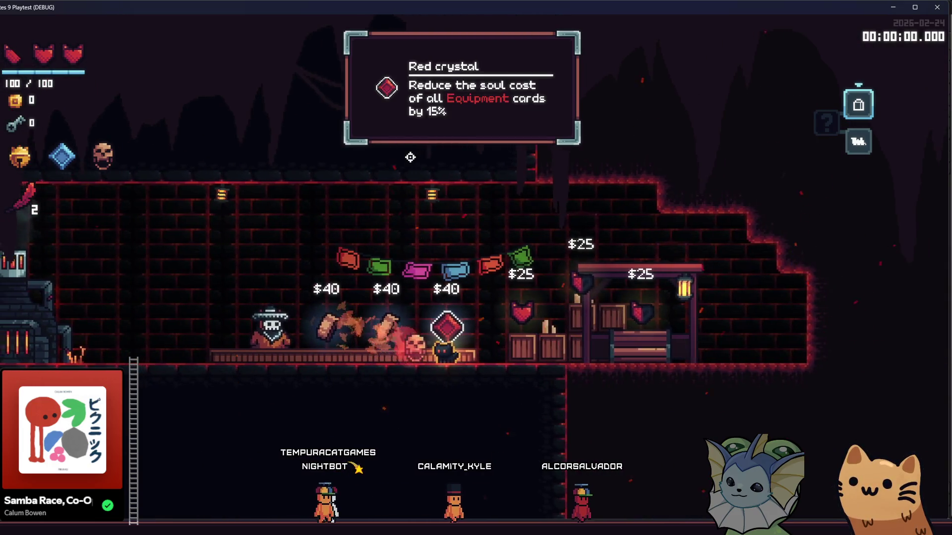
key(a)
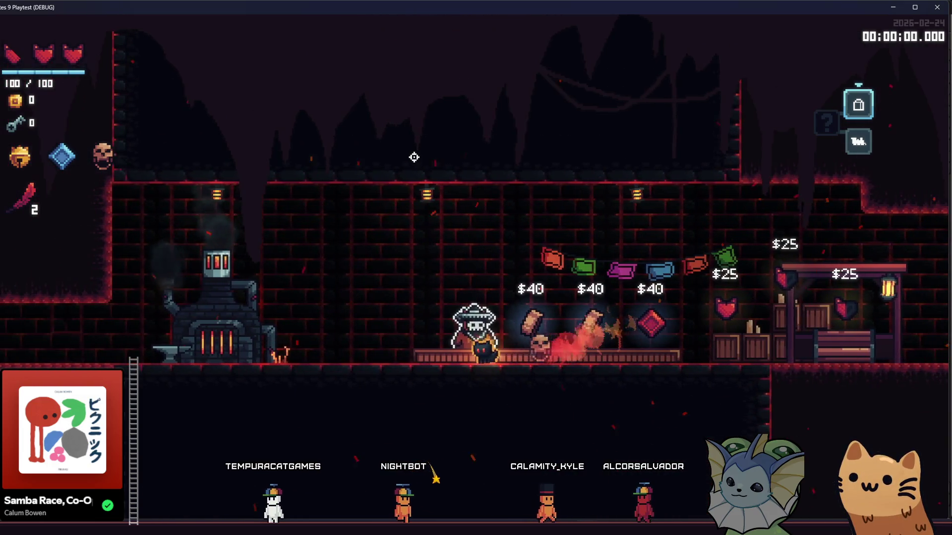
key(d)
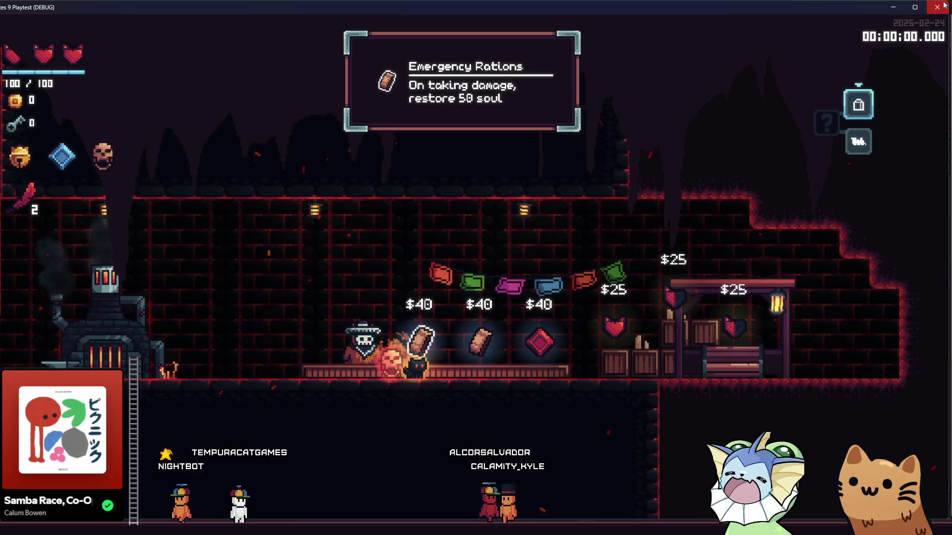
key(F8)
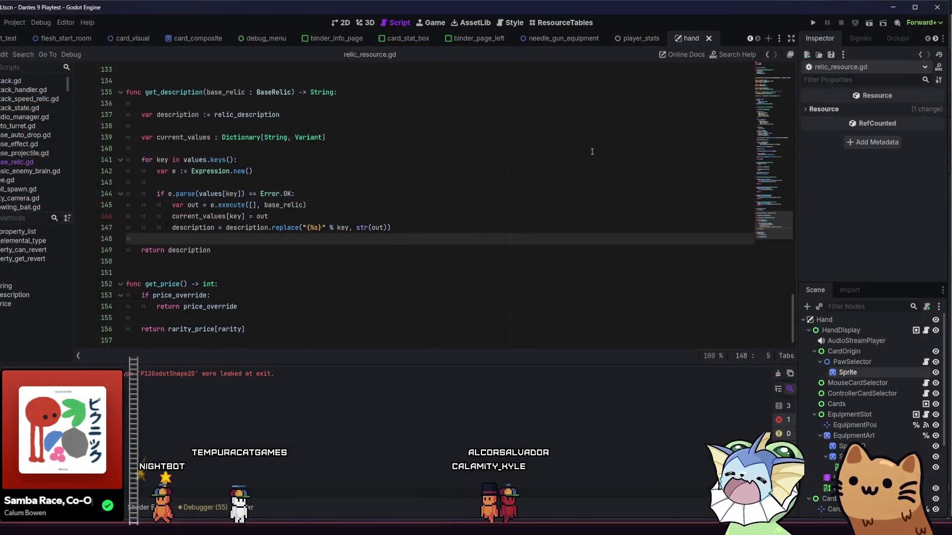
Bring lines 133–157 of relic_resource.gd, with get_description and get_price, into view
click(385, 197)
click(365, 250)
scroll(365, 248, up, 3)
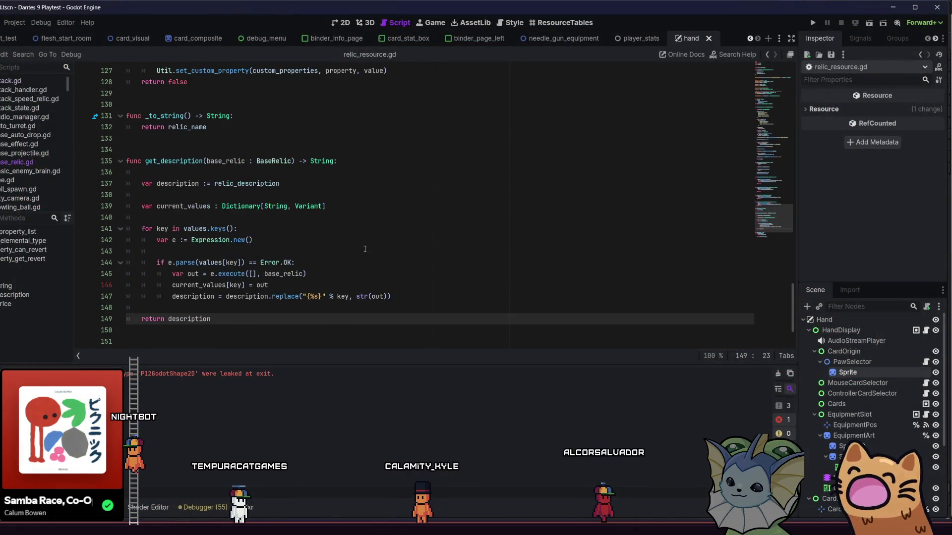
scroll(365, 249, up, 1)
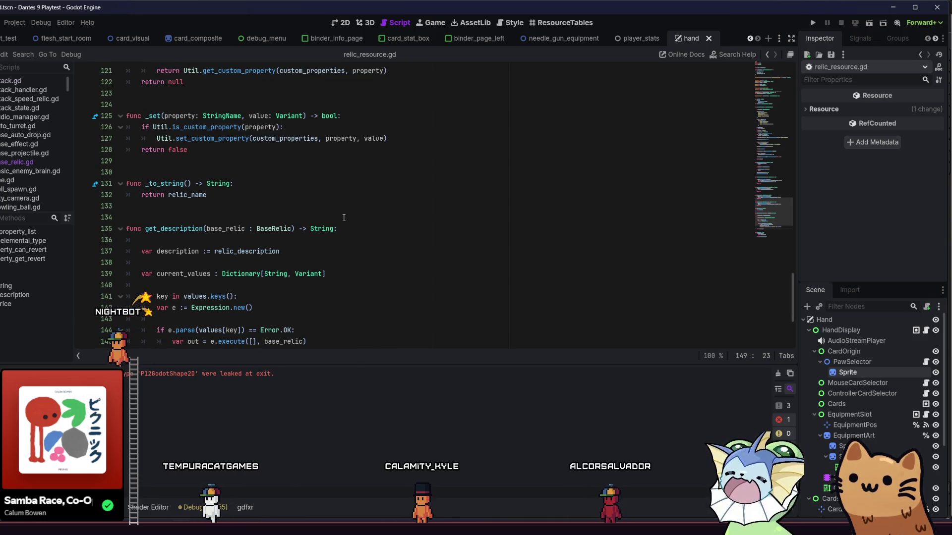
scroll(344, 218, up, 3)
scroll(344, 220, up, 5)
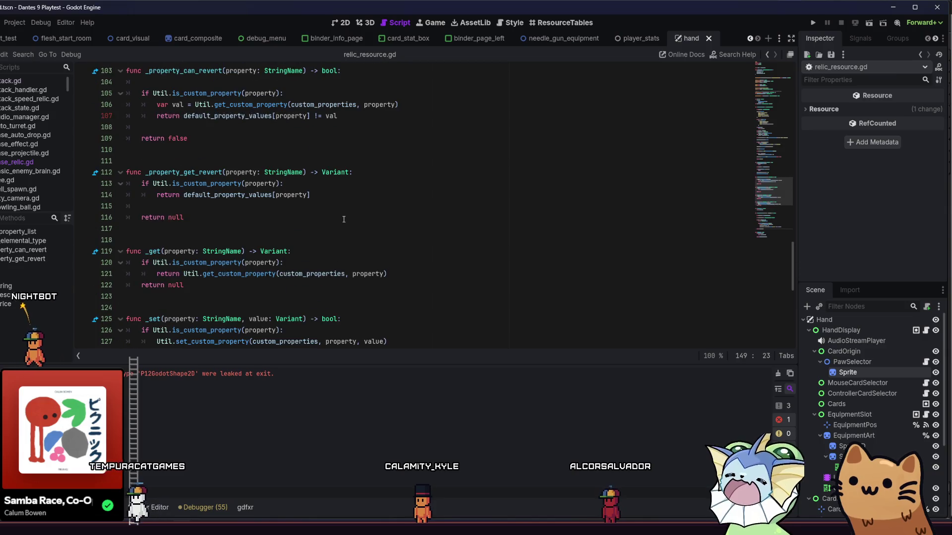
scroll(344, 220, up, 17)
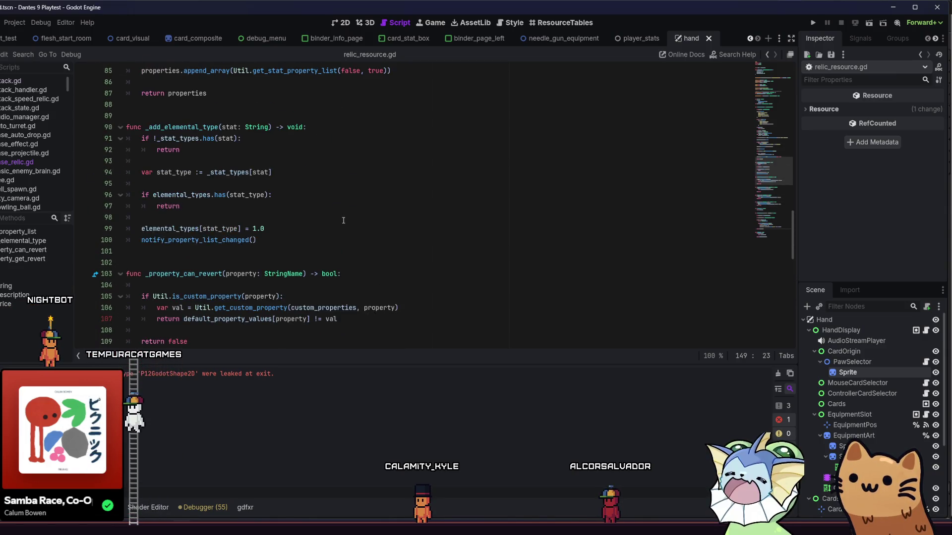
scroll(343, 221, up, 7)
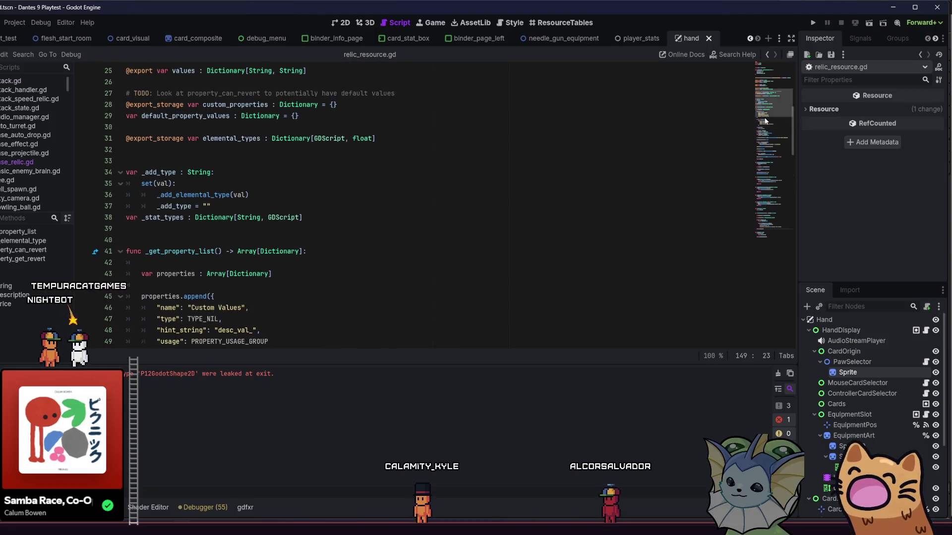
scroll(765, 121, down, 4)
drag(772, 126, 754, 250)
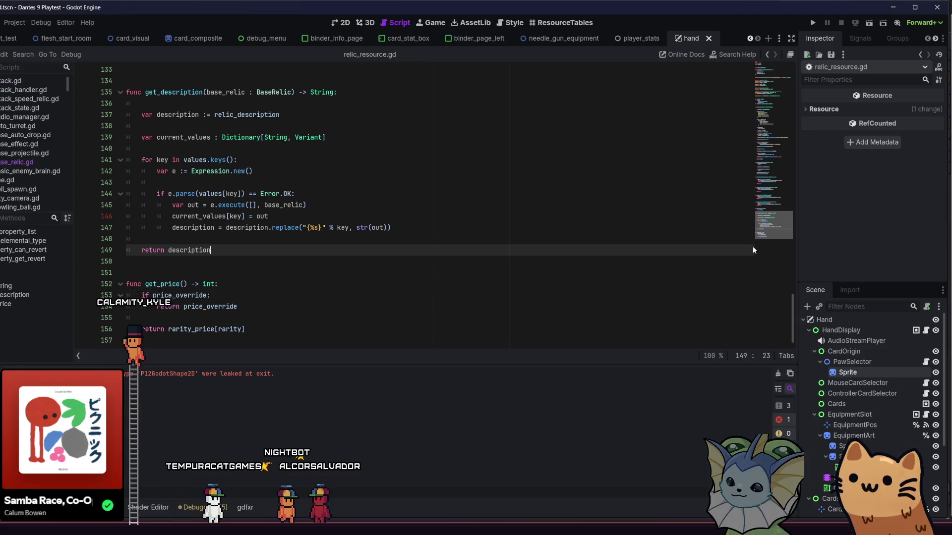
Insert a blank line after get_description's return statement
right_click(753, 248)
scroll(709, 205, up, 5)
scroll(709, 205, down, 5)
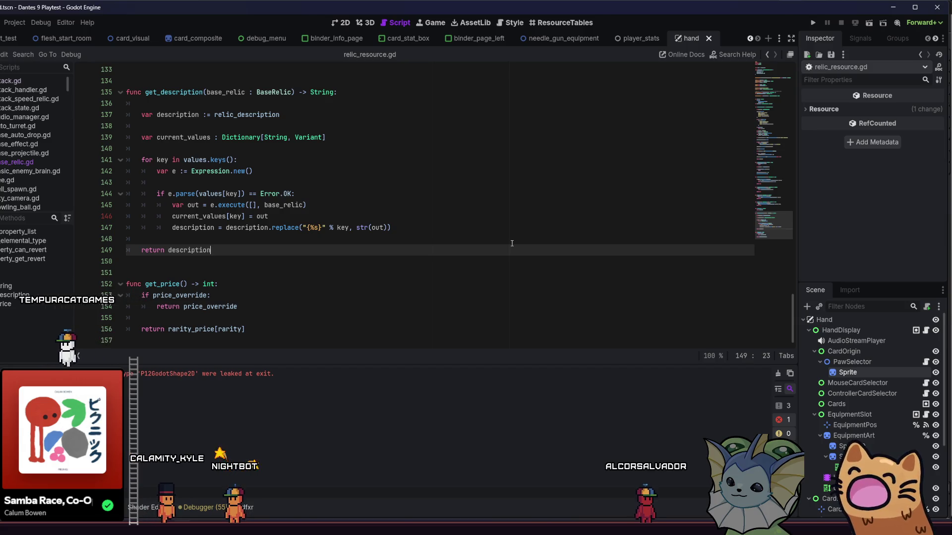
key(Return)
key(Return)
Write the signature 'func get_relic_name() -> String:' below get_description, dropping the stray parameter
key(BackSpace)
key(Return)
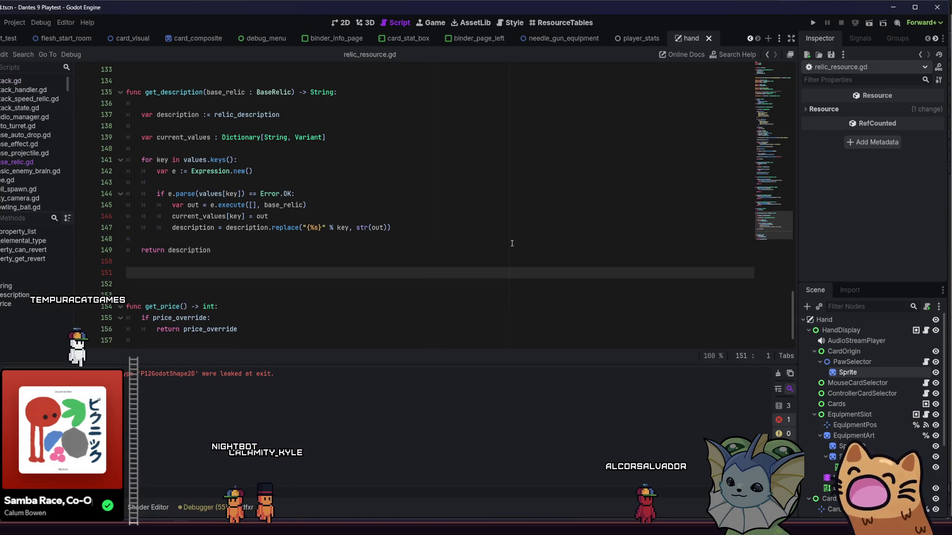
key(Return)
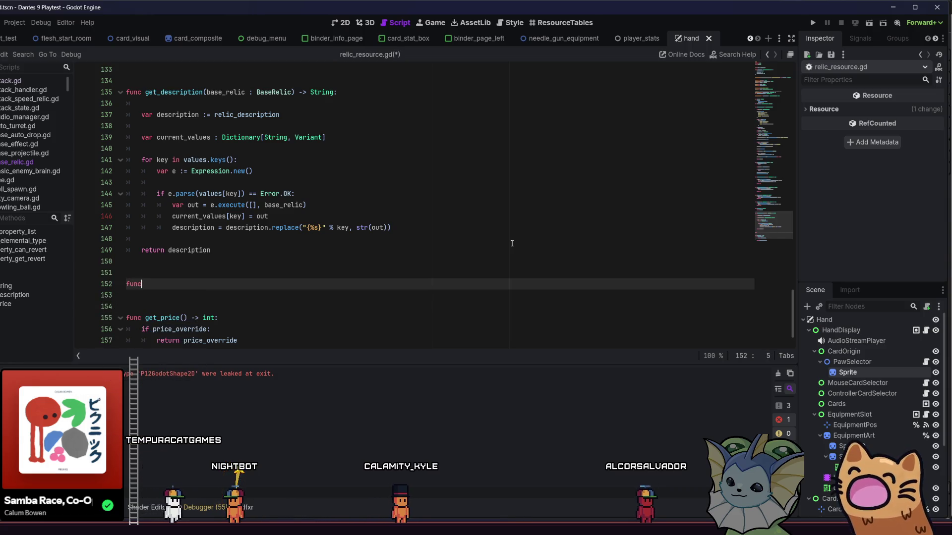
text(func ge)
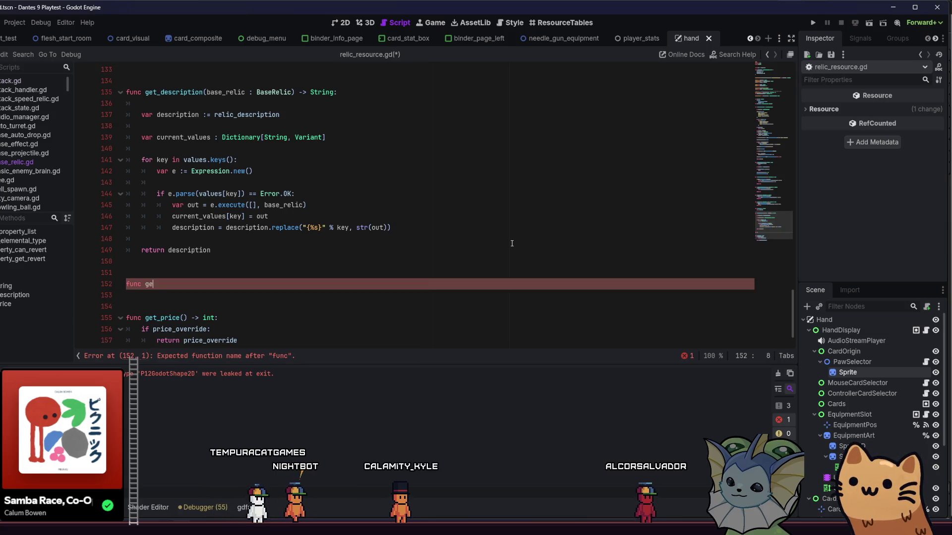
text(t_relic_name)
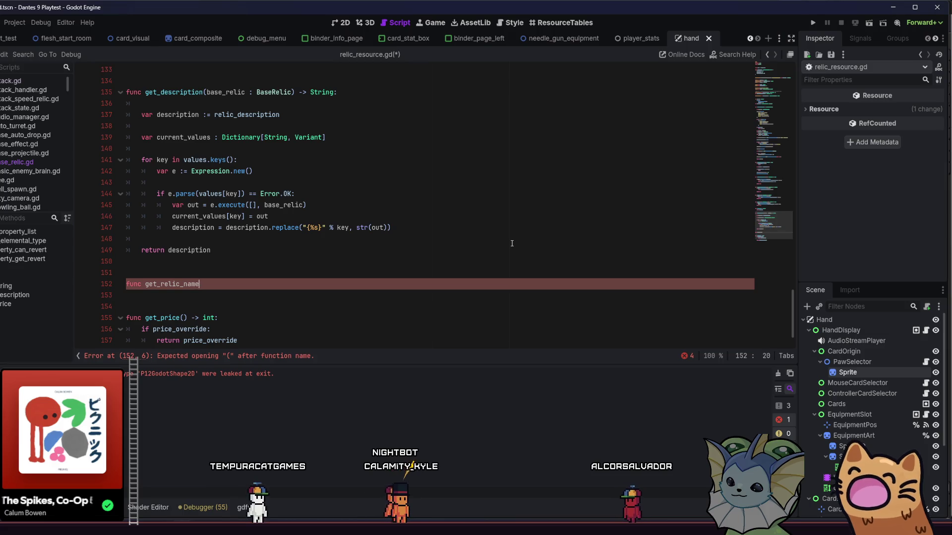
text(():)
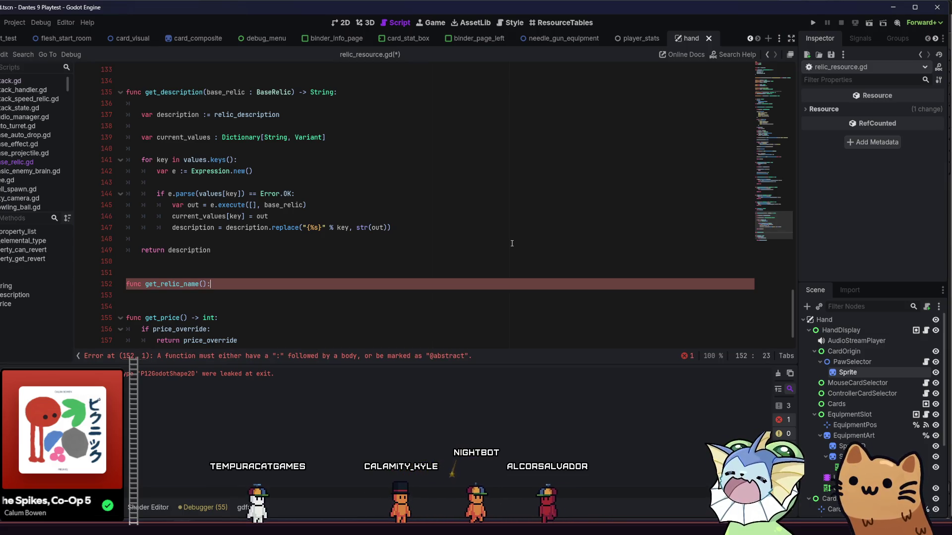
text(base)
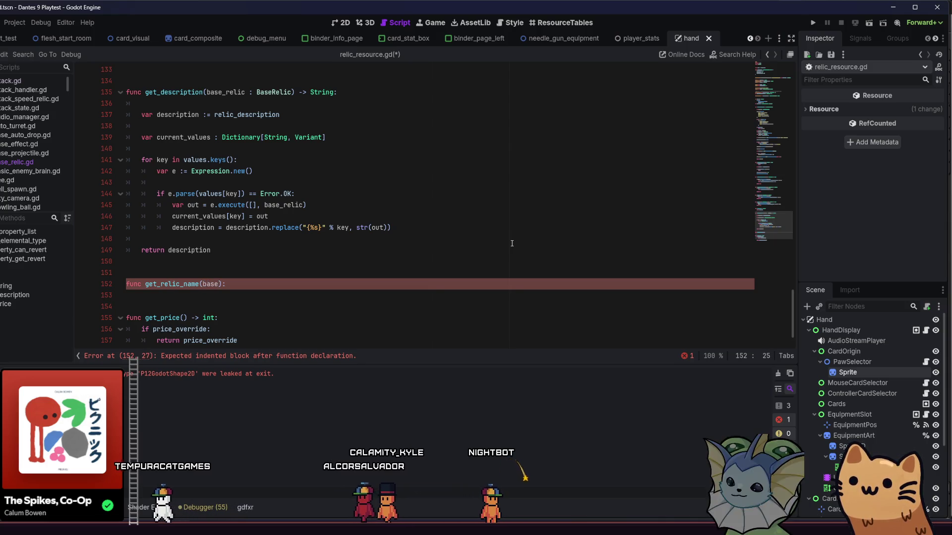
text(_relic_)
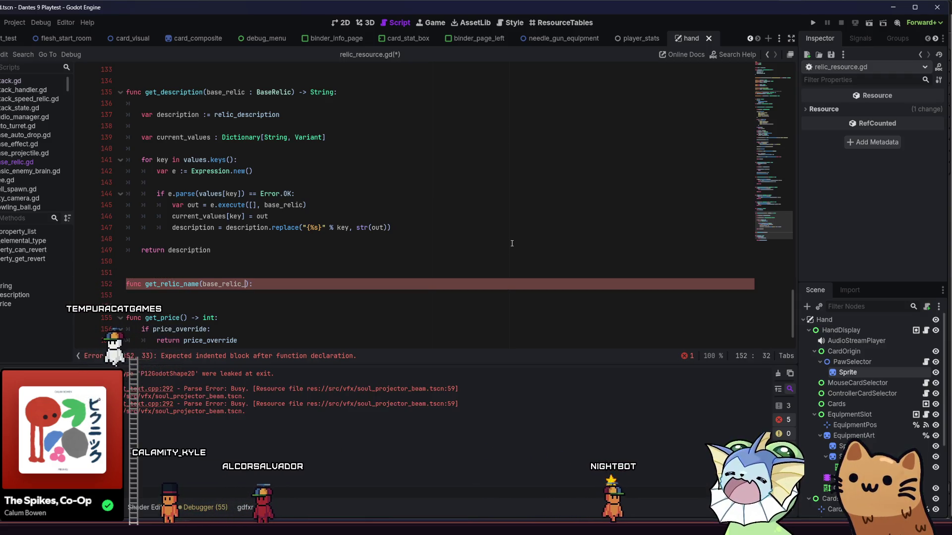
text(: b)
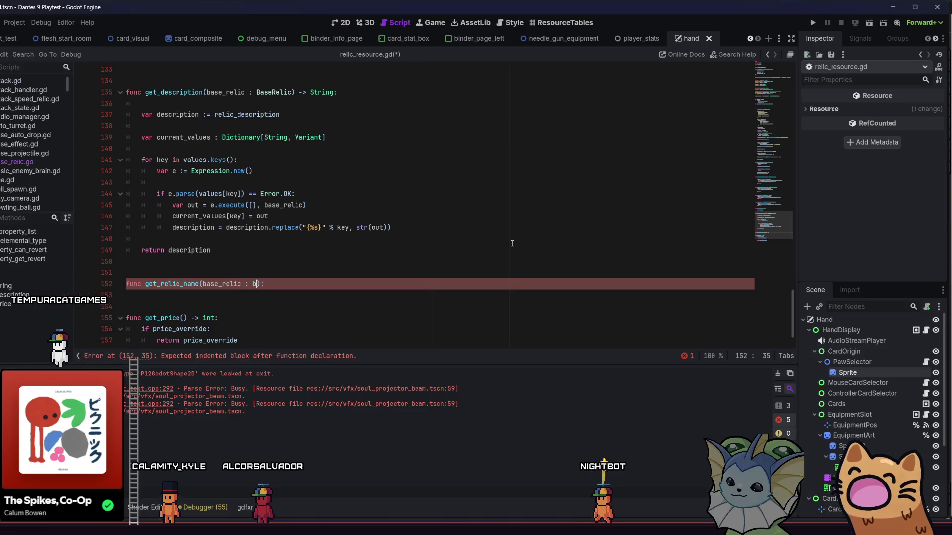
text(Reilc)
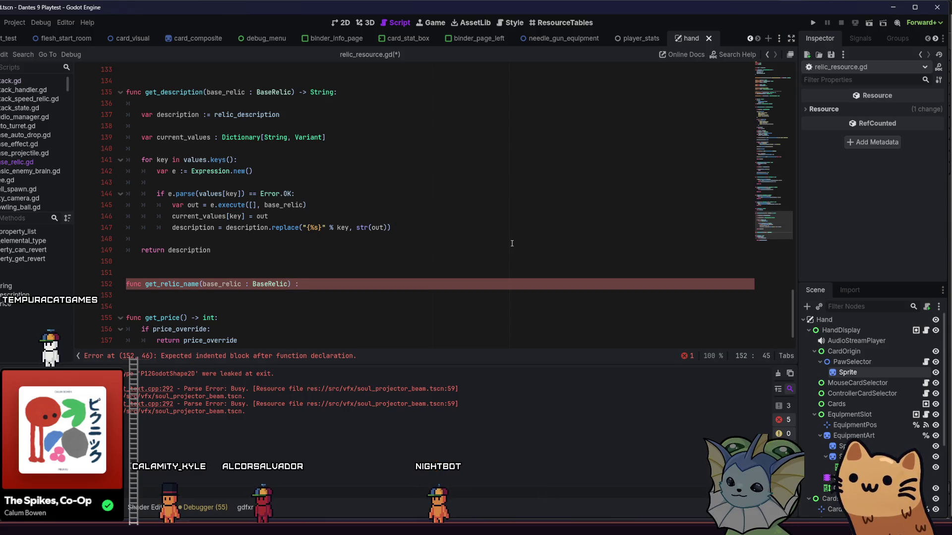
text(ng)
key(End)
key(Return)
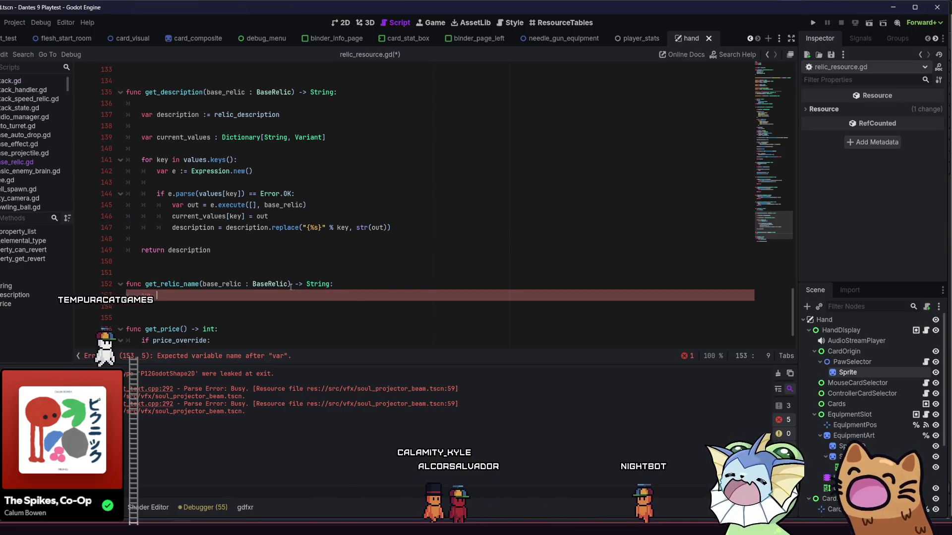
drag(288, 285, 222, 284)
key(BackSpace)
key(BackSpace)
key(BackSpace)
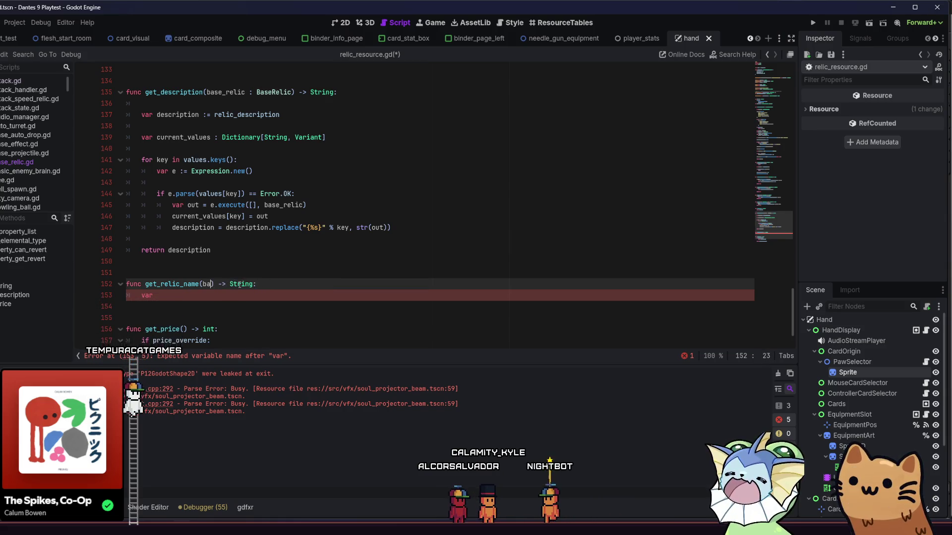
Assign 'var name := relic_name' in the body and begin the next line with 'name.'
click(223, 296)
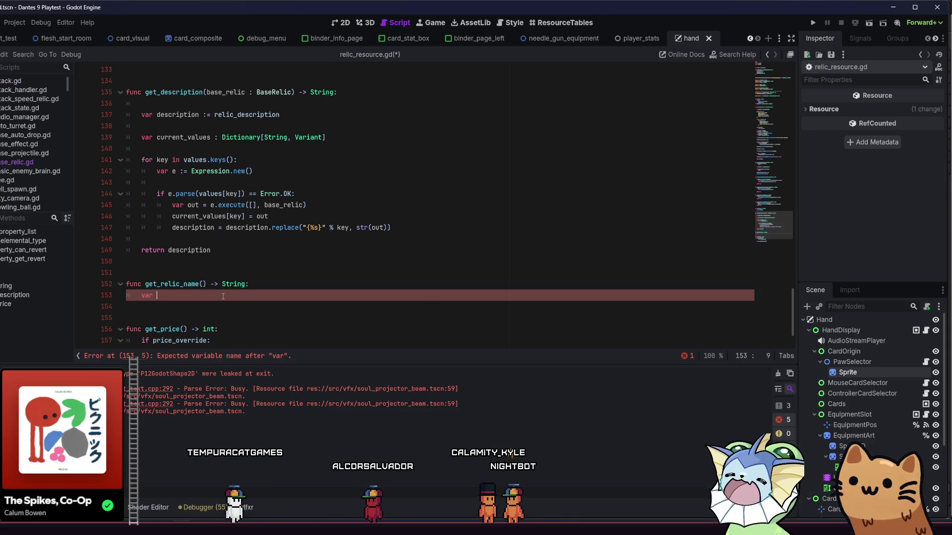
text(name )
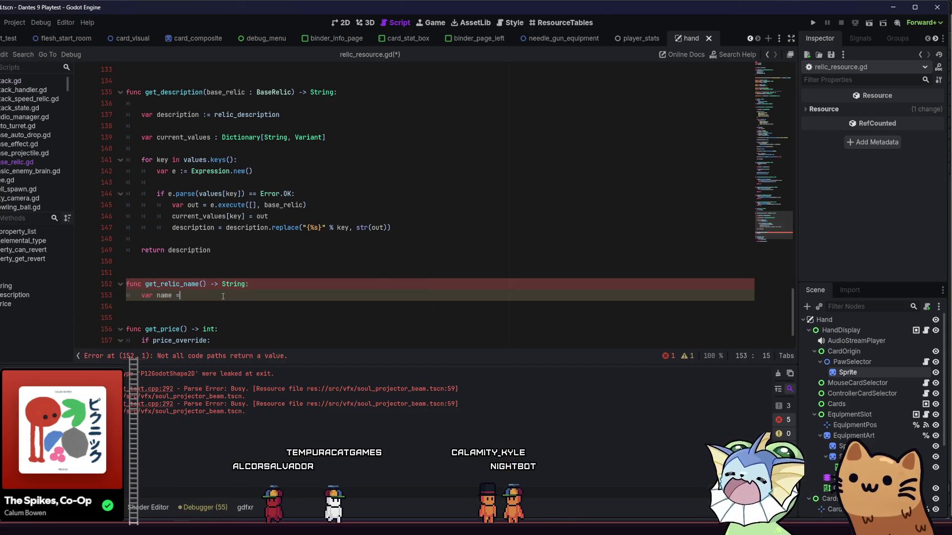
text(:=)
text( name)
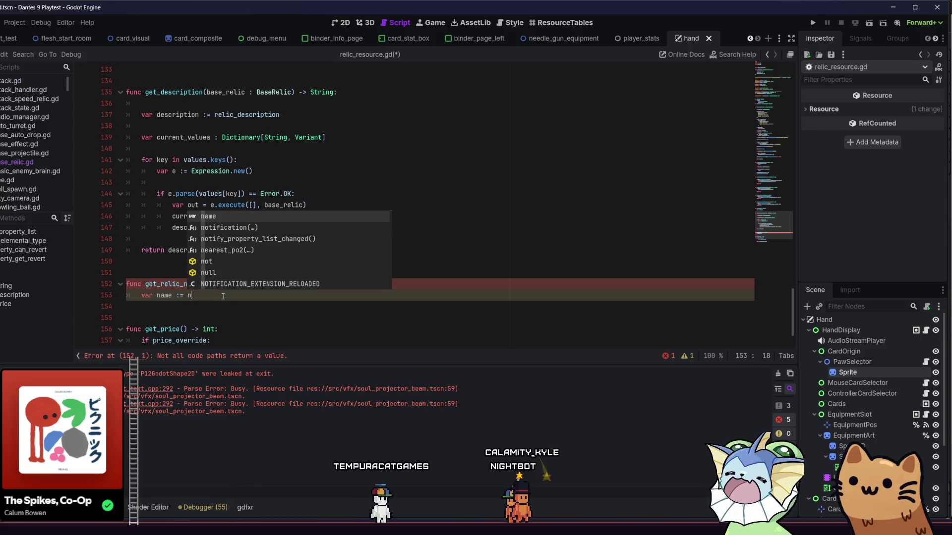
key(Return)
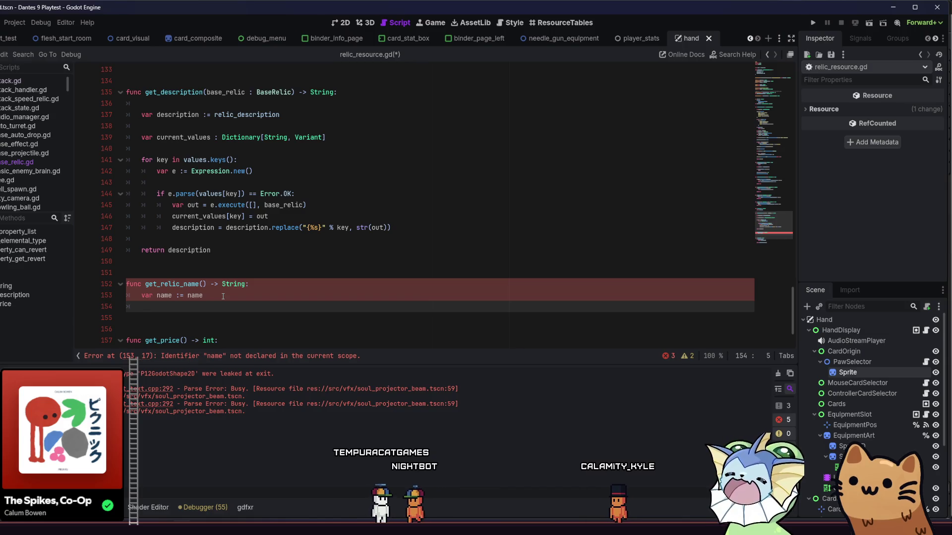
click(223, 296)
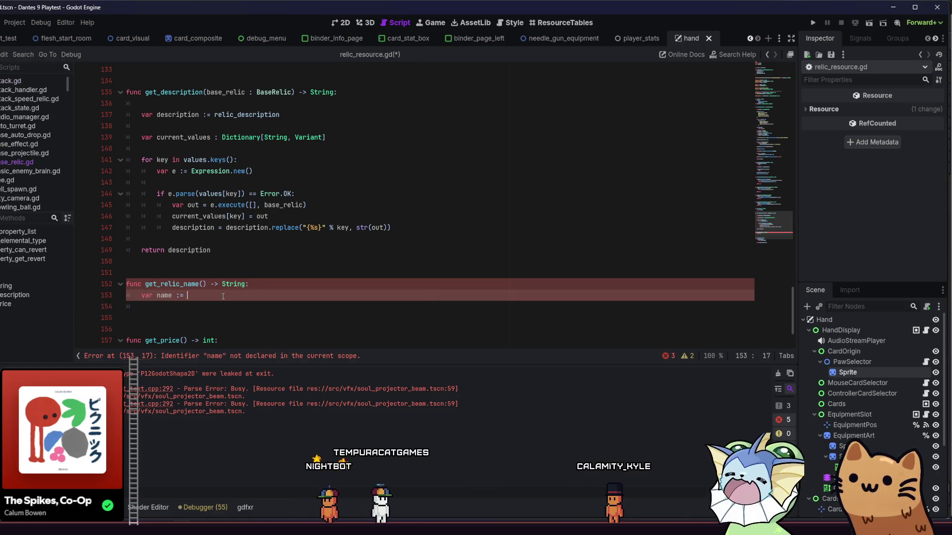
text(n)
key(BackSpace)
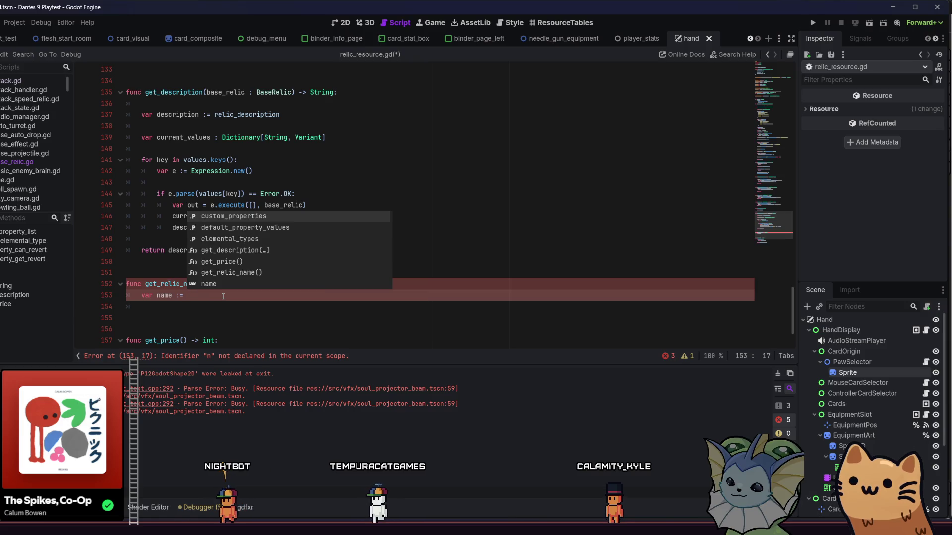
text(relic)
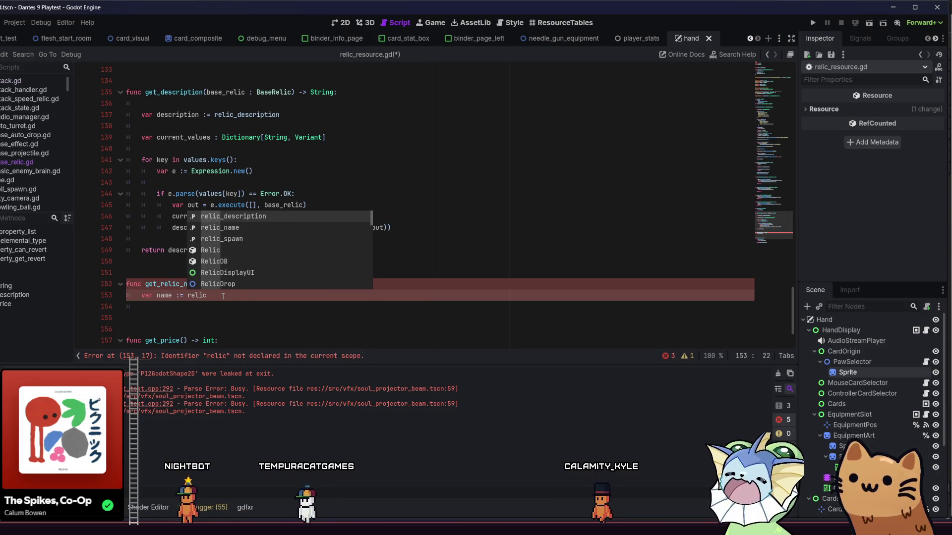
key(Down)
key(Return)
key(Return)
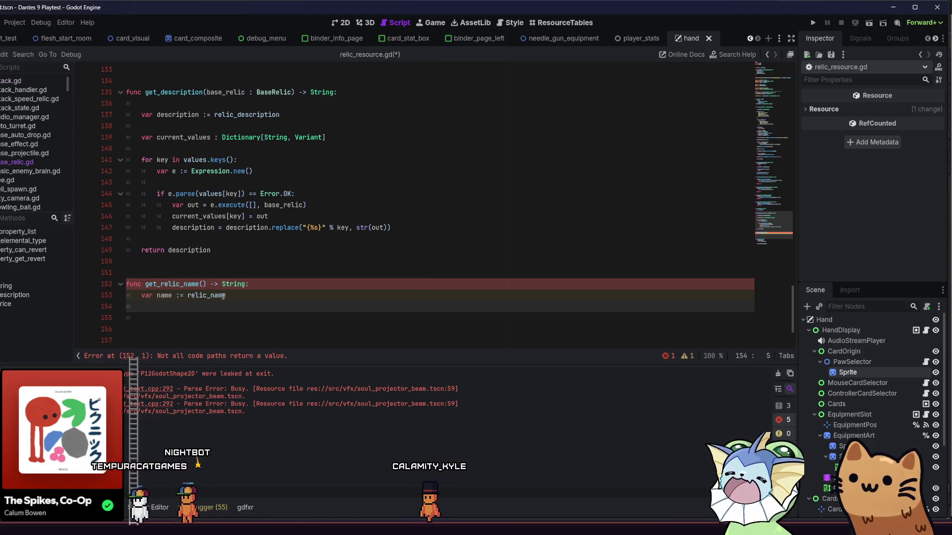
text(name)
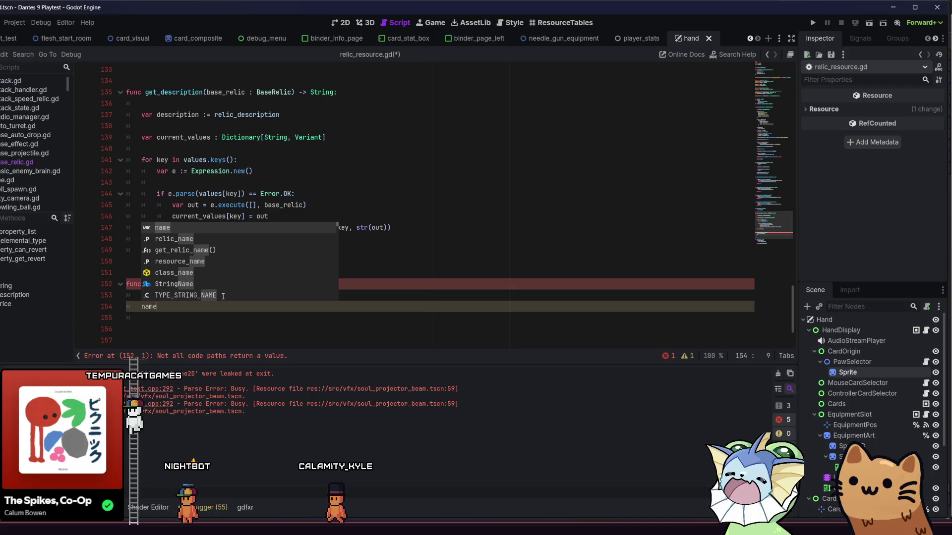
text(.)
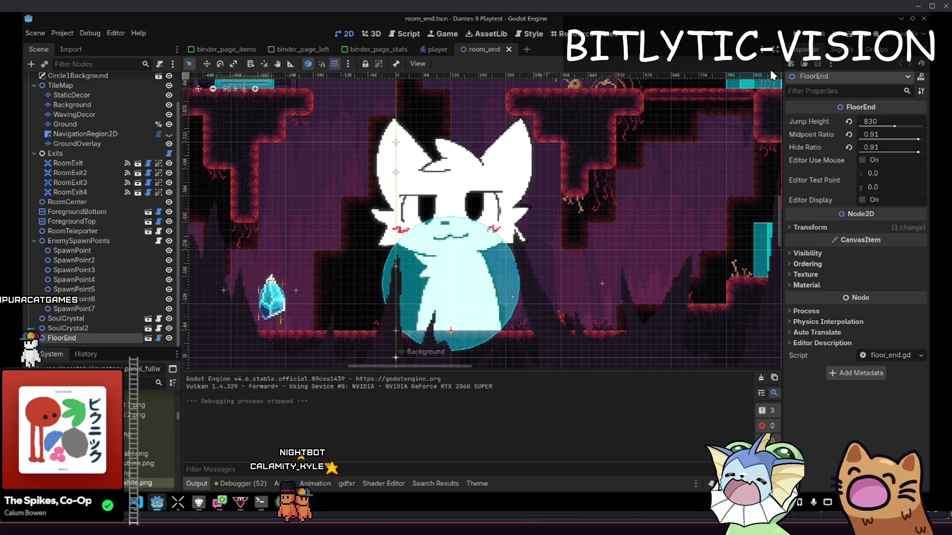
Cycle through the open scene tabs and settle on the binder_page_stats scene
click(436, 50)
click(470, 49)
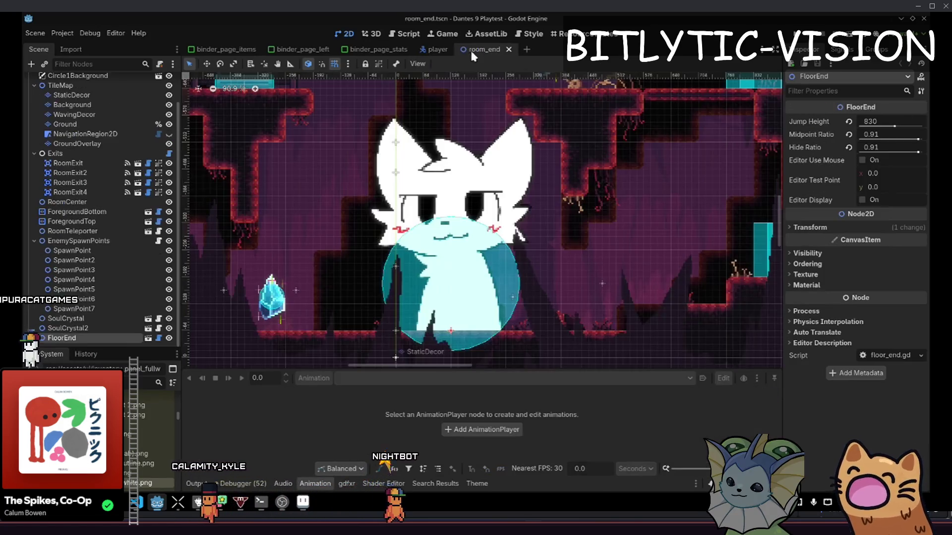
click(437, 50)
click(377, 50)
click(484, 50)
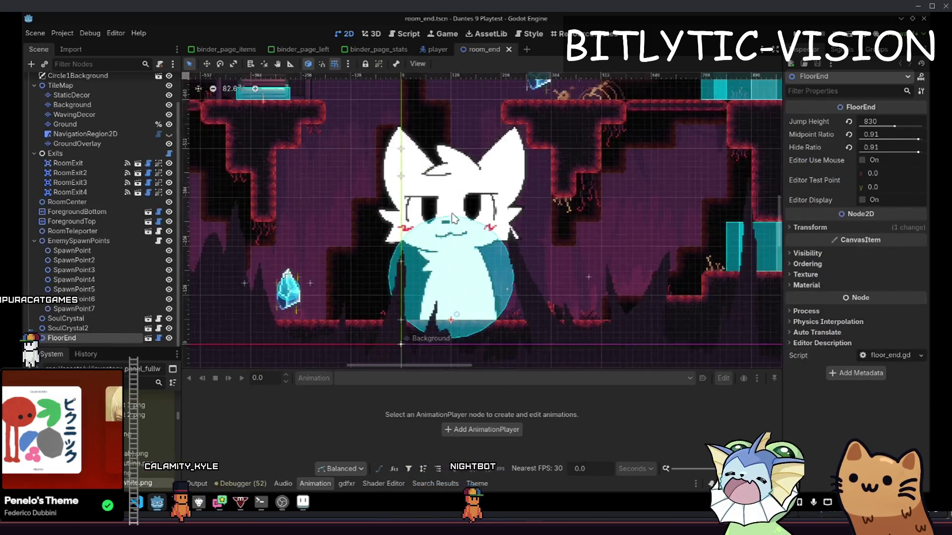
scroll(535, 207, down, 4)
scroll(535, 207, up, 6)
scroll(535, 207, down, 2)
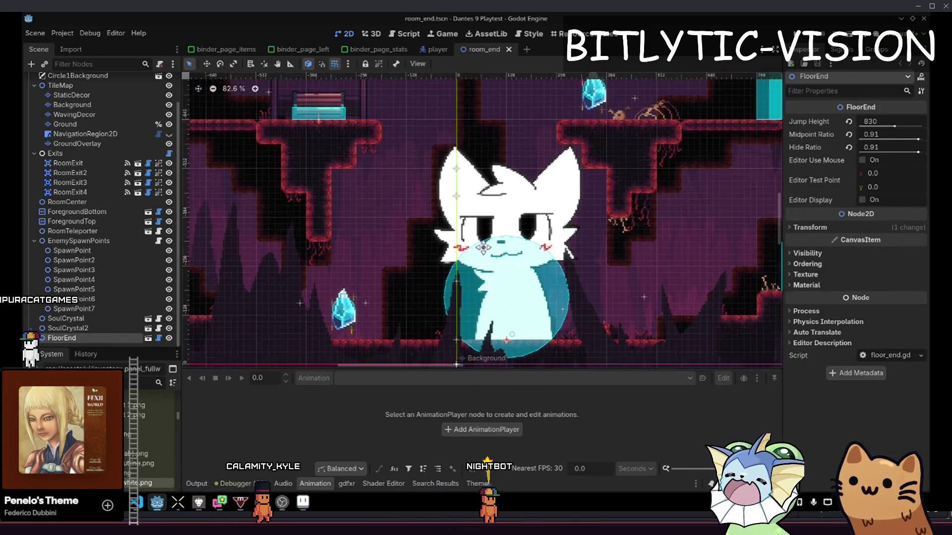
click(377, 50)
click(488, 50)
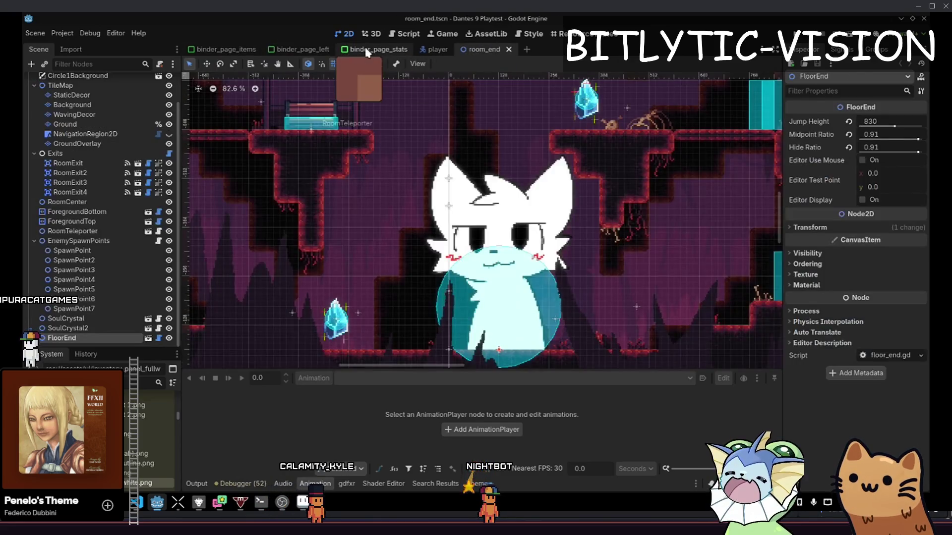
scroll(406, 137, up, 3)
click(378, 49)
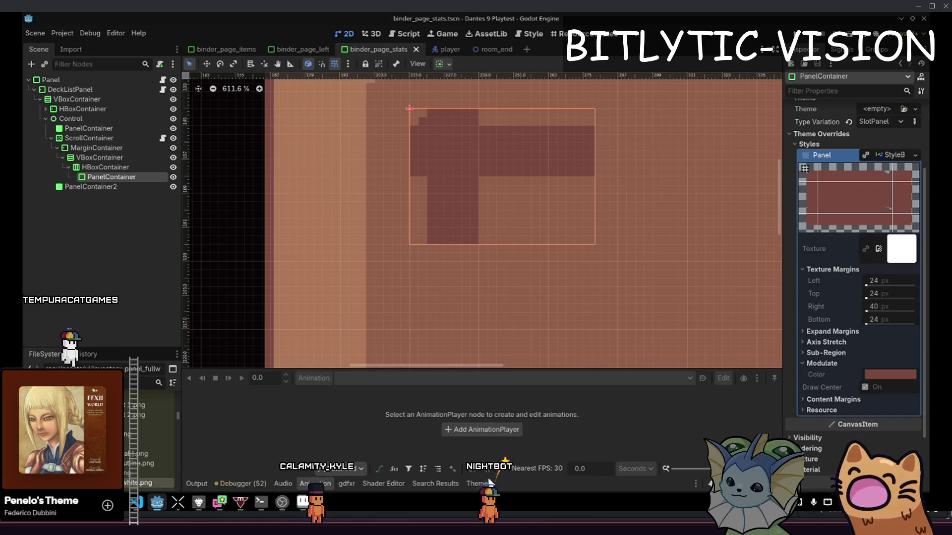
In binder_theme, set the panel StyleBox's right texture margin to 24 px and save
click(471, 484)
click(753, 370)
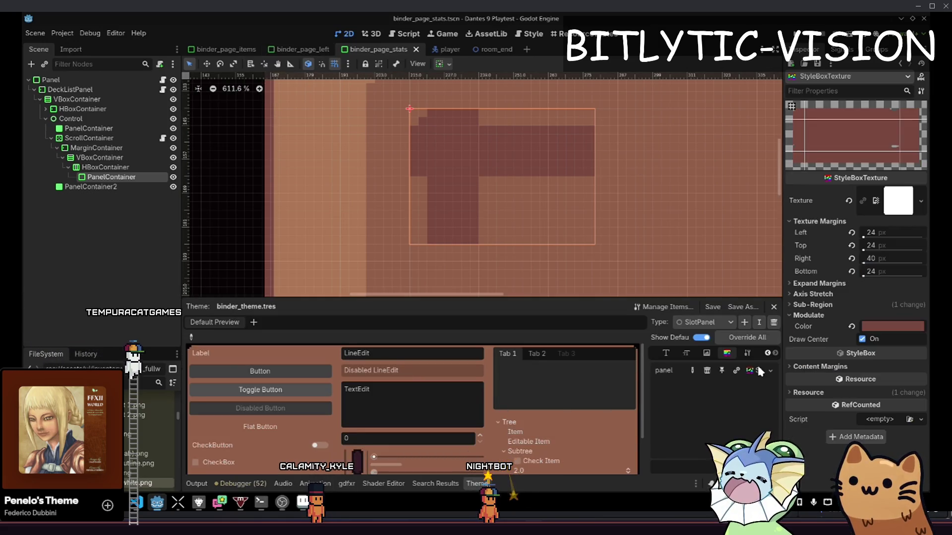
drag(865, 265, 873, 253)
click(875, 258)
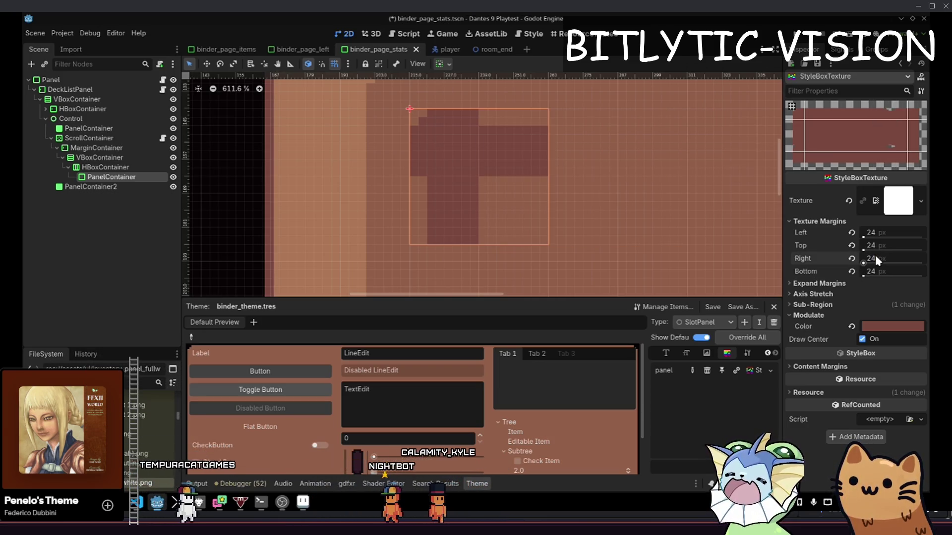
key(ctrl+s)
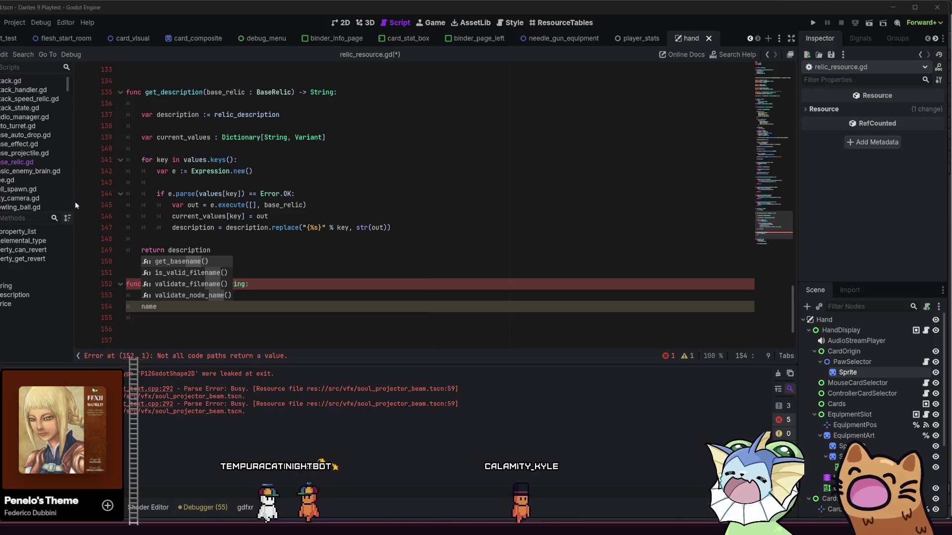
Clear the leftover name. text from line 154 of get_relic_name
click(194, 303)
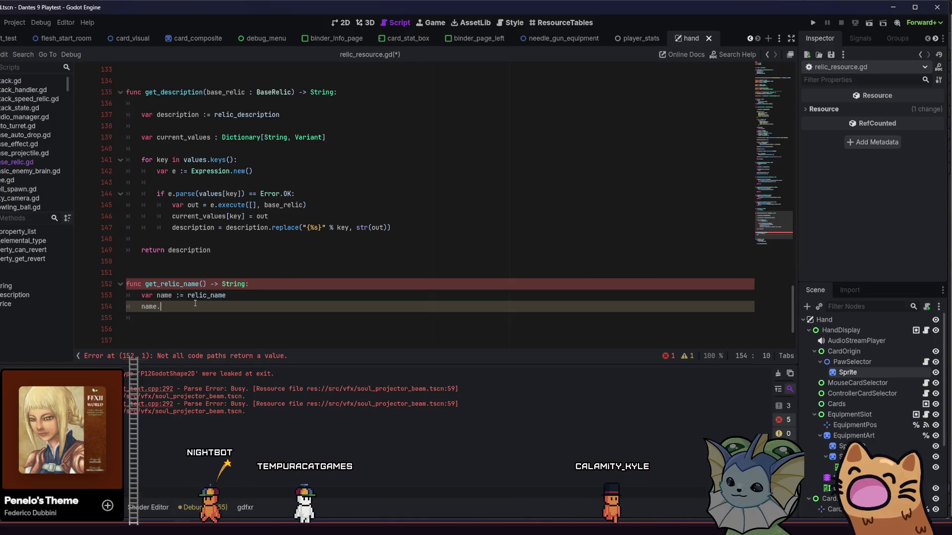
key(ctrl+space)
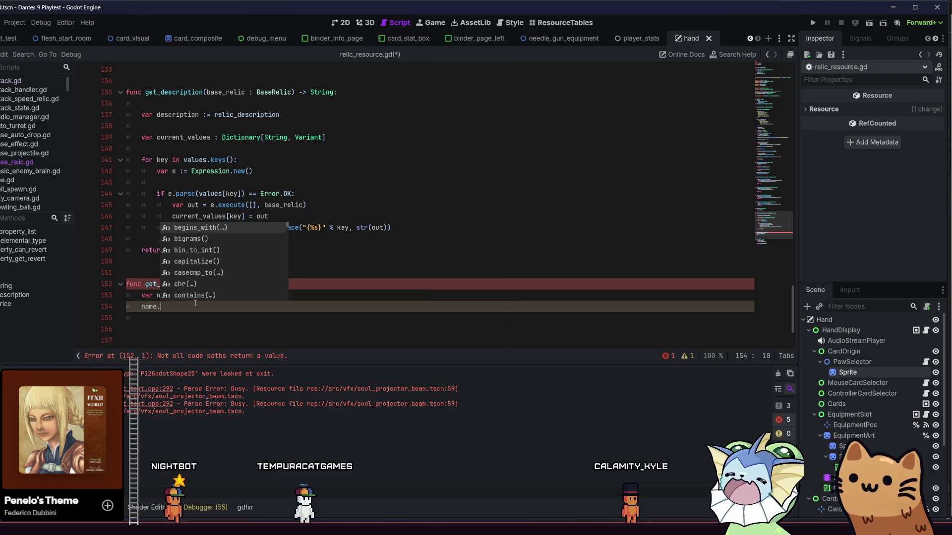
key(BackSpace)
key(BackSpace)
key(BackSpace)
text(util.se)
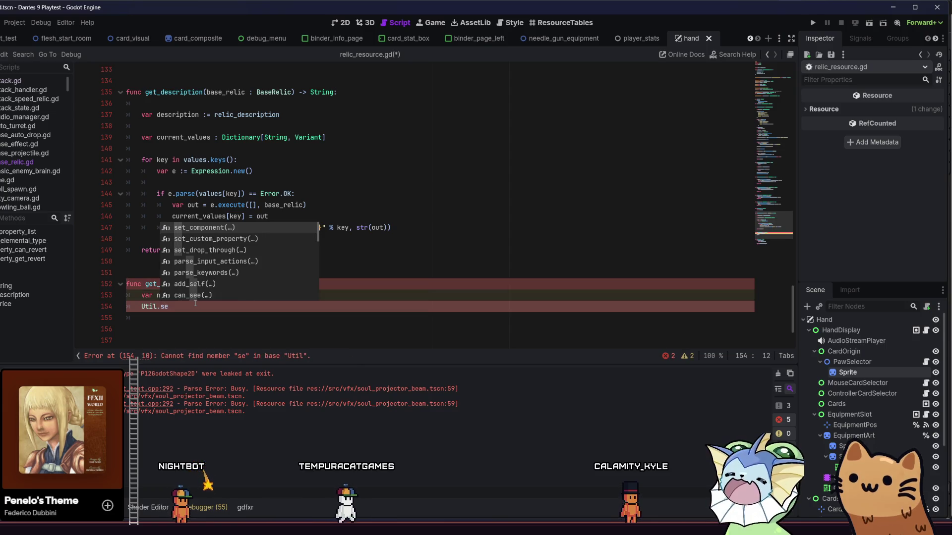
key(BackSpace)
key(BackSpace)
text(colo)
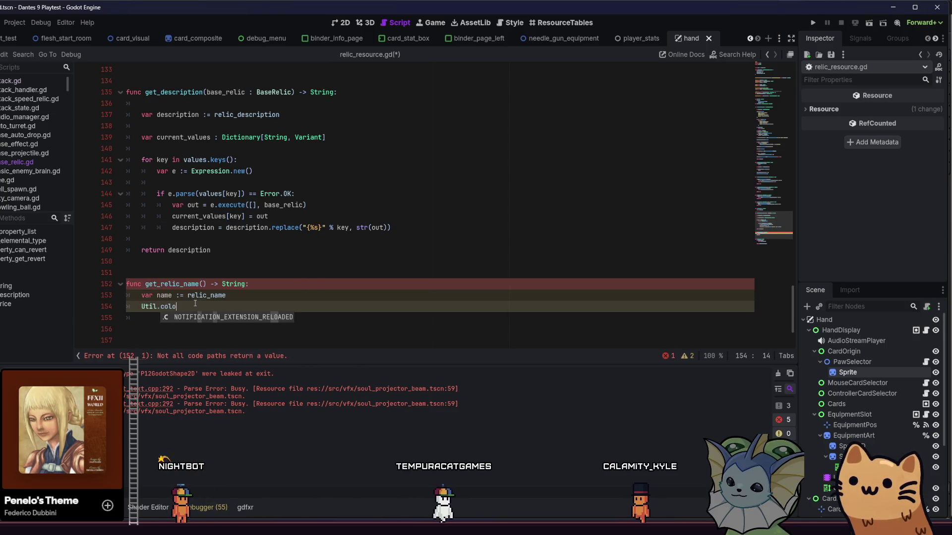
key(BackSpace)
key(BackSpace)
key(BackSpace)
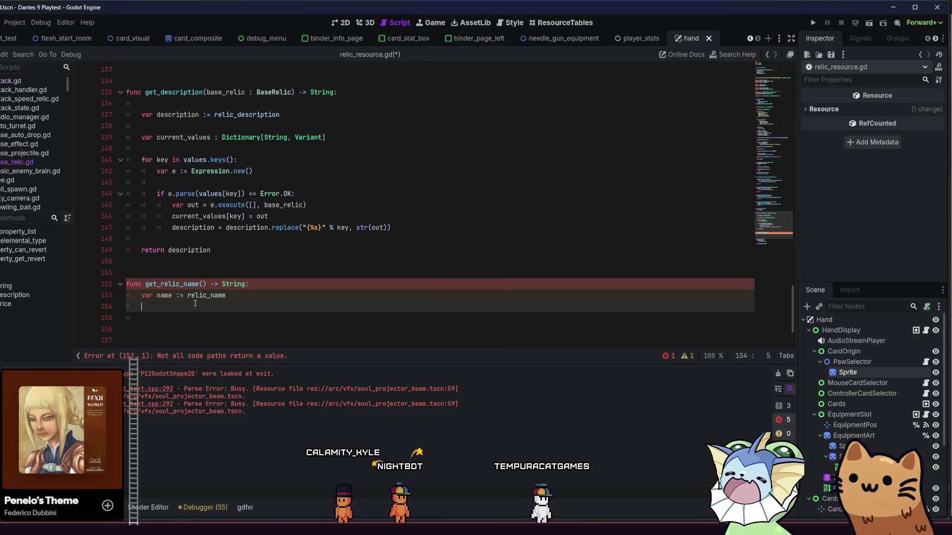
text(Col)
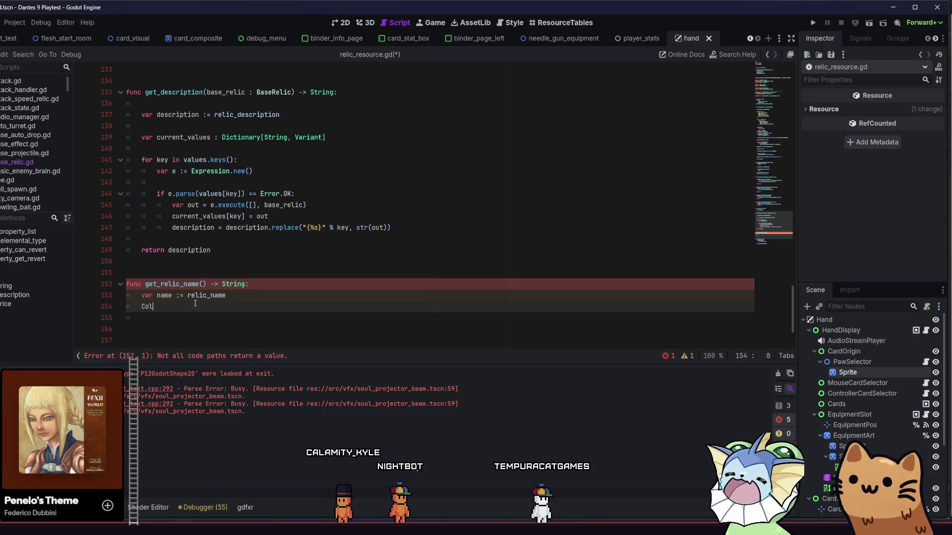
Write ColorUtil.colorize_string(name, ) via autocomplete and add a blank line above it
text(orUt)
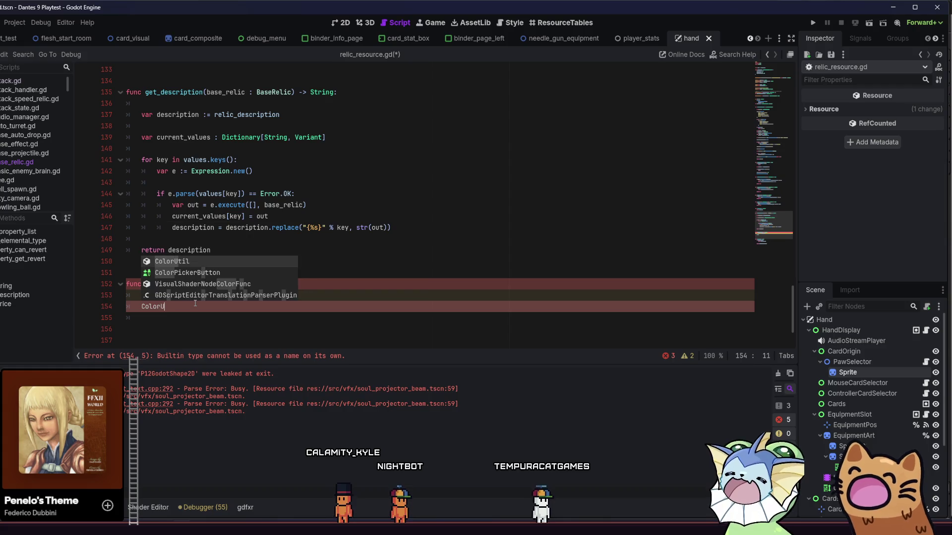
key(Return)
text(.col)
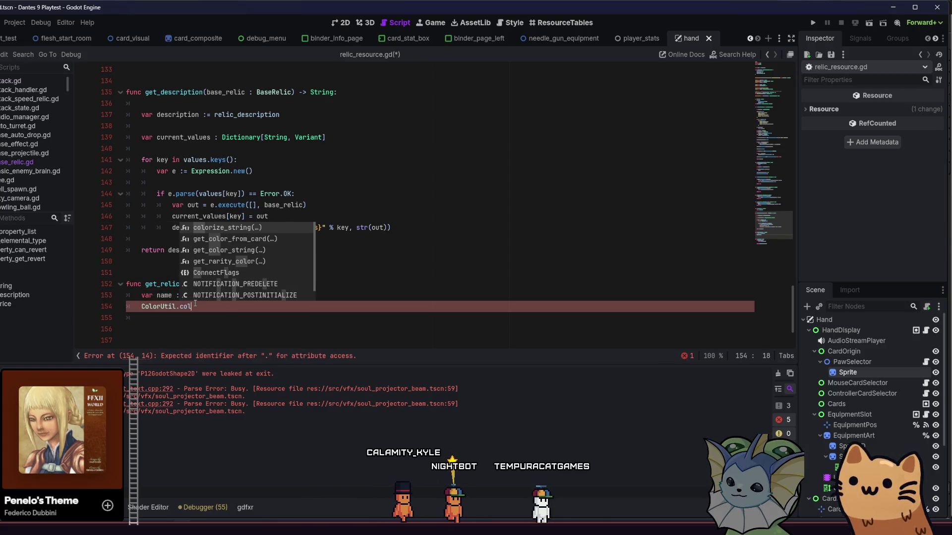
key(Return)
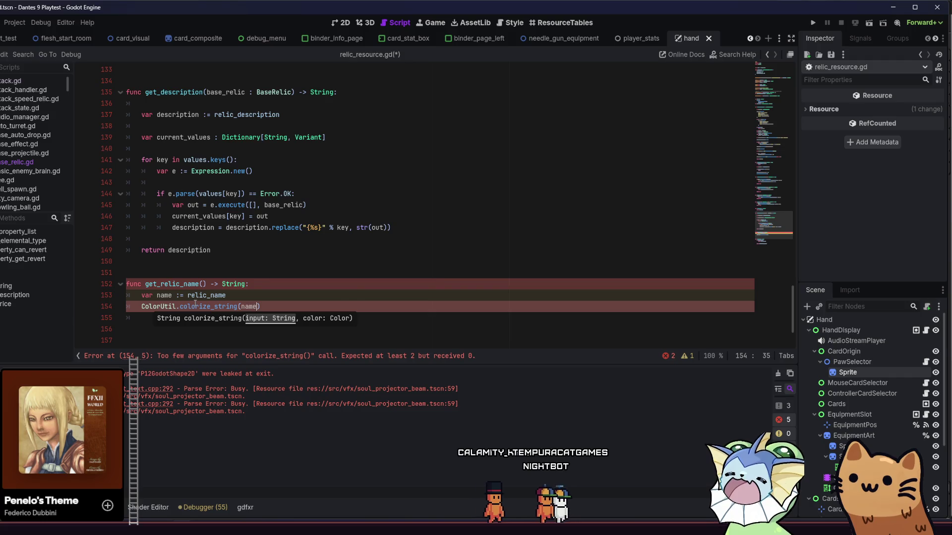
text(,)
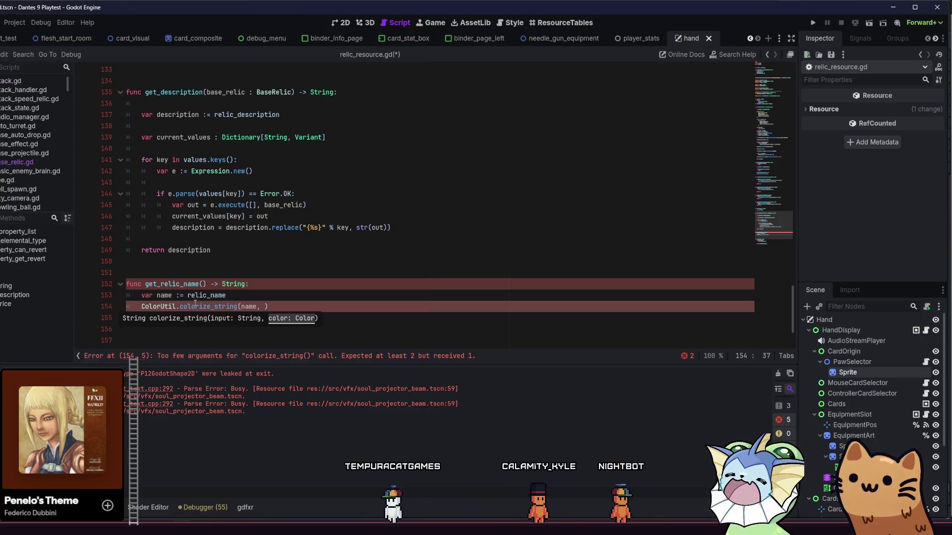
click(233, 299)
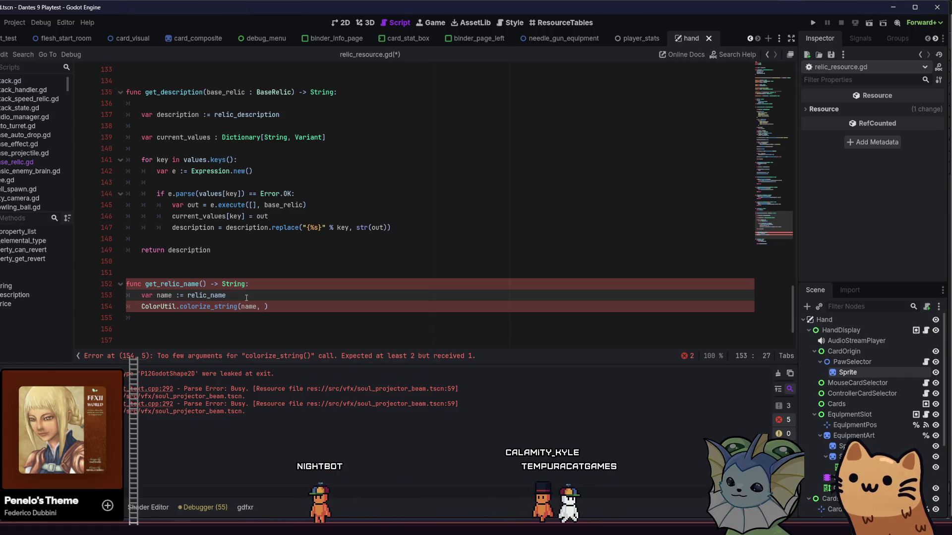
key(Return)
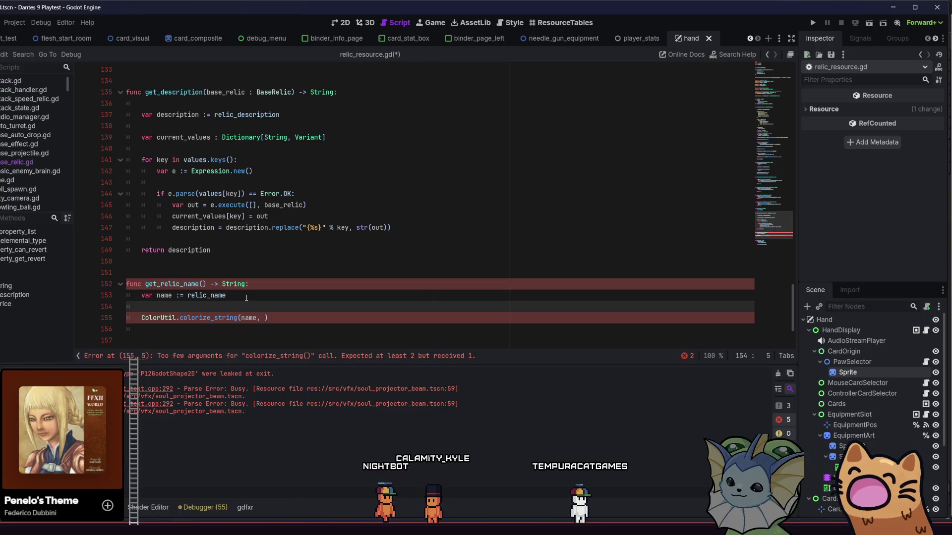
Start the new line 154 with elemental_types via autocomplete
text(re)
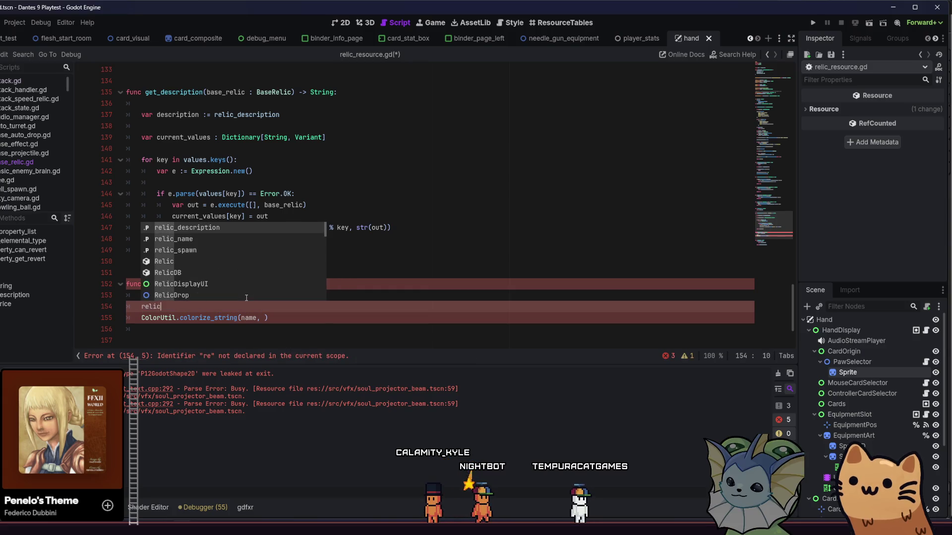
key(BackSpace)
key(BackSpace)
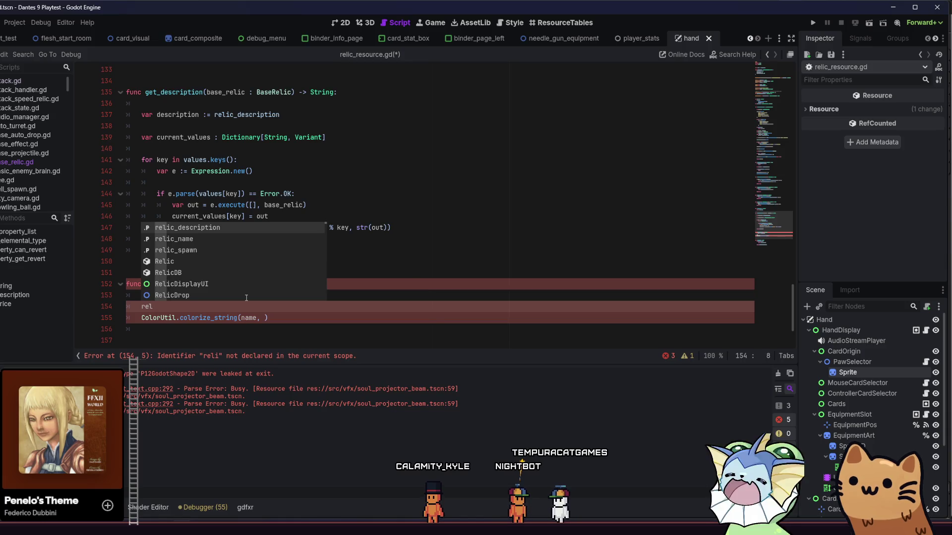
key(BackSpace)
key(BackSpace)
key(BackSpace)
text(re)
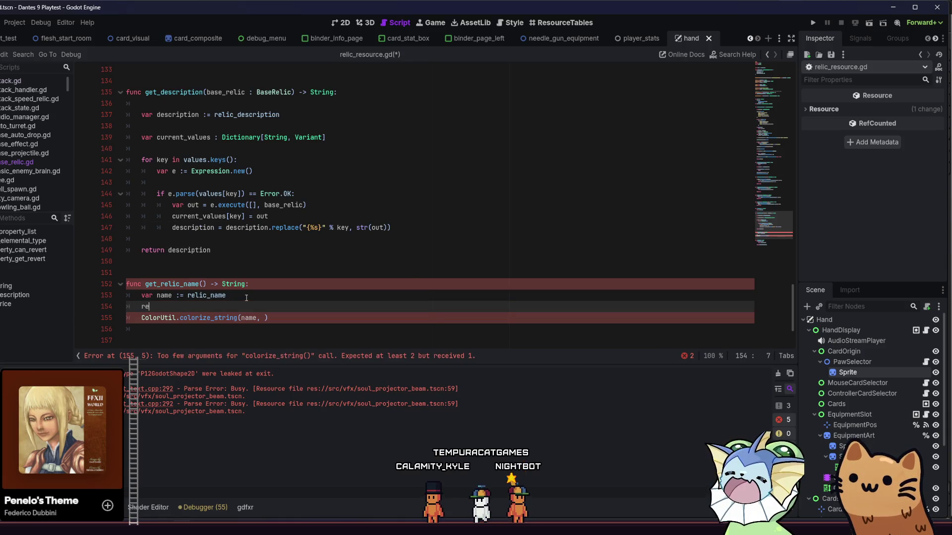
key(BackSpace)
key(BackSpace)
text(el)
key(Return)
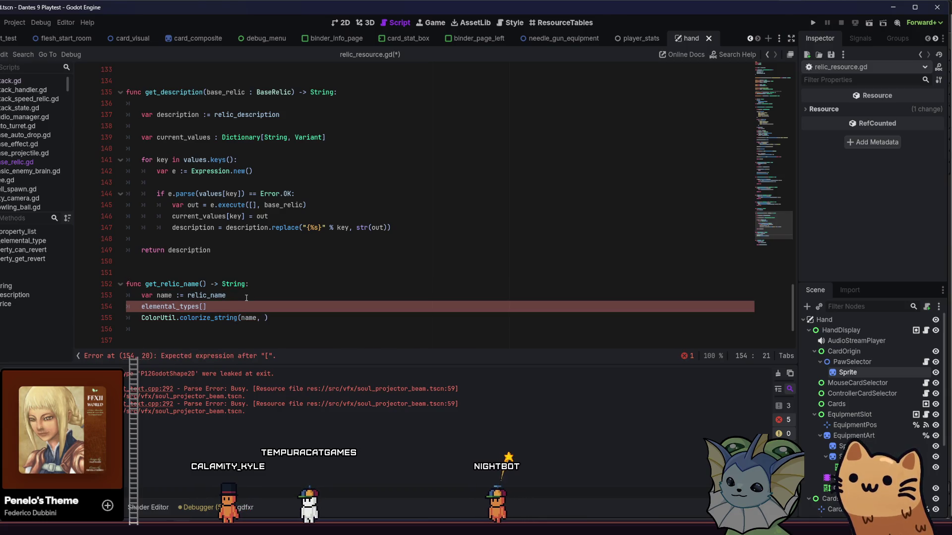
key(BackSpace)
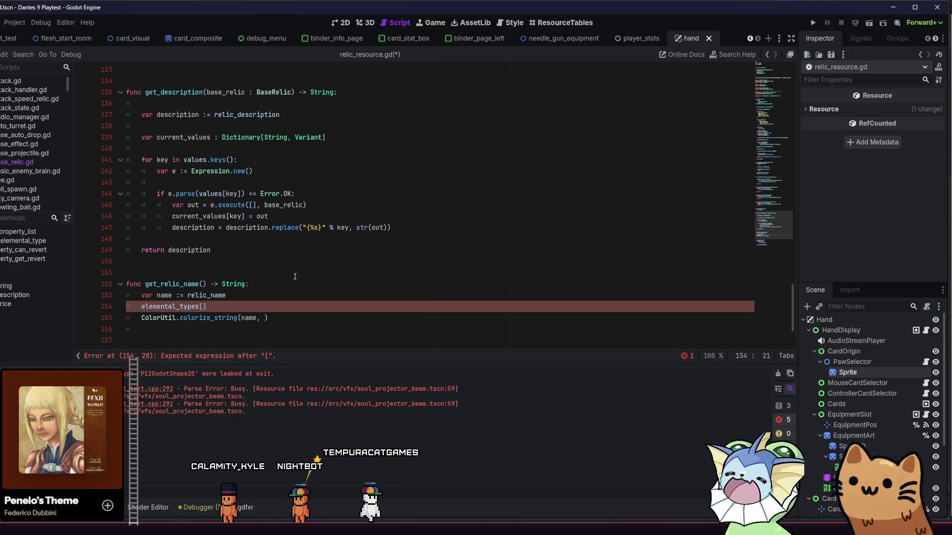
Append keys() and [0] so the line takes elemental_types' first key
click(228, 306)
text(.)
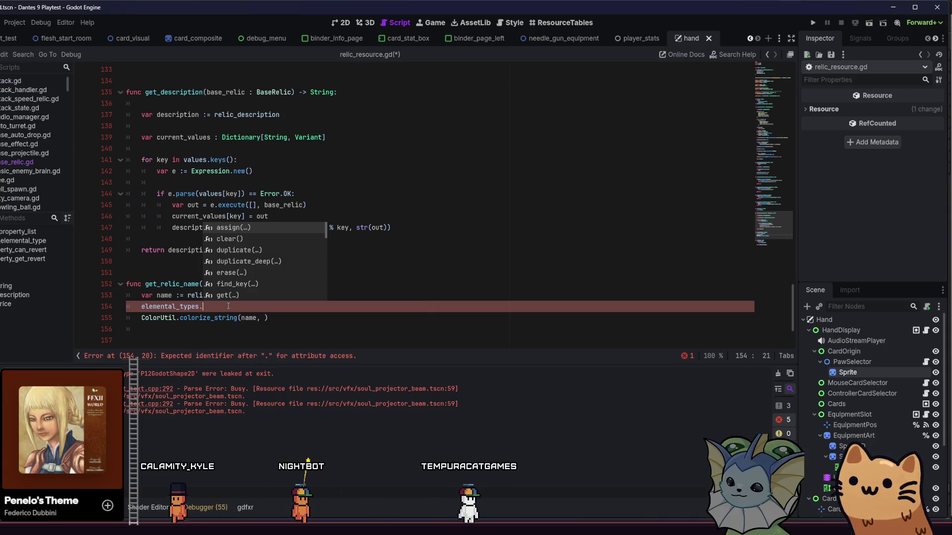
key(Down)
key(Down)
key(Down)
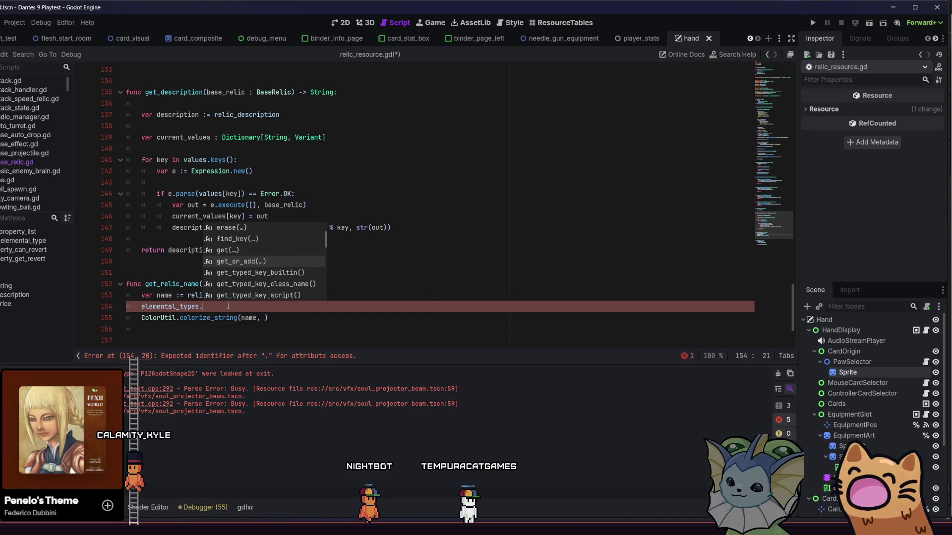
key(Down)
key(Down)
key(Down)
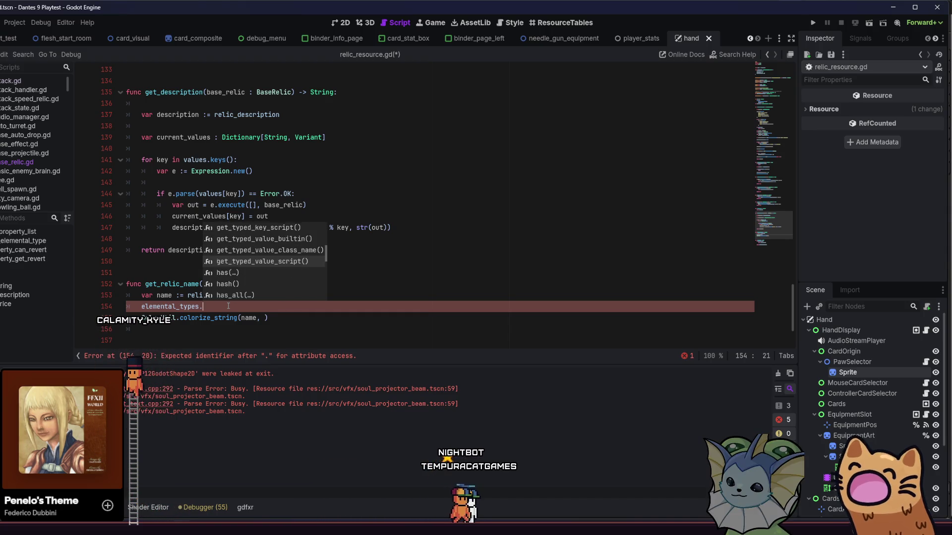
key(Down)
key(Down)
key(Down)
key(Down)
key(Down)
key(Down)
key(Down)
key(Down)
key(Down)
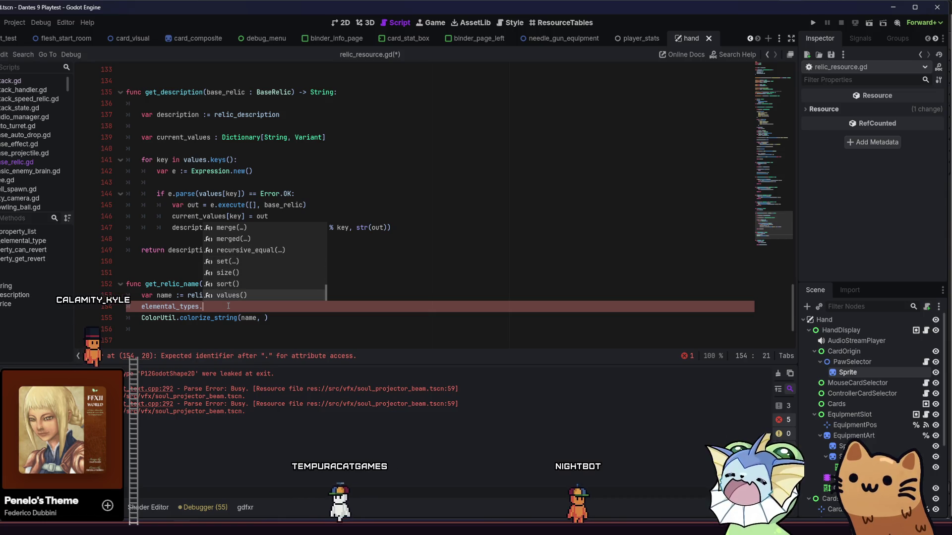
text(ke)
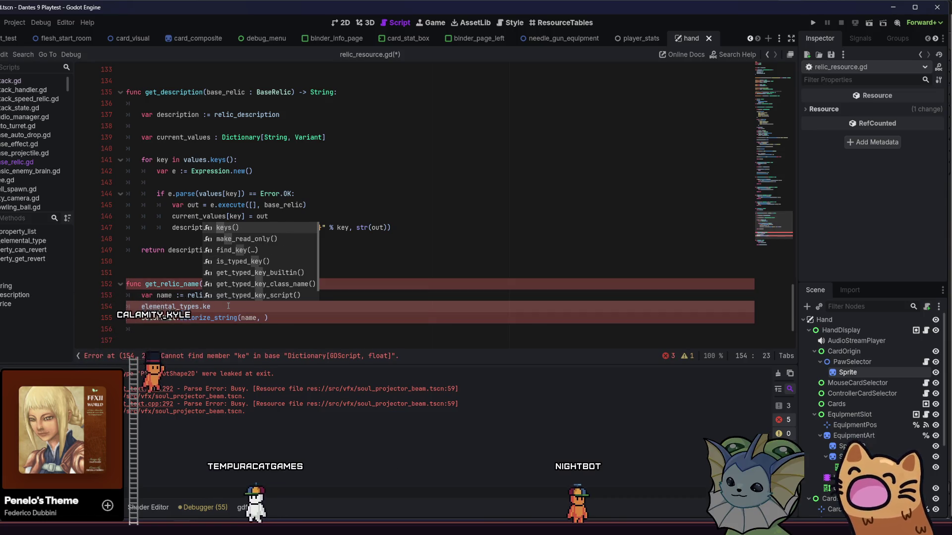
key(Return)
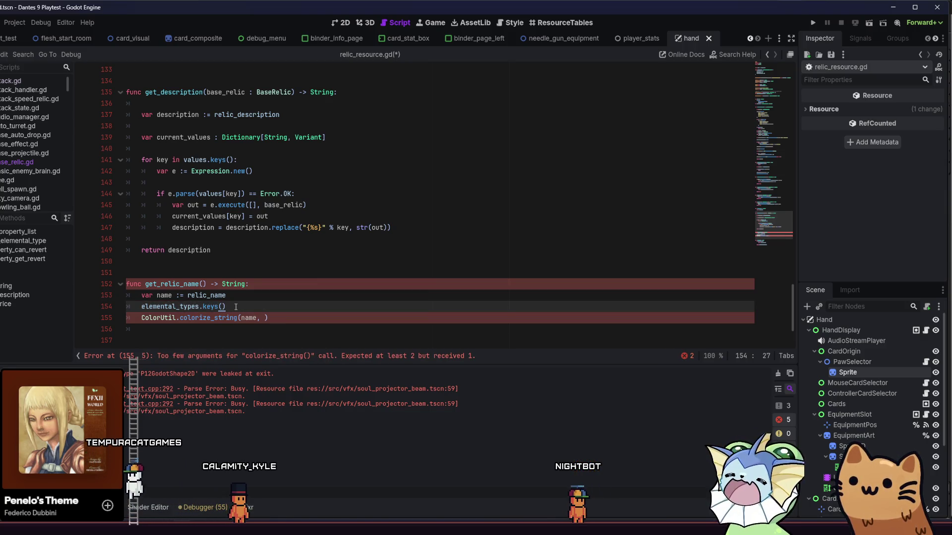
text([0)
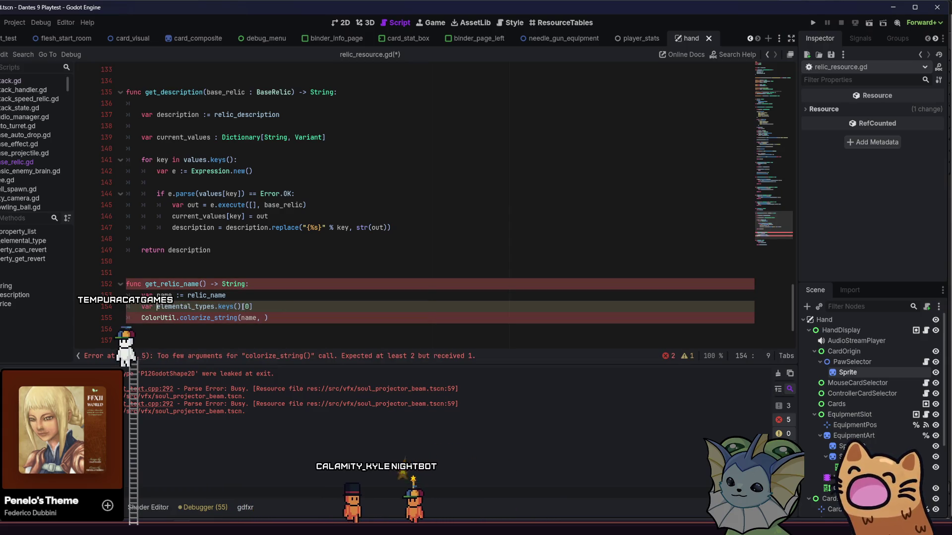
Make line 154 a var declaration of the first elemental key, dropping trial type casts
click(136, 308)
text(var)
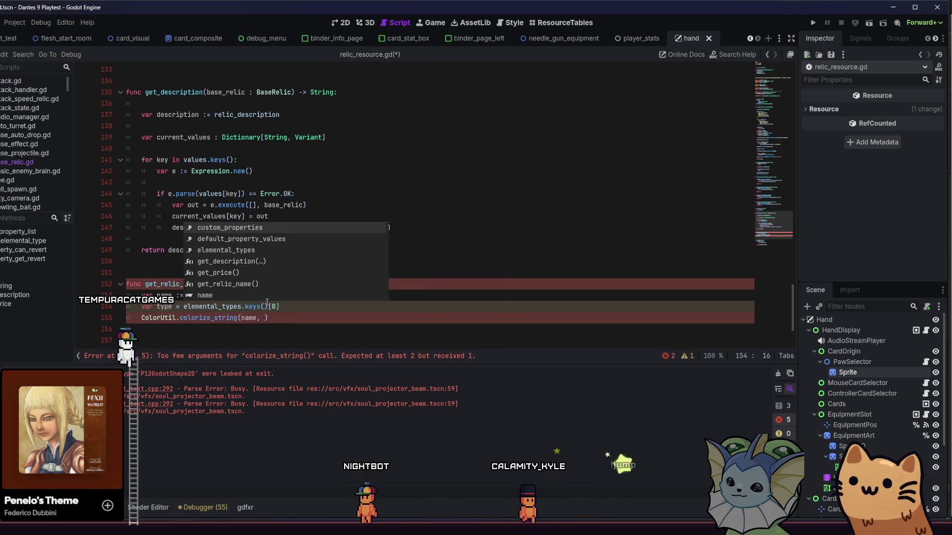
click(302, 309)
text(Elem)
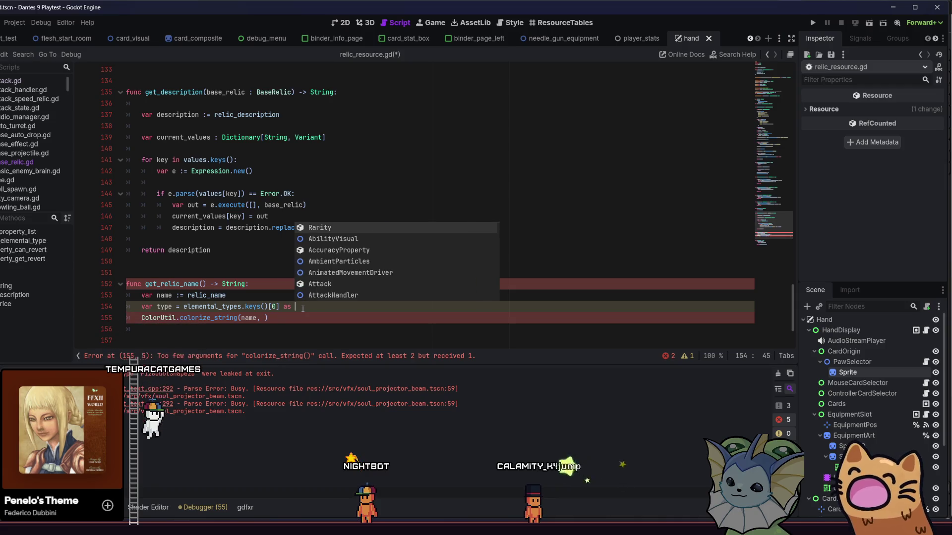
key(BackSpace)
key(BackSpace)
key(BackSpace)
text(Stat)
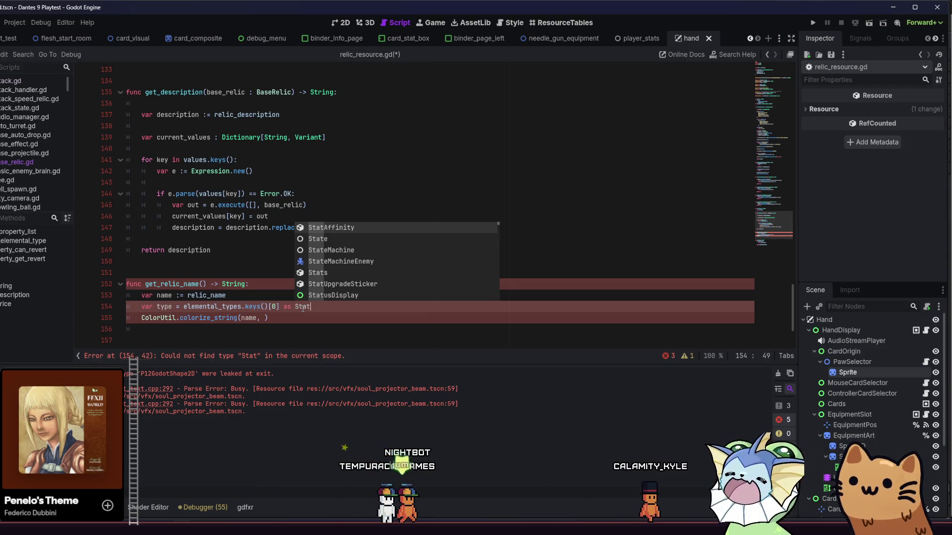
key(BackSpace)
key(BackSpace)
key(BackSpace)
key(BackSpace)
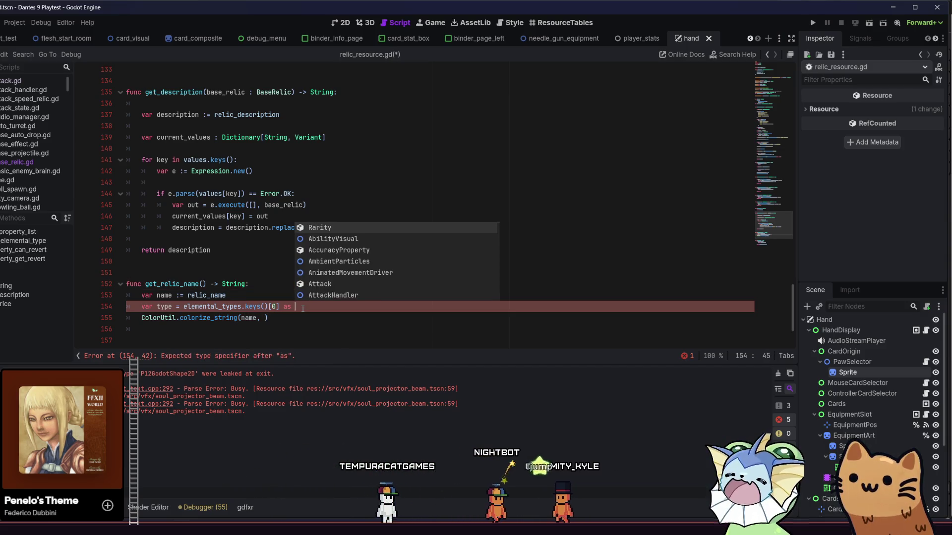
text(Element)
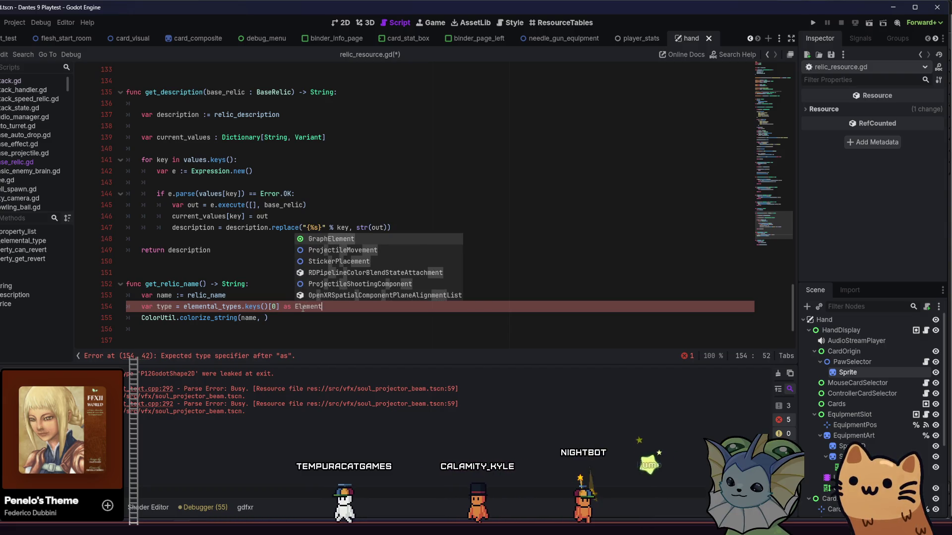
key(BackSpace)
key(BackSpace)
key(BackSpace)
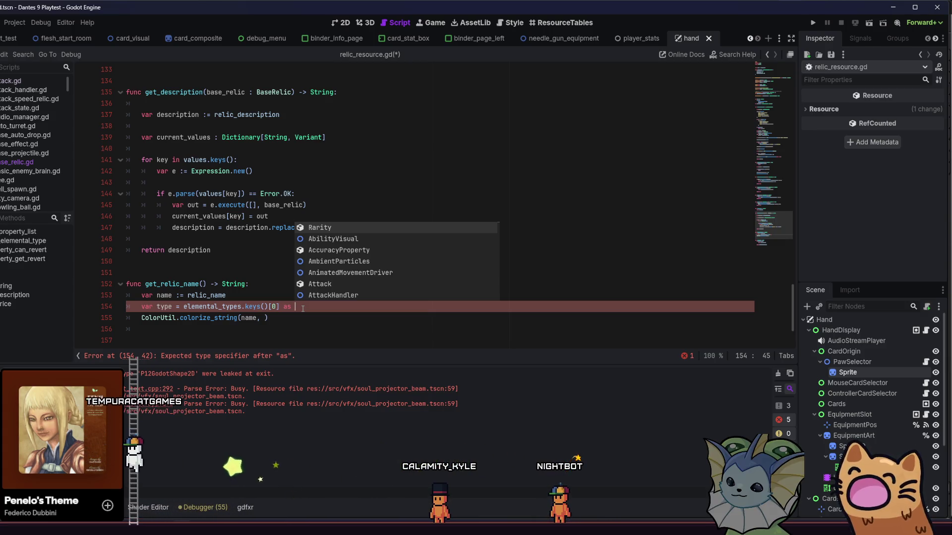
text(Stat)
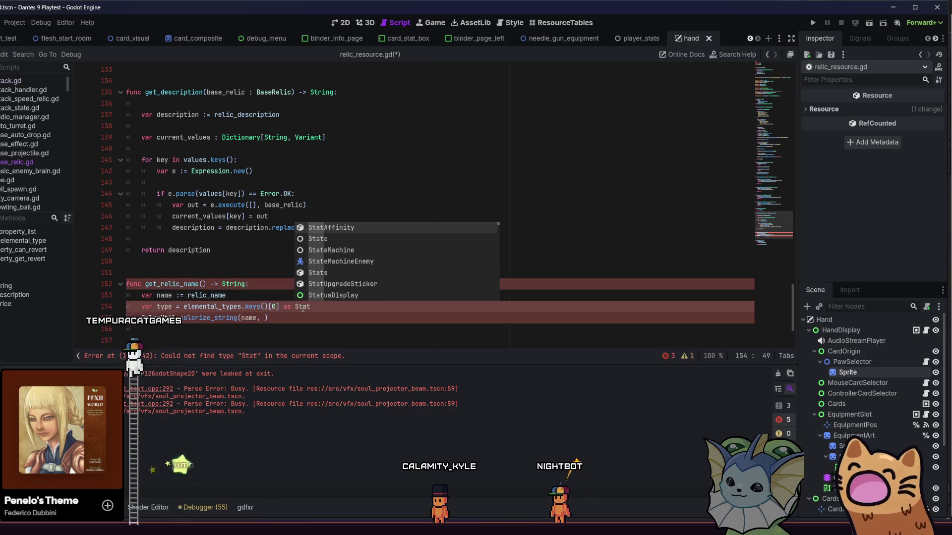
key(BackSpace)
key(BackSpace)
key(BackSpace)
key(BackSpace)
key(BackSpace)
key(BackSpace)
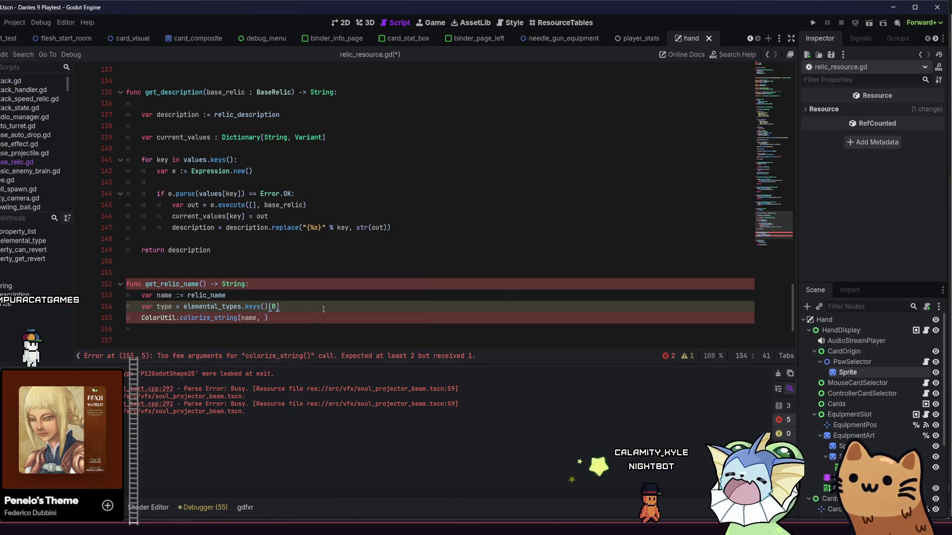
Add a new line below 154 beginning with type.get
key(Return)
text(type.)
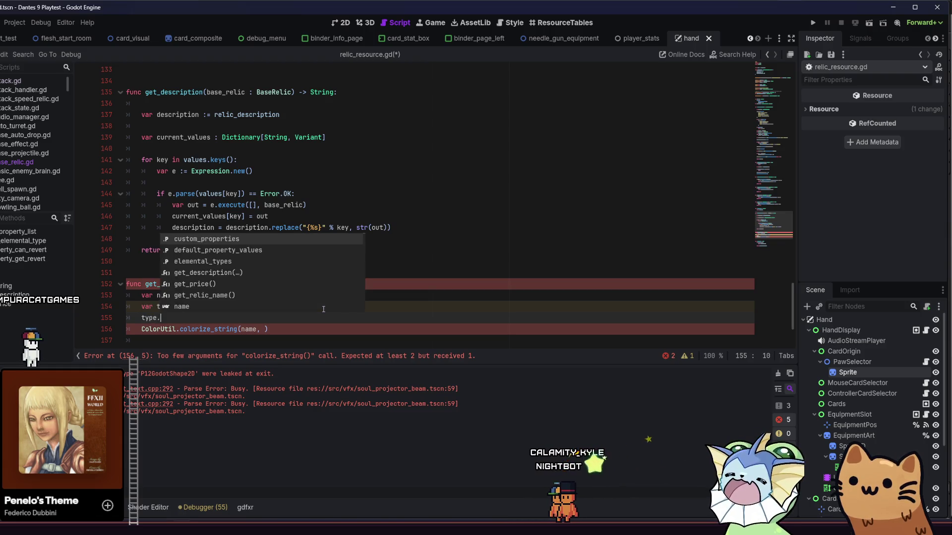
text(get)
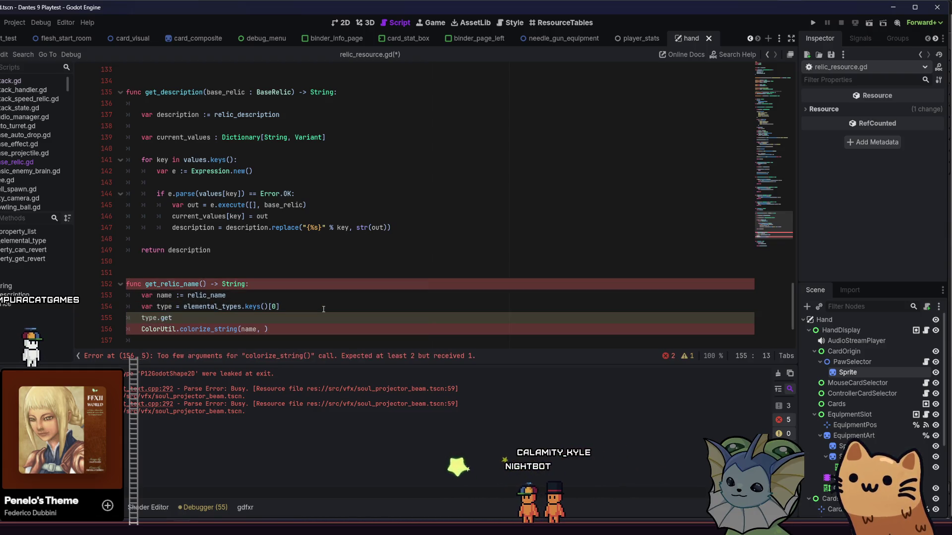
key(BackSpace)
key(BackSpace)
text(tt)
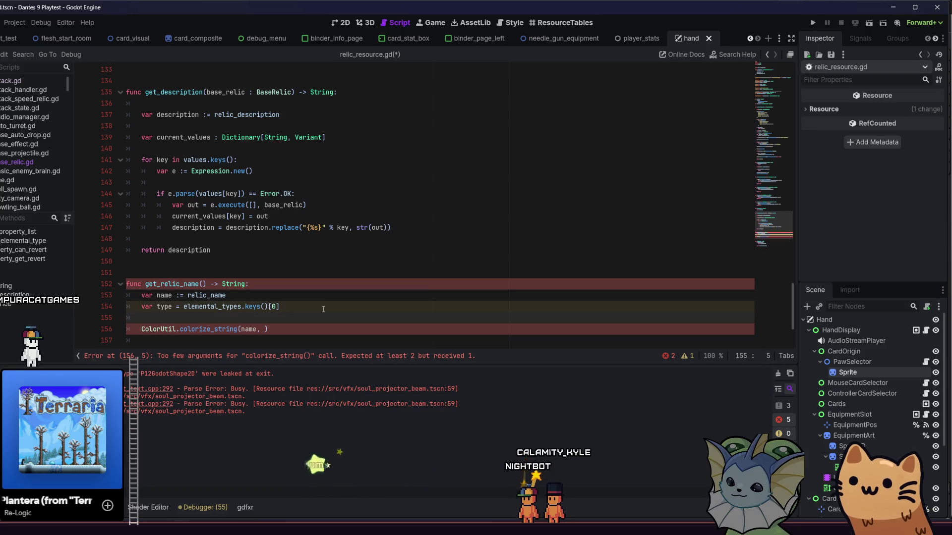
key(BackSpace)
text(y)
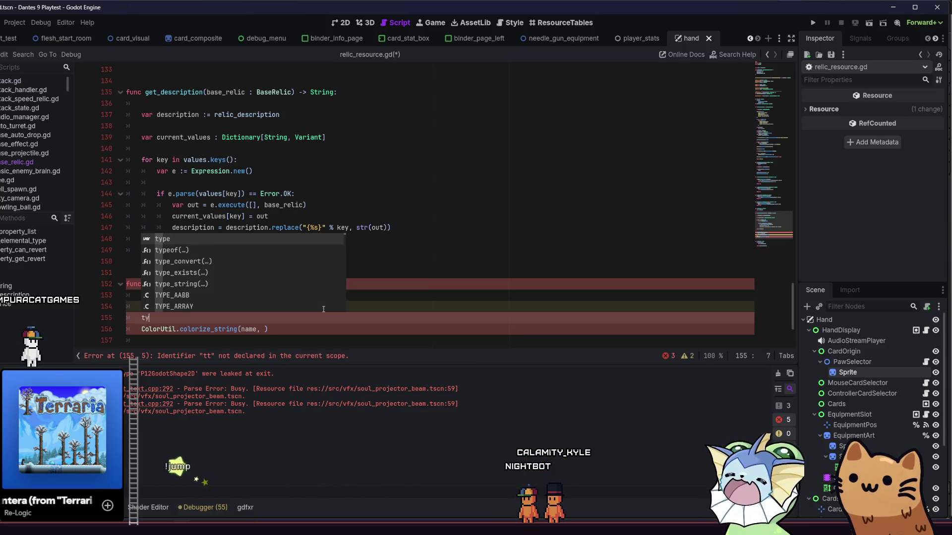
text(pe.get)
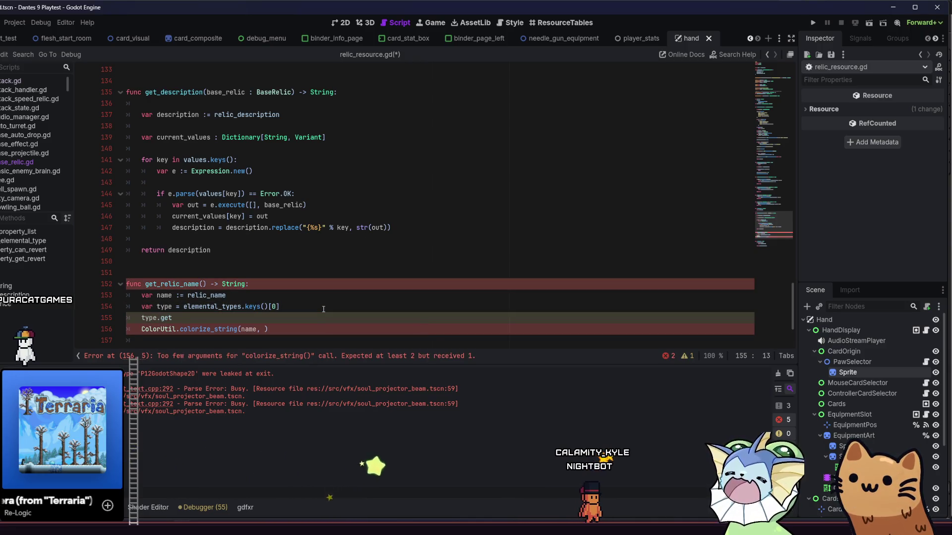
Delete the unfinished type.g line and search project files for base_stat
key(ctrl+shift+Return)
text(if)
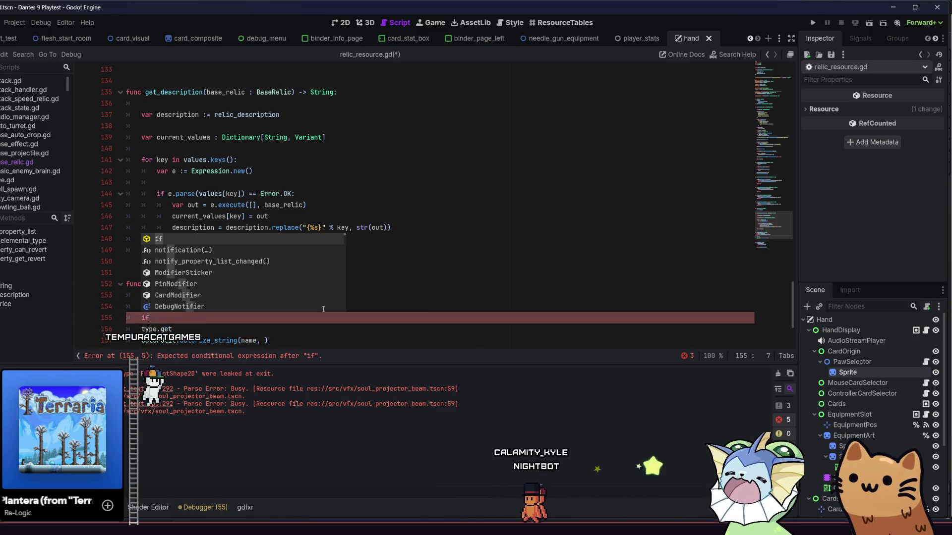
click(266, 328)
key(BackSpace)
key(BackSpace)
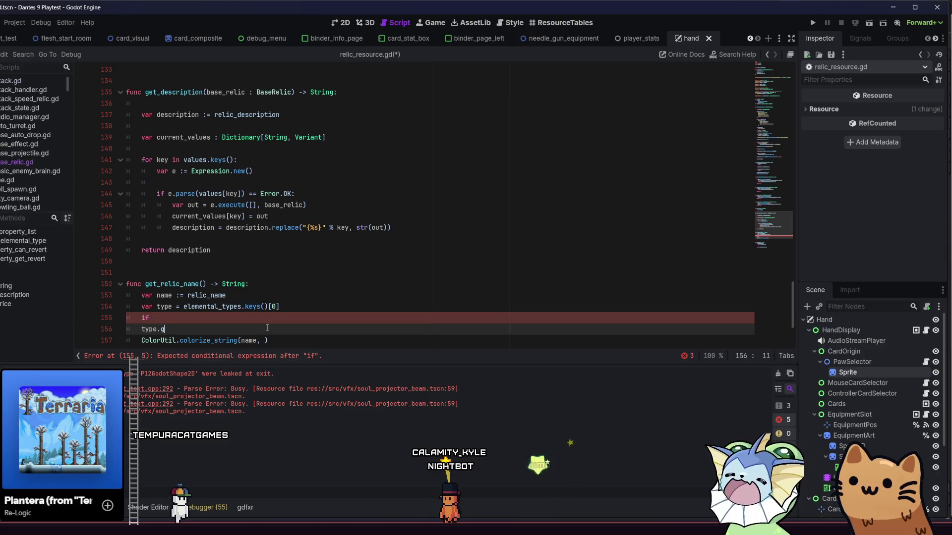
key(ctrl+shift+k)
key(shift+alt+o)
text(base_stat)
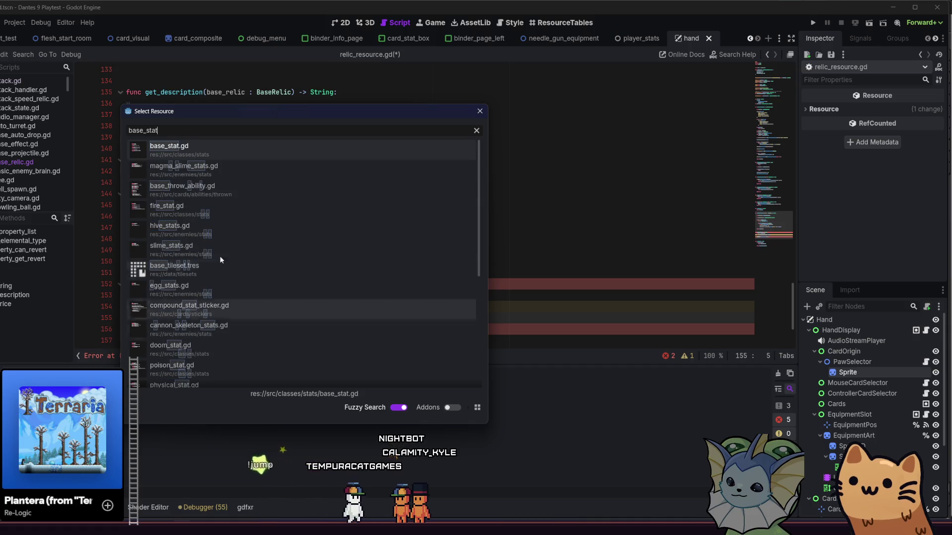
Check base_stat.gd, then return to relic_resource.gd and try an 'as' cast on line 154
double_click(193, 149)
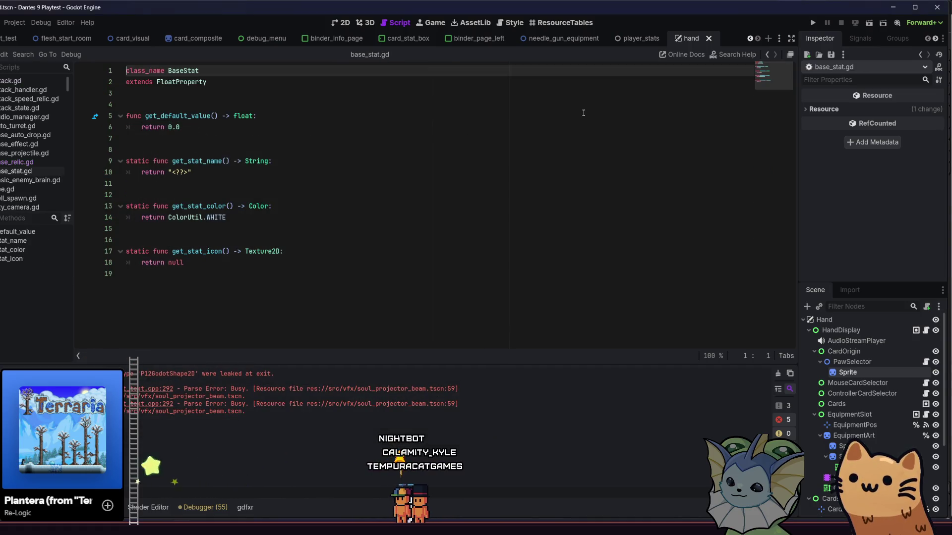
click(766, 56)
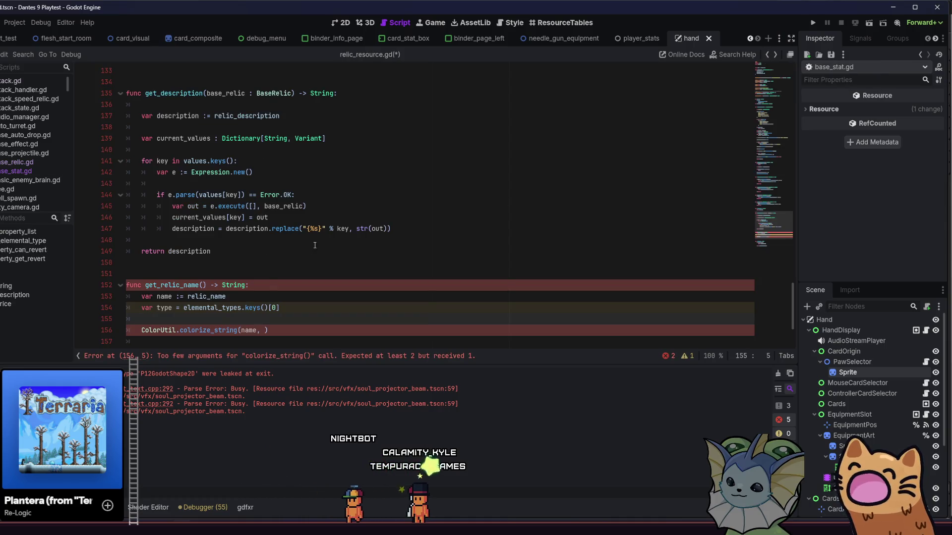
scroll(315, 245, down, 1)
click(310, 276)
text(as BaseAS)
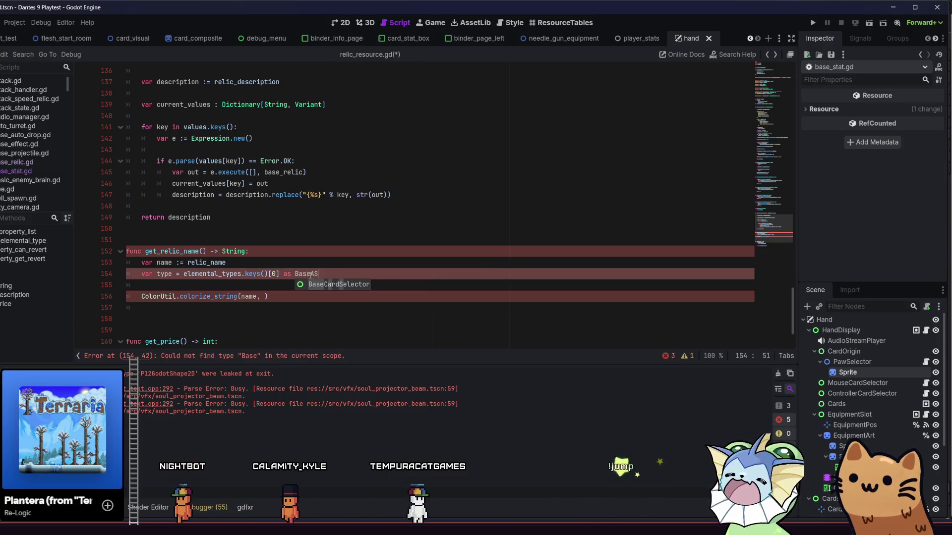
key(BackSpace)
key(BackSpace)
key(BackSpace)
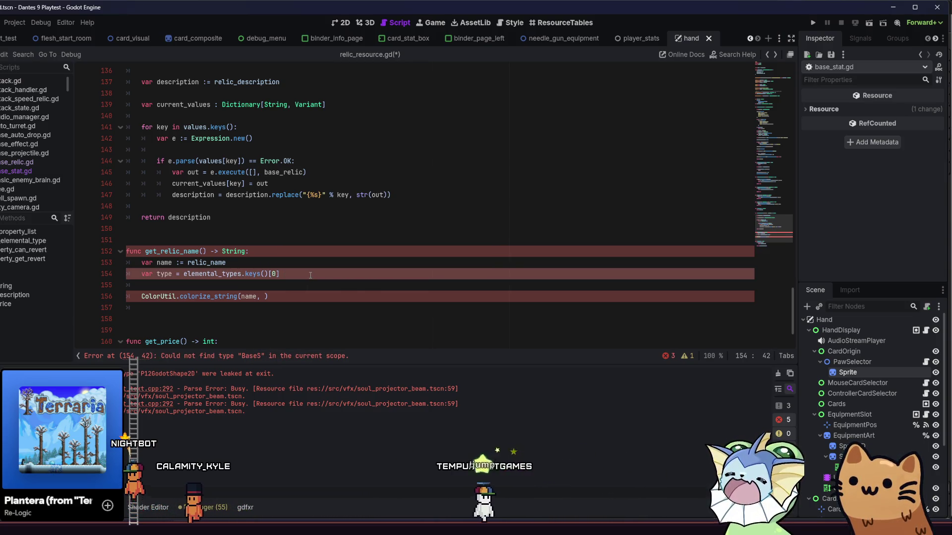
Begin line 155 with the condition if type.has_method(
click(301, 288)
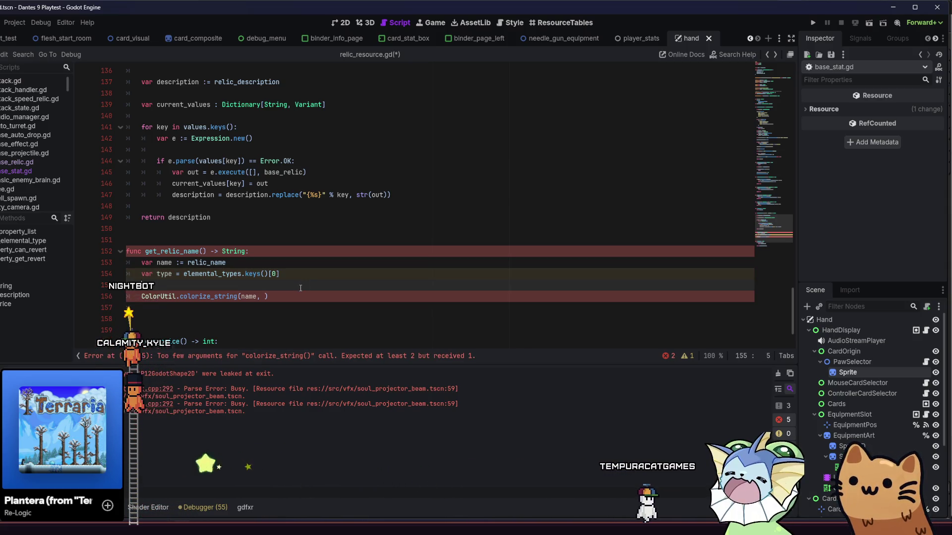
text(typeof)
key(BackSpace)
key(BackSpace)
text(if type)
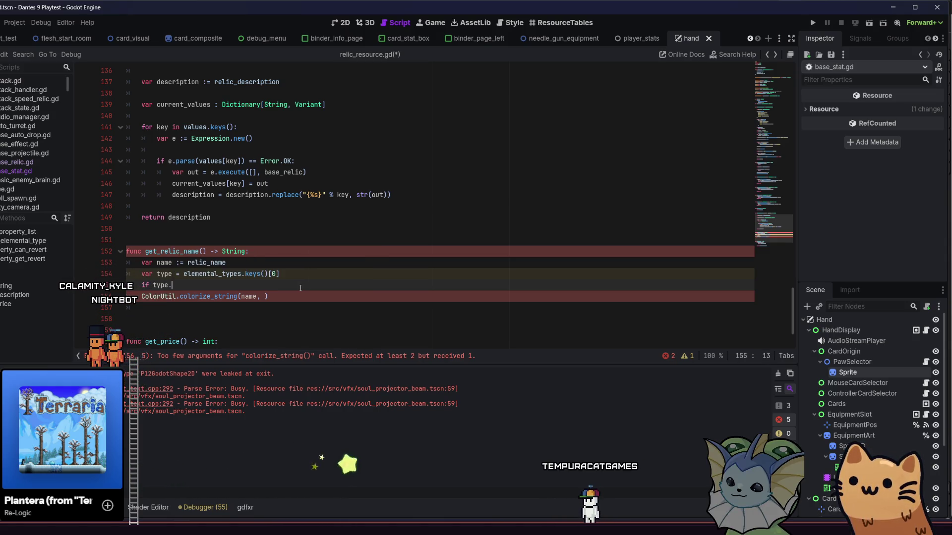
text(.has_)
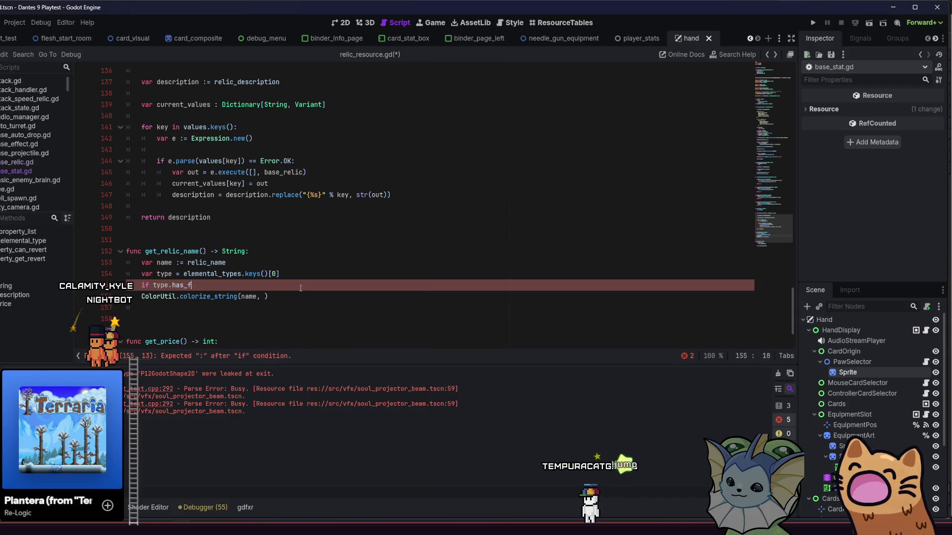
text(func)
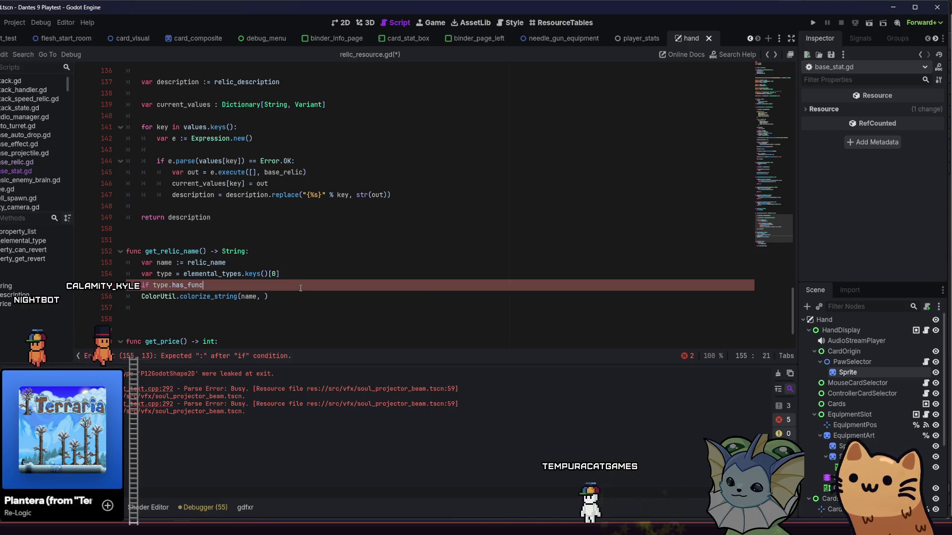
key(BackSpace)
key(BackSpace)
key(BackSpace)
text(method()
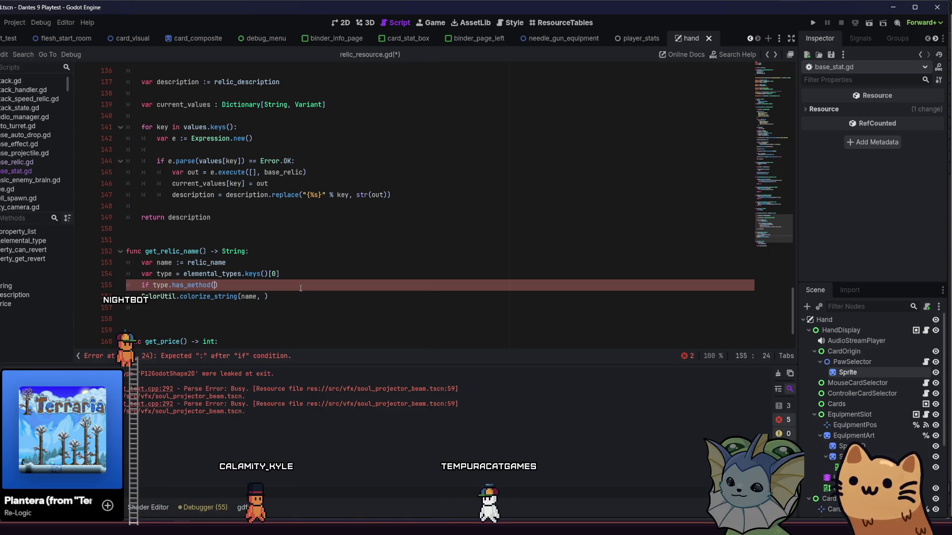
Make line 154 a 'type :=' declaration cast as GDScript
click(176, 273)
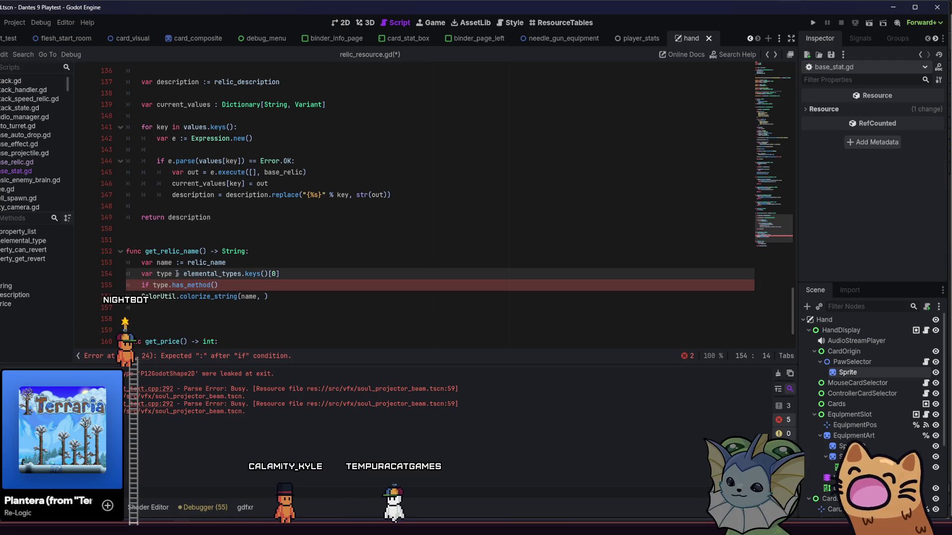
text(:)
click(309, 273)
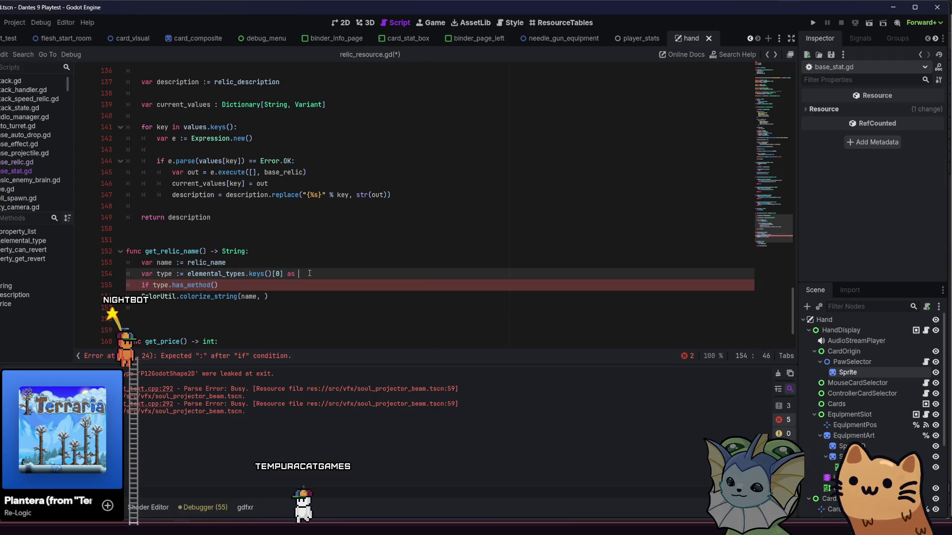
text(dS)
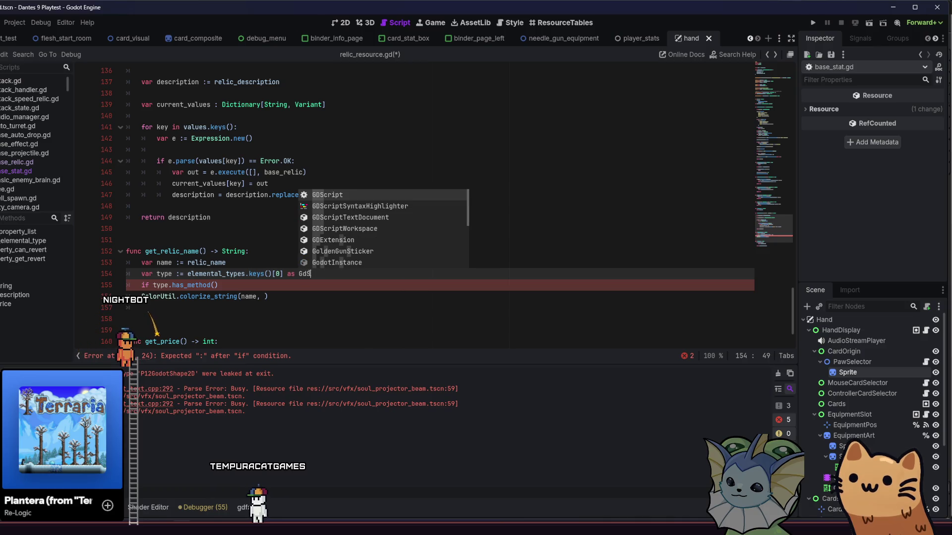
key(Return)
Complete the check as if type.has_method("get_stat_color"): with an indented line inside
mouse_move(221, 285)
mouse_down()
mouse_move(161, 296)
mouse_move(172, 289)
mouse_up()
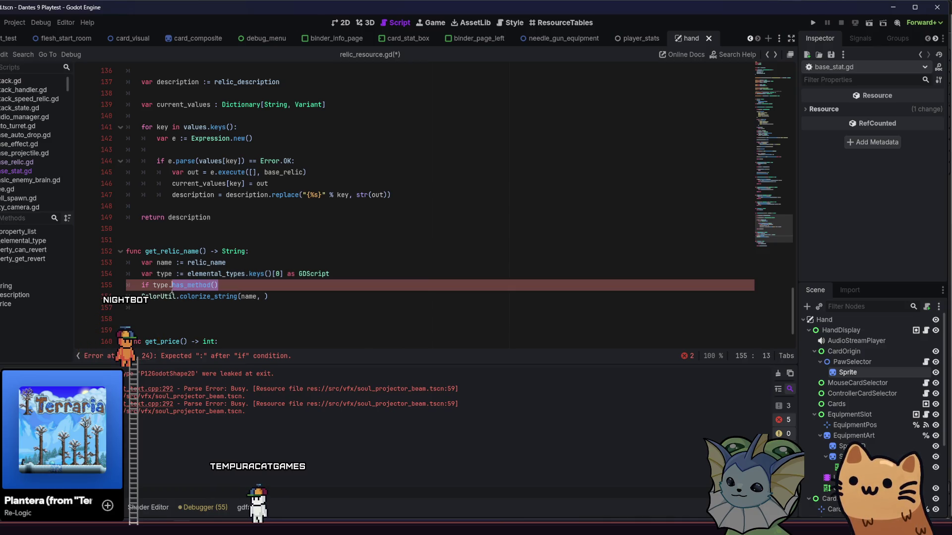
text(.h)
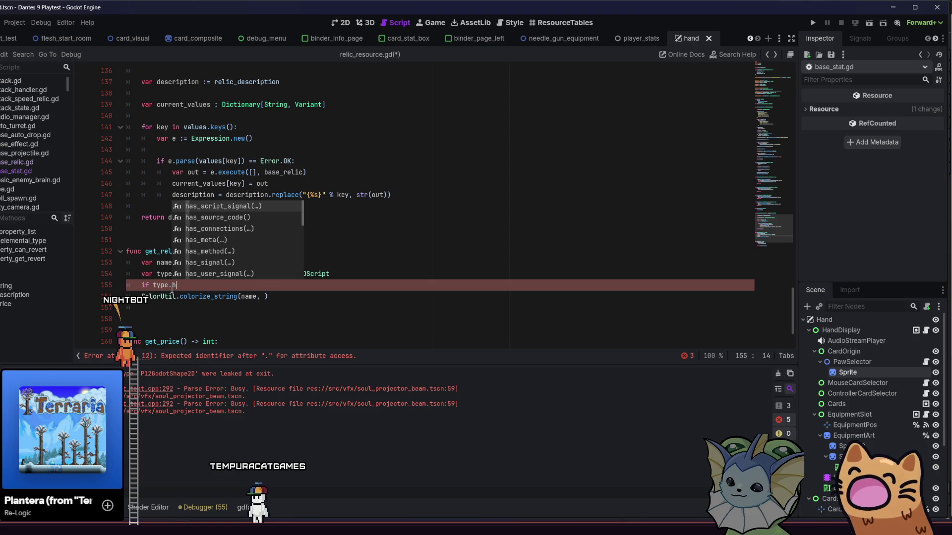
text(as_me)
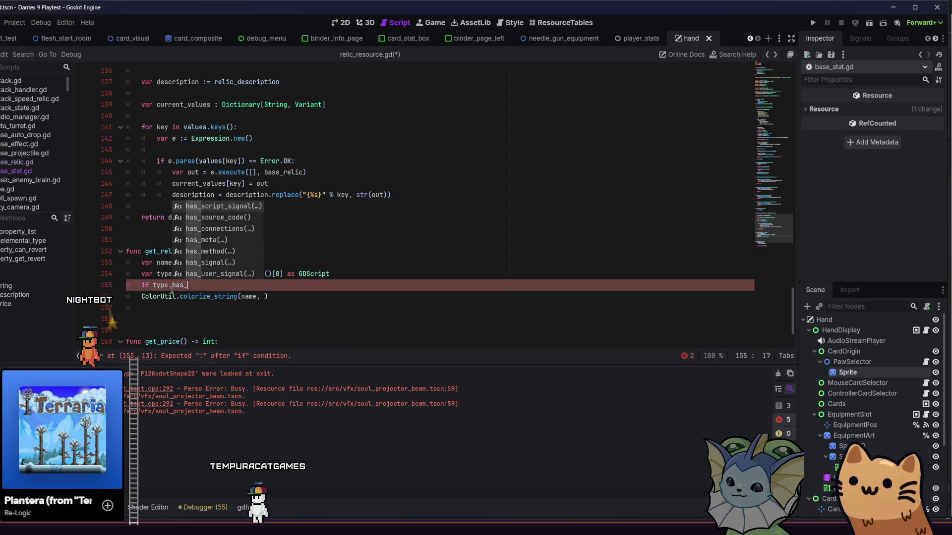
key(Down)
key(Return)
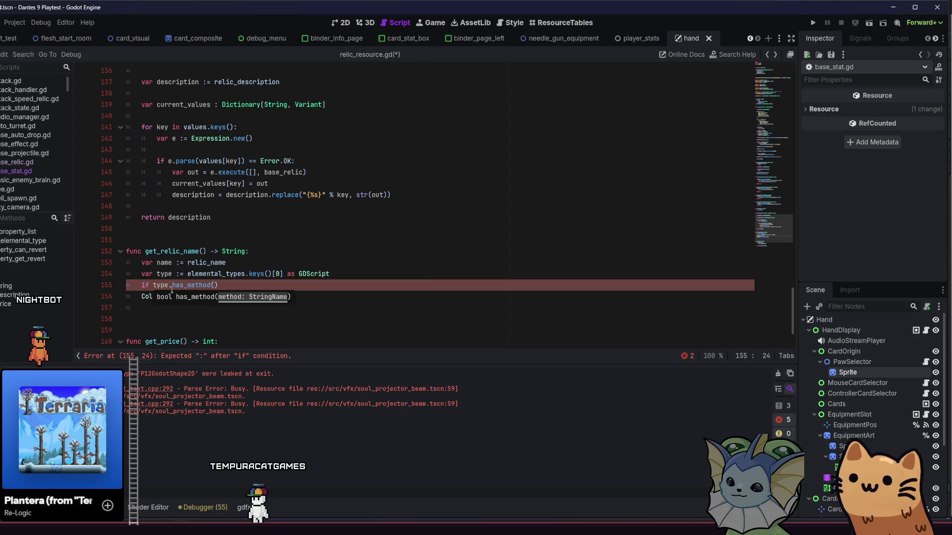
text("get_stat)
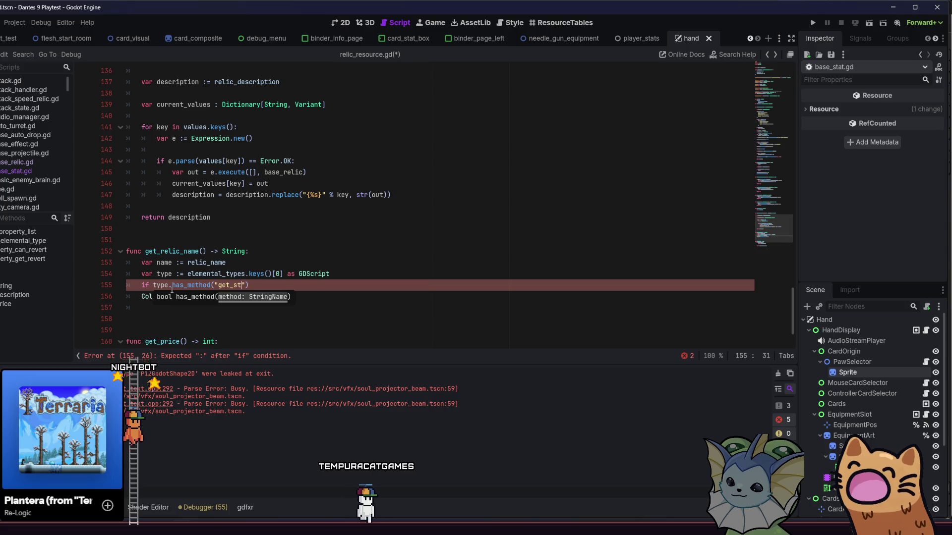
text(_color)
click(323, 294)
click(325, 286)
text(:)
key(Return)
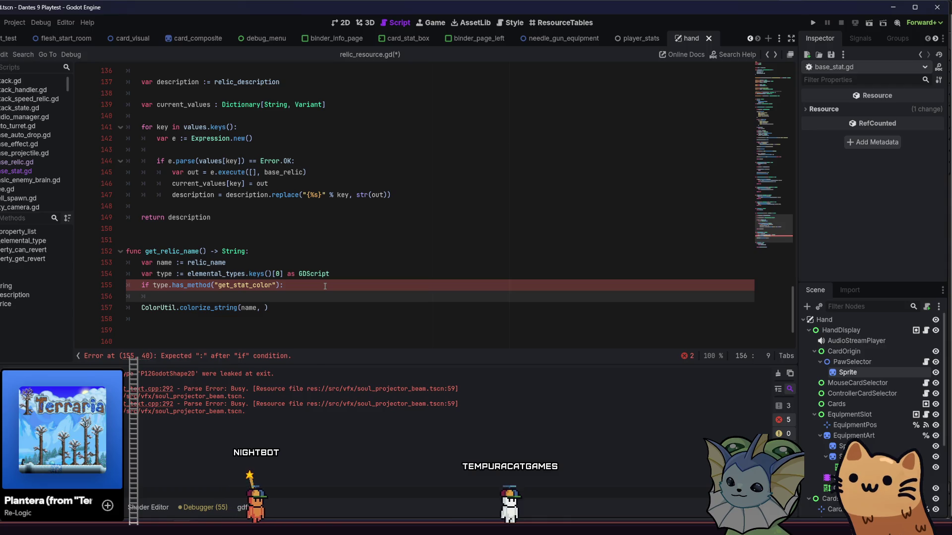
Declare var color, set it from type.get_stat_color(), and pass color to colorize_string
text(type.get_st)
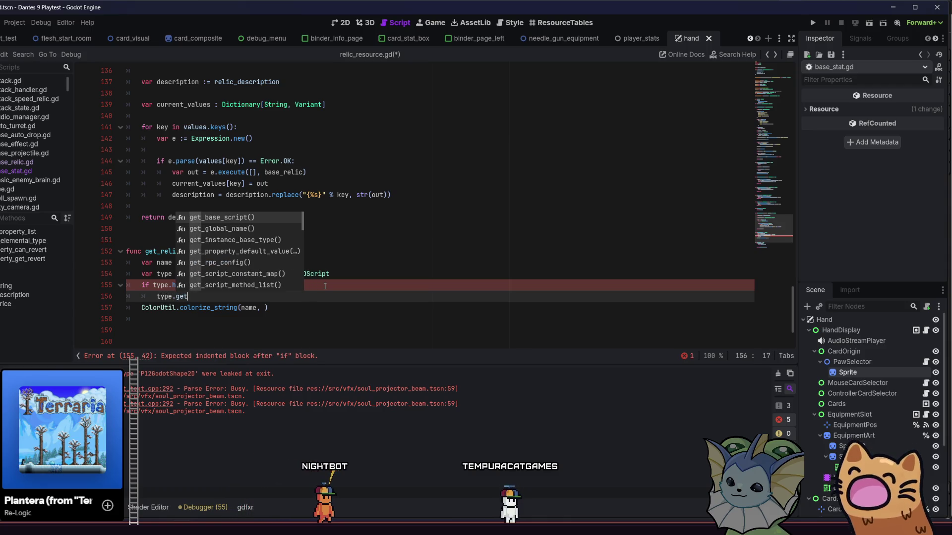
text(at_co)
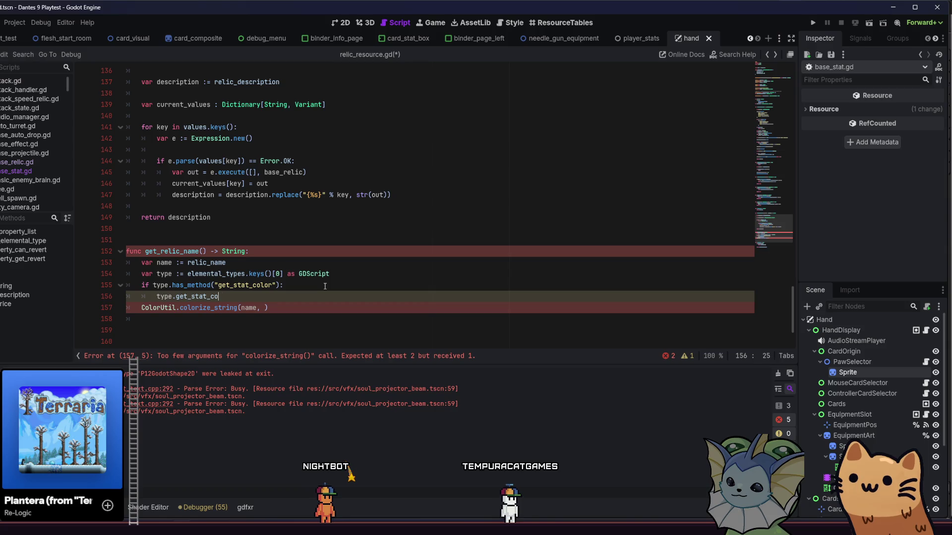
text(lor())
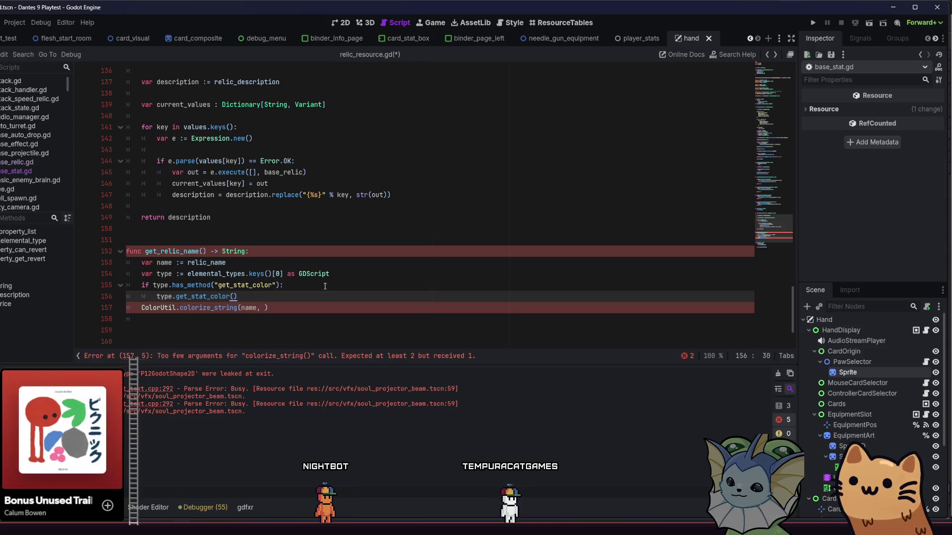
click(373, 273)
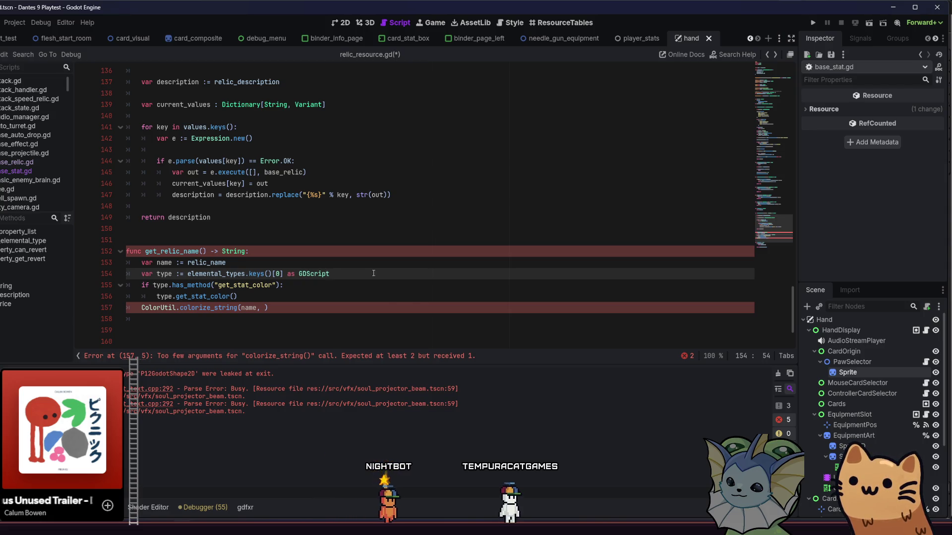
key(Return)
text(var color)
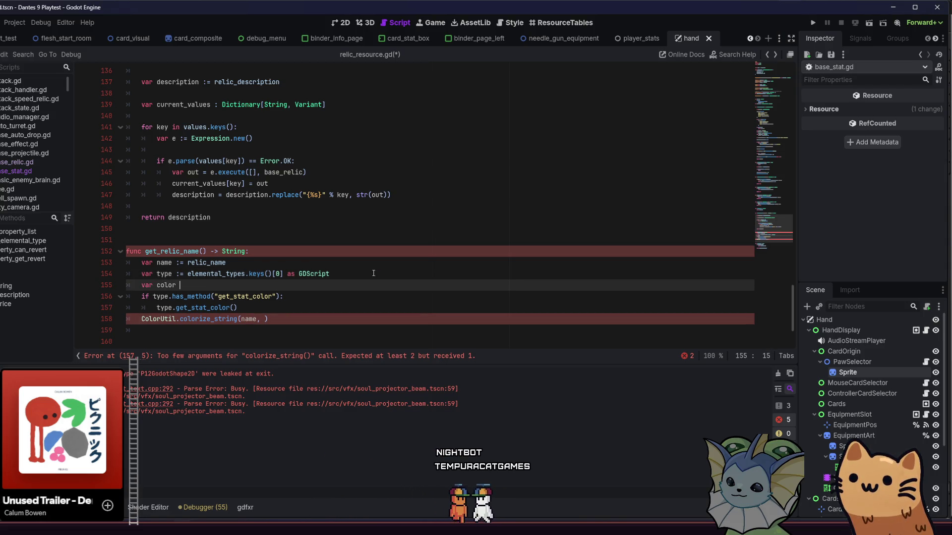
key(BackSpace)
key(Escape)
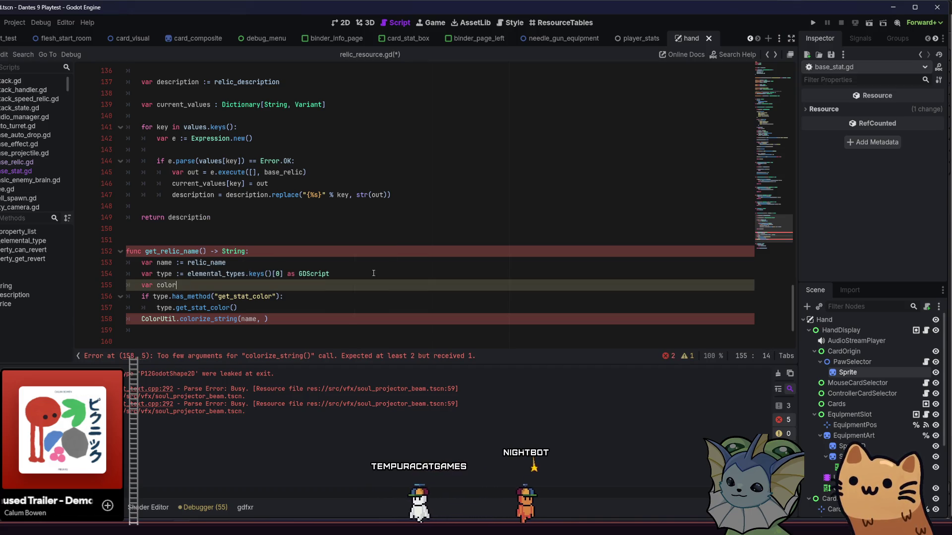
click(258, 308)
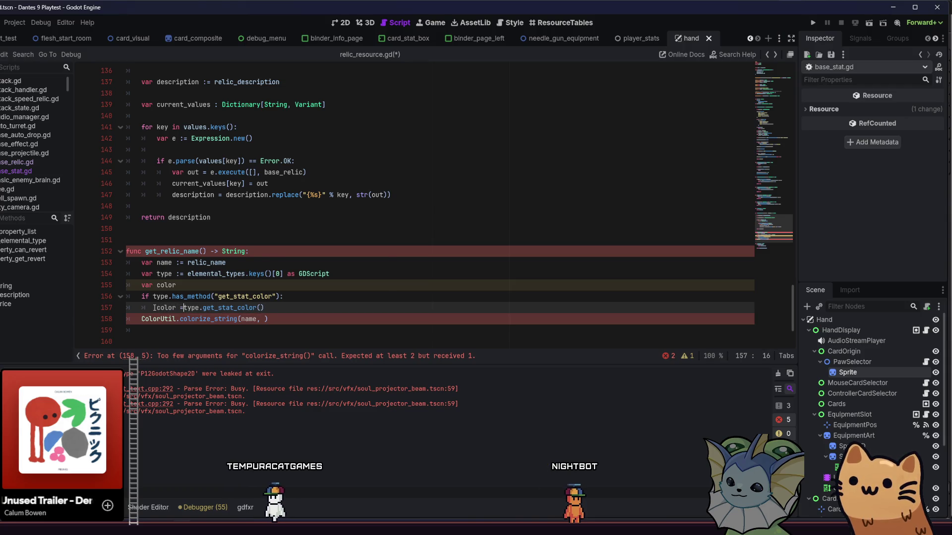
click(263, 319)
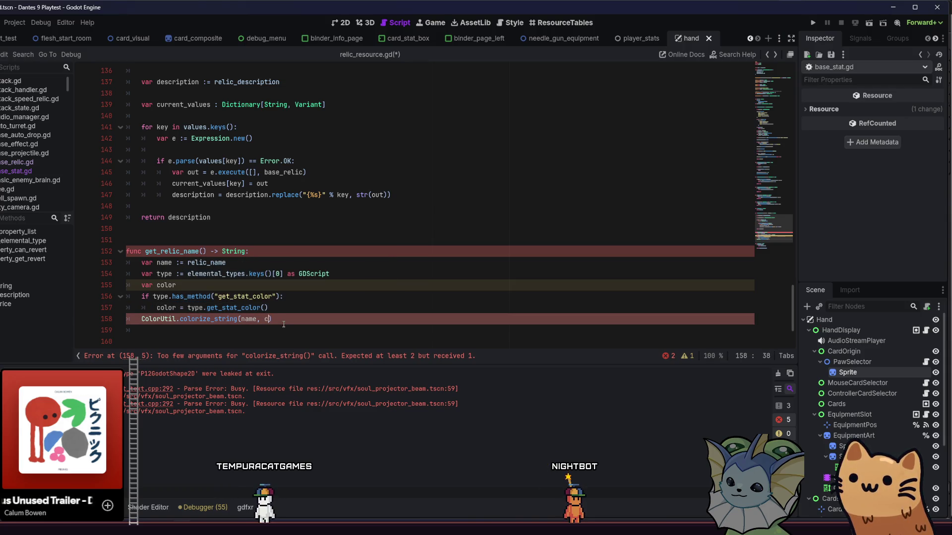
text(olor)
click(317, 320)
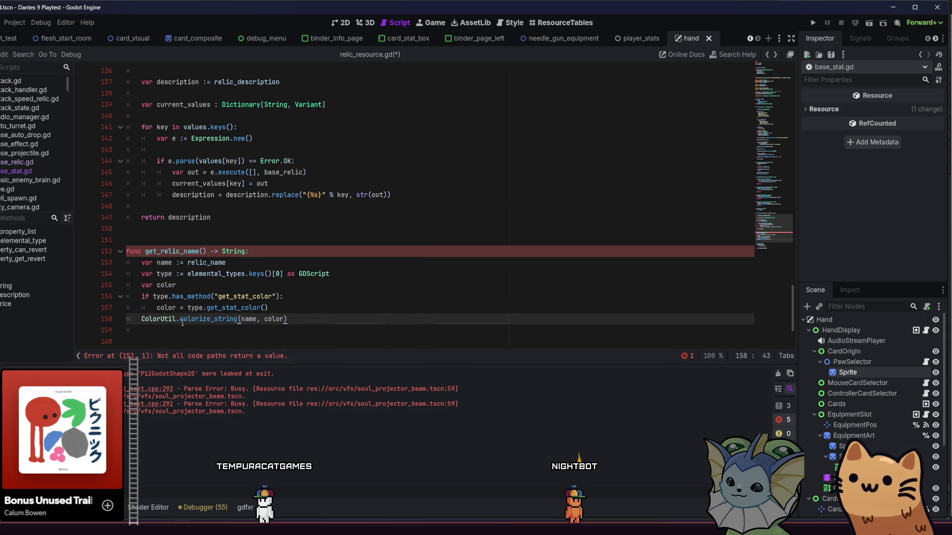
Assign the colorized result to name and add name = Util.get_image_string() on line 159
text(name =)
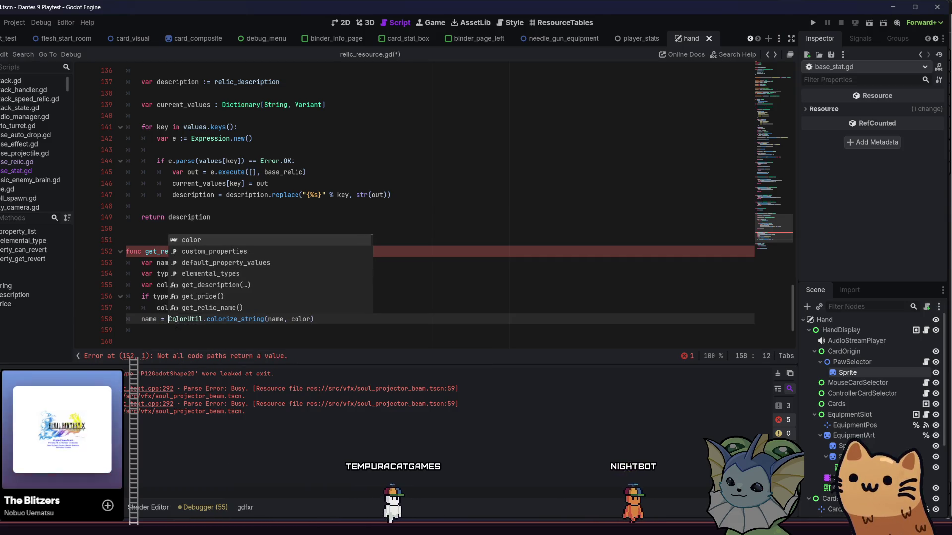
click(176, 321)
click(227, 330)
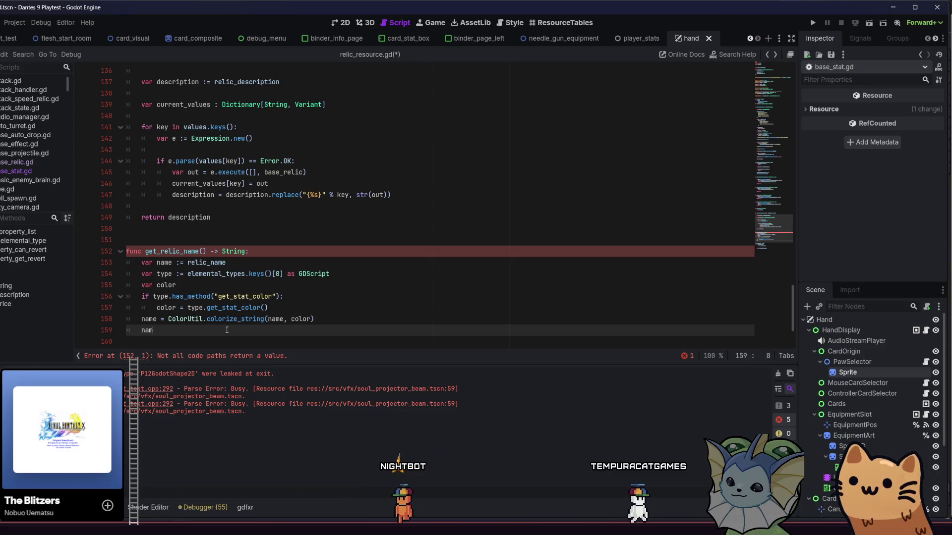
text(name = Util.ic)
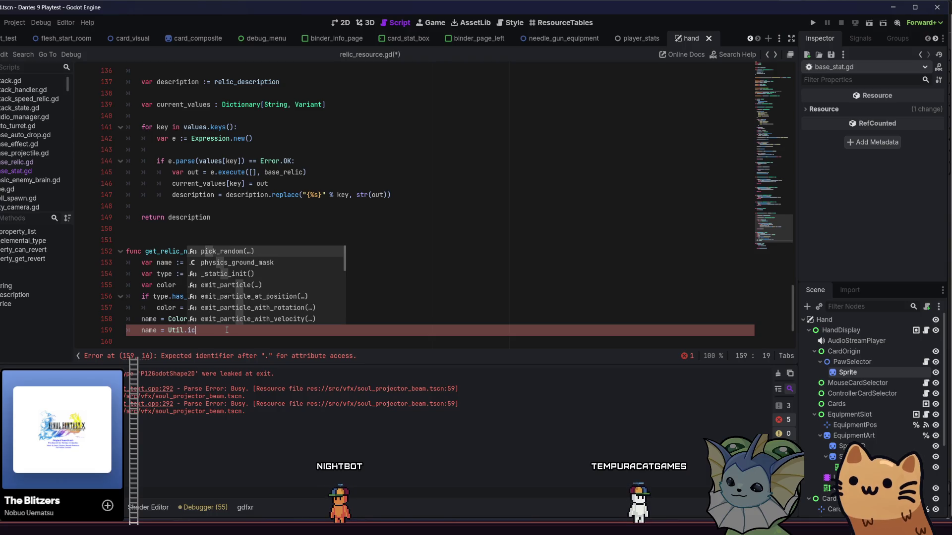
key(BackSpace)
key(BackSpace)
text(o)
key(BackSpace)
text(im)
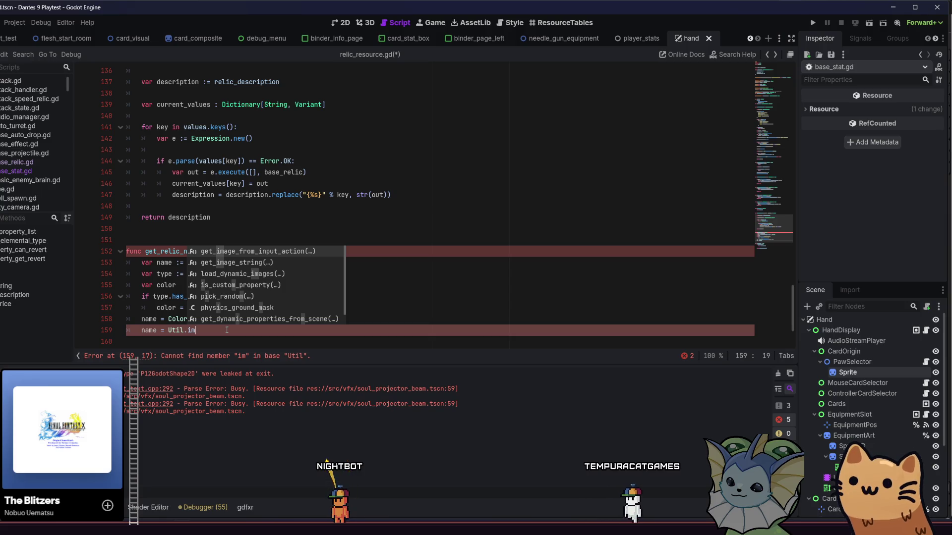
key(BackSpace)
key(BackSpace)
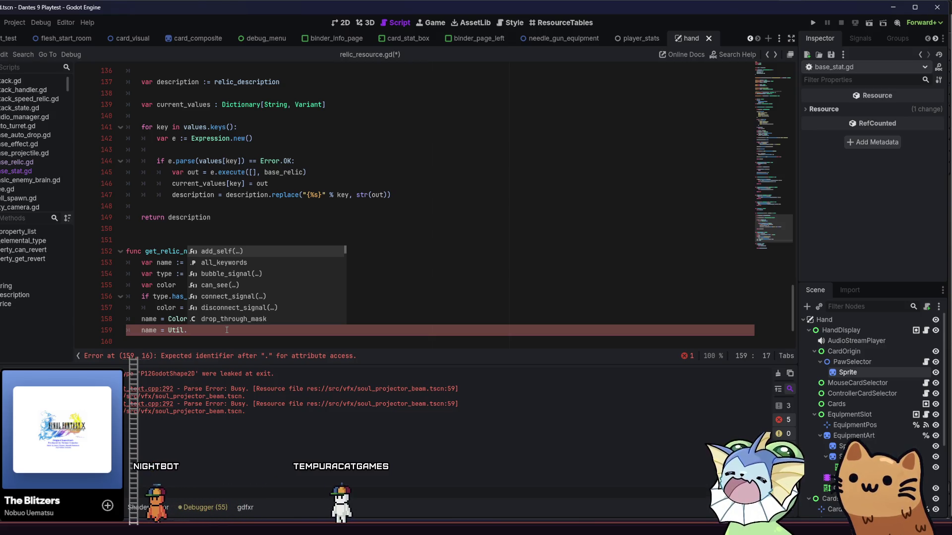
text(icon)
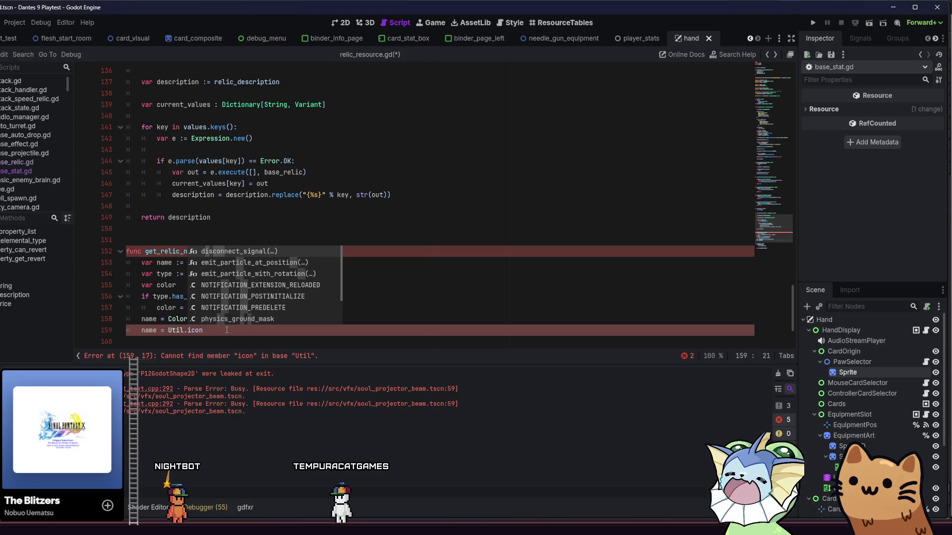
key(BackSpace)
key(BackSpace)
key(BackSpace)
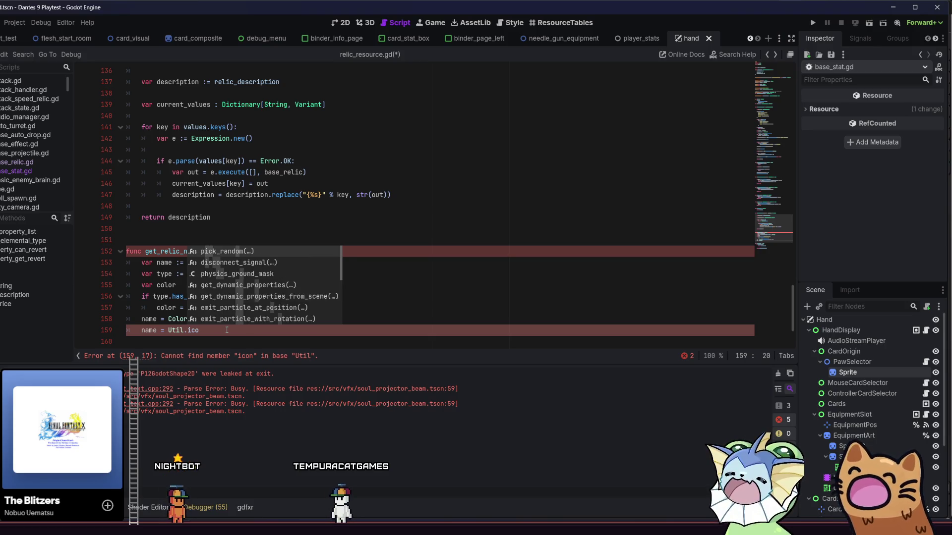
text(imag)
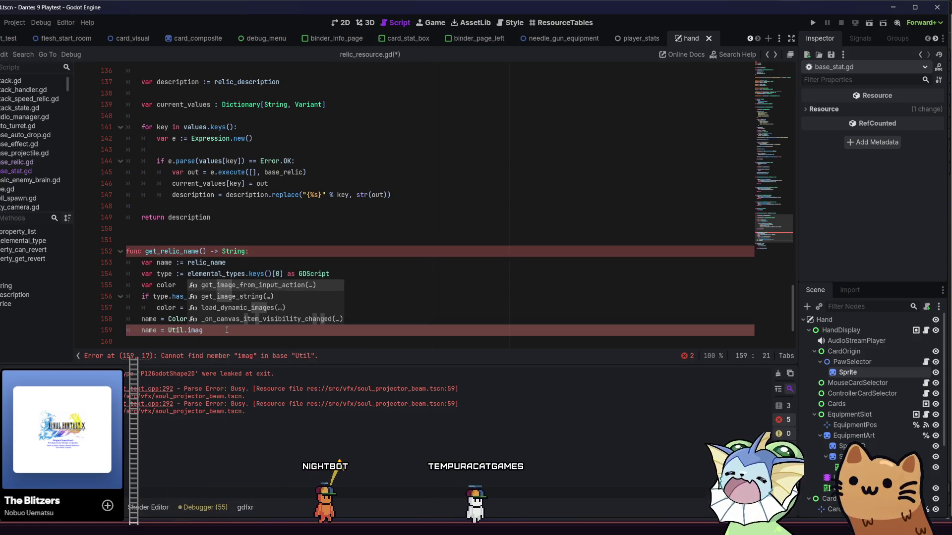
key(Down)
key(Return)
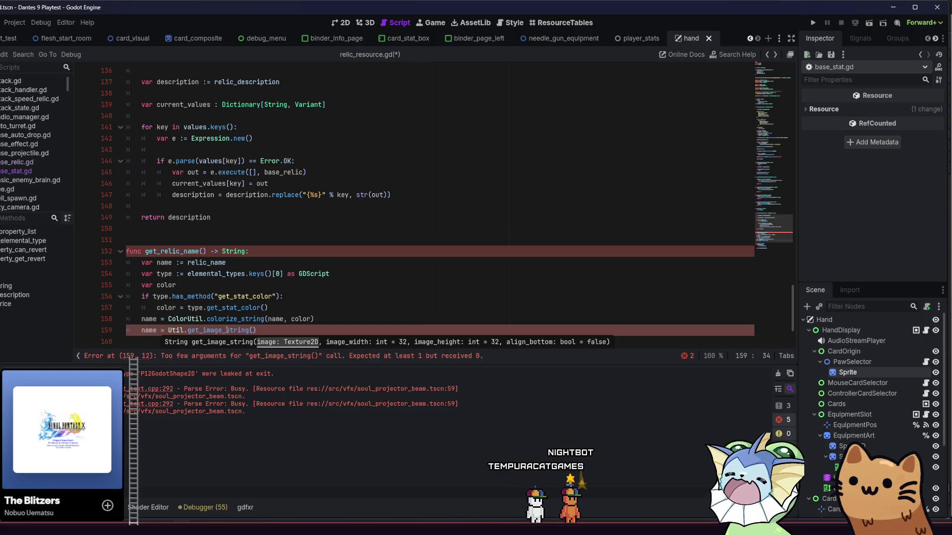
Turn line 159 into name += Util.get_image_string() and bring up Quick Open
scroll(289, 314, down, 2)
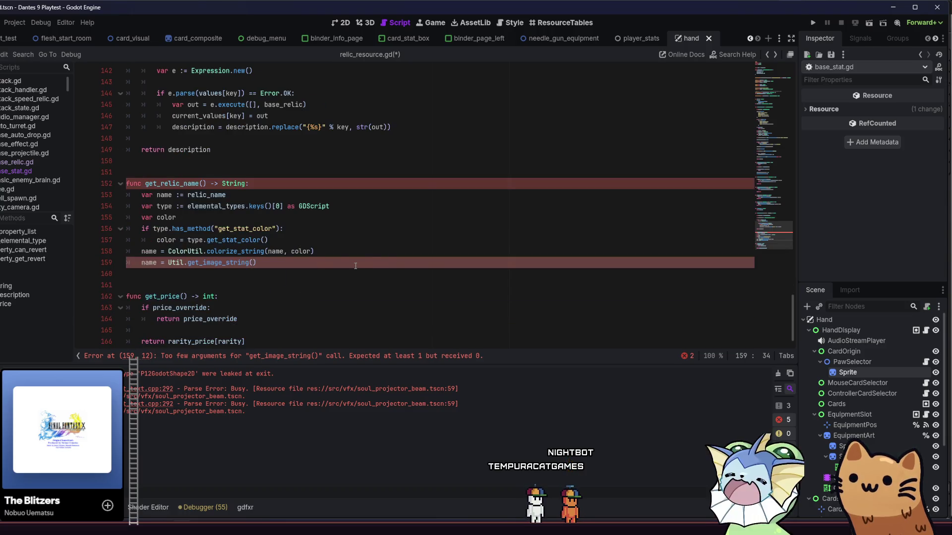
click(383, 252)
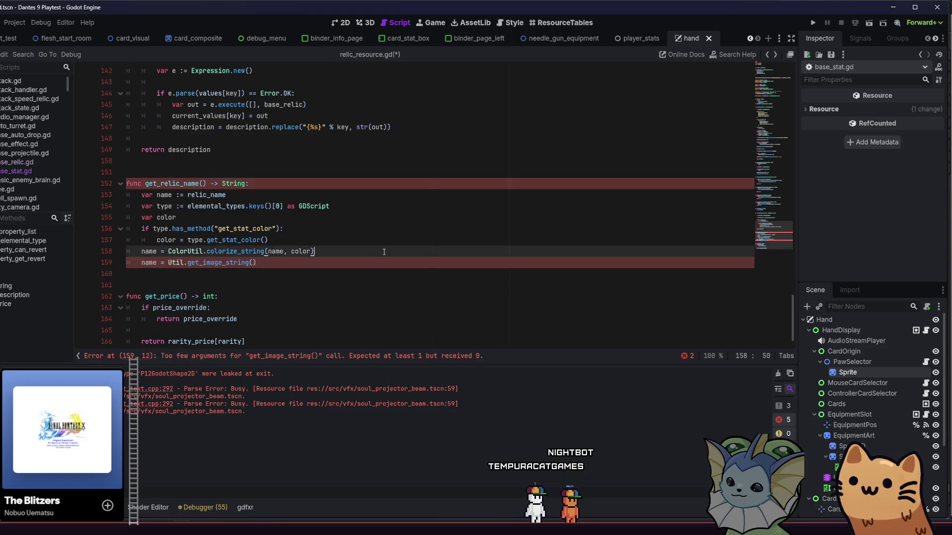
click(266, 260)
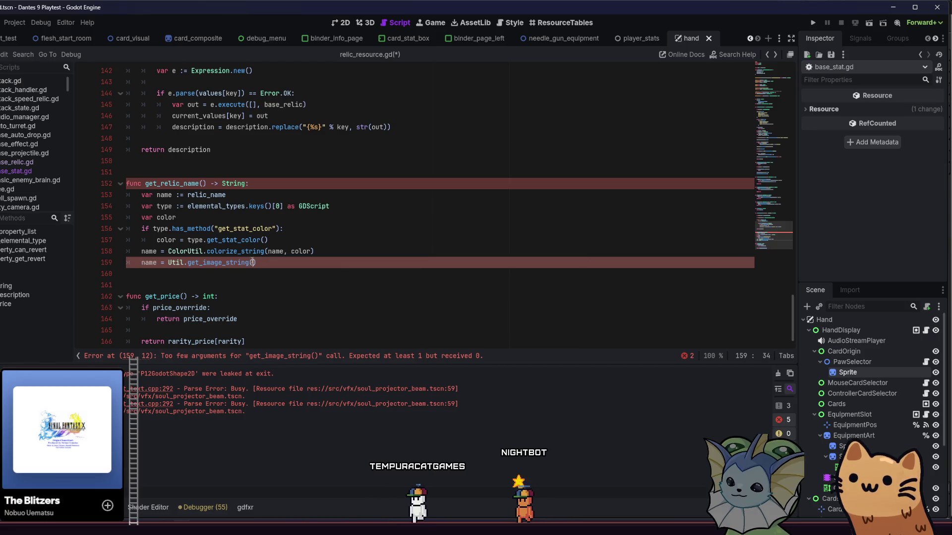
mouse_move(240, 264)
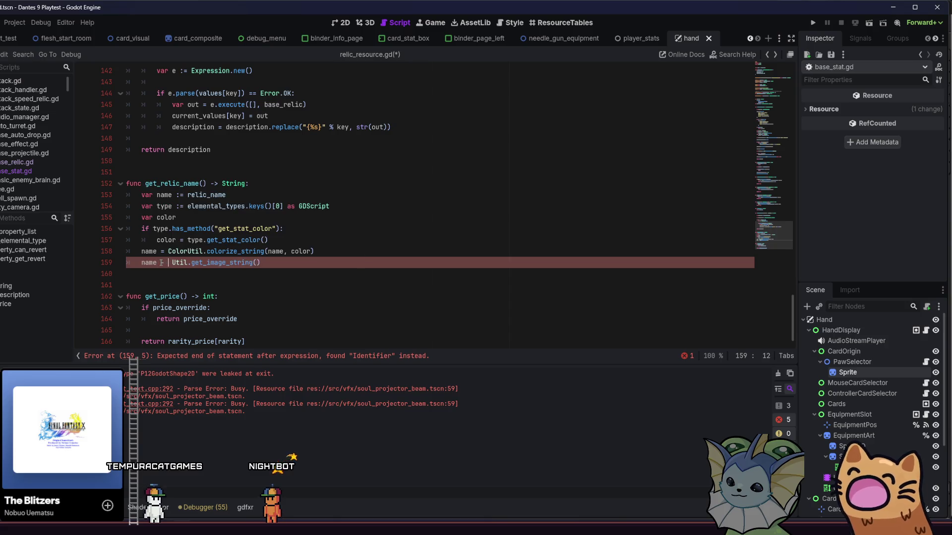
text(name)
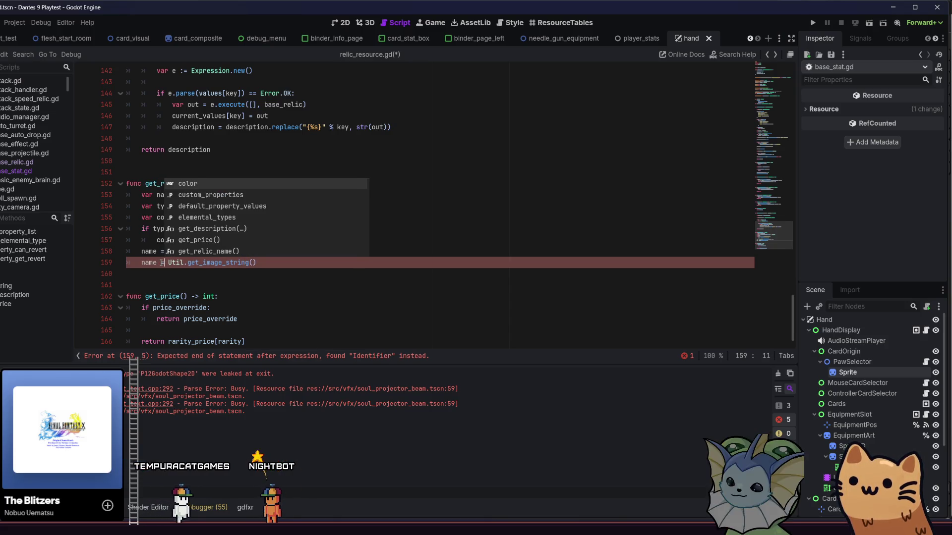
text( +)
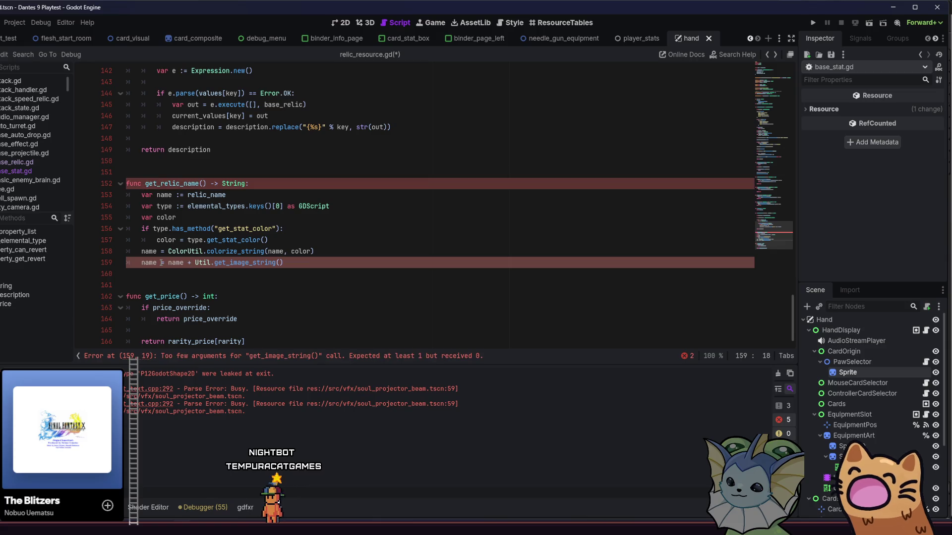
key(BackSpace)
key(BackSpace)
key(BackSpace)
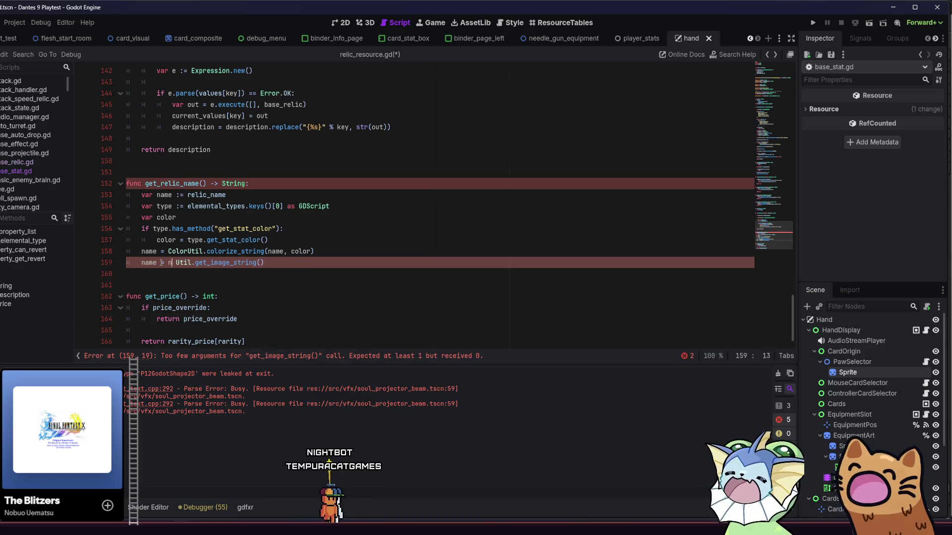
text(+)
click(234, 263)
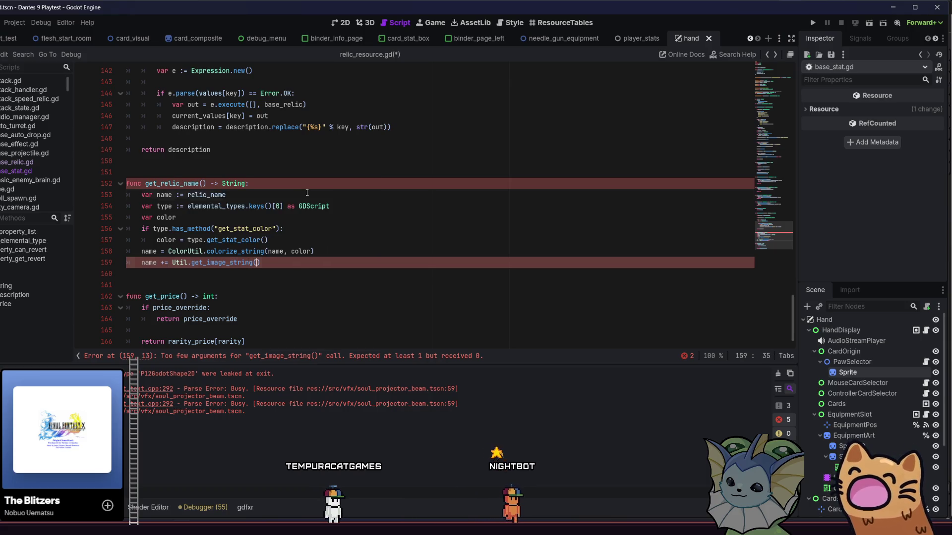
click(269, 198)
drag(318, 211, 318, 213)
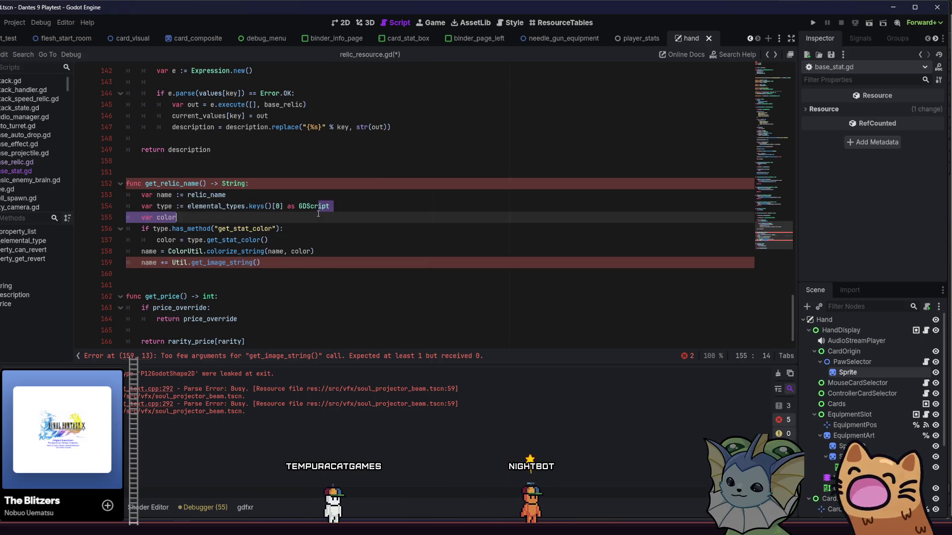
click(322, 226)
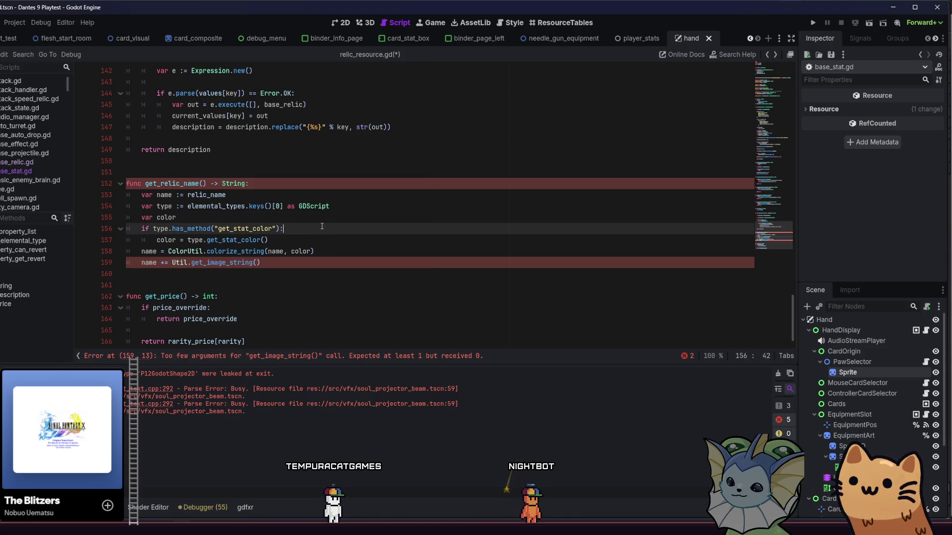
click(256, 263)
key(shift+alt+o)
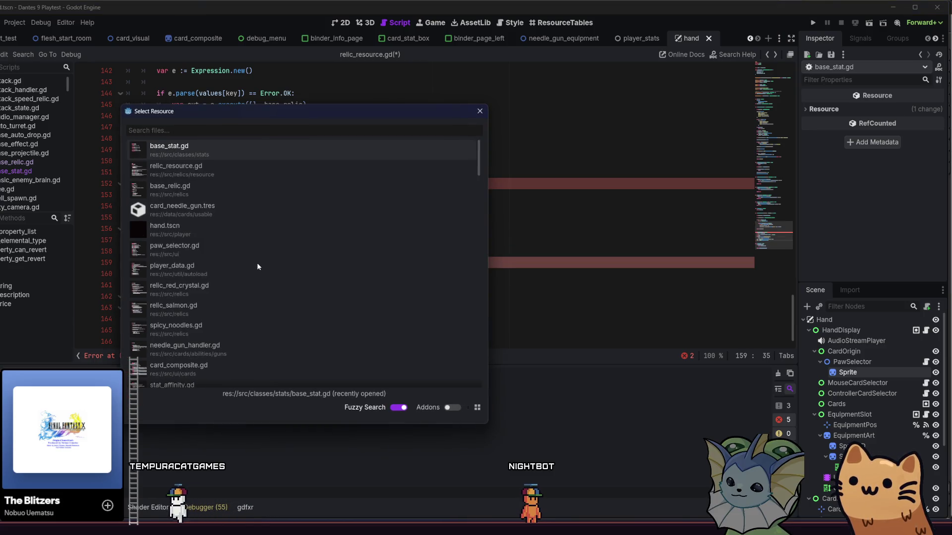
Check base_stat.gd, then pass type.get_stat_icon() into get_image_string
double_click(238, 151)
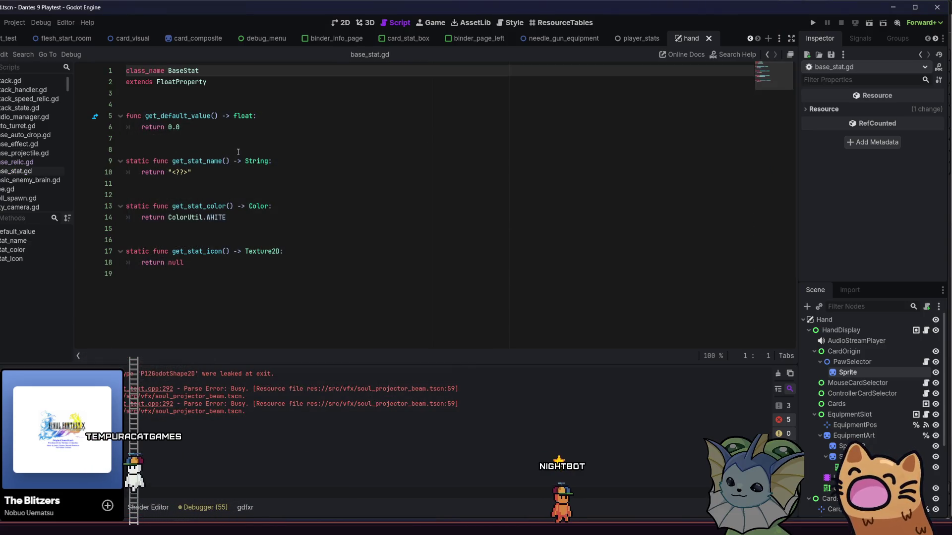
click(767, 56)
click(277, 245)
click(258, 263)
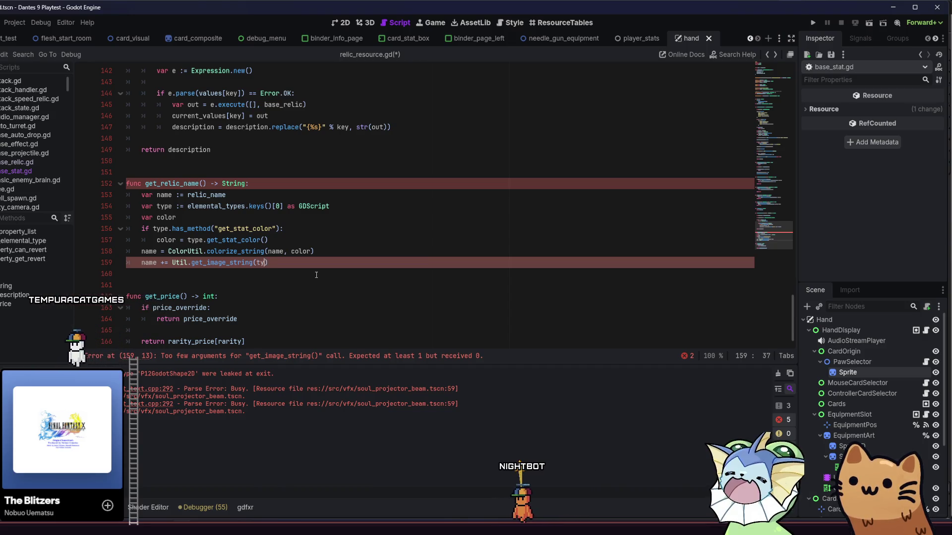
text(type.)
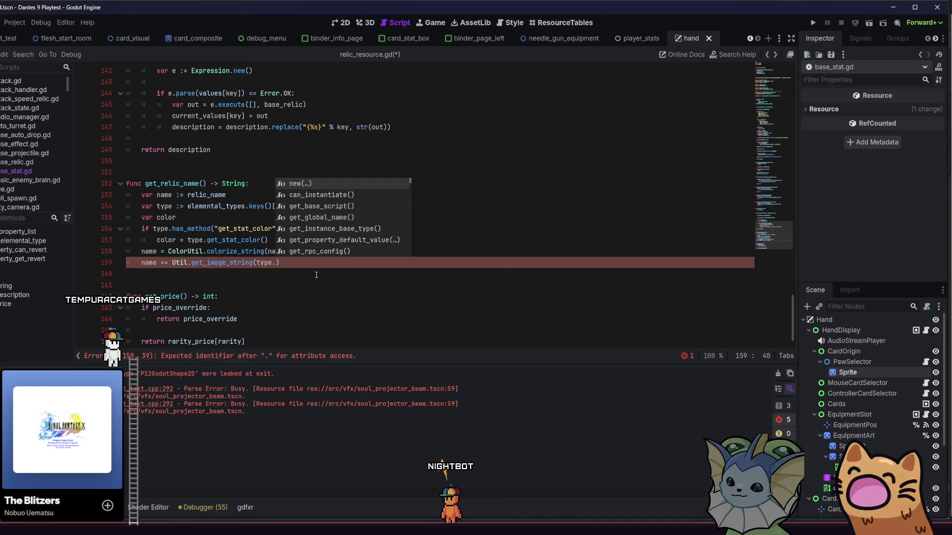
text(s)
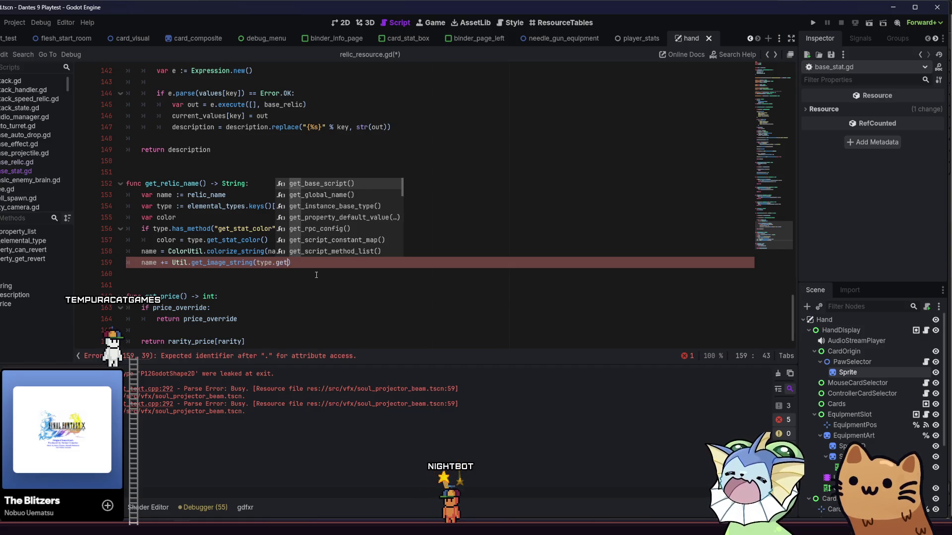
text(stat_icon()
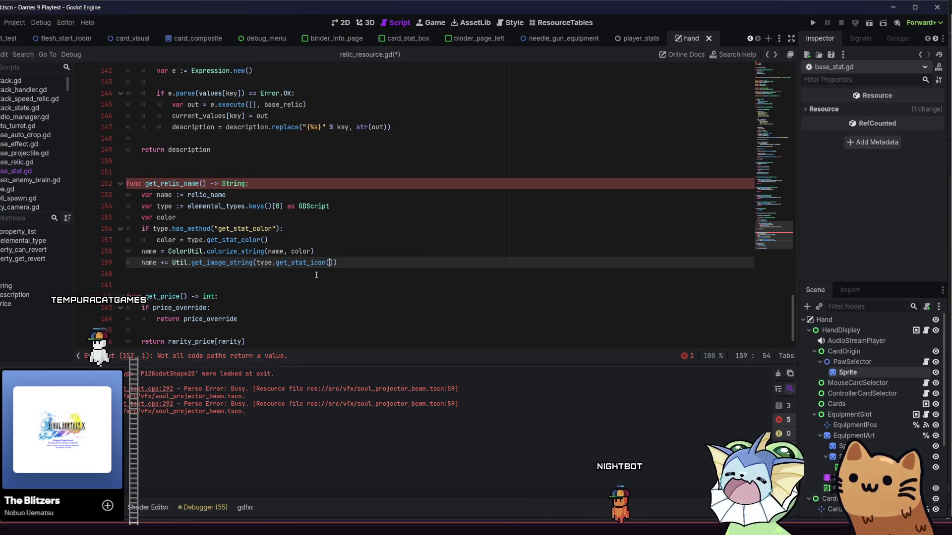
End get_relic_name with return name, save the script, and search resources for 're'
click(364, 267)
key(Return)
text(return )
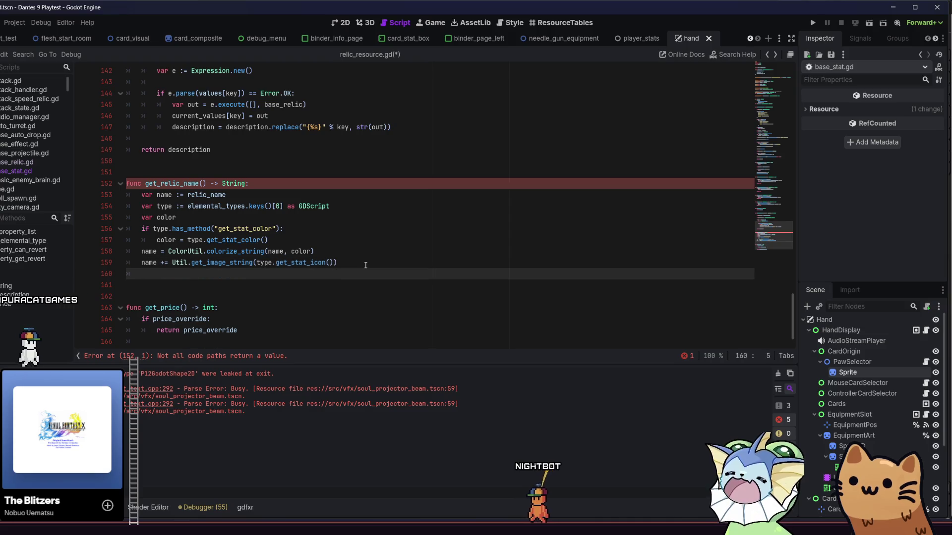
text(name)
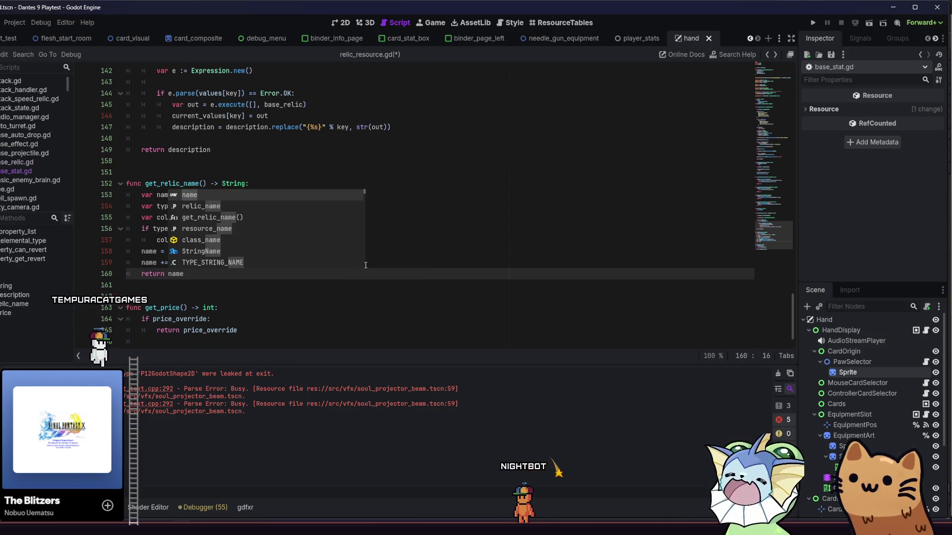
key(ctrl+s)
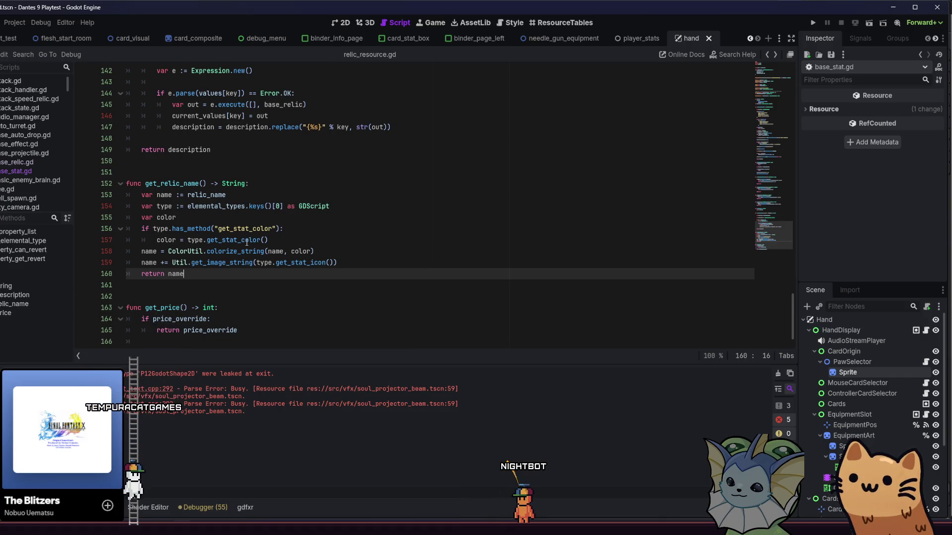
key(alt+shift+o)
Search the whole project for every use of 'relic_name'
text(re)
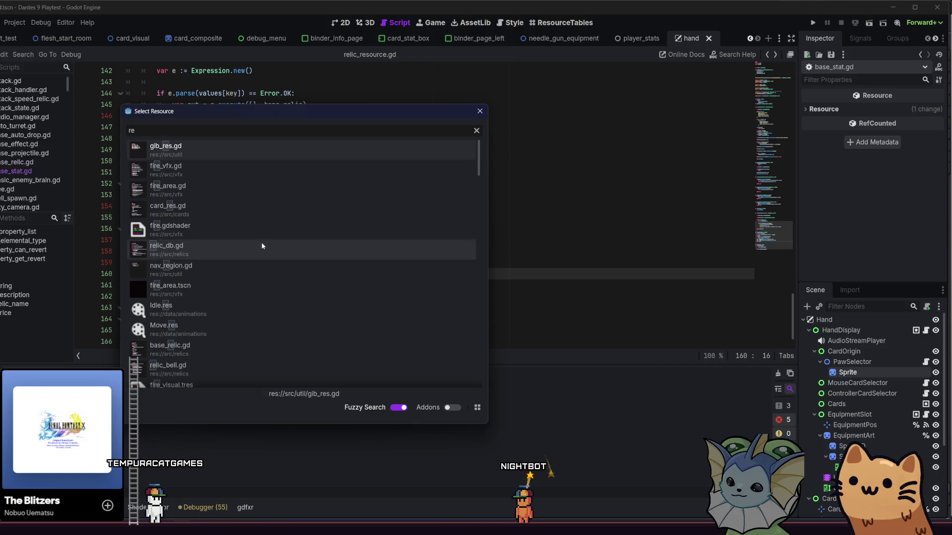
click(479, 111)
key(ctrl+shift+f)
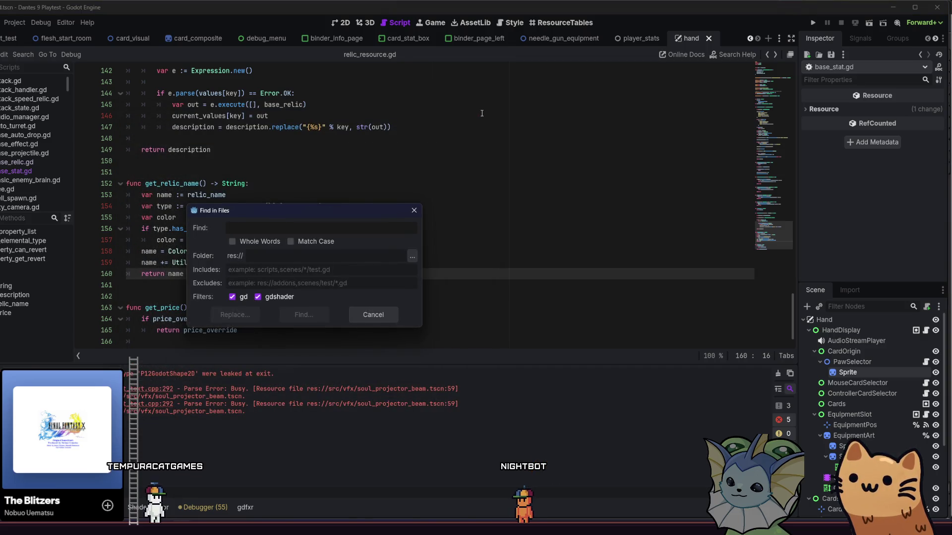
text(me)
key(Return)
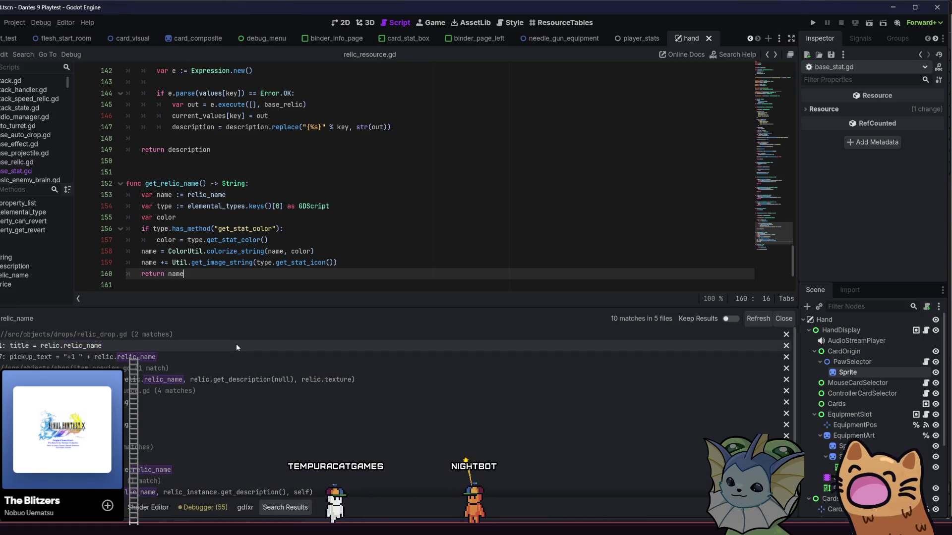
Change relic_drop.gd's title on line 31 to use relic.get_relic_name()
click(236, 345)
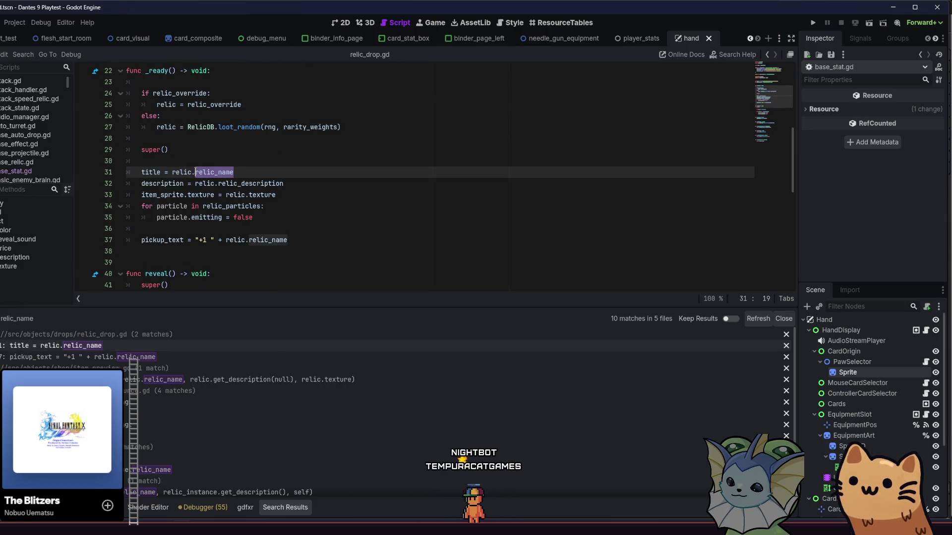
text(get_re)
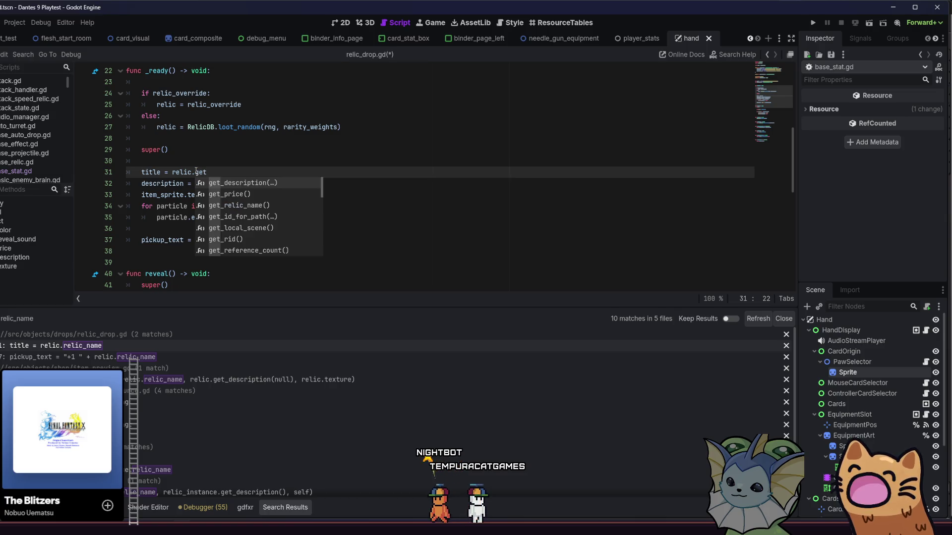
key(Return)
drag(283, 183, 198, 173)
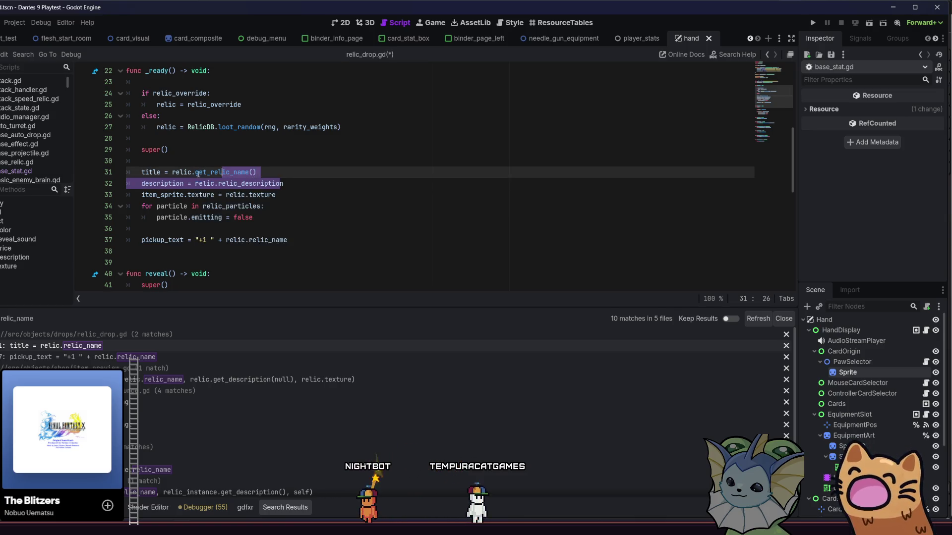
click(172, 172)
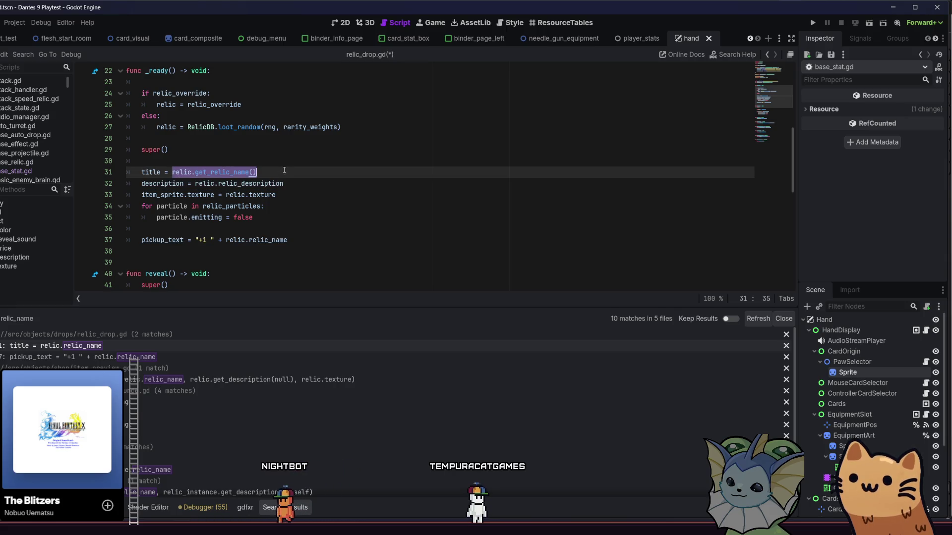
Check the remaining matches: the line 37 pickup_text and item_preview.gd's banner call
click(192, 353)
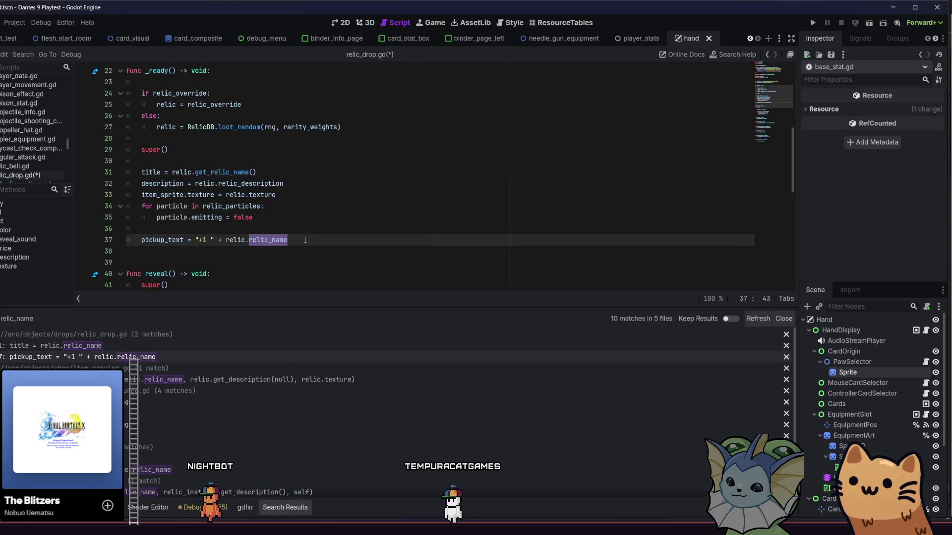
drag(230, 246, 226, 246)
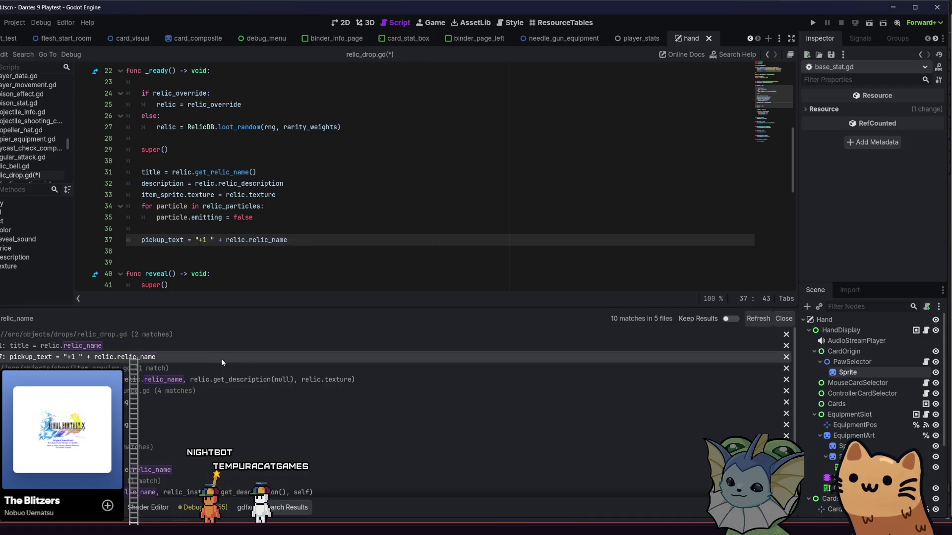
click(197, 380)
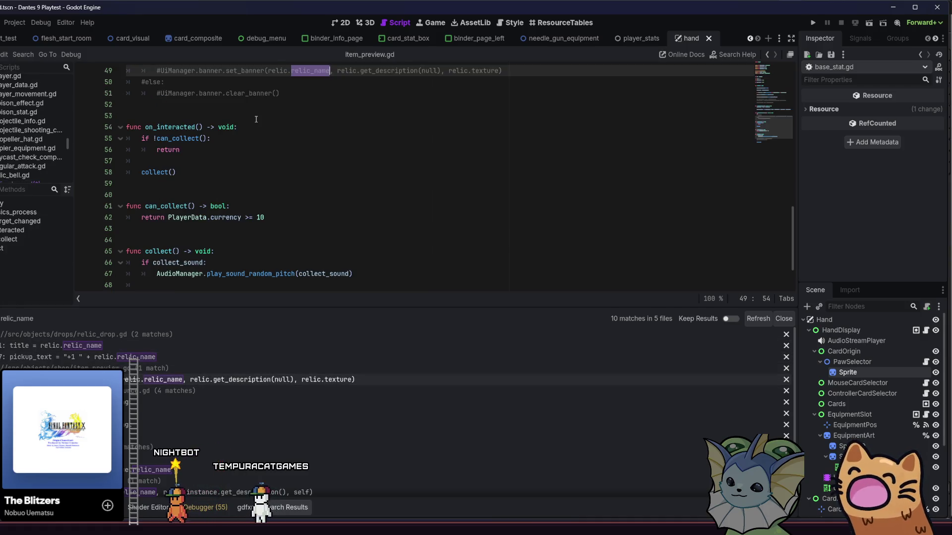
Review the relic_resource.gd declaration and relic_menu.gd button-text matches, including line 88
click(199, 402)
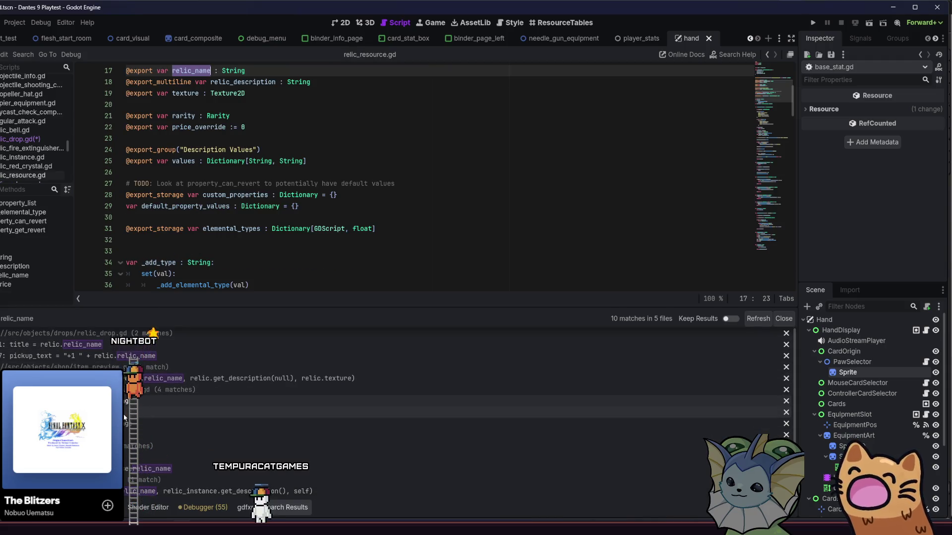
click(148, 471)
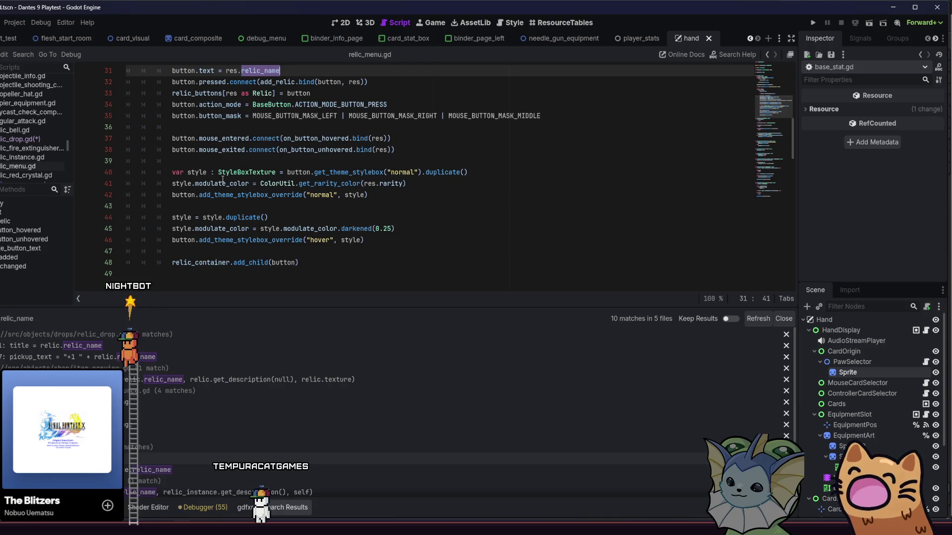
scroll(222, 180, up, 1)
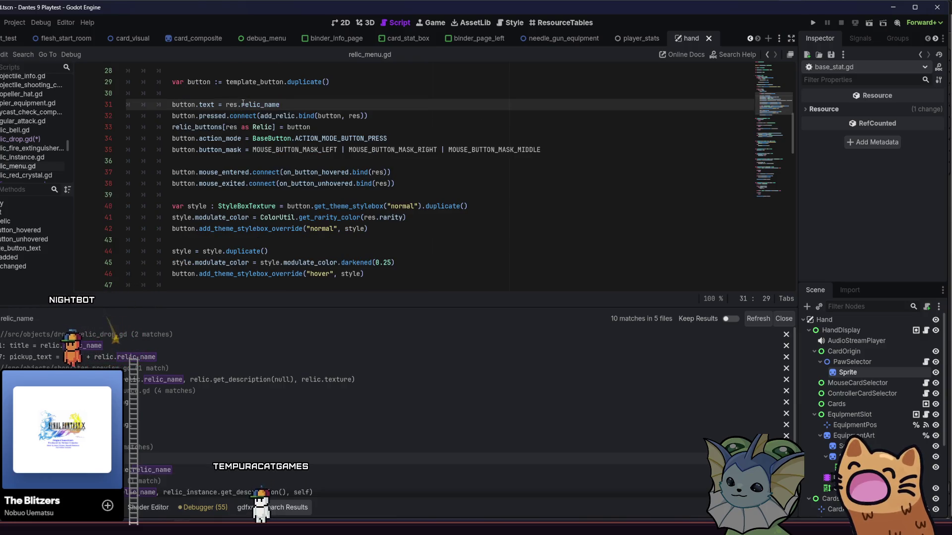
click(183, 470)
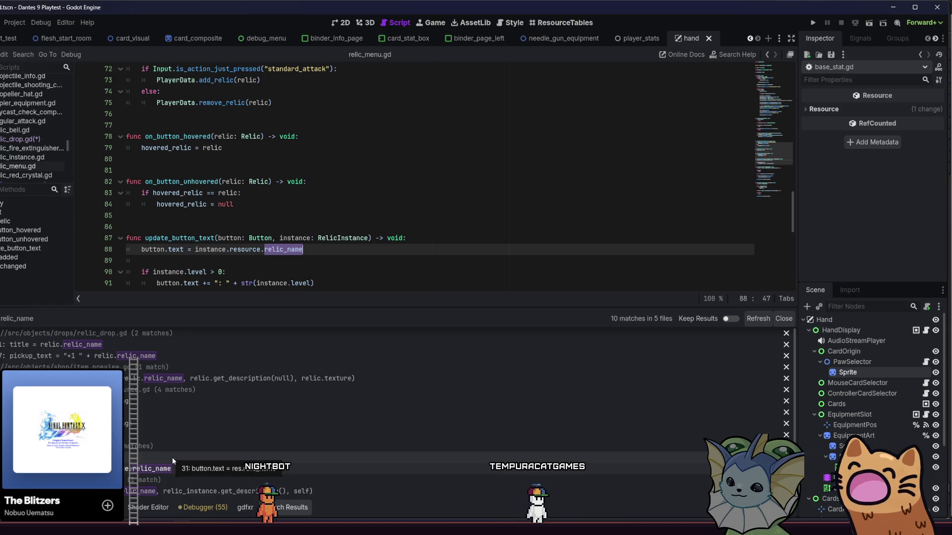
drag(787, 183, 771, 64)
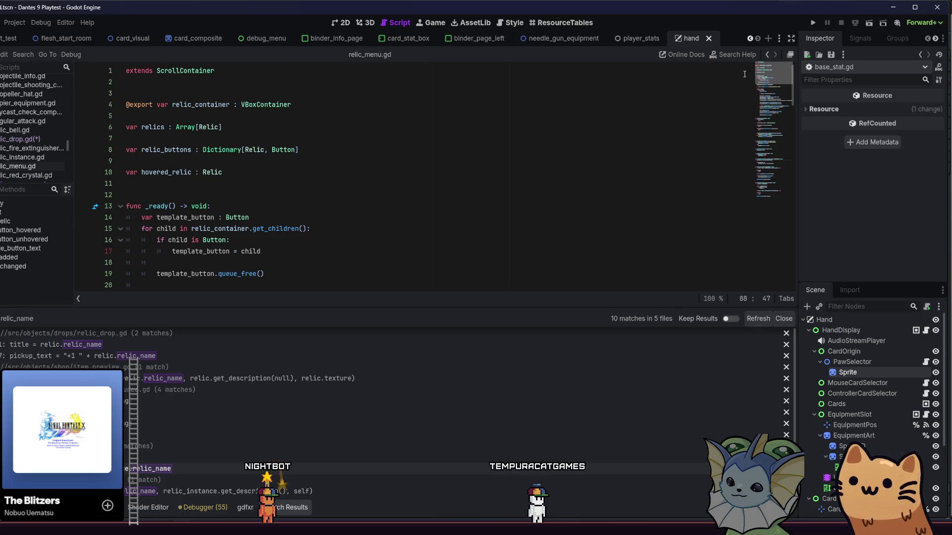
Make relic_display.gd's tooltip call relic.get_relic_name(), then save and run
click(139, 491)
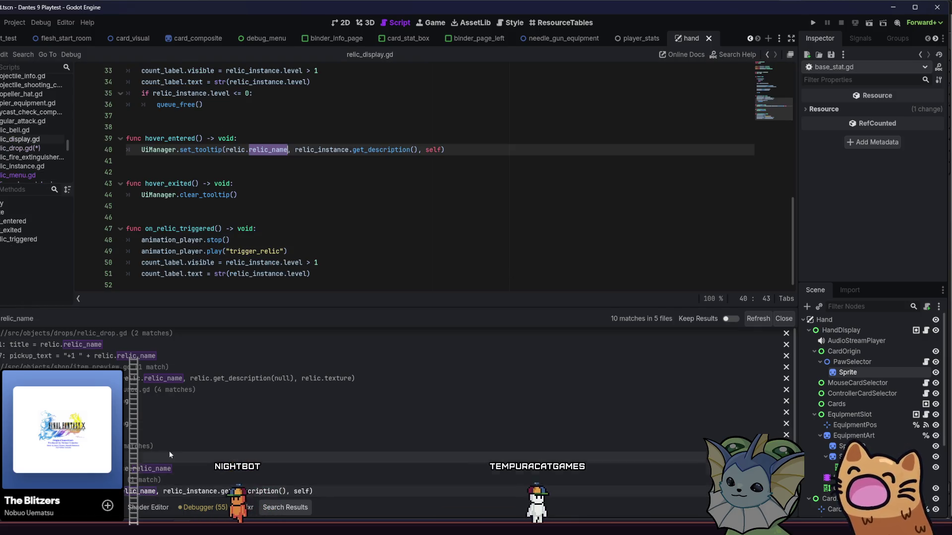
double_click(253, 149)
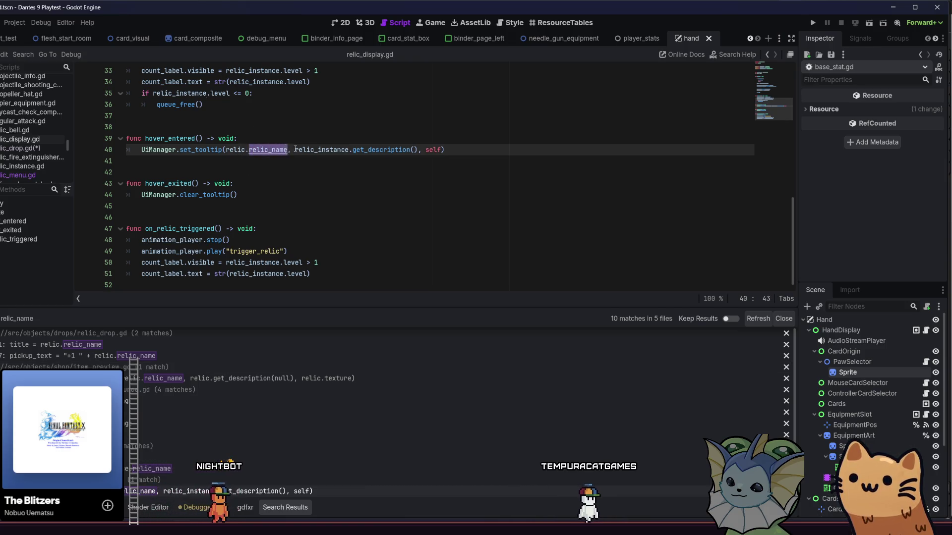
text(relic.get_relic_name())
key(ctrl+s)
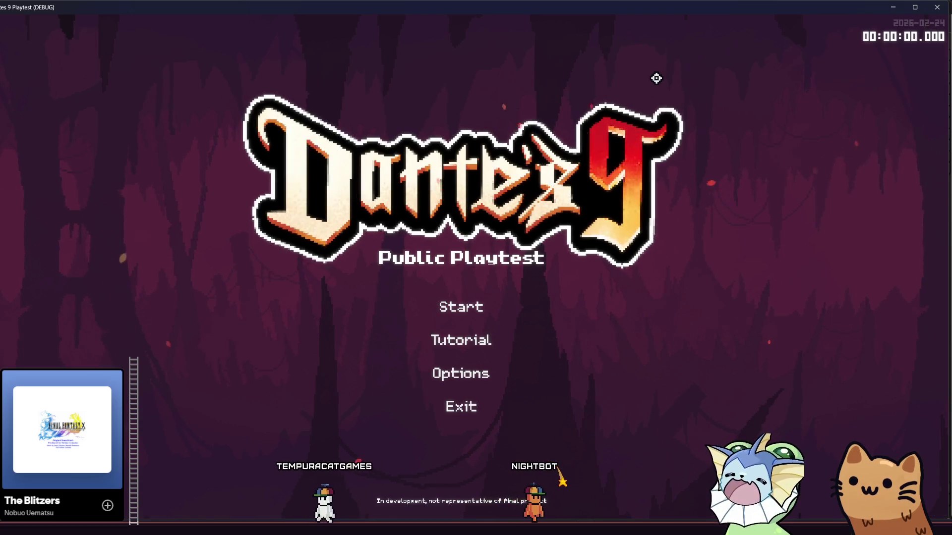
Start the game and load relic_drop.tscn from the debug panel's Level scene list
click(503, 298)
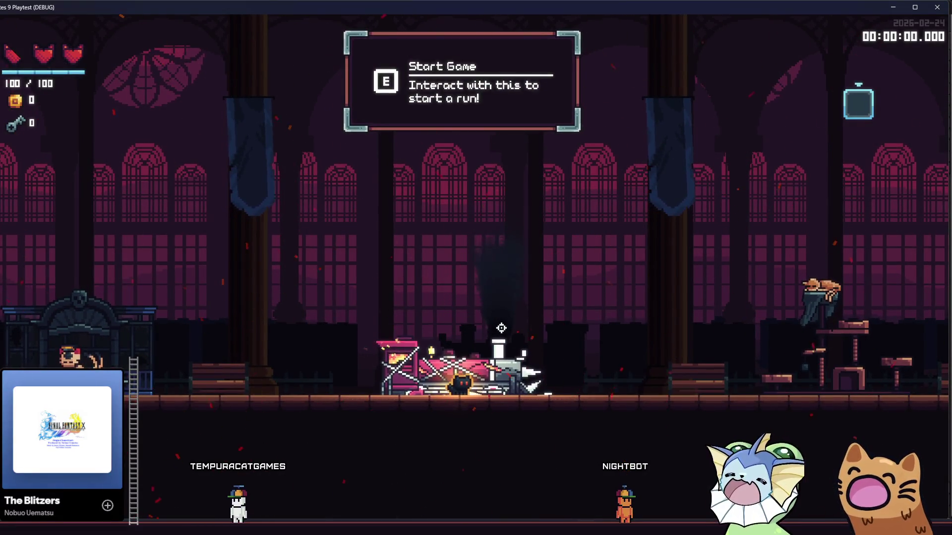
key(F1)
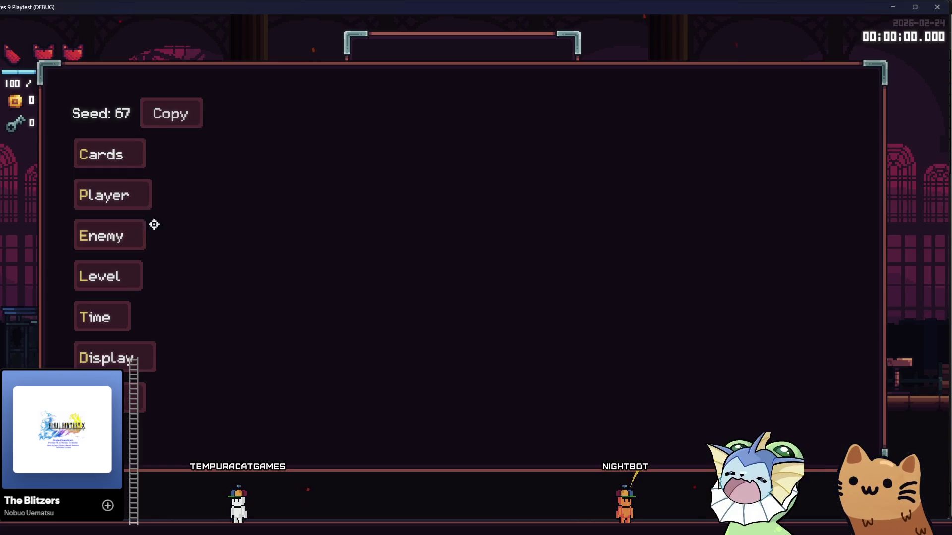
key(F1)
key(F1)
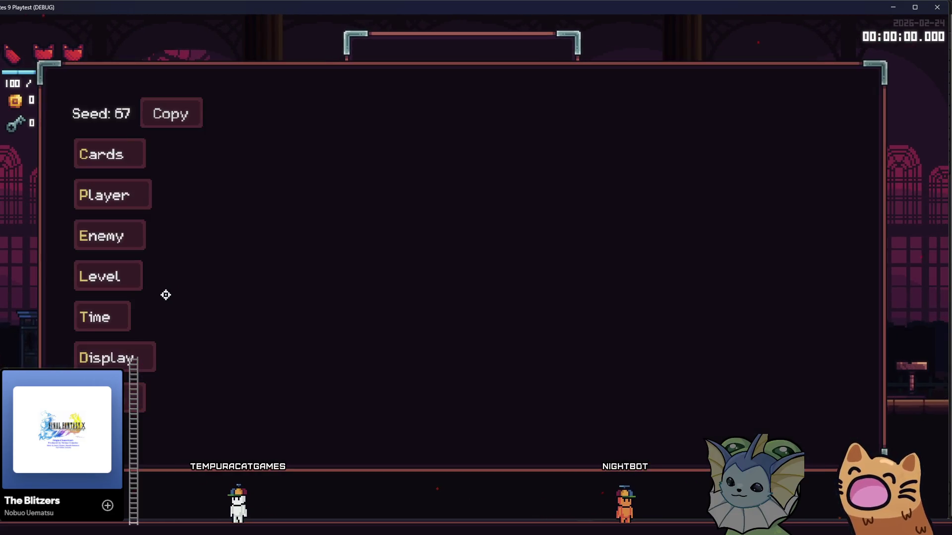
click(124, 266)
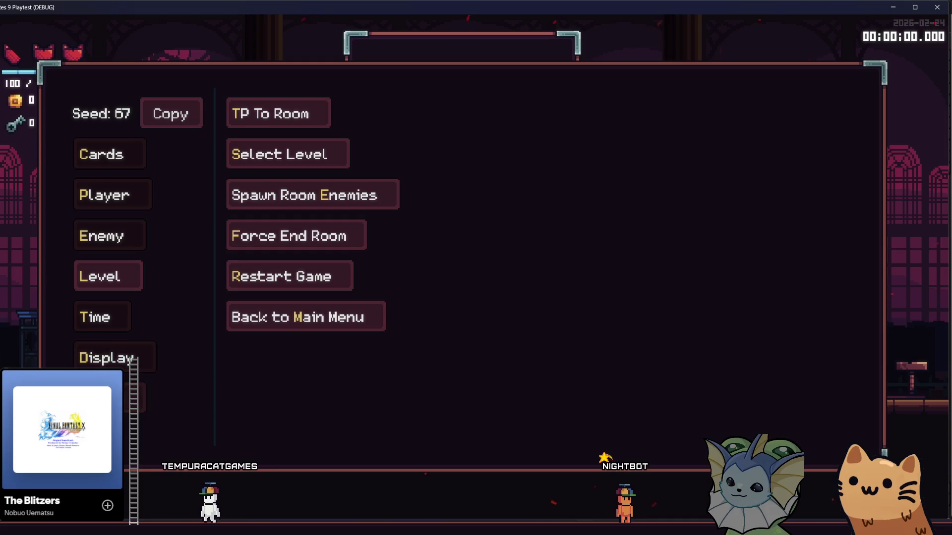
click(138, 396)
text(relic)
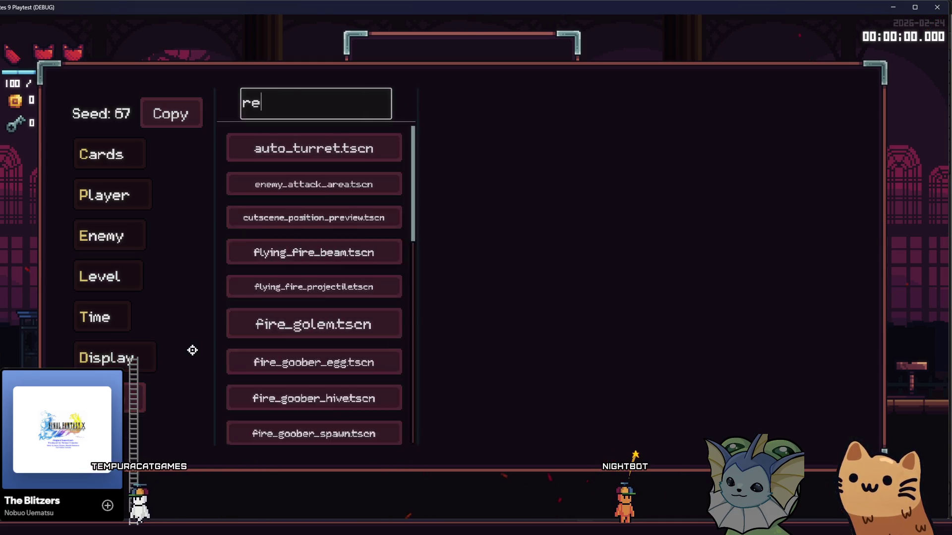
click(313, 151)
click(484, 138)
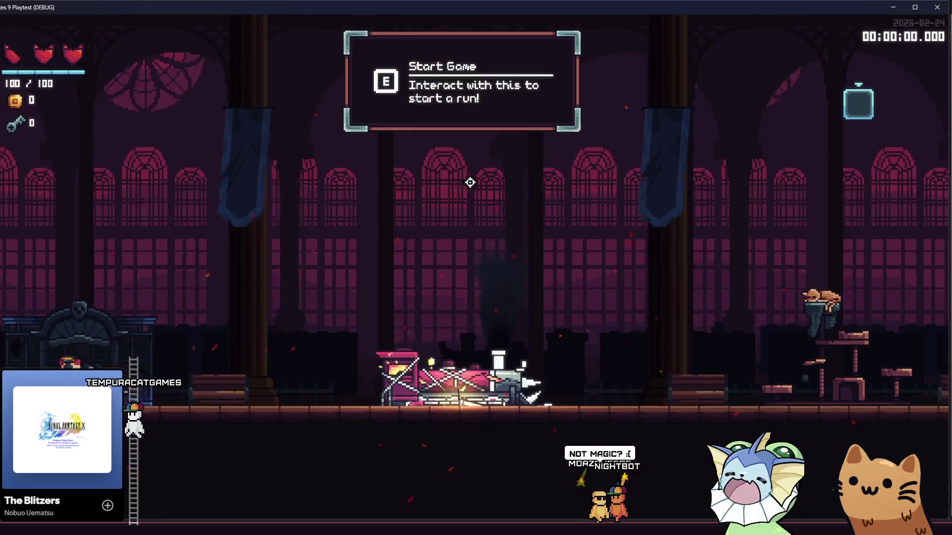
Remove a stray character on line 154, try adding an if line, then undo it
key(q)
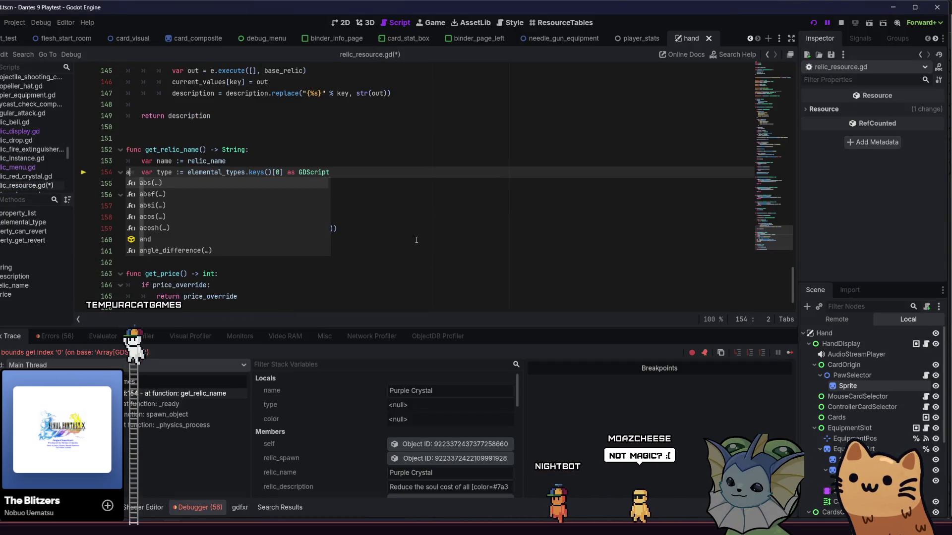
key(BackSpace)
click(362, 198)
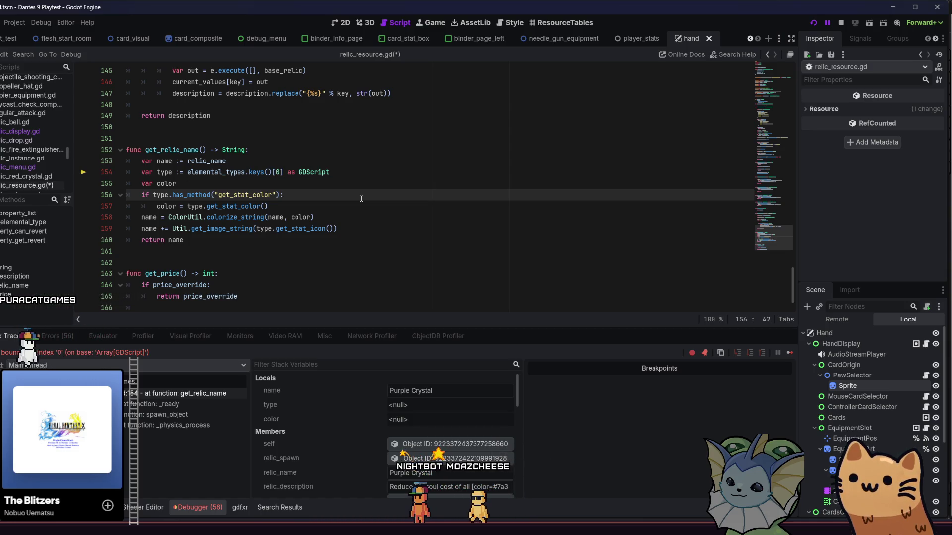
click(340, 164)
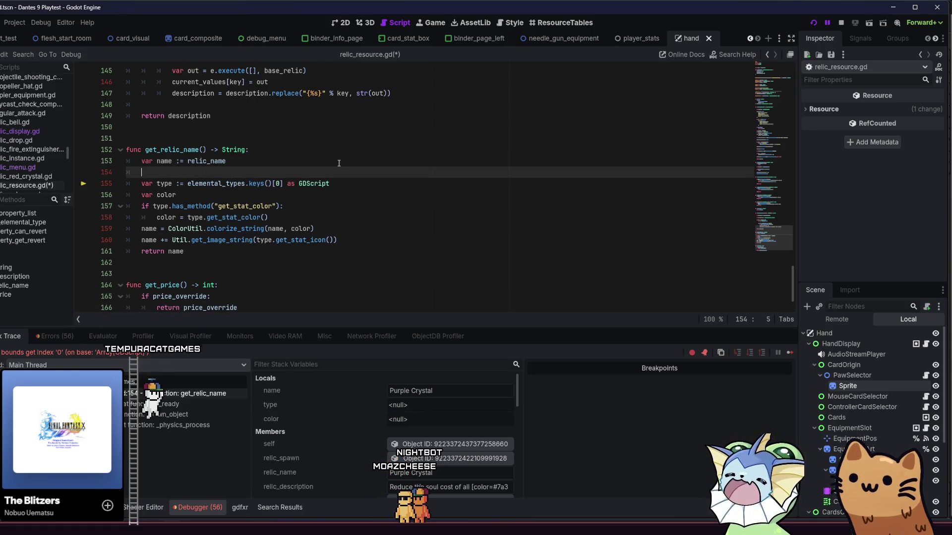
key(Return)
text(if)
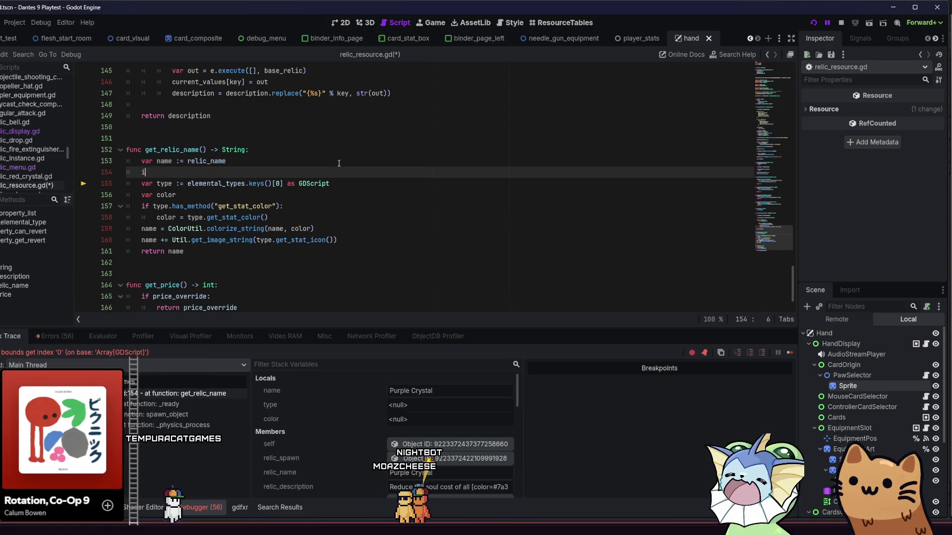
key(ctrl+z)
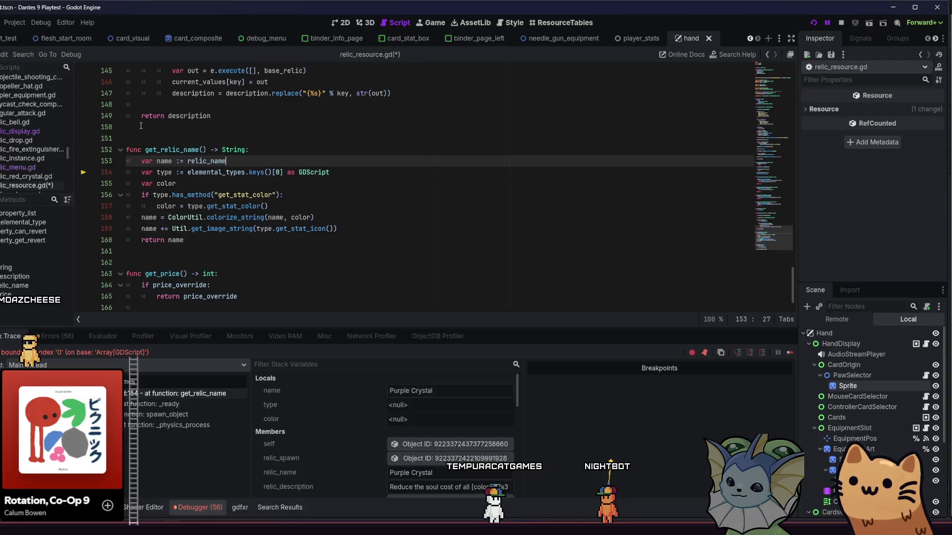
Try replacing 'var type :=' with a 'for type in elemental_types.keys()' loop without [0]
drag(183, 171, 149, 172)
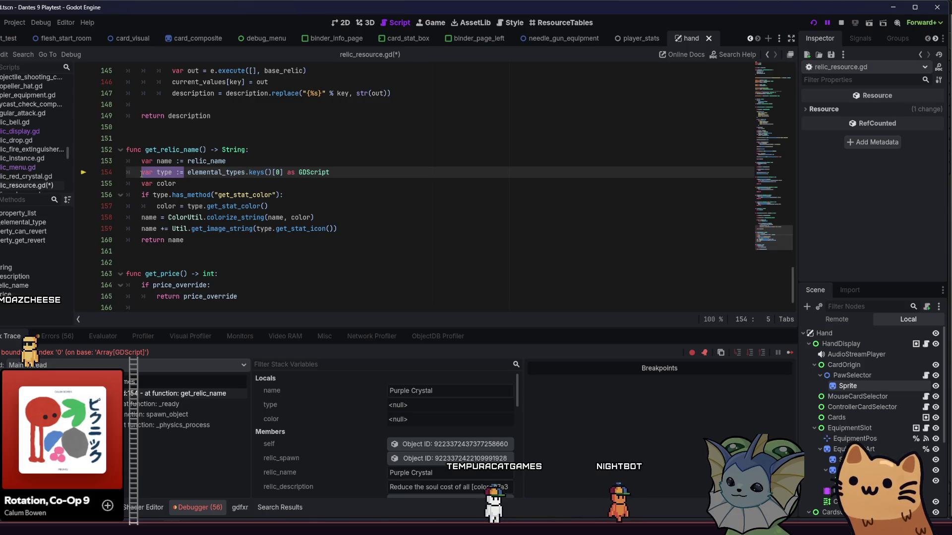
key(BackSpace)
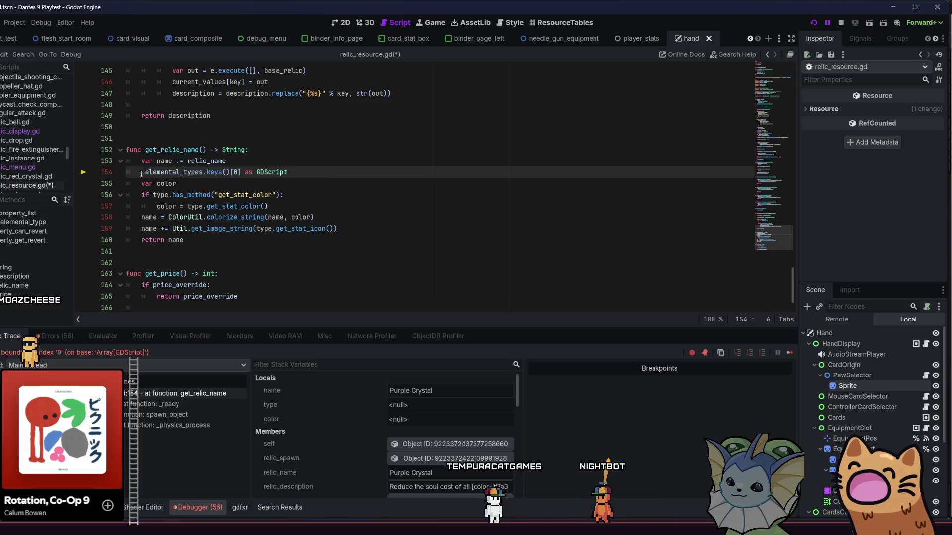
key(Return)
text(for )
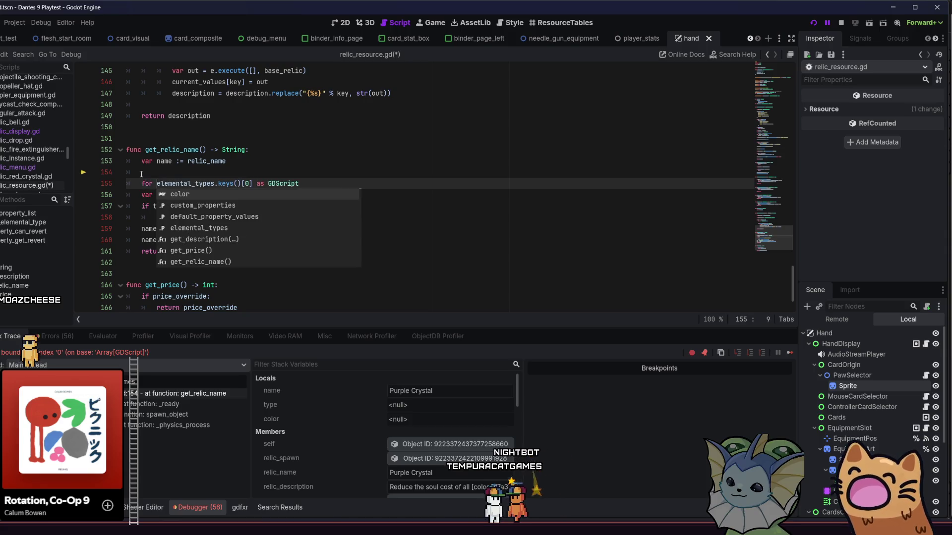
text(type in)
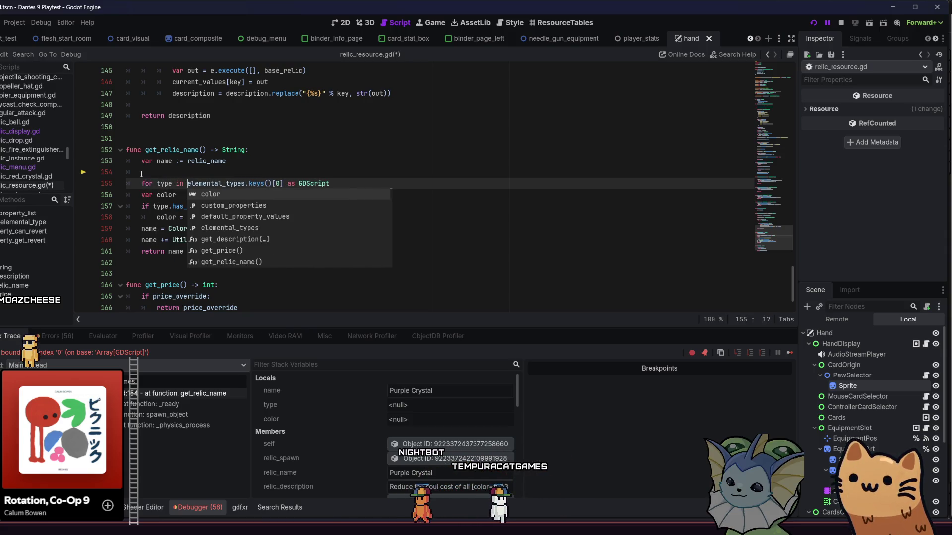
click(207, 171)
drag(188, 184, 268, 183)
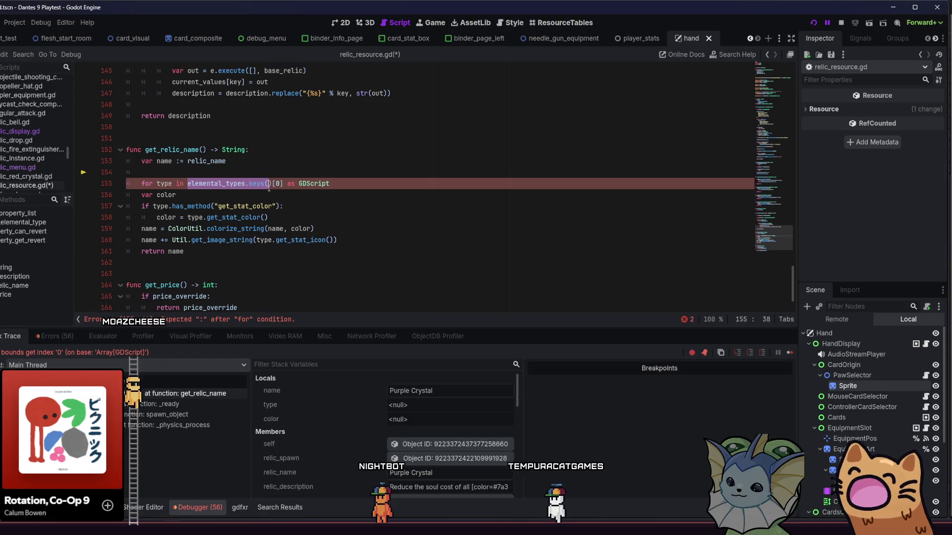
click(286, 183)
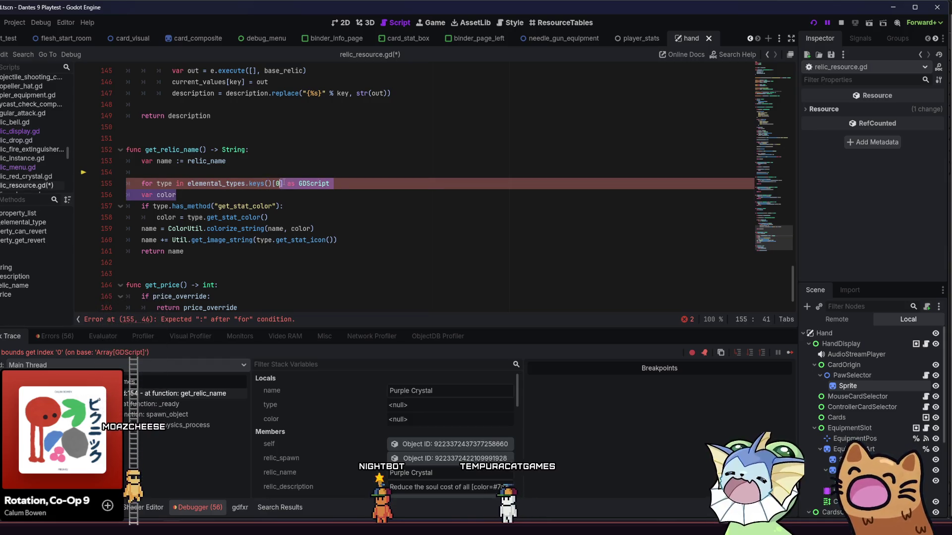
key(BackSpace)
key(BackSpace)
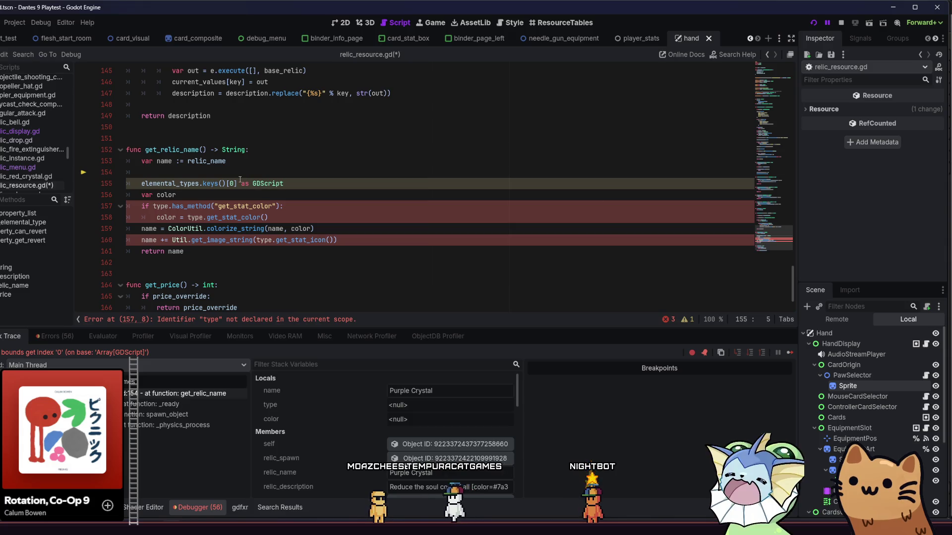
key(BackSpace)
Restore 'var type :=' and add an 'if elemental_types:' block with a return line
text(var type :=)
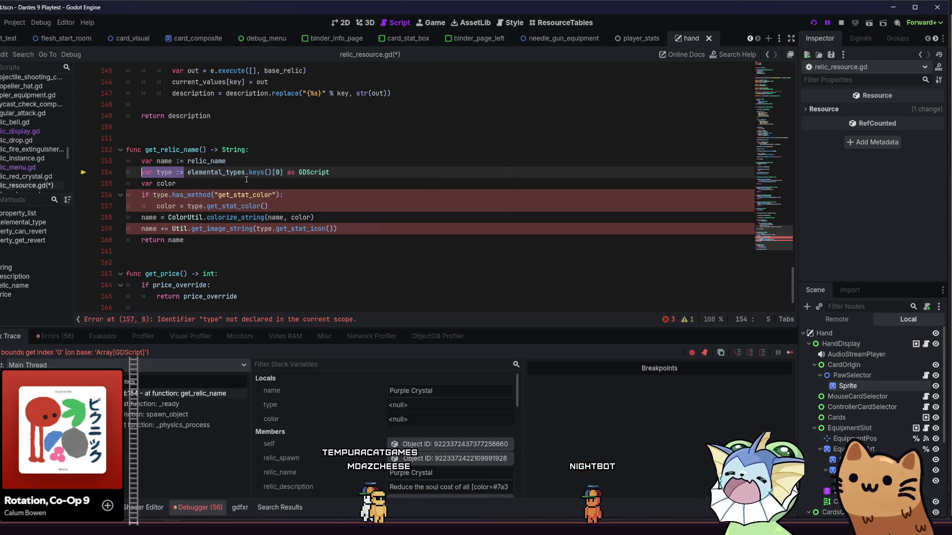
click(264, 164)
key(Return)
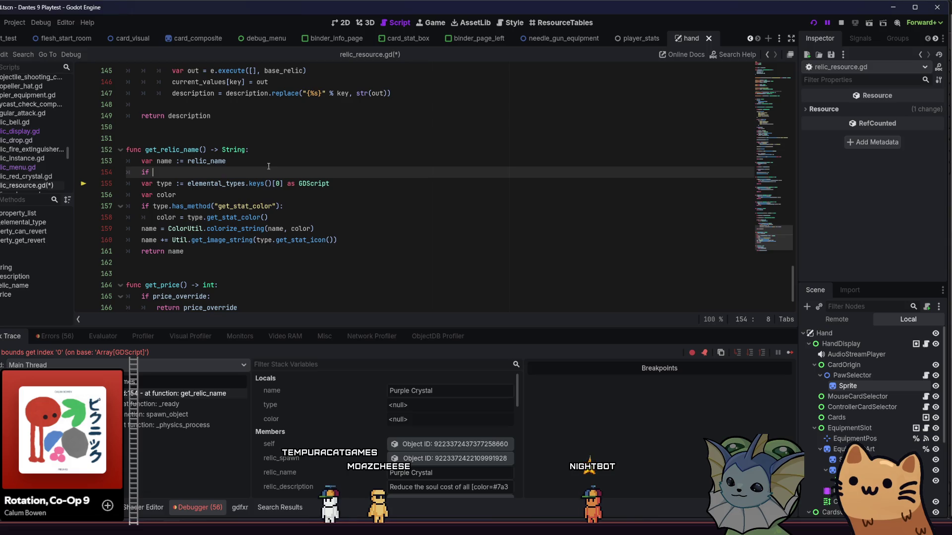
text(ele)
key(Return)
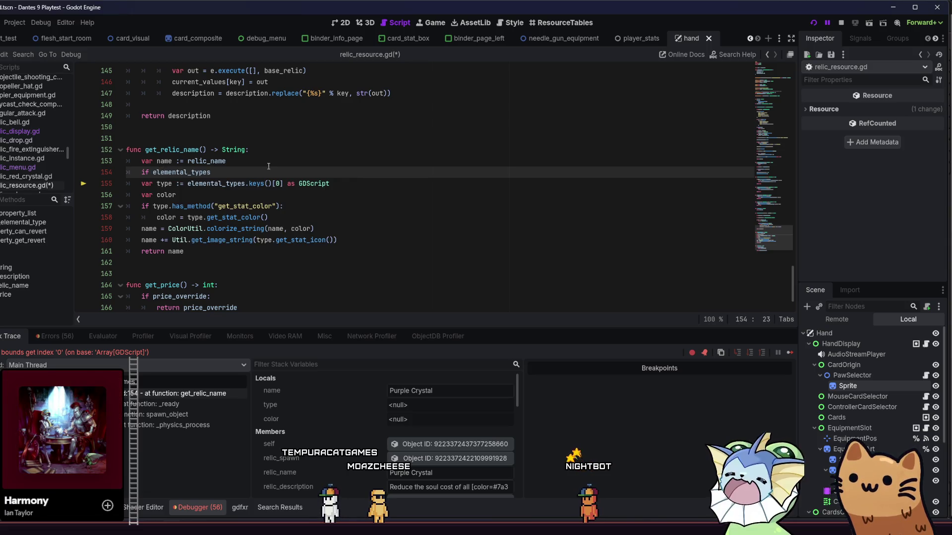
text(:)
key(Return)
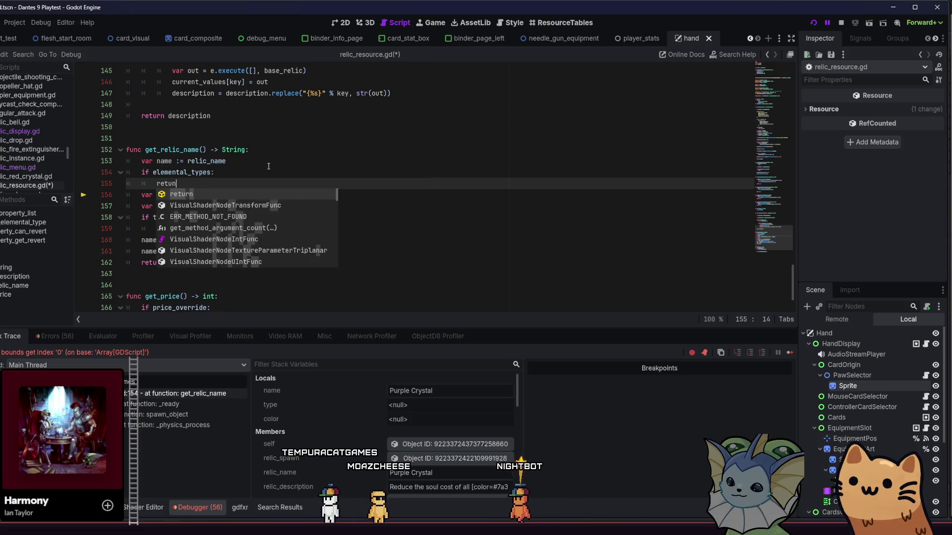
key(Return)
Negate the check to '!elemental_types', finish 'return name', and save the script
click(154, 173)
text(!)
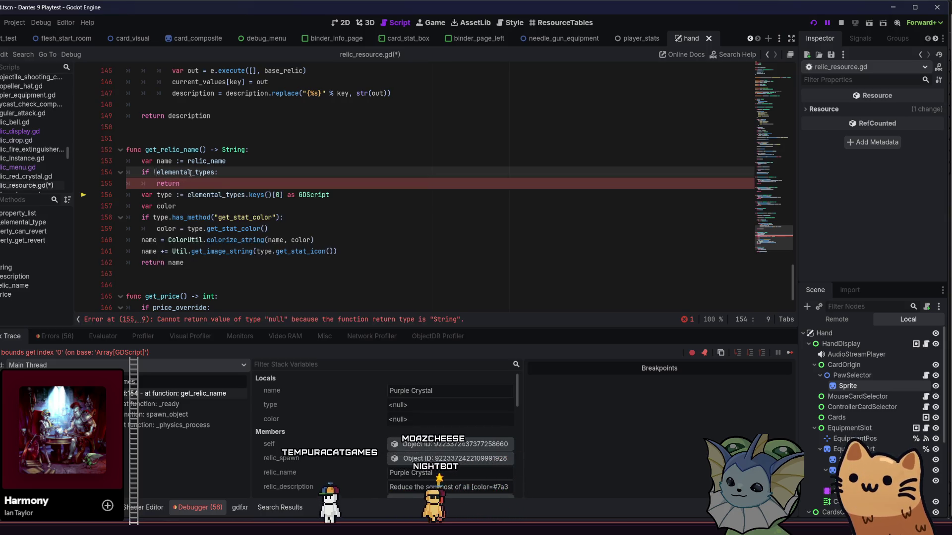
click(235, 186)
text(ame)
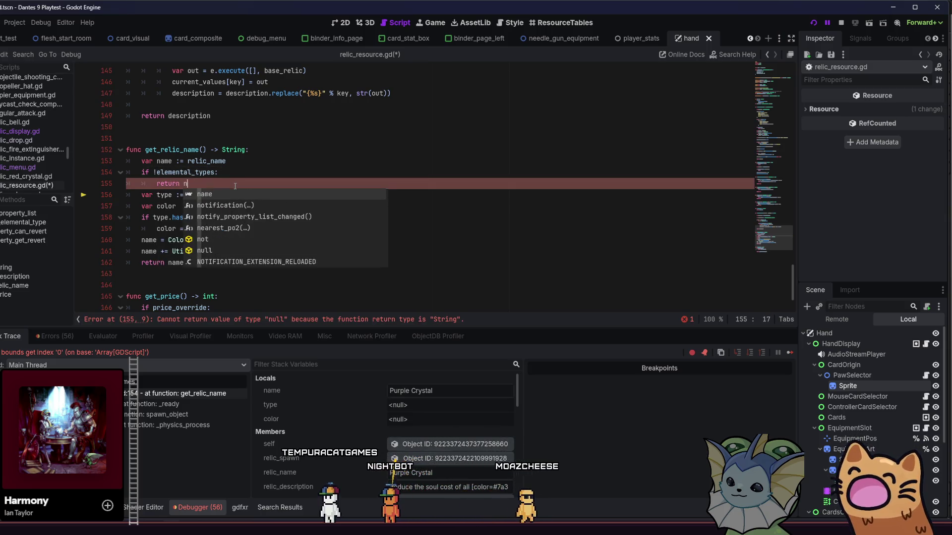
key(Escape)
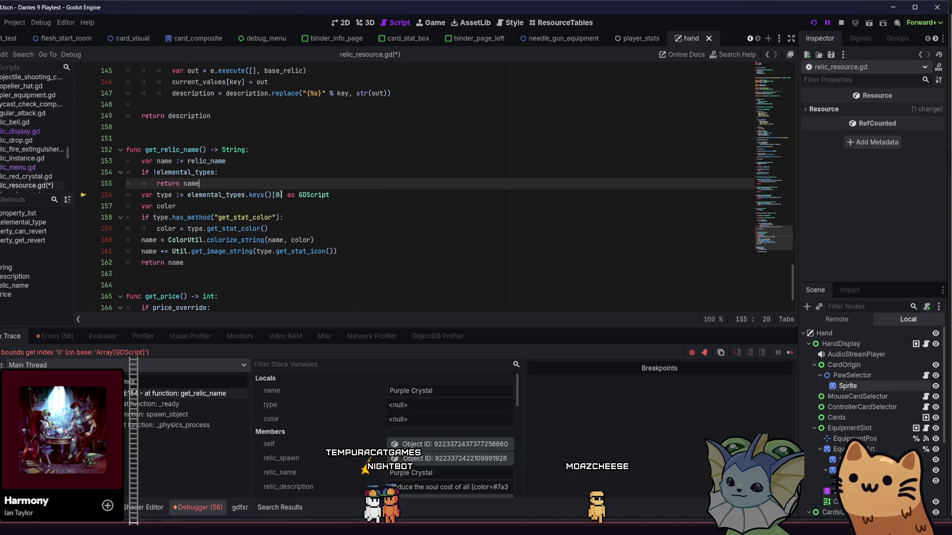
key(ctrl+s)
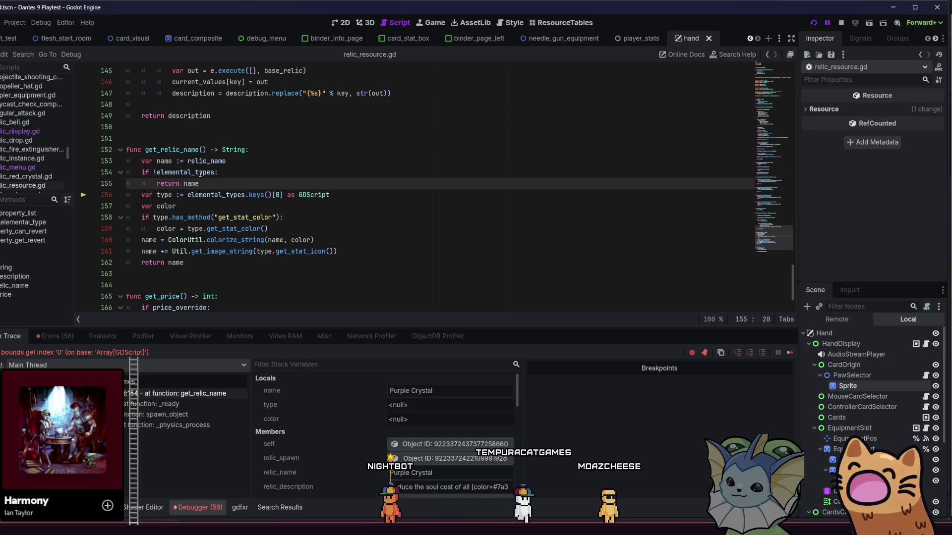
mouse_move(201, 173)
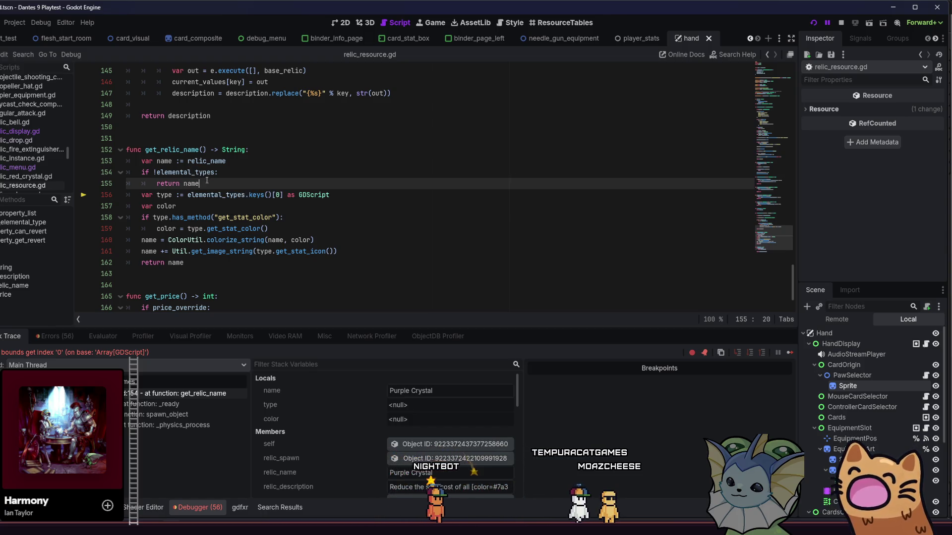
click(369, 240)
key(ctrl+s)
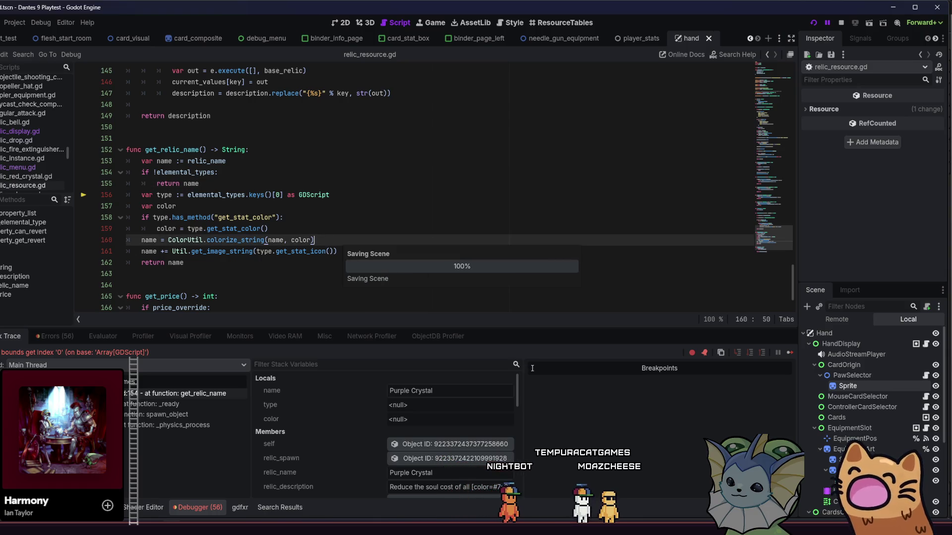
Resume the paused game and walk the cat left and right until util.gd breaks
click(786, 354)
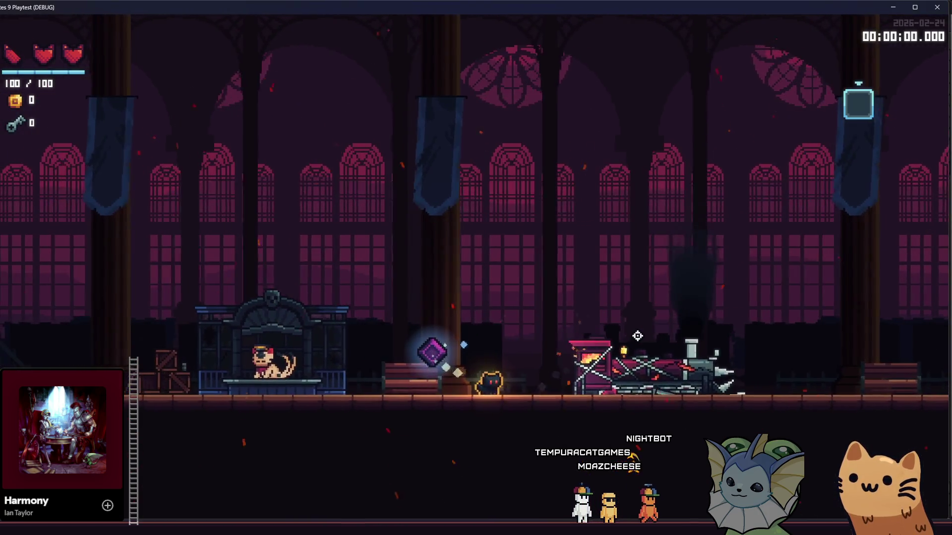
key(a)
key(d)
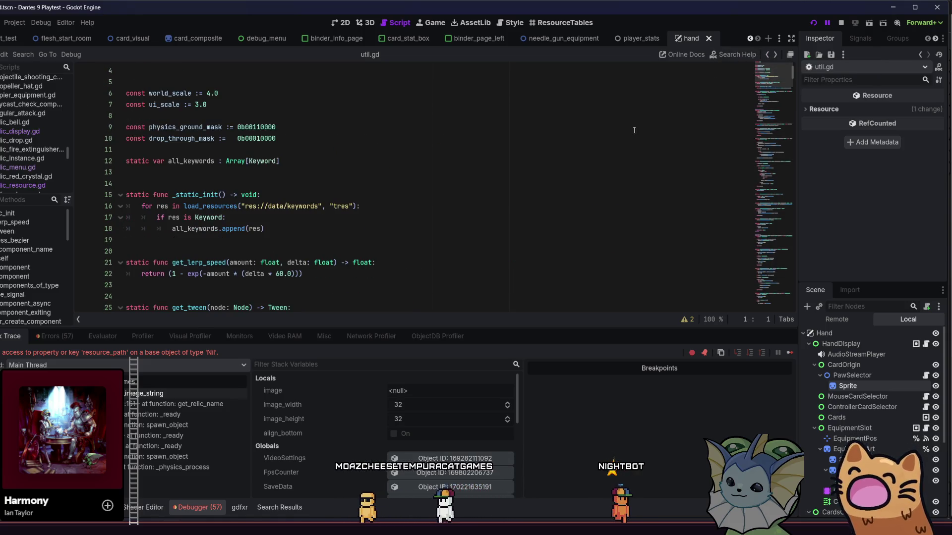
Stop the run and inspect the type used on line 161 of relic_resource.gd
click(837, 23)
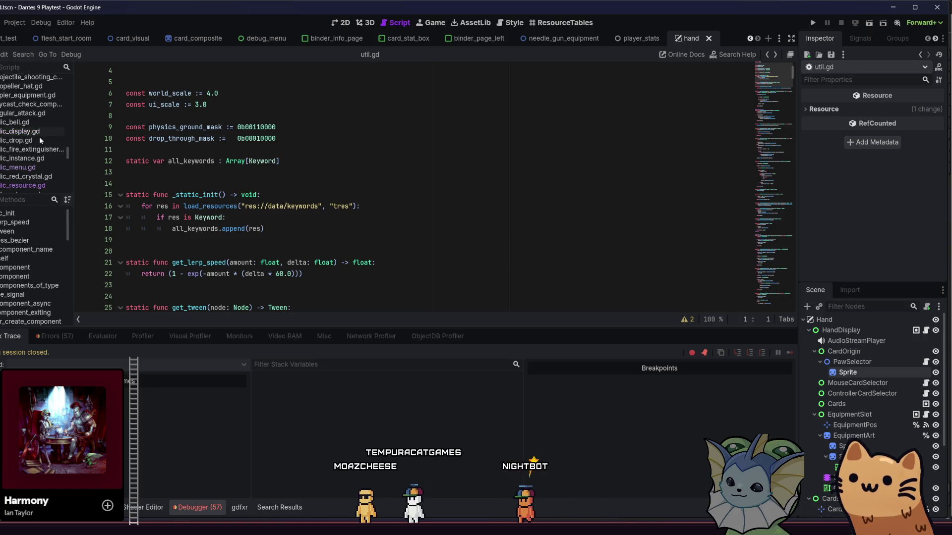
click(39, 184)
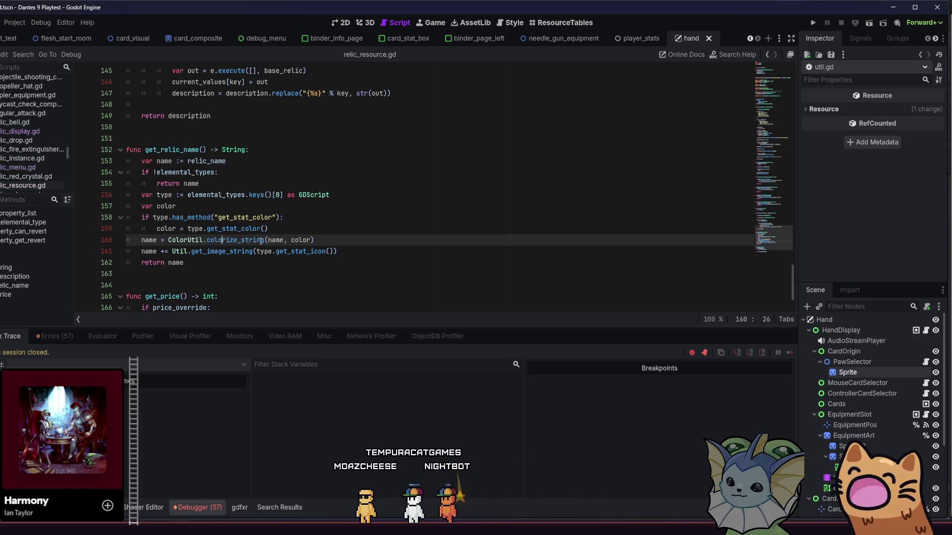
click(272, 252)
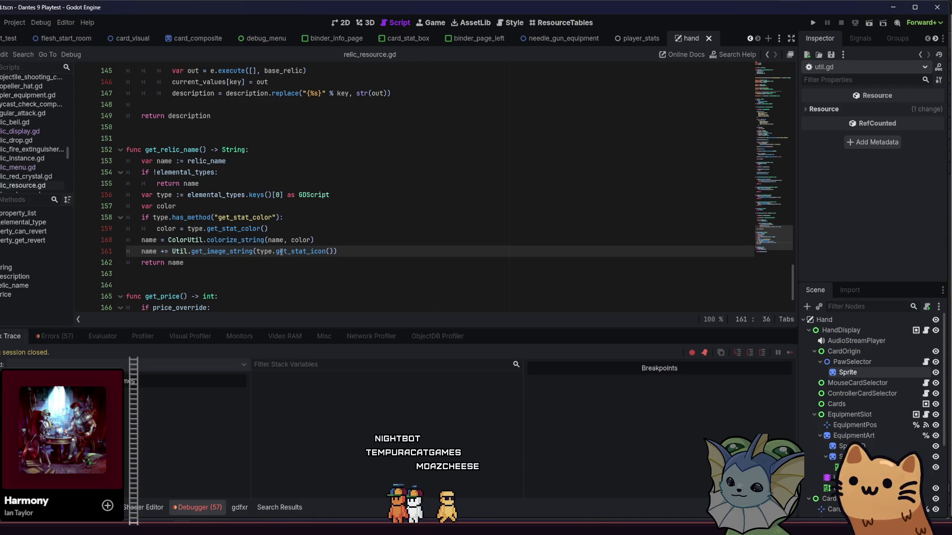
mouse_move(268, 252)
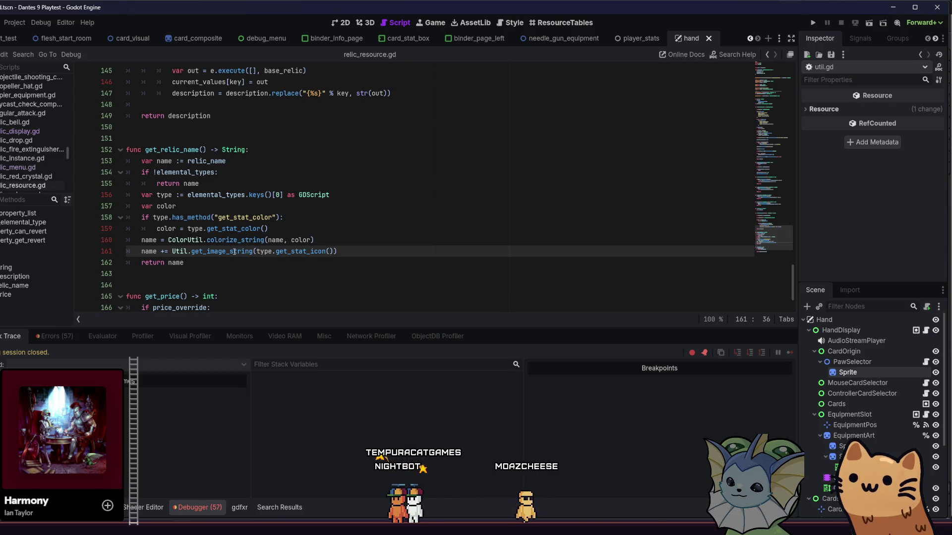
mouse_move(234, 252)
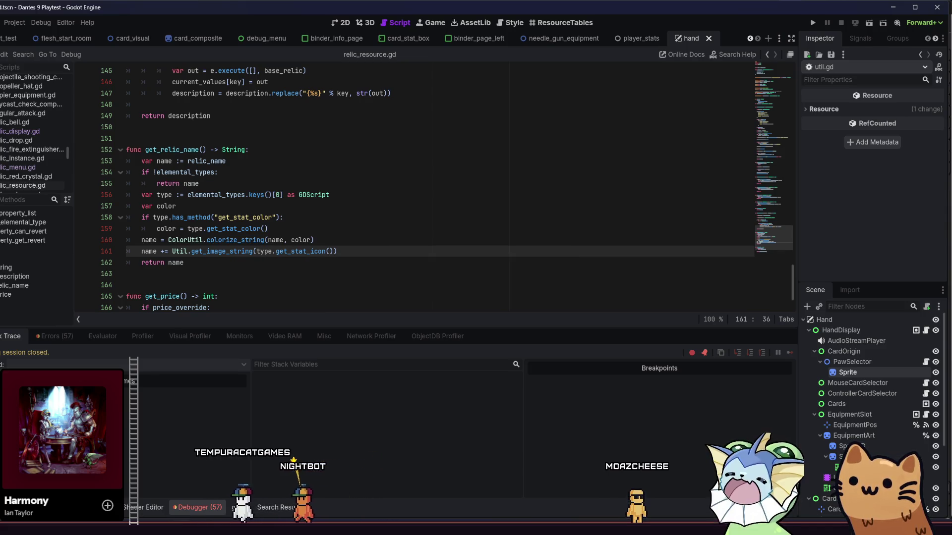
Review the Errors list and stack trace, then relaunch the game
click(66, 341)
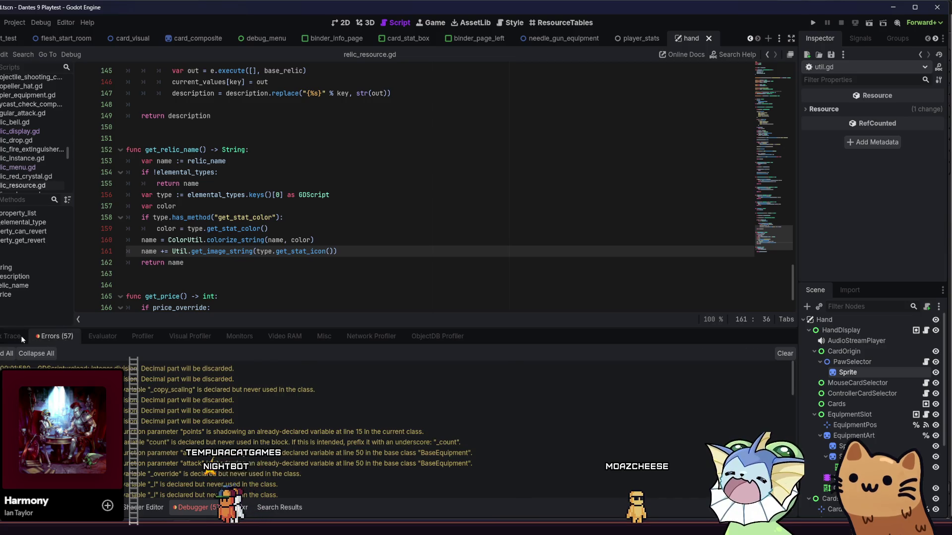
click(18, 338)
scroll(396, 188, up, 4)
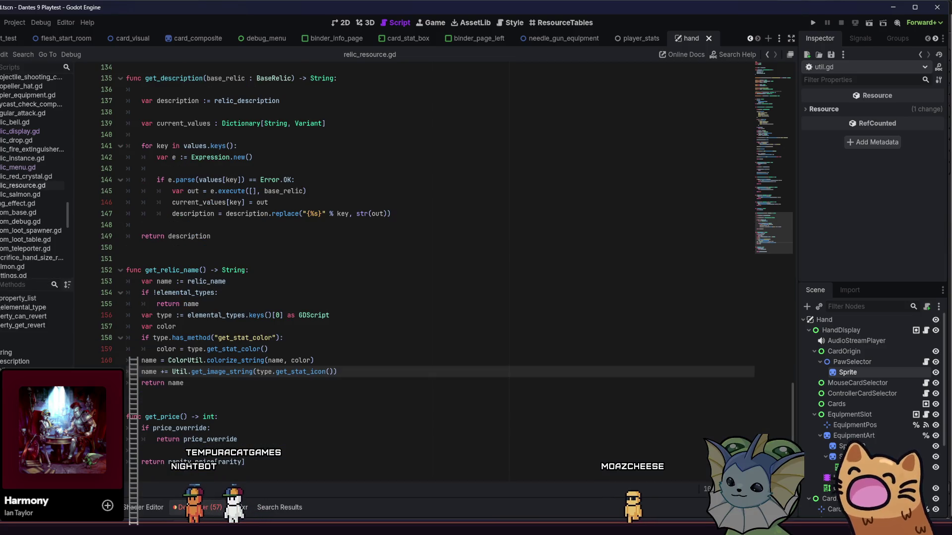
click(814, 25)
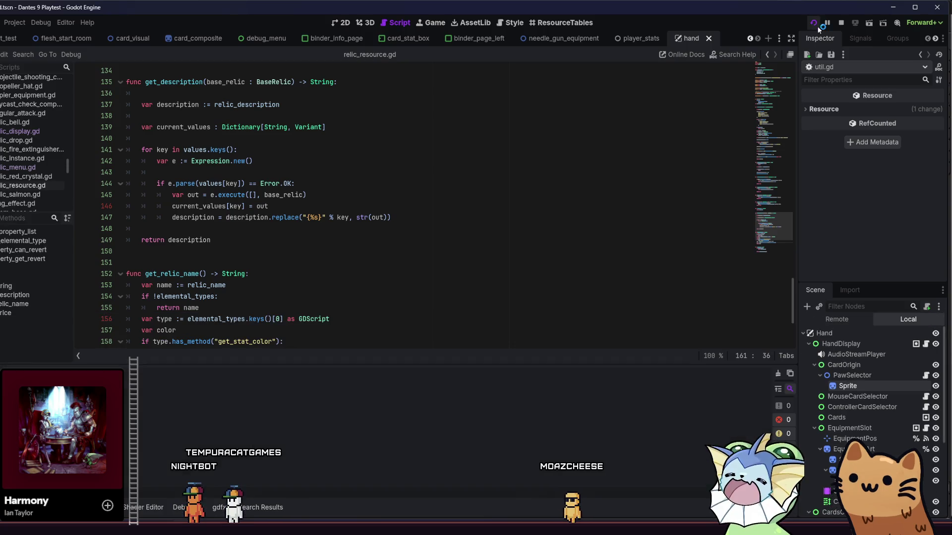
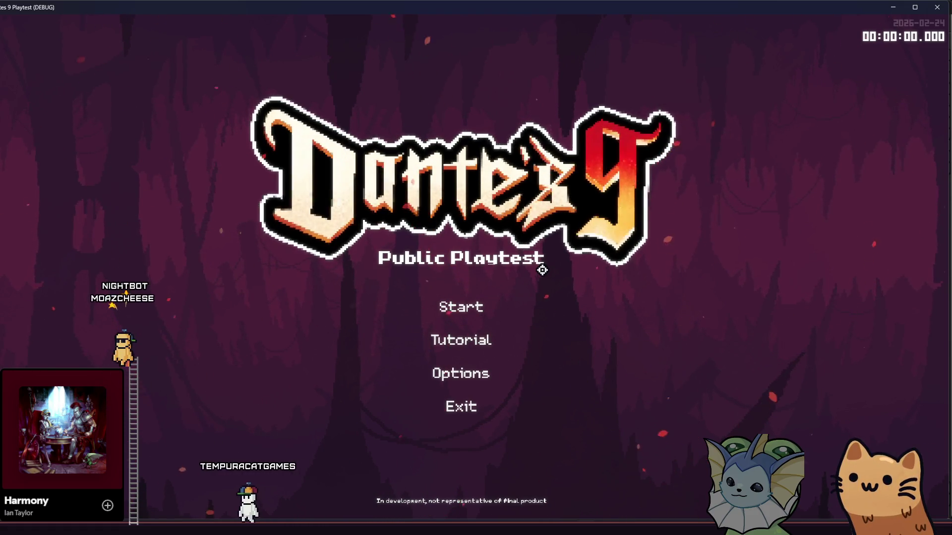
Start a new run and spawn a relic_drop.tscn scene from the F1 debug spawner
click(447, 306)
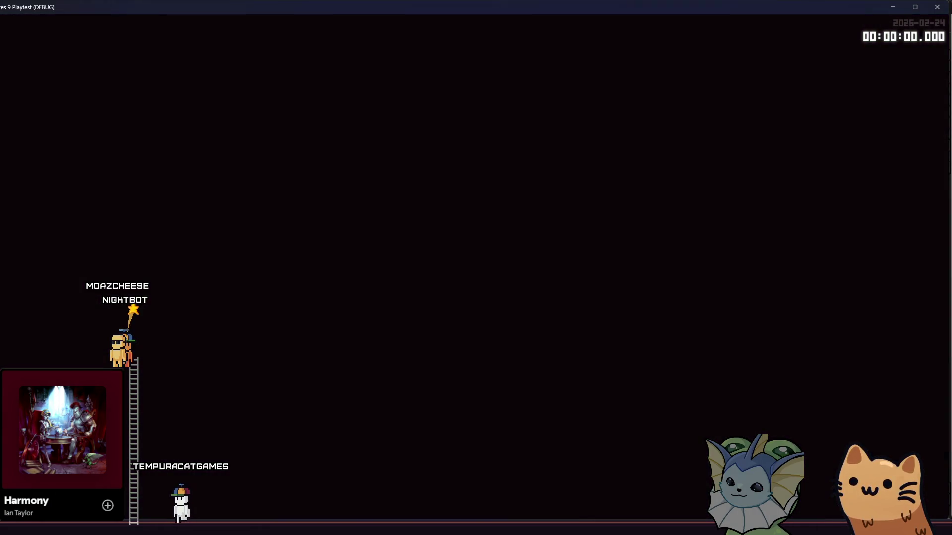
key(F1)
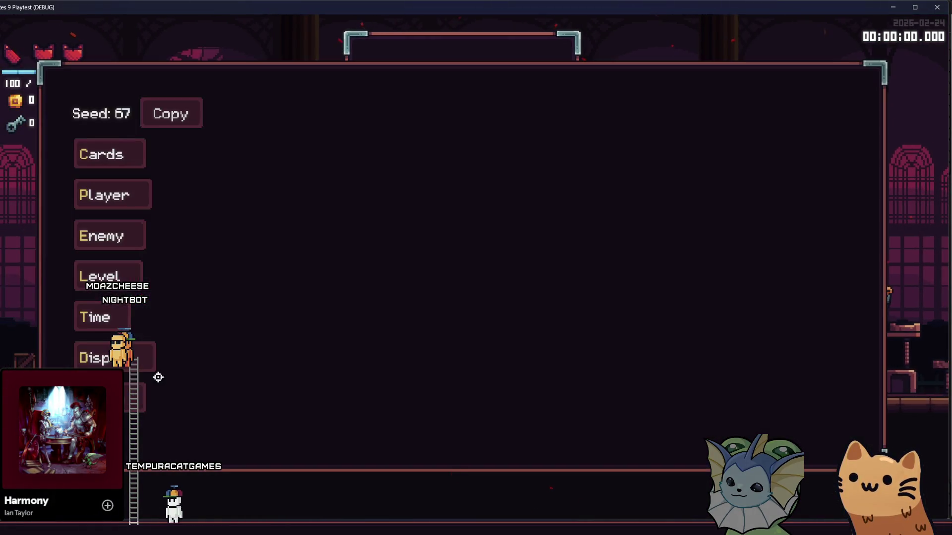
click(155, 366)
text(relic)
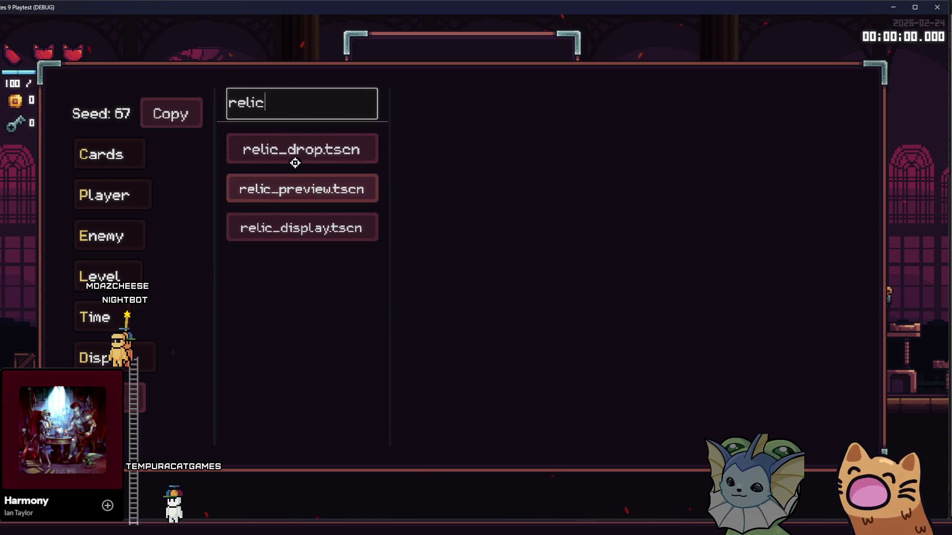
click(437, 149)
key(F1)
key(q)
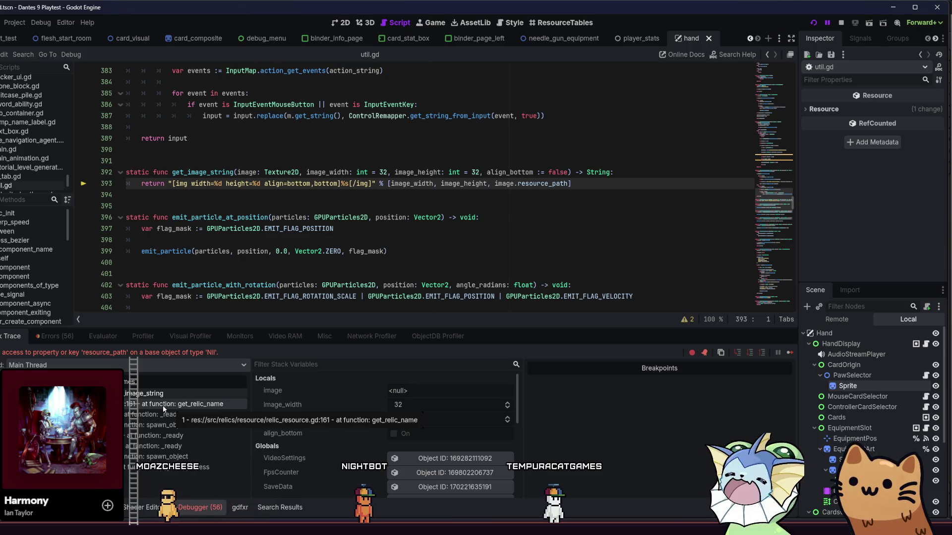
Inspect the failing get_relic_name frame and its stat type object at line 160
click(163, 405)
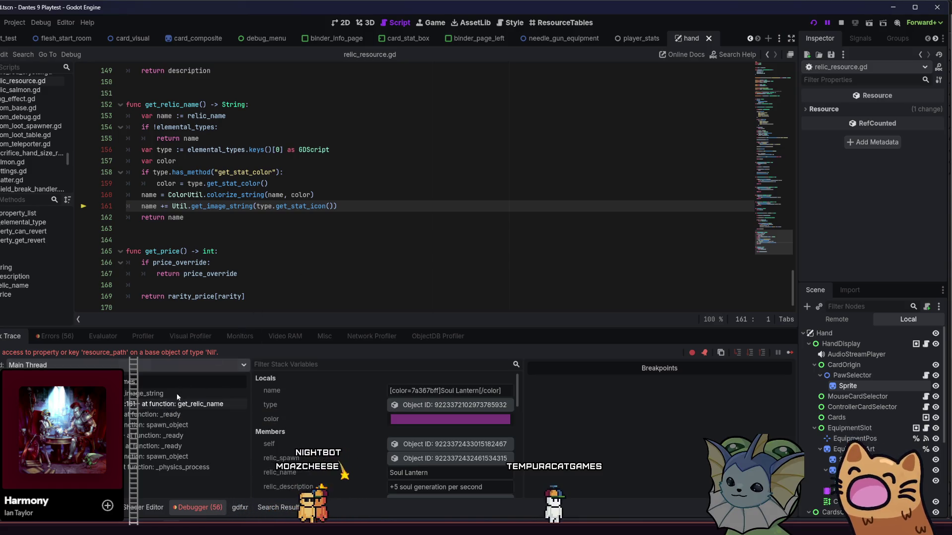
click(416, 405)
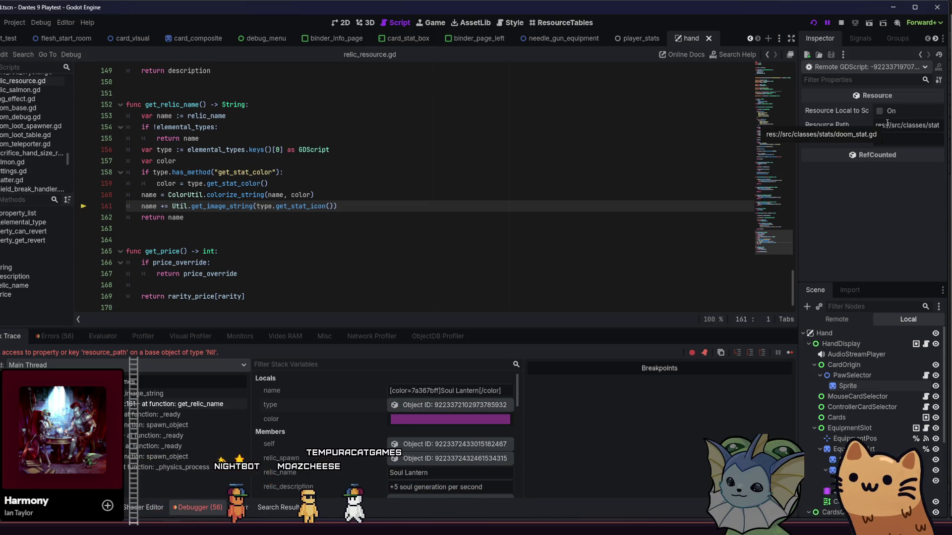
click(419, 197)
Search the project for 'doom' and open doom_stat.gd
key(shift+alt+o)
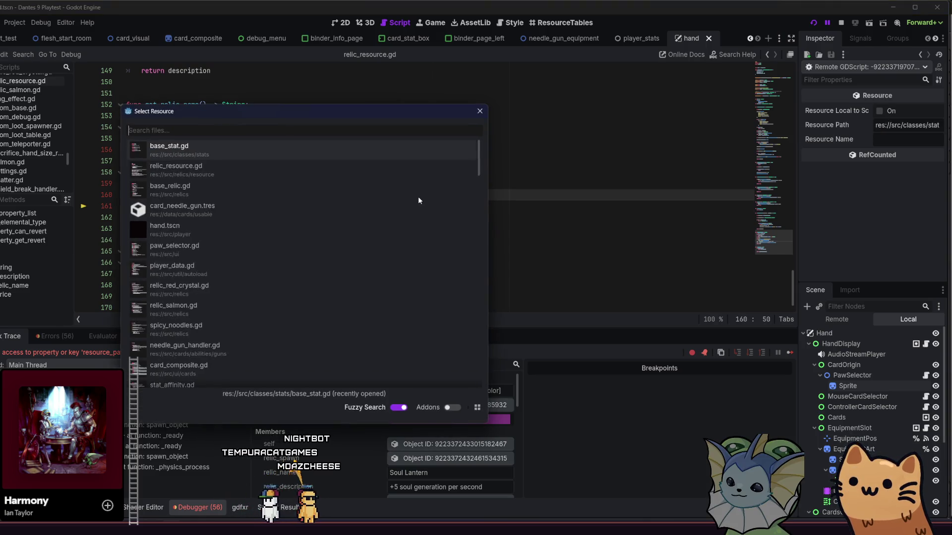
text(doom)
click(260, 148)
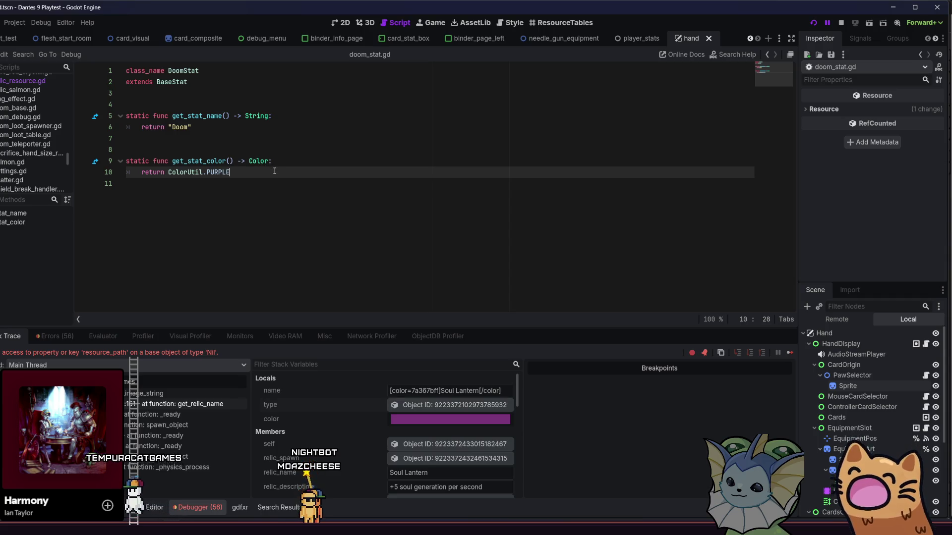
Add a static func get_stat_icon() -> Texture2D below get_stat_color in doom_stat.gd
key(Return)
key(Return)
text(static)
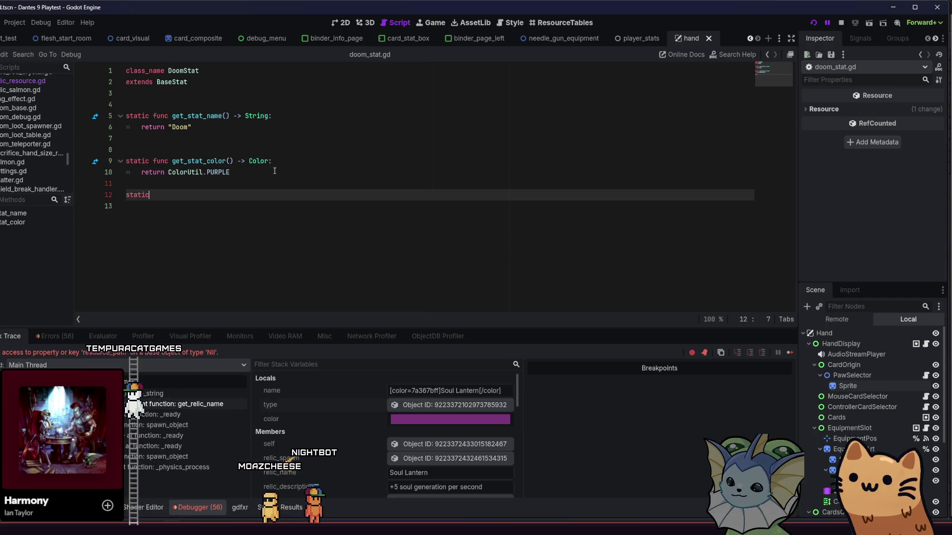
text( func get_st)
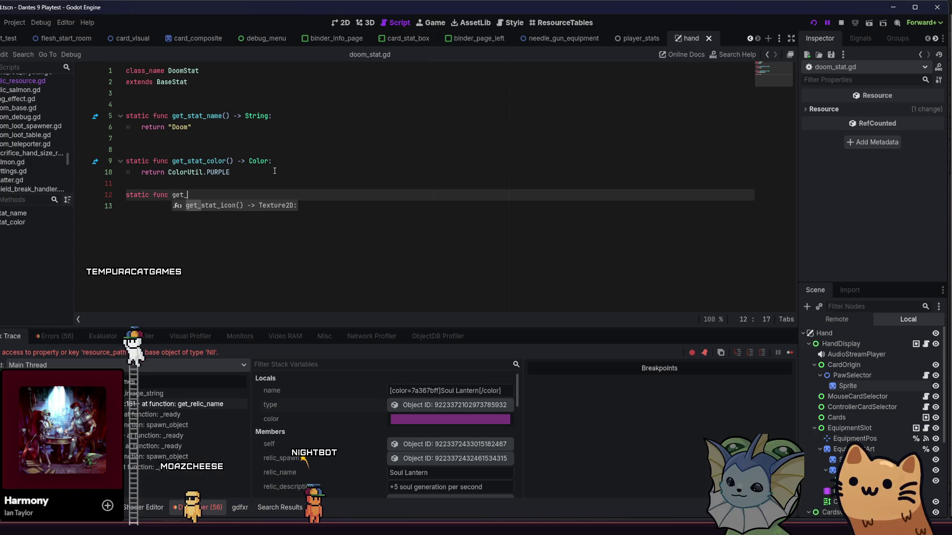
key(Tab)
key(Return)
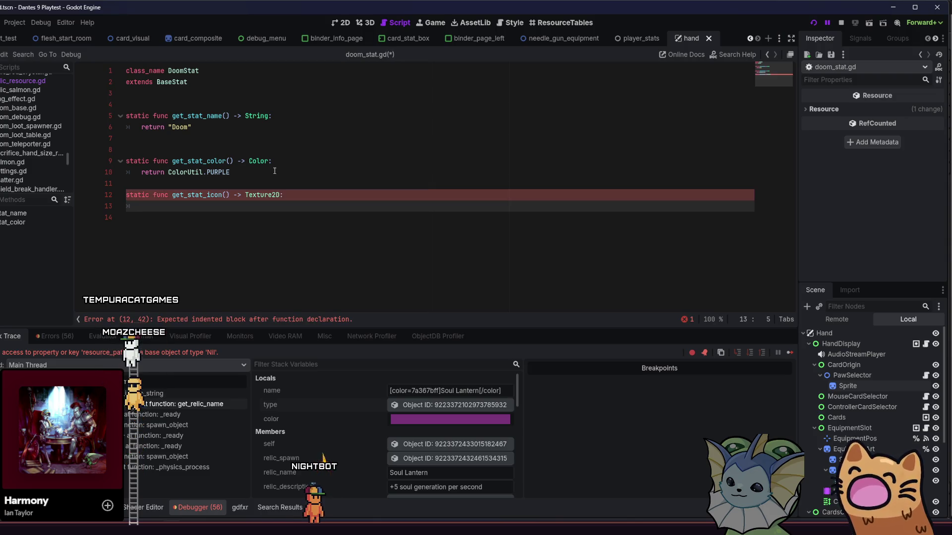
click(274, 107)
Copy the return preload line from poison_stat.gd and go back to doom_stat.gd
key(shift+alt+o)
text(poison_stat)
key(Return)
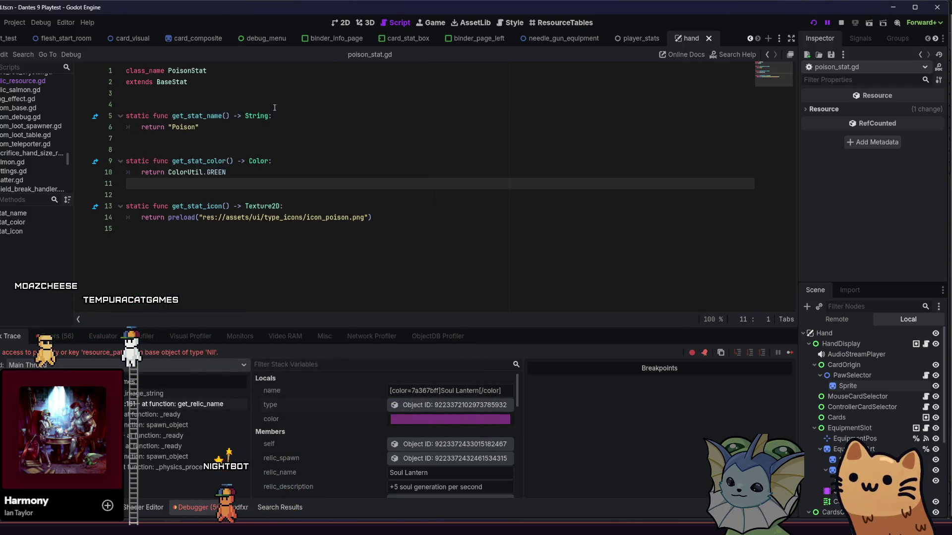
drag(372, 217, 142, 217)
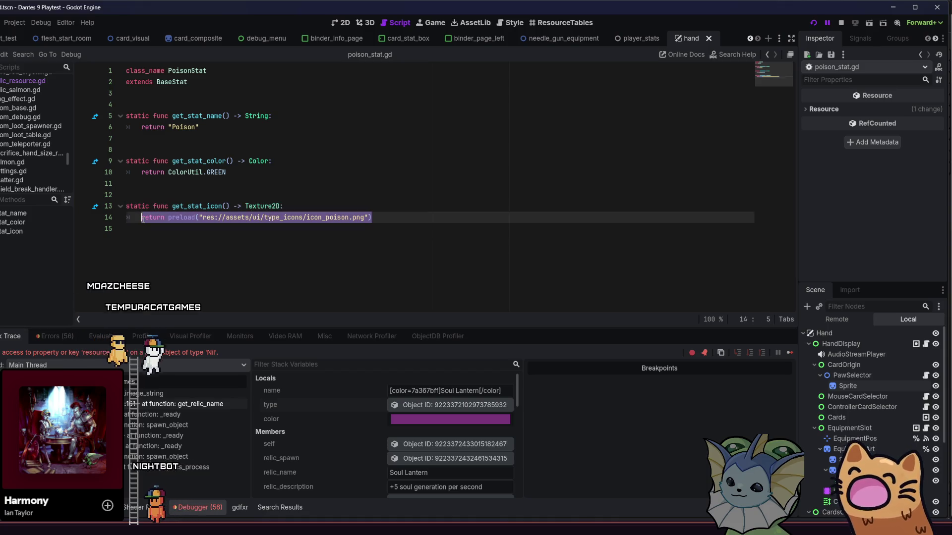
click(768, 55)
click(768, 55)
Paste the preload into the body, switch it to icon_death.png, save, and resume the game
click(287, 206)
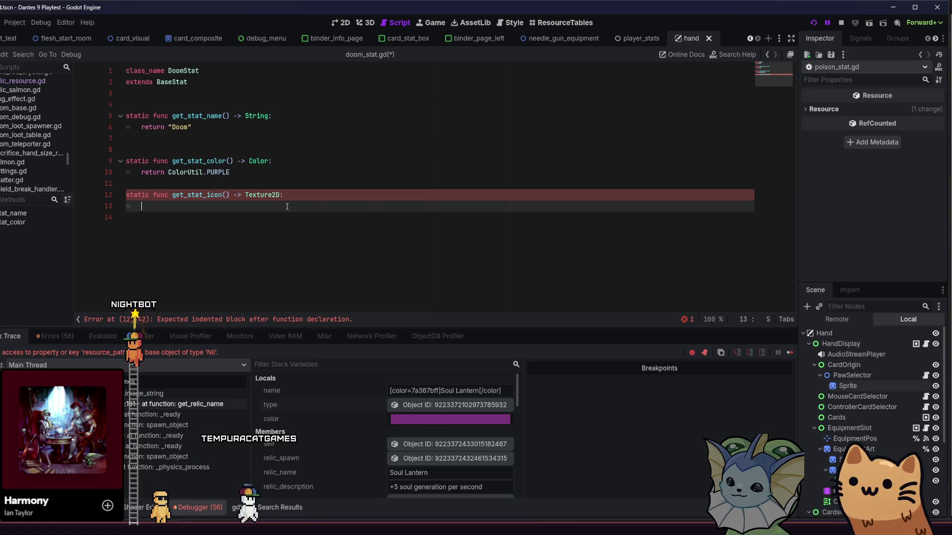
click(344, 206)
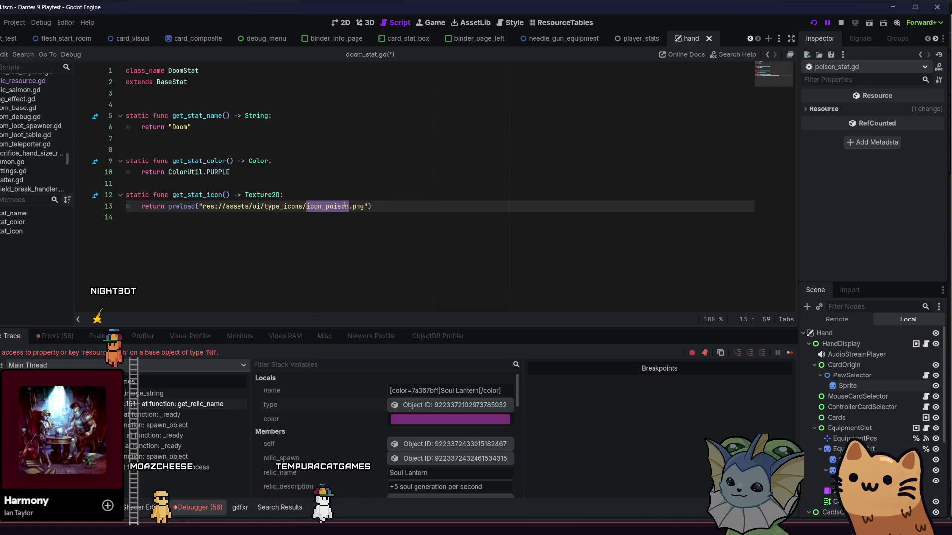
text(icon)
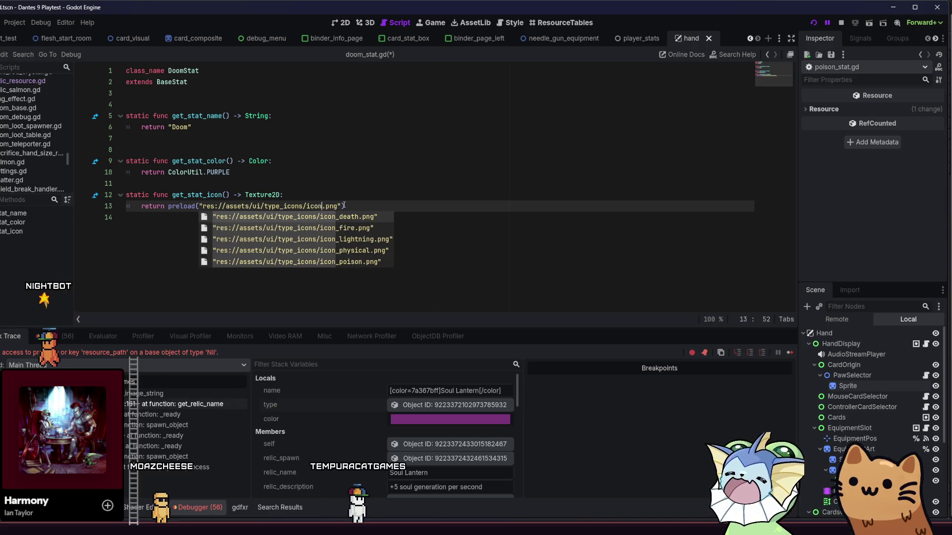
key(Return)
key(Up)
key(ctrl+s)
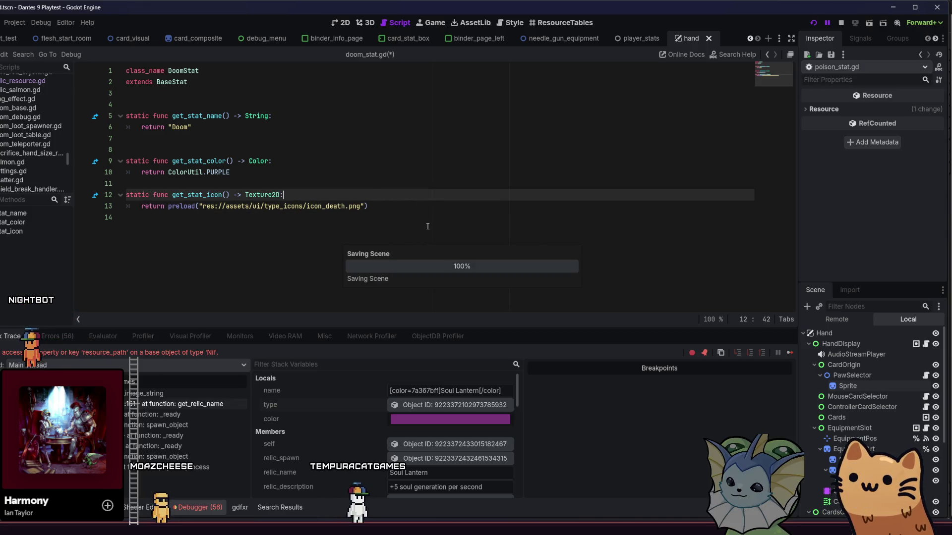
click(792, 351)
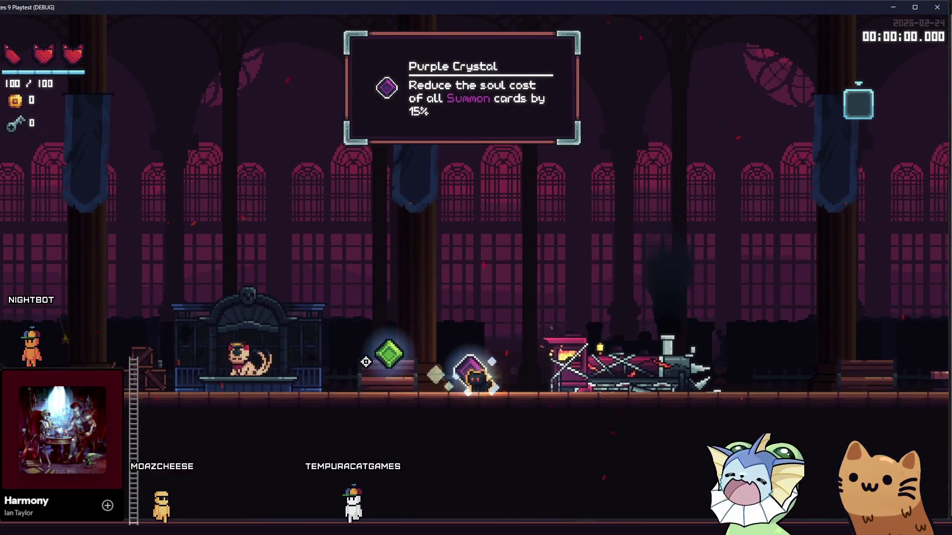
Walk between the Purple Crystal, train and soul potion, then climb to the upper floor
key(d)
key(a)
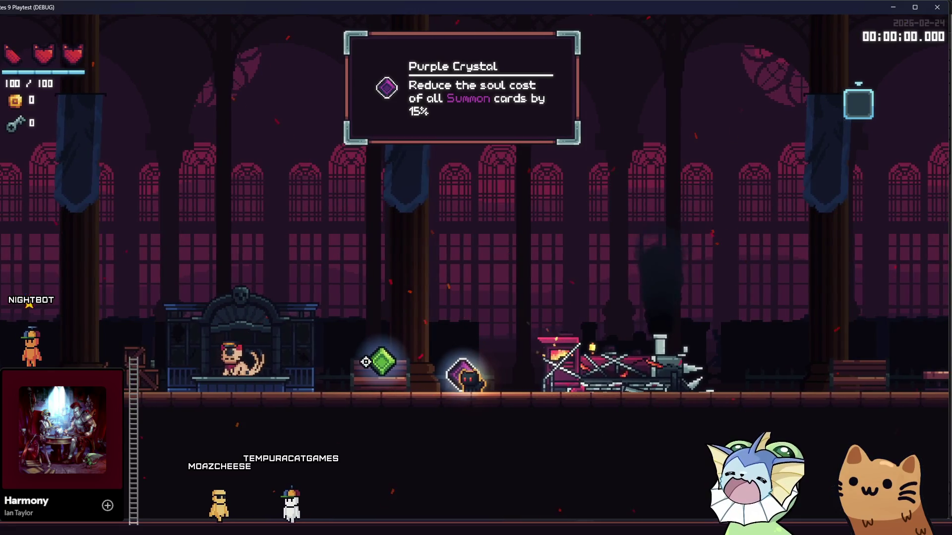
key(d)
key(a)
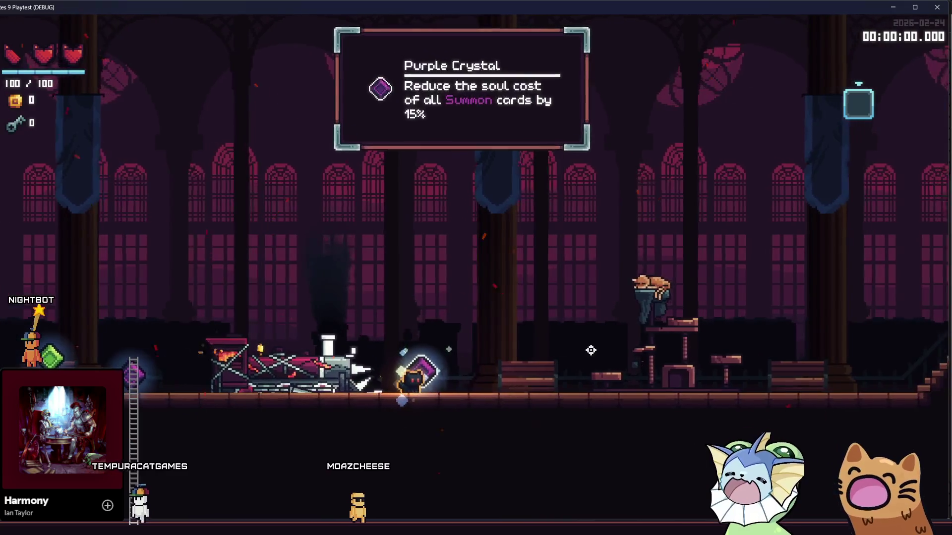
key(d)
key(d)
key(d)
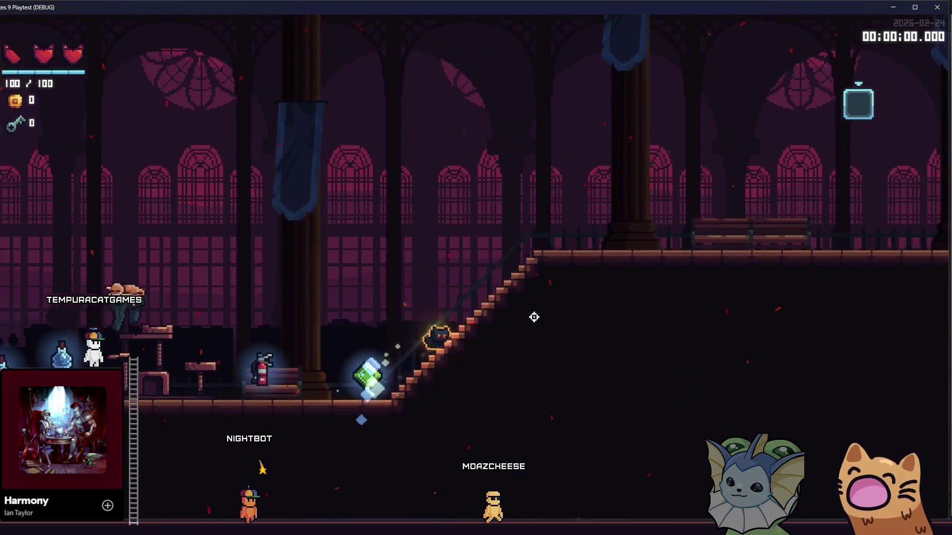
key(d)
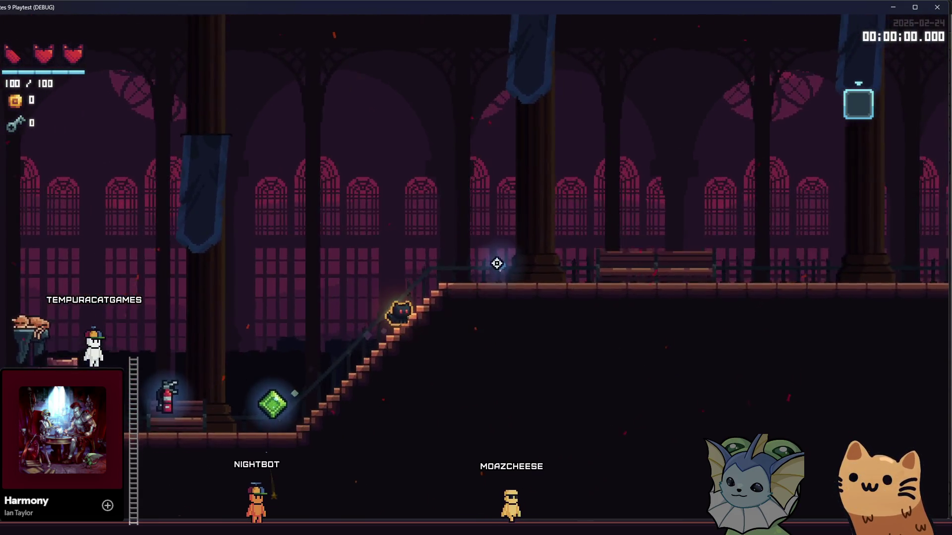
Spawn three relic drops on the upper floor and walk over them to read their names
click(501, 270)
key(d)
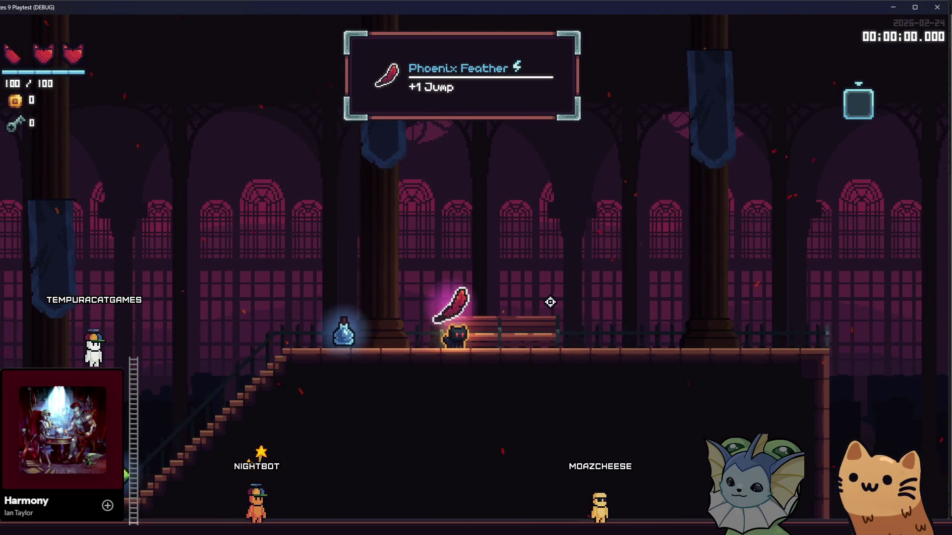
key(d)
click(545, 303)
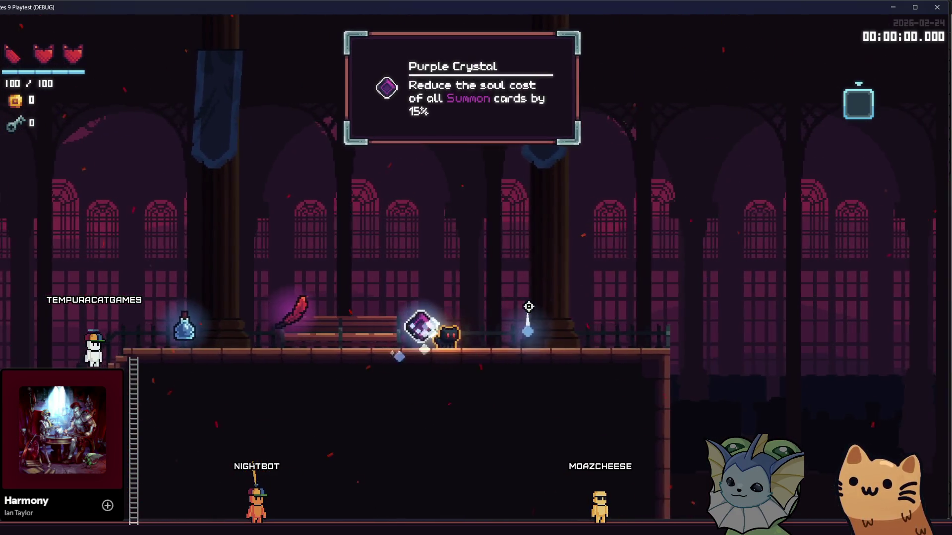
key(d)
click(528, 307)
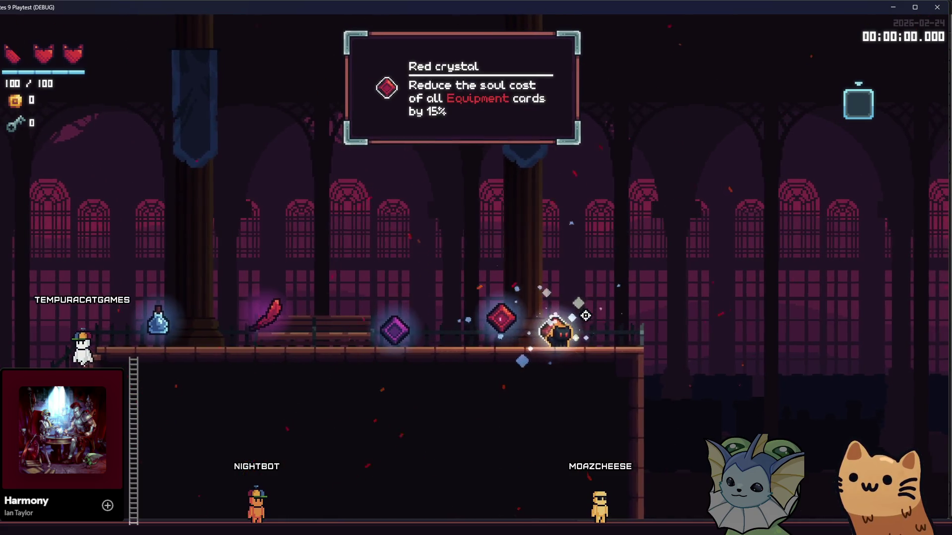
key(a)
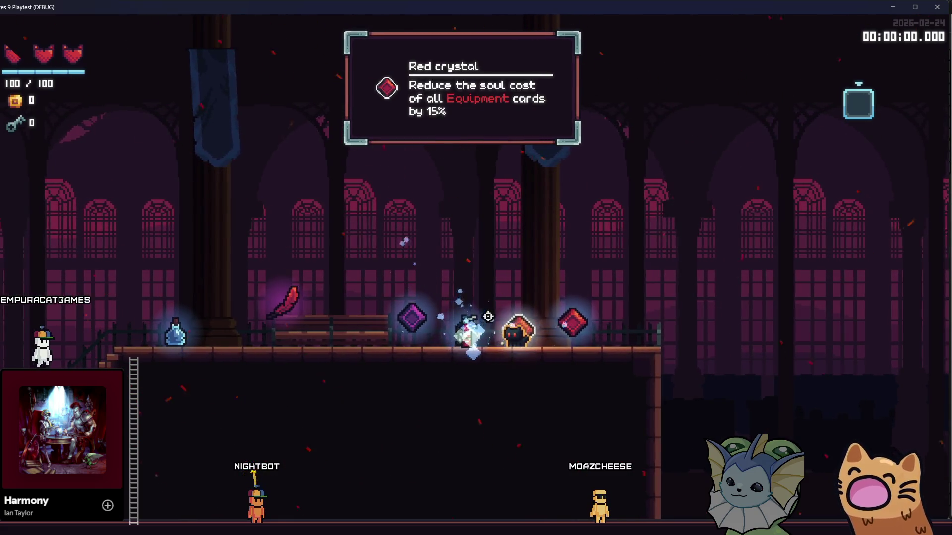
key(a)
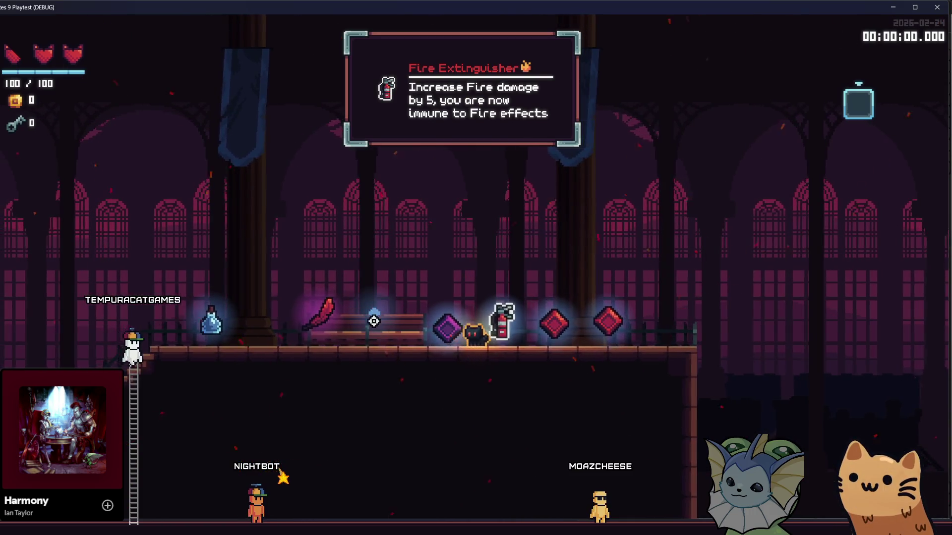
Spawn four more relic drops while walking left and down the stairs over them
click(379, 322)
key(a)
click(377, 317)
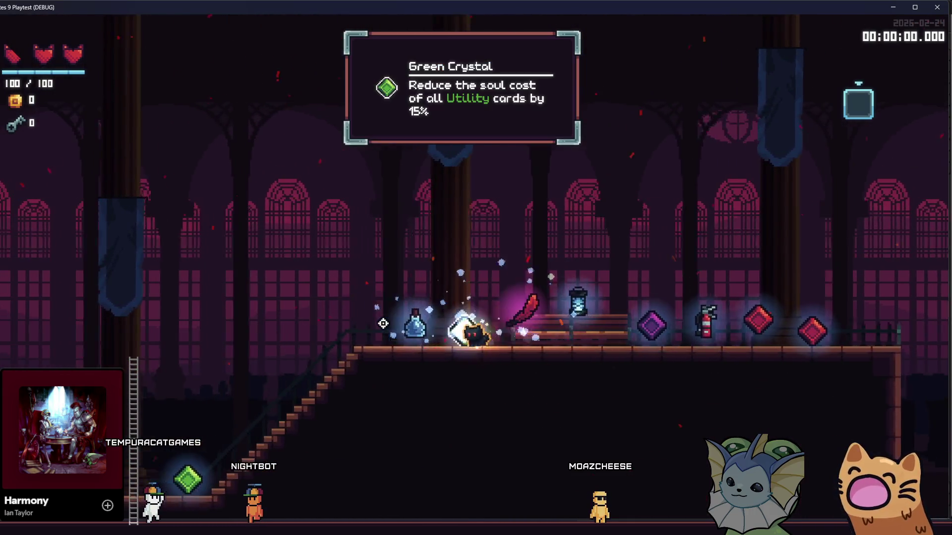
key(a)
click(394, 332)
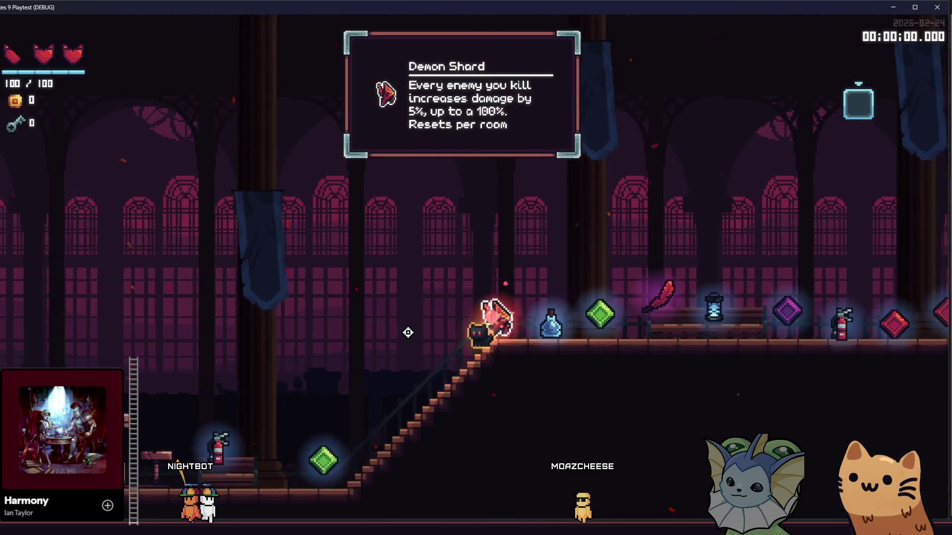
key(a)
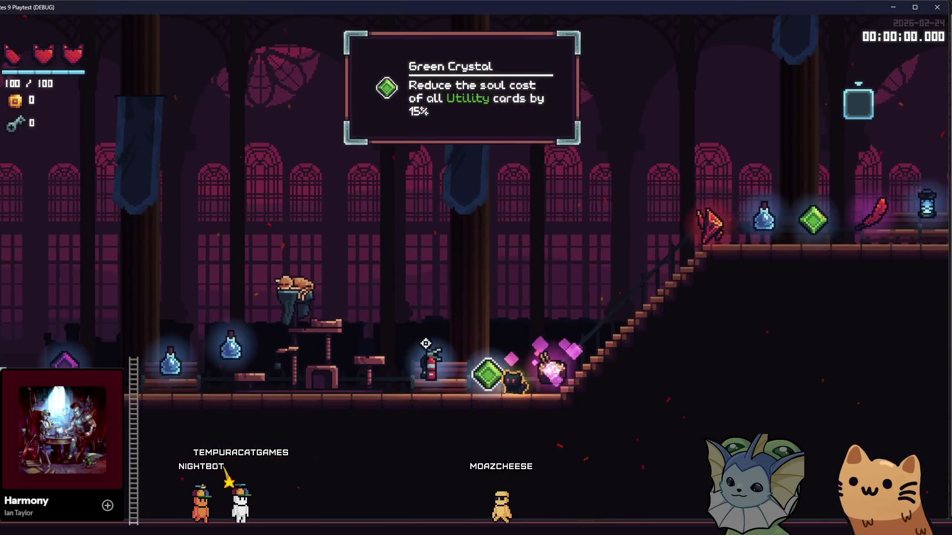
key(a)
click(550, 320)
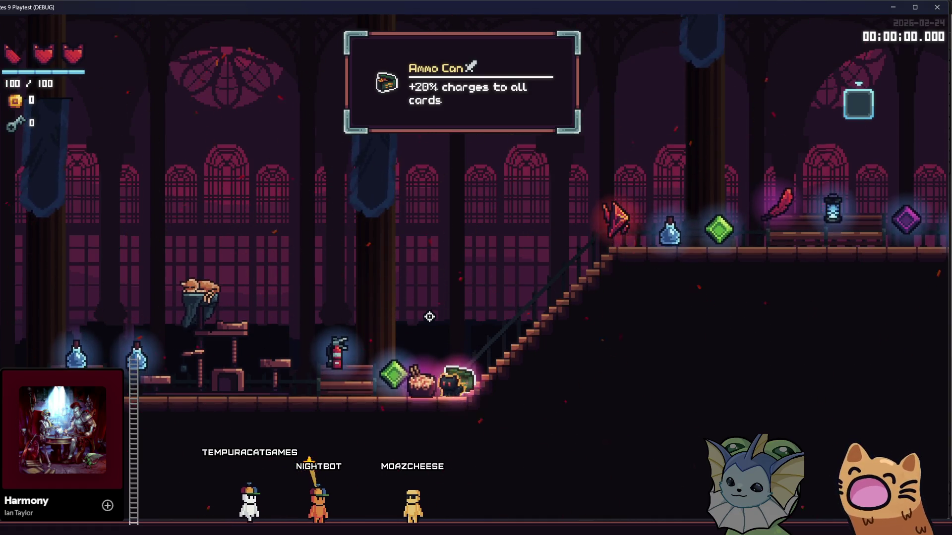
Walk left and right across the hub item stands and past the train collecting relics
key(a)
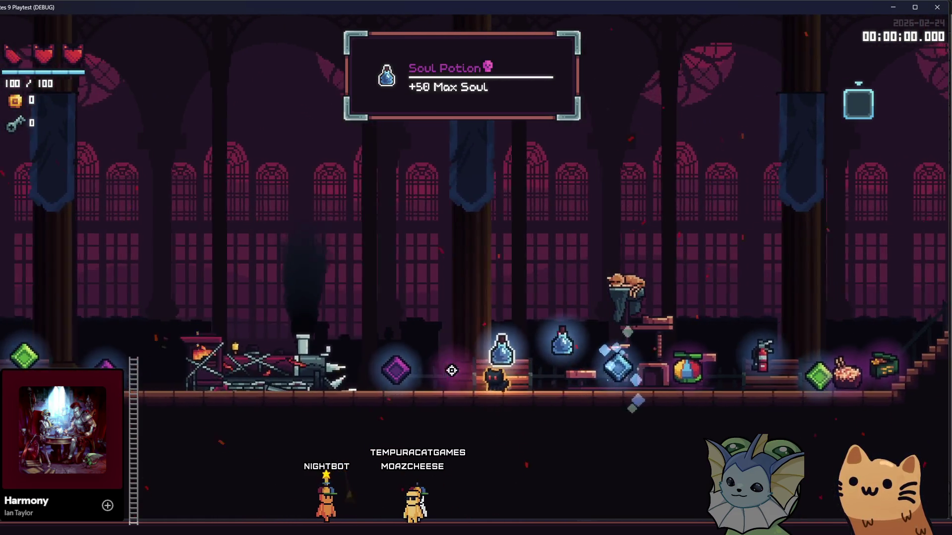
key(a)
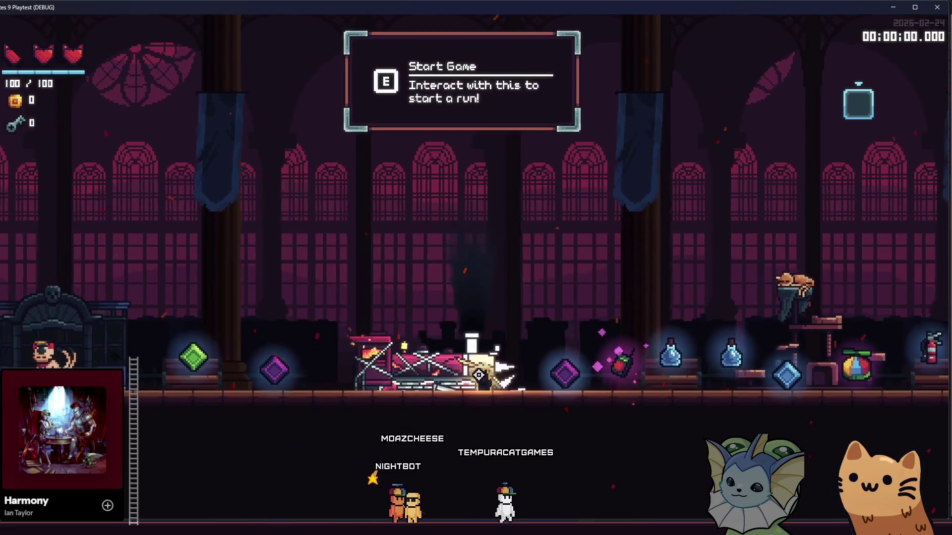
key(a)
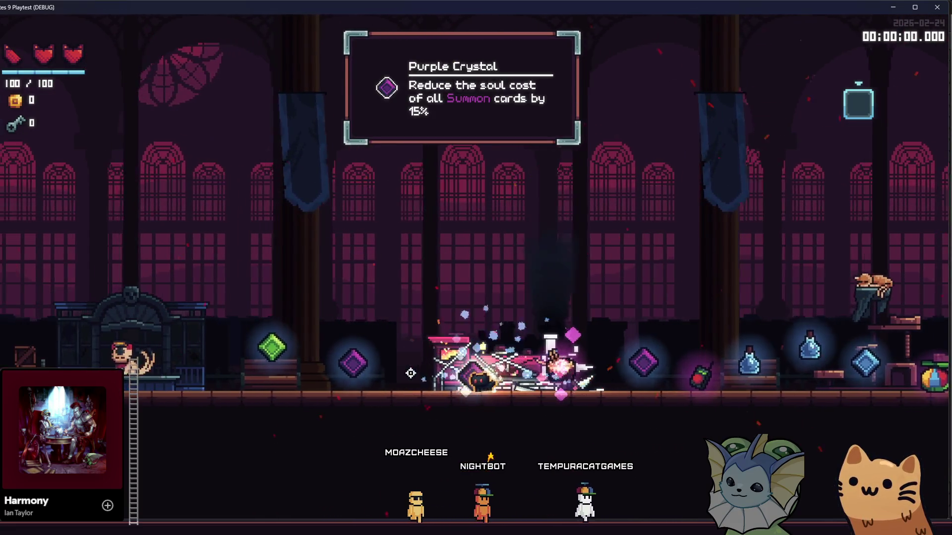
key(a)
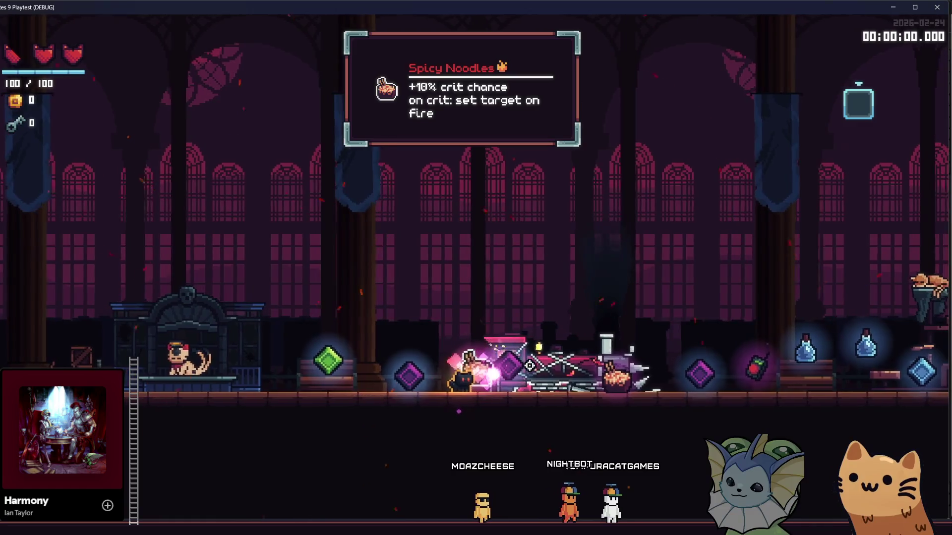
key(d)
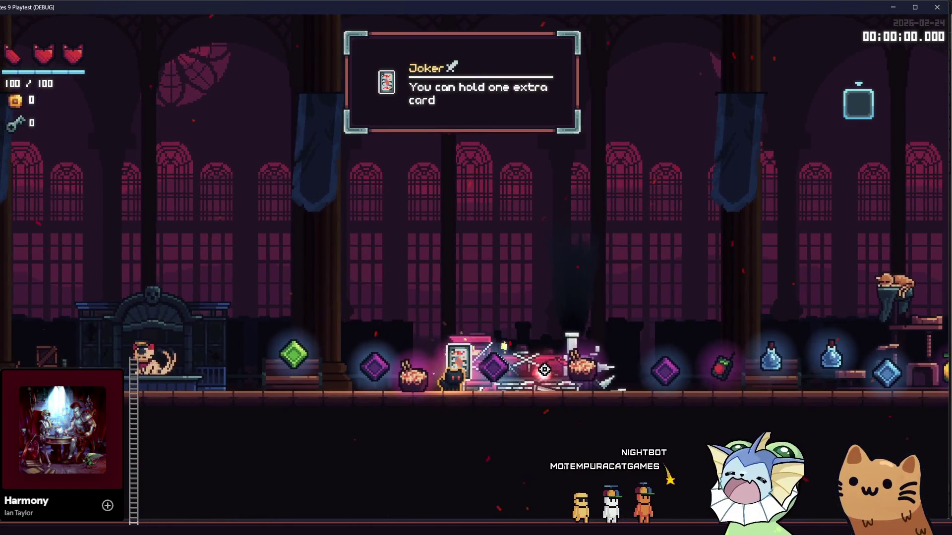
key(a)
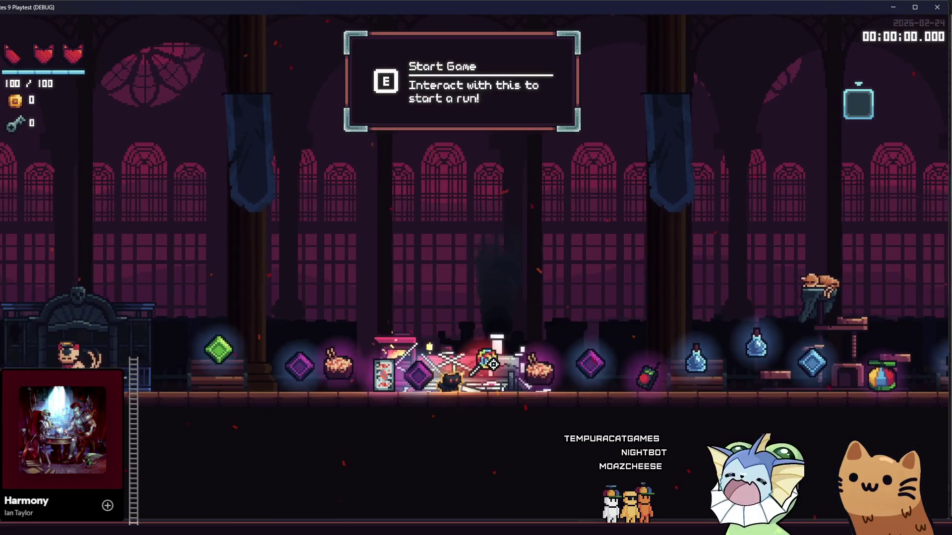
key(d)
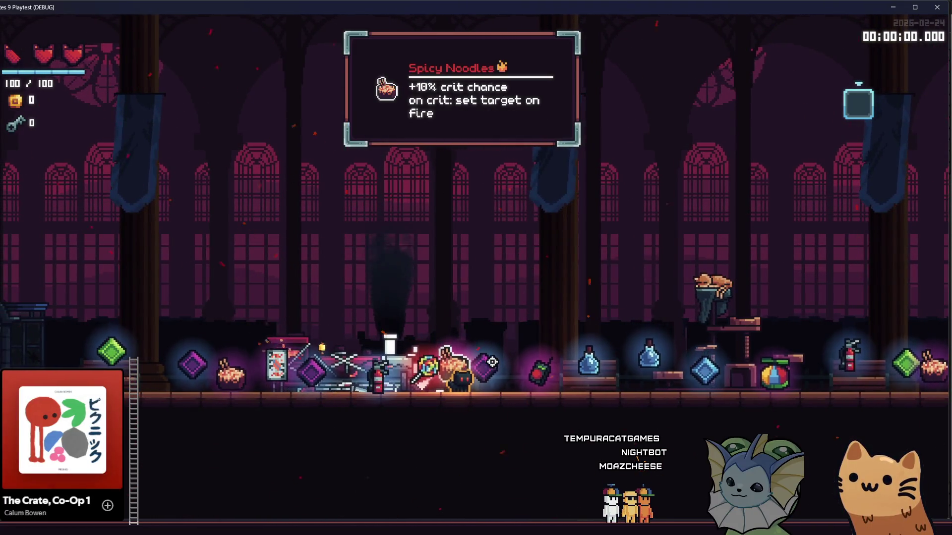
Pick up the noodles and purple crystal, then climb to collect the upper-platform crystals
key(a)
key(d)
key(e)
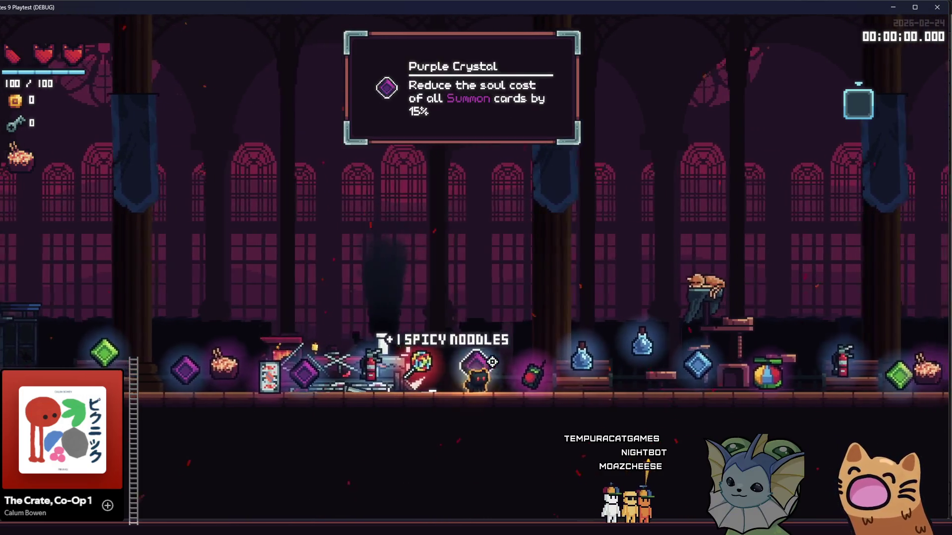
key(d)
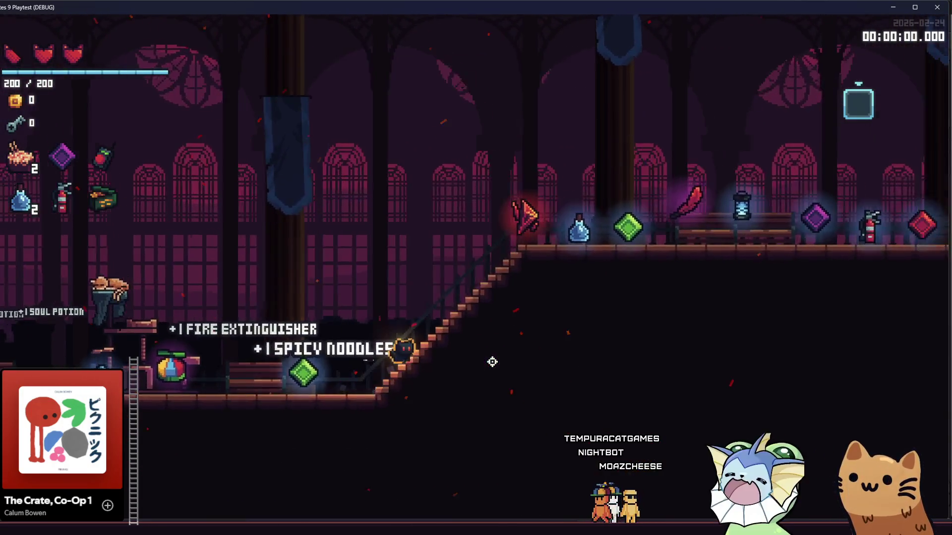
key(d)
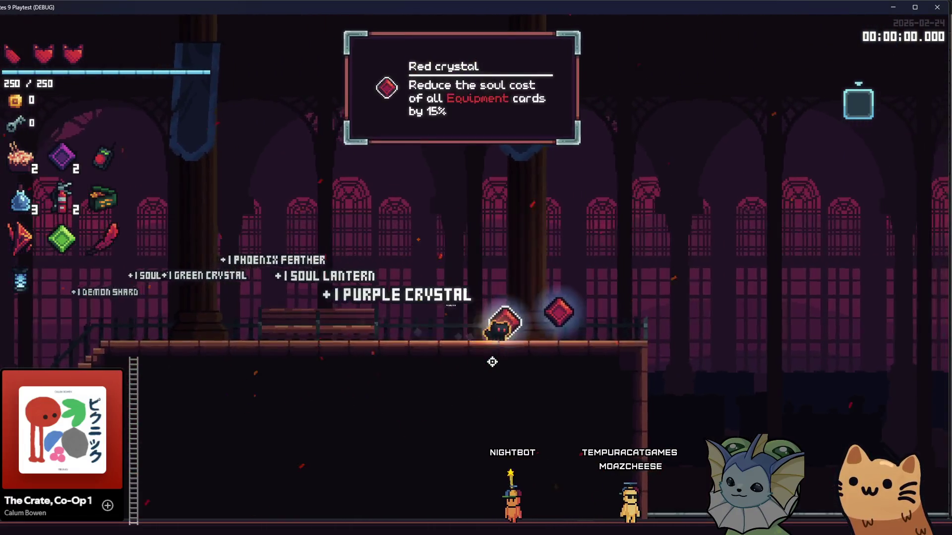
Remove the stray 'aaaaaaaa' text from line 40 of relic_display.gd
text(aaaaaaaa)
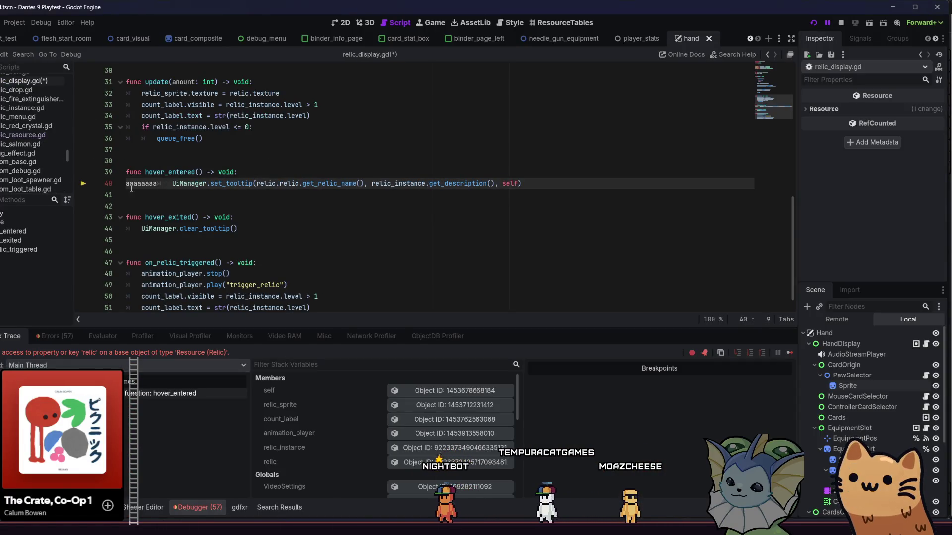
key(BackSpace)
key(BackSpace)
key(BackSpace)
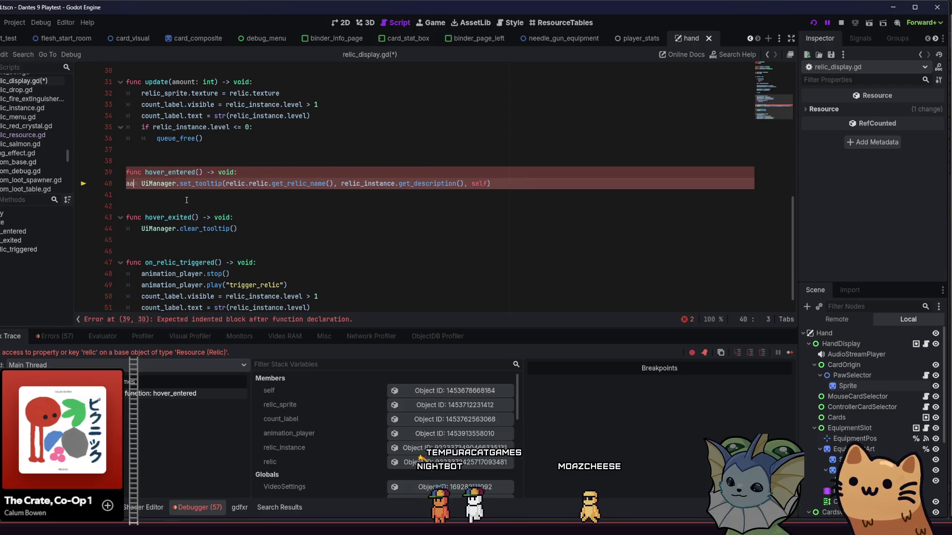
click(364, 193)
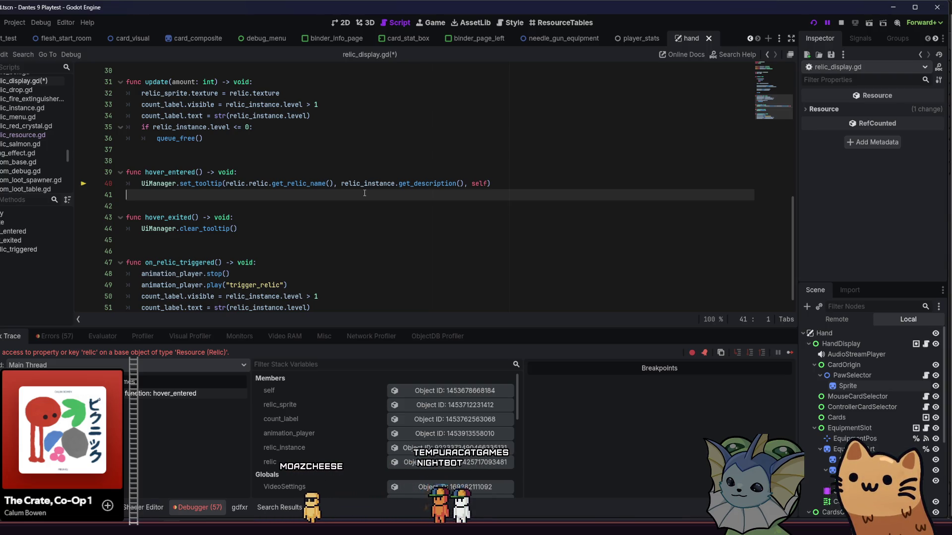
click(358, 177)
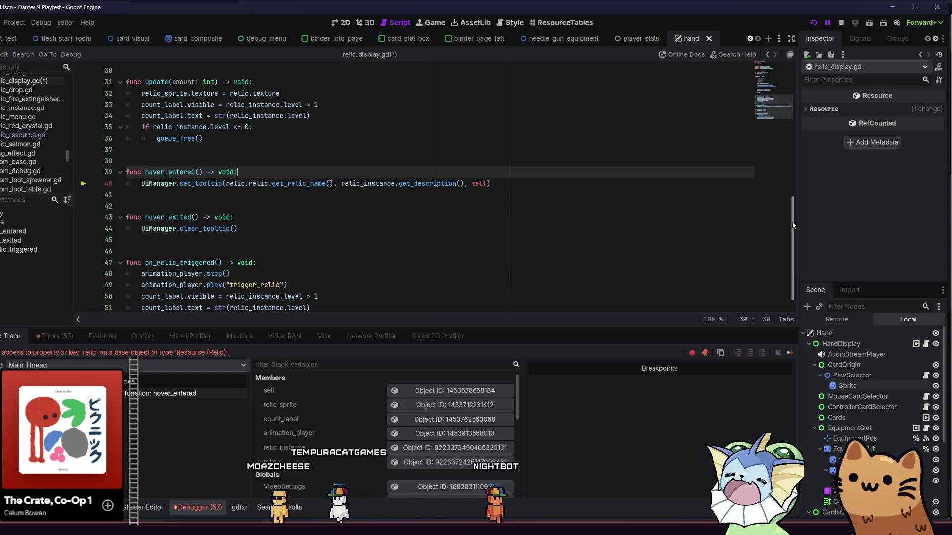
scroll(777, 93, up, 10)
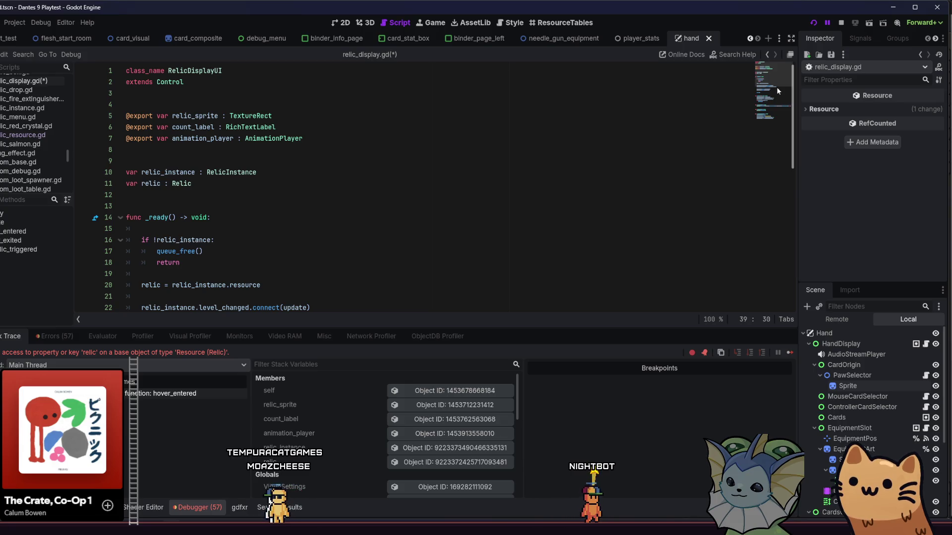
scroll(781, 145, down, 7)
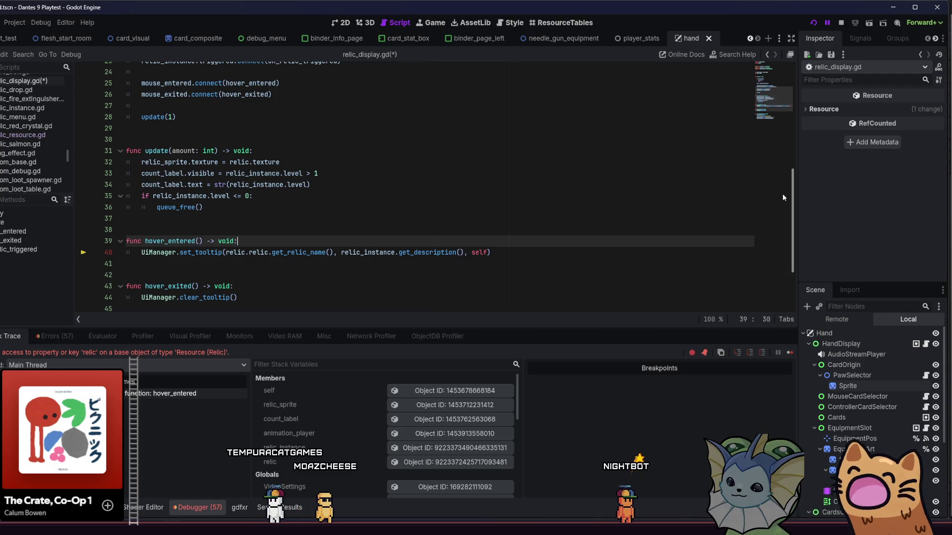
key(F12)
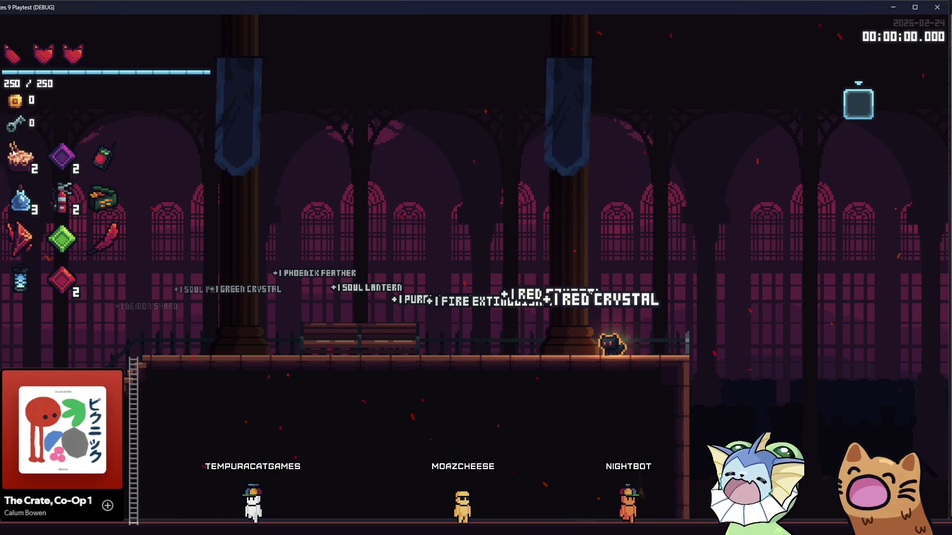
key(alt+Tab)
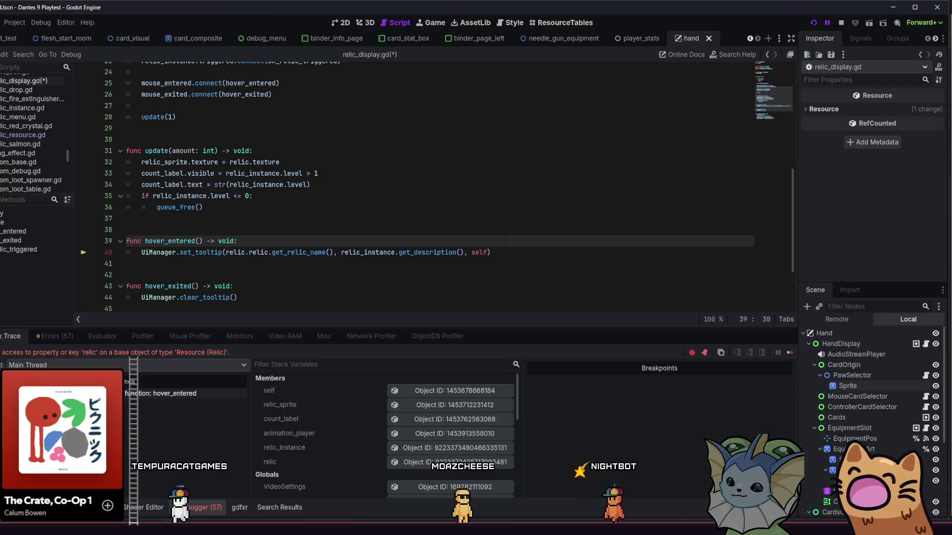
Delete the duplicated 'relic.' so line 40 calls relic.get_relic_name(), save, and rerun the playtest
click(215, 264)
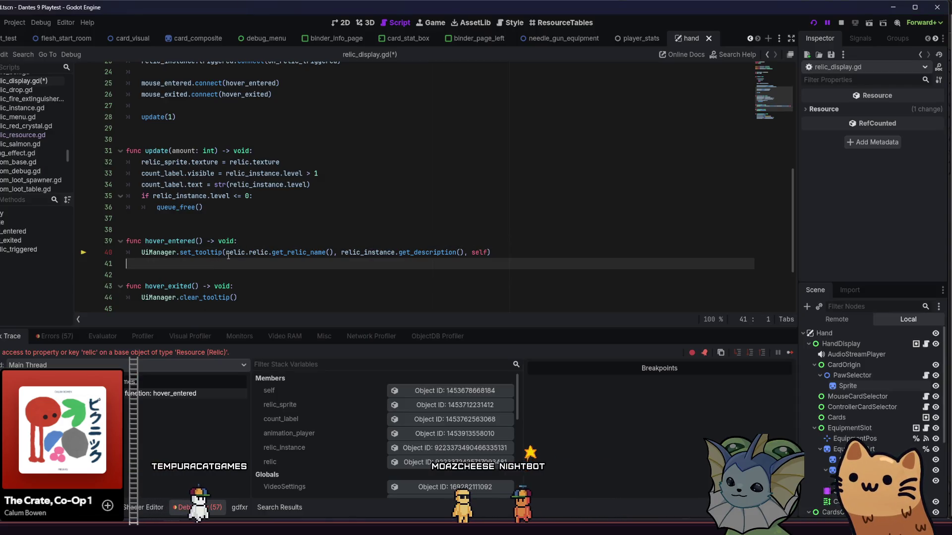
mouse_move(228, 256)
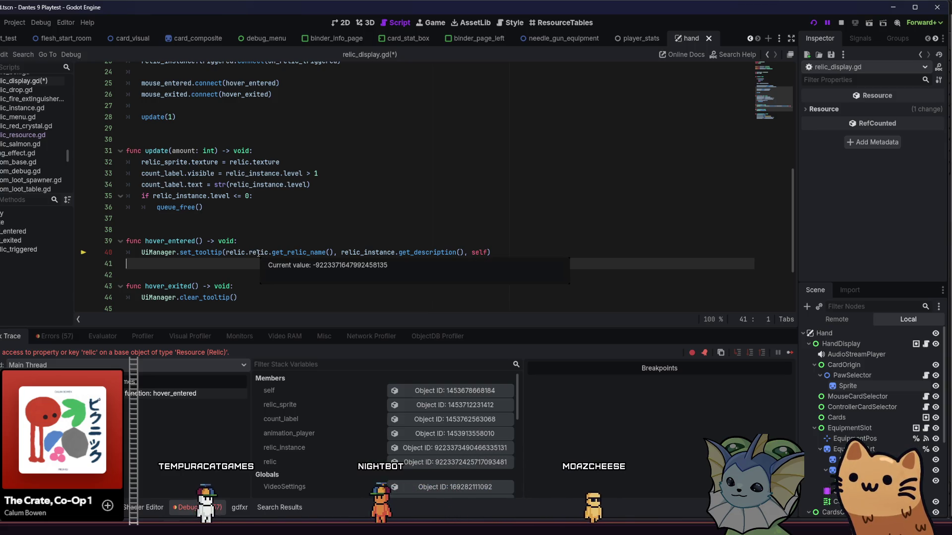
drag(268, 253, 249, 252)
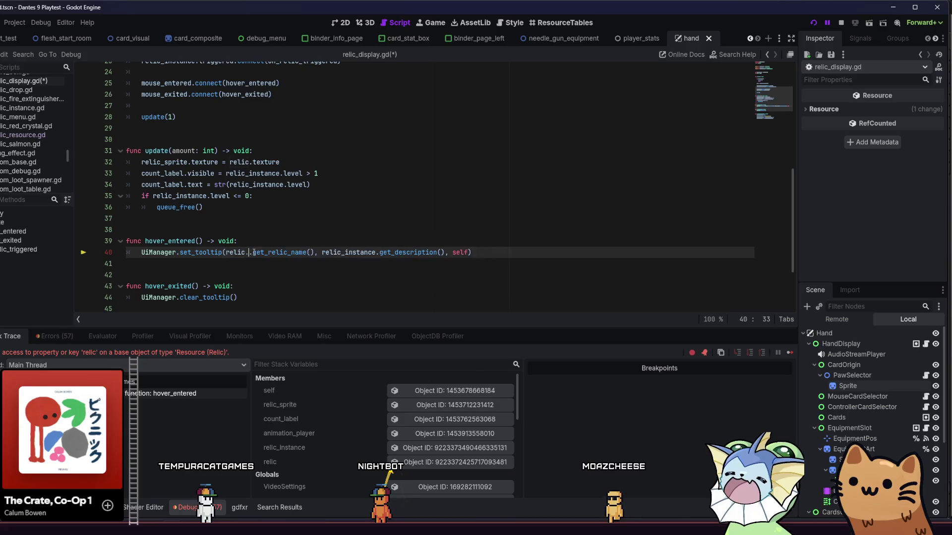
key(Up)
key(ctrl+s)
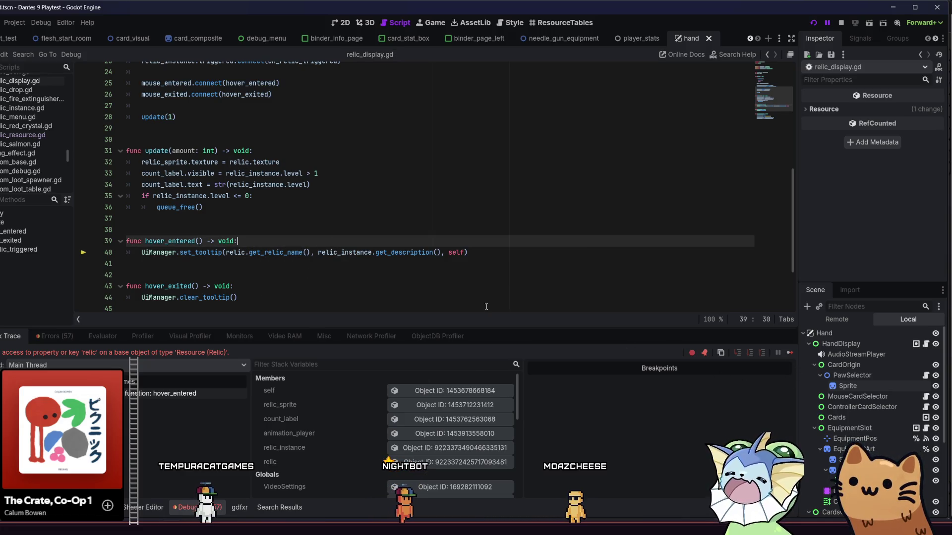
key(F5)
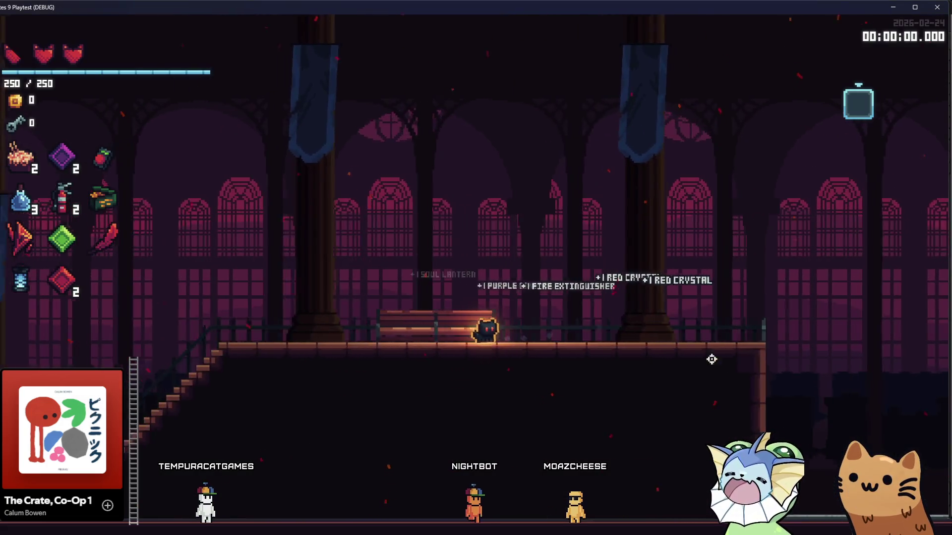
Check the Phoenix Feather, Green Crystal and other relic tooltips, then open the debug player options
key(a)
key(space)
mouse_move(119, 243)
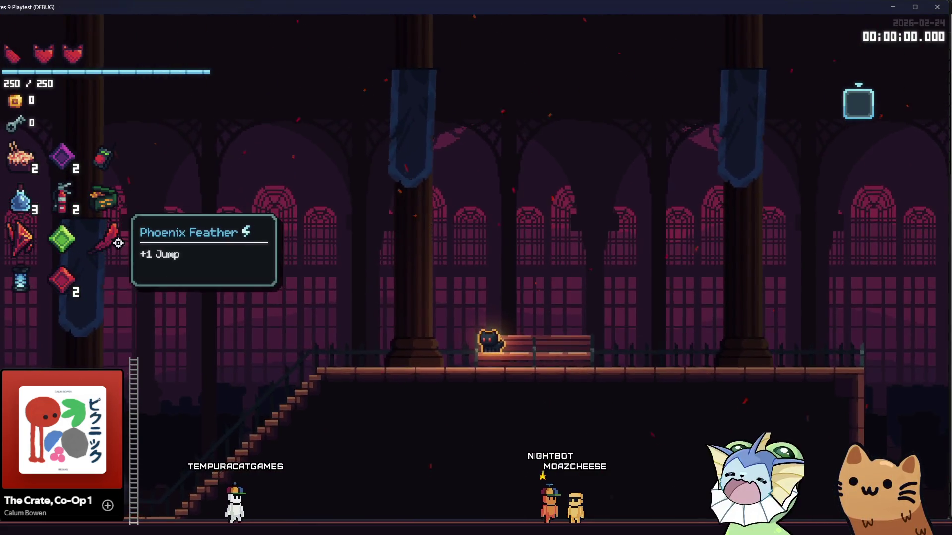
mouse_move(59, 165)
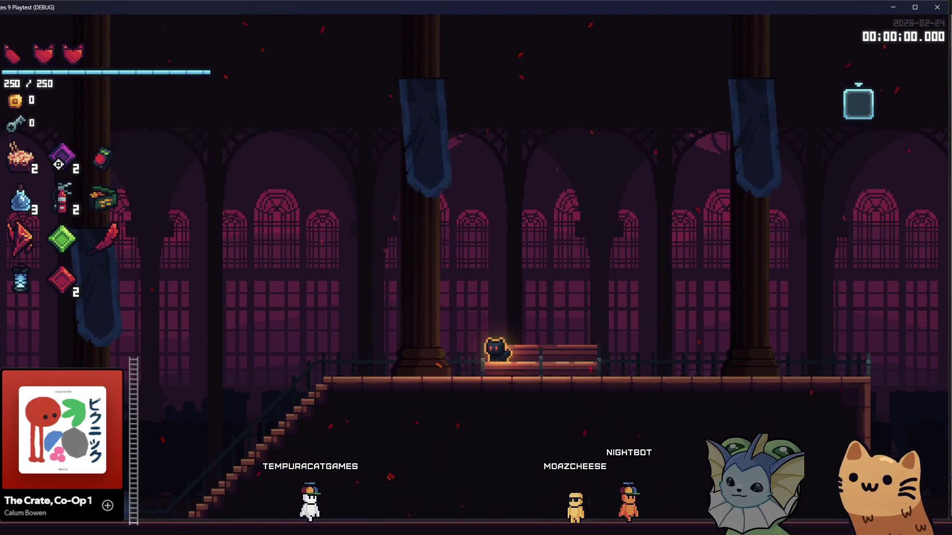
mouse_move(33, 197)
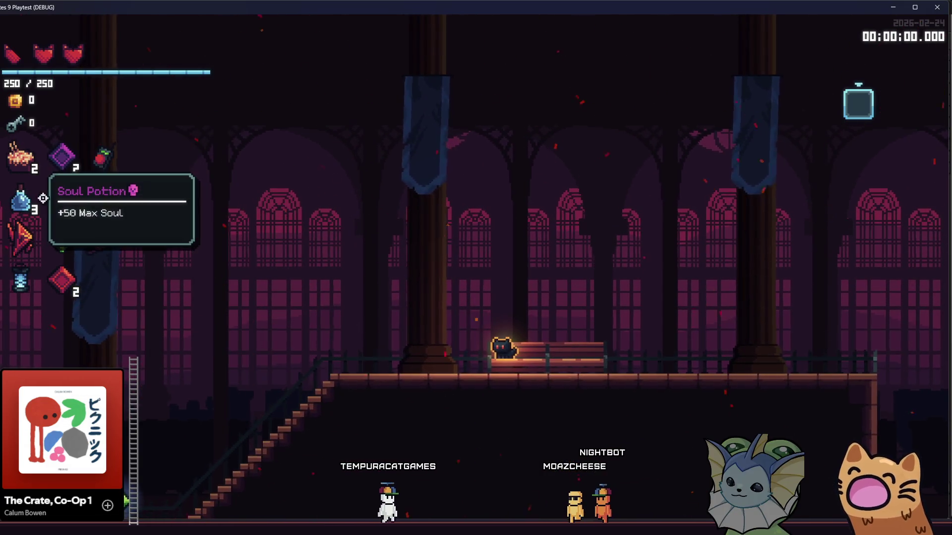
mouse_move(72, 201)
mouse_move(22, 284)
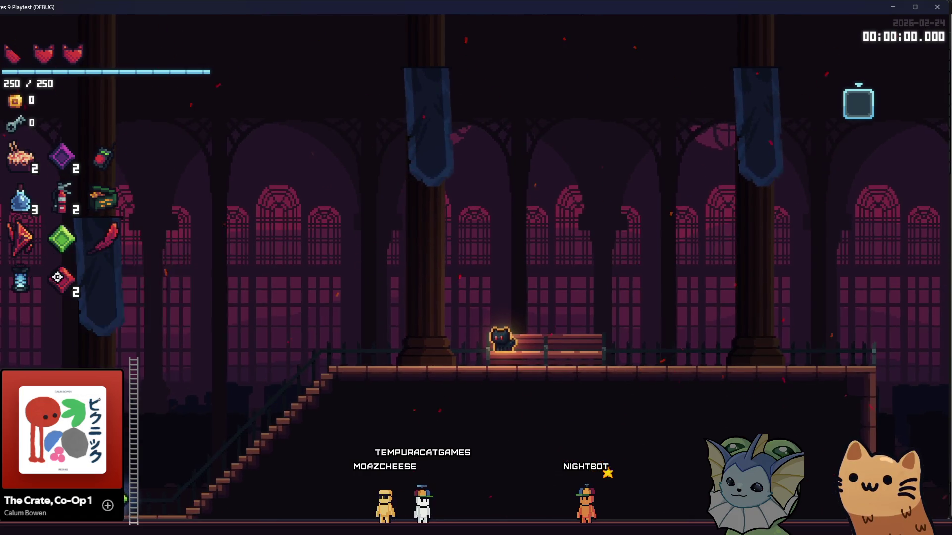
mouse_move(107, 214)
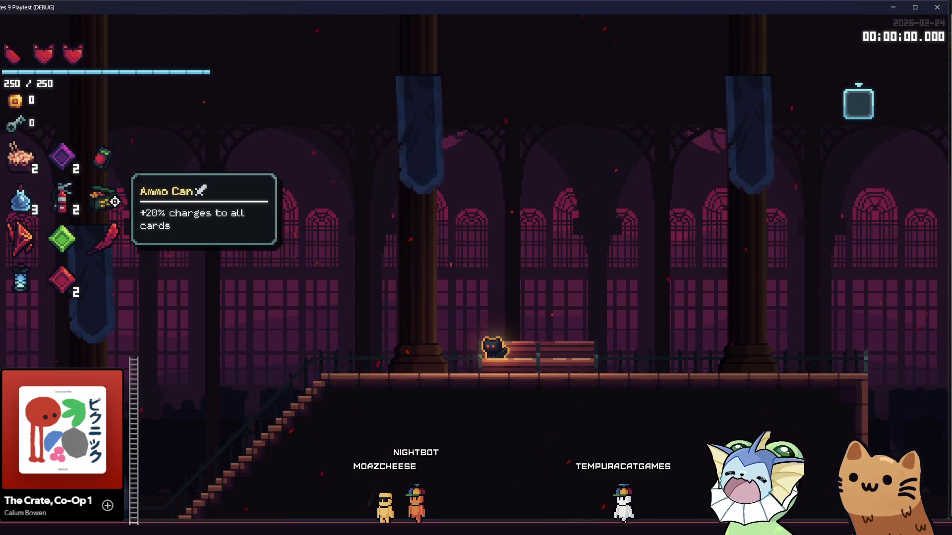
mouse_move(78, 241)
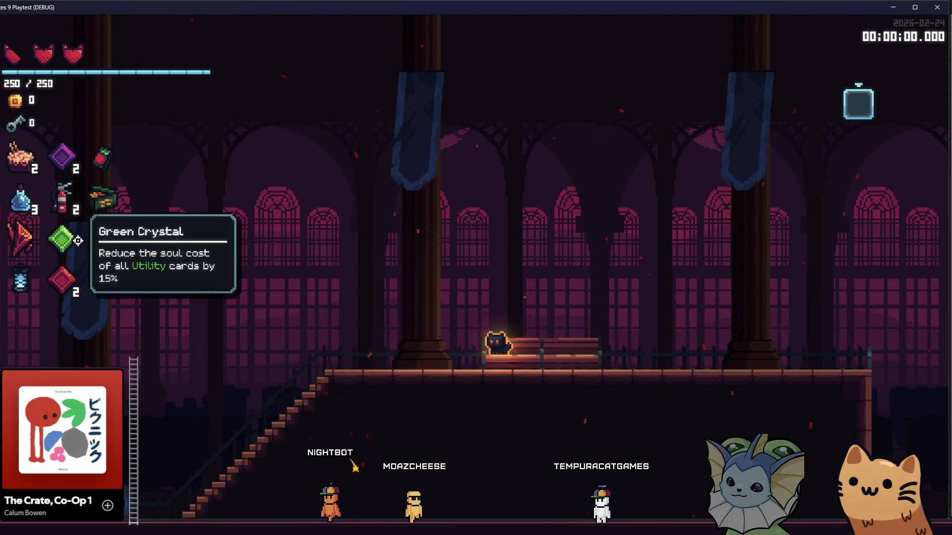
key(grave)
click(89, 189)
Add the Zoomies! relic and one Salmon relic from the debug list, then close it
click(270, 154)
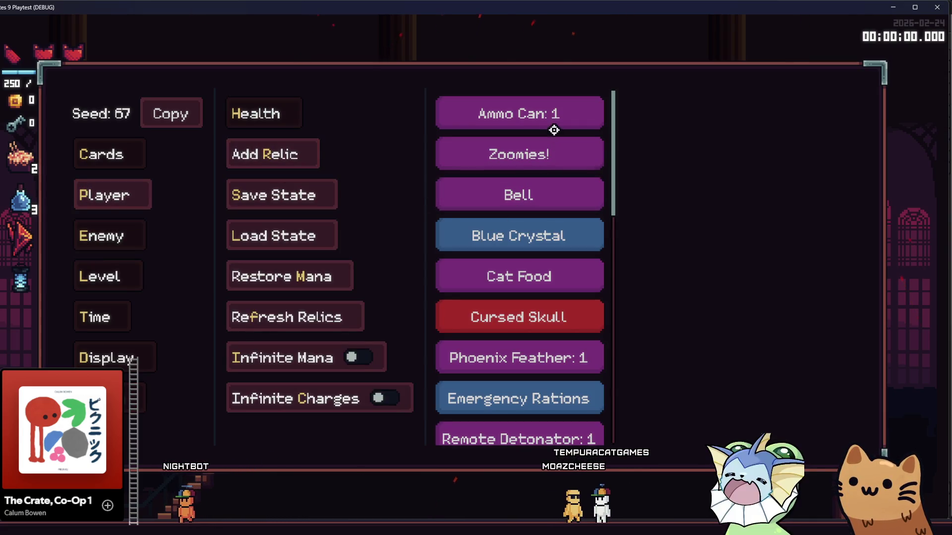
click(567, 151)
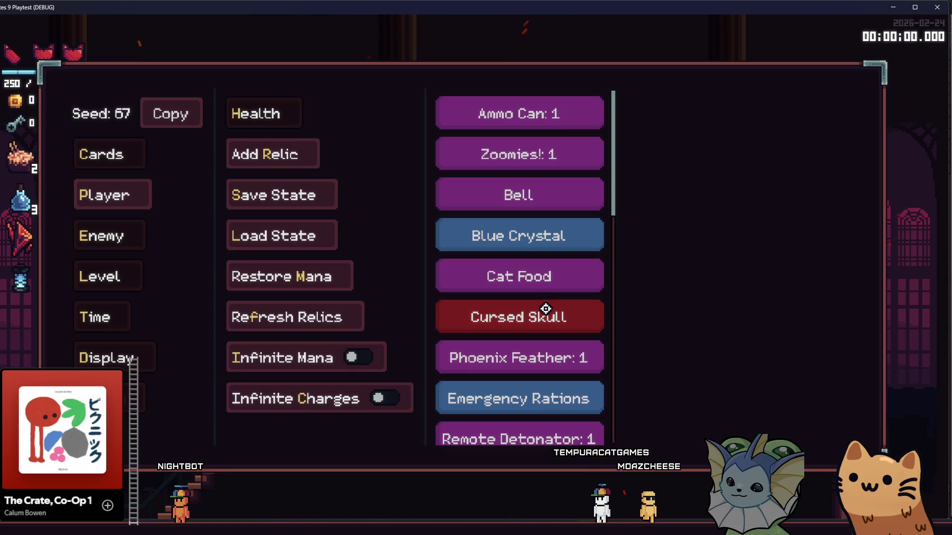
scroll(545, 307, down, 10)
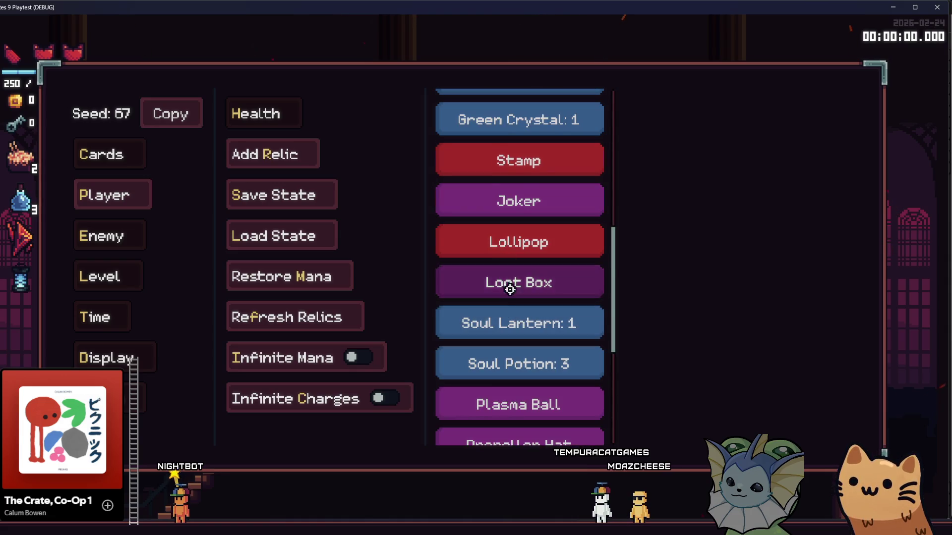
scroll(510, 288, down, 6)
click(491, 331)
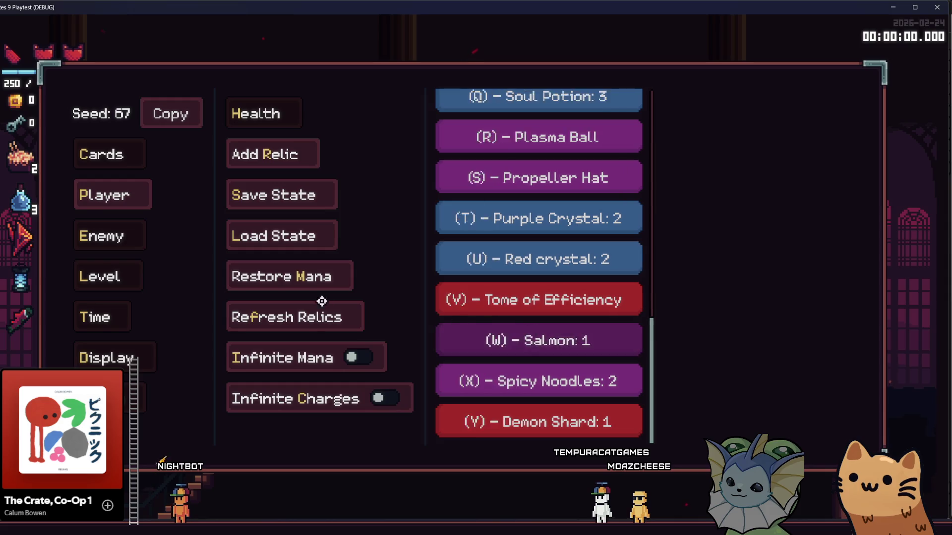
key(Escape)
Check the Soul Lantern and Spicy Noodles tooltips, then return to the Godot editor
mouse_move(32, 315)
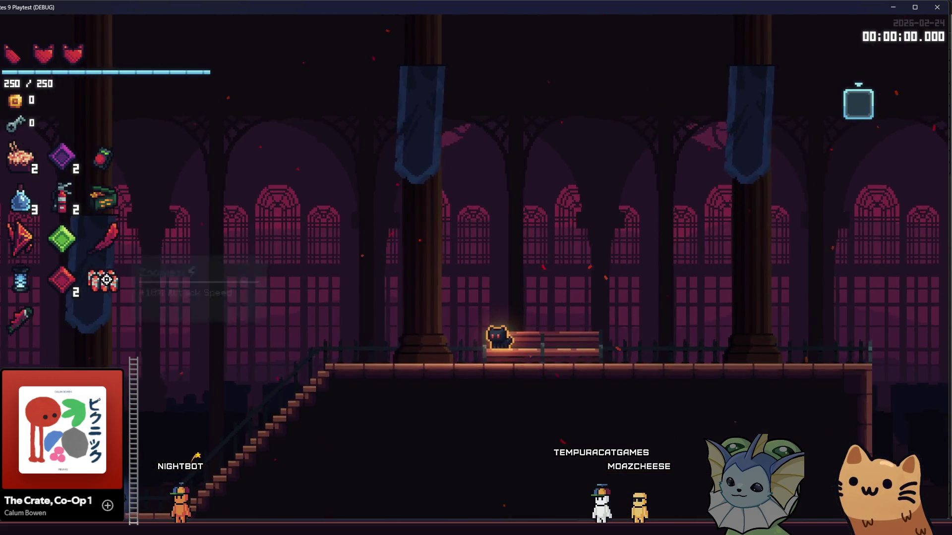
mouse_move(103, 286)
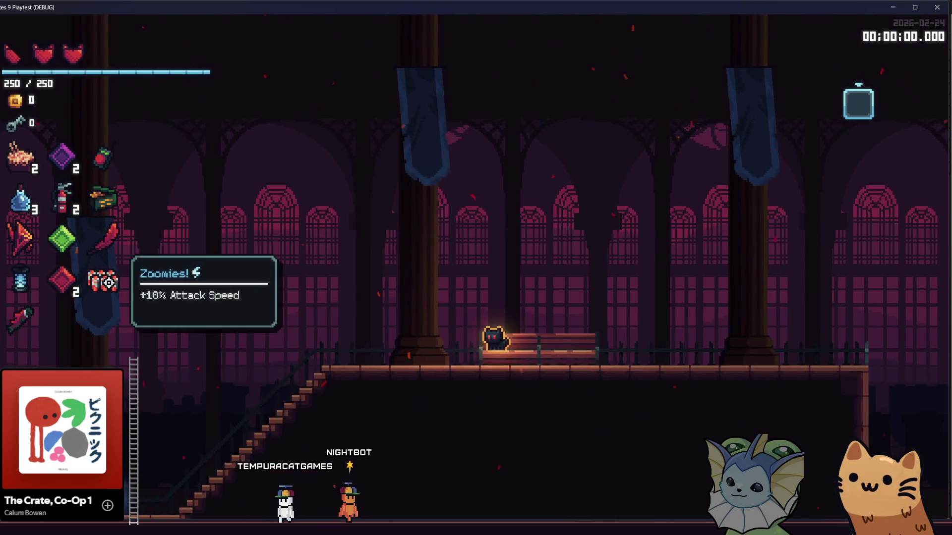
mouse_move(107, 156)
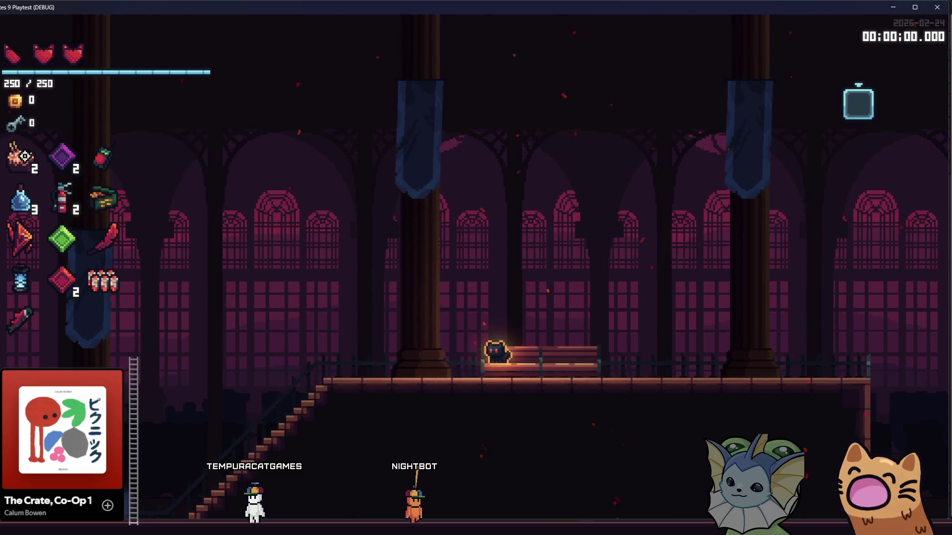
mouse_move(20, 152)
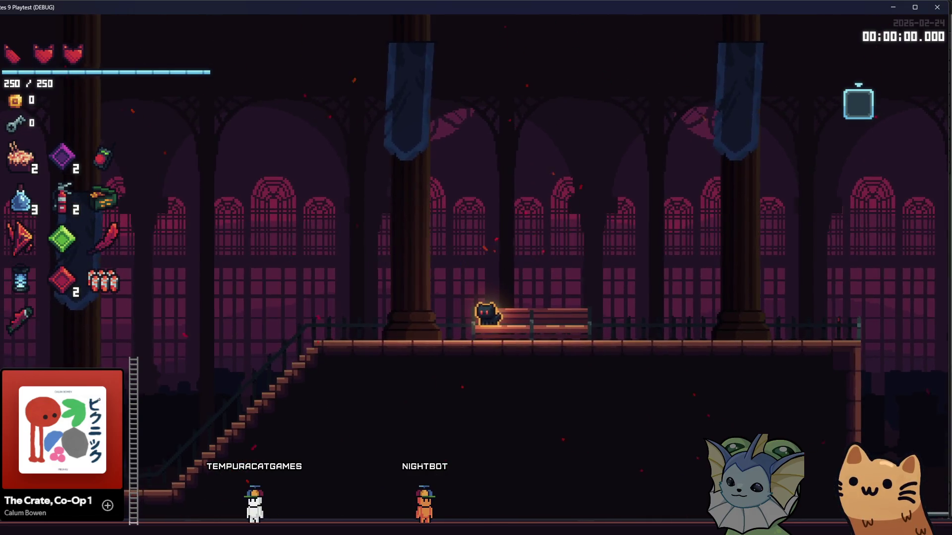
key(alt+Tab)
click(293, 254)
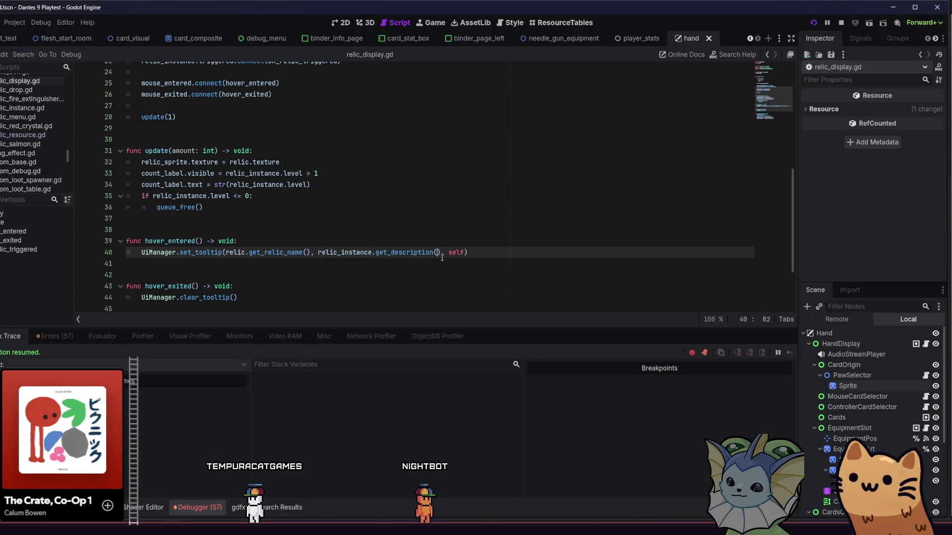
key(alt+Tab)
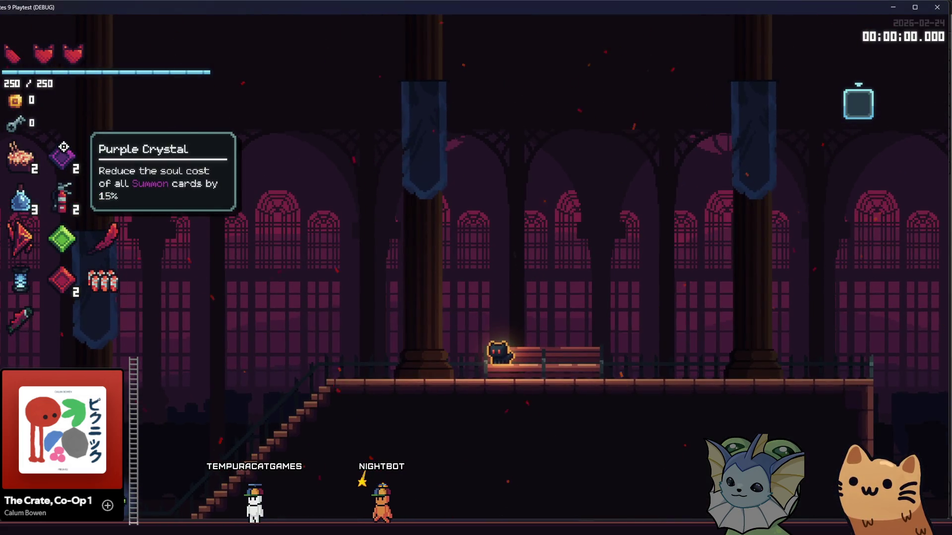
mouse_move(118, 160)
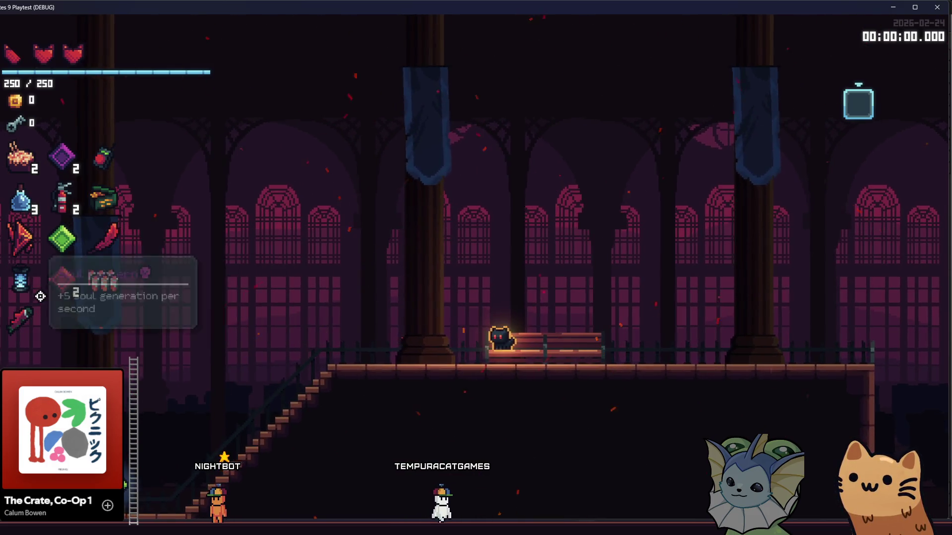
key(alt+Tab)
click(250, 299)
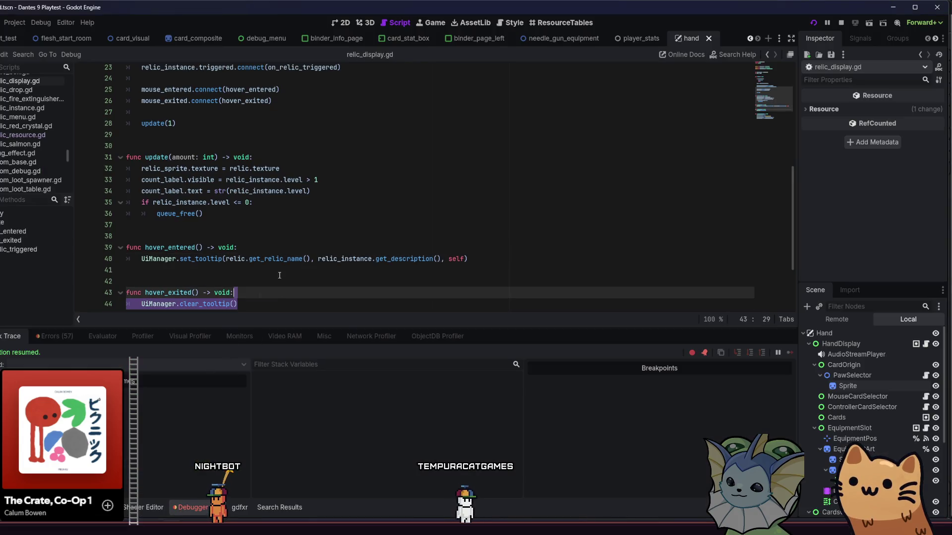
click(271, 229)
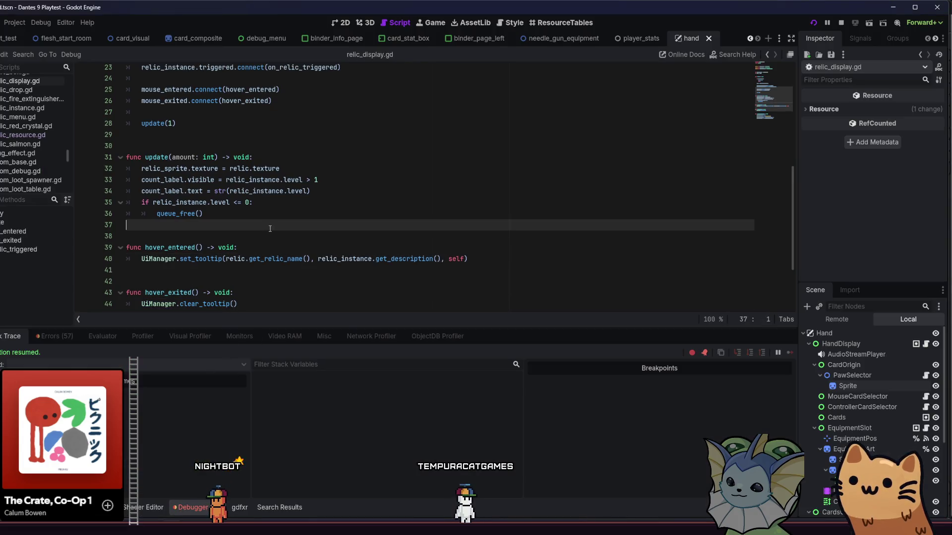
click(48, 135)
click(179, 183)
Append + name after Util.get_image_string(...) on line 161, save, and test it in the playtest
click(184, 195)
click(175, 205)
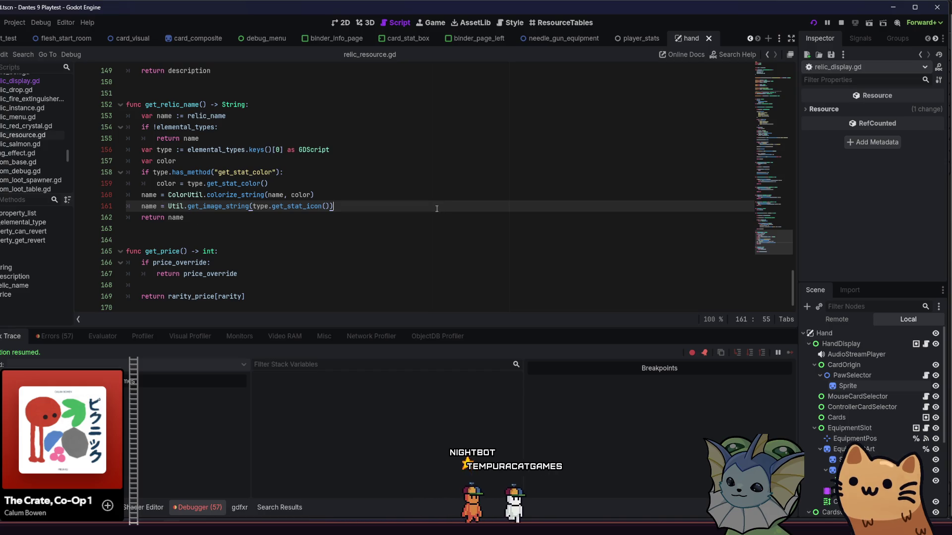
text(+ name)
key(ctrl+s)
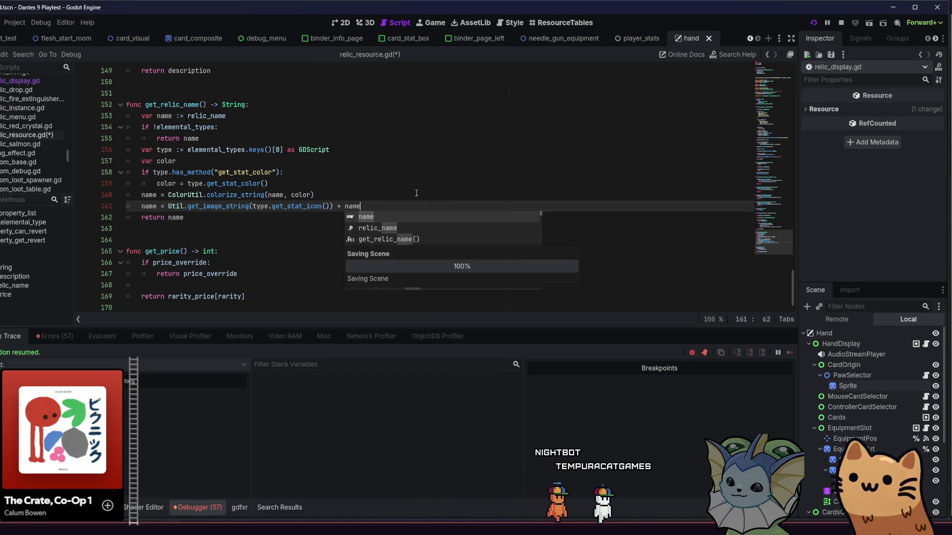
click(398, 188)
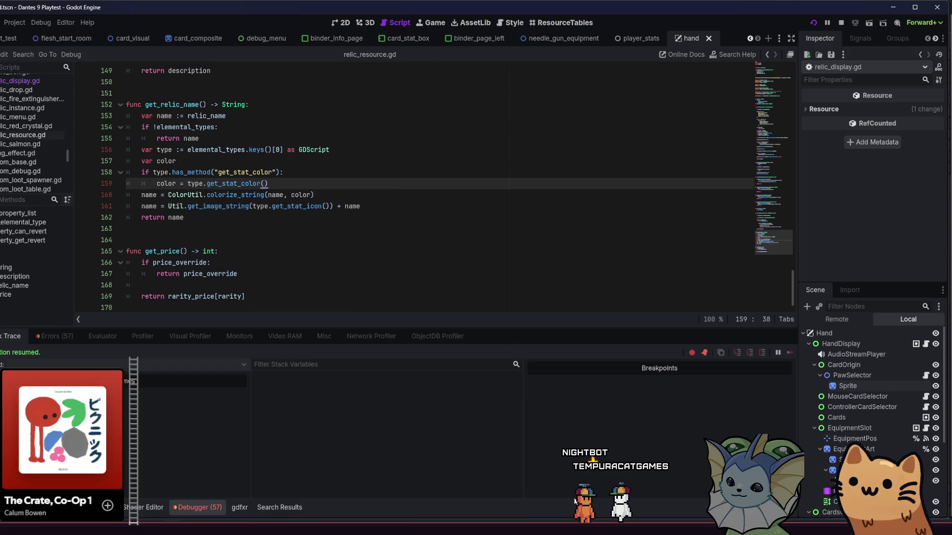
key(F5)
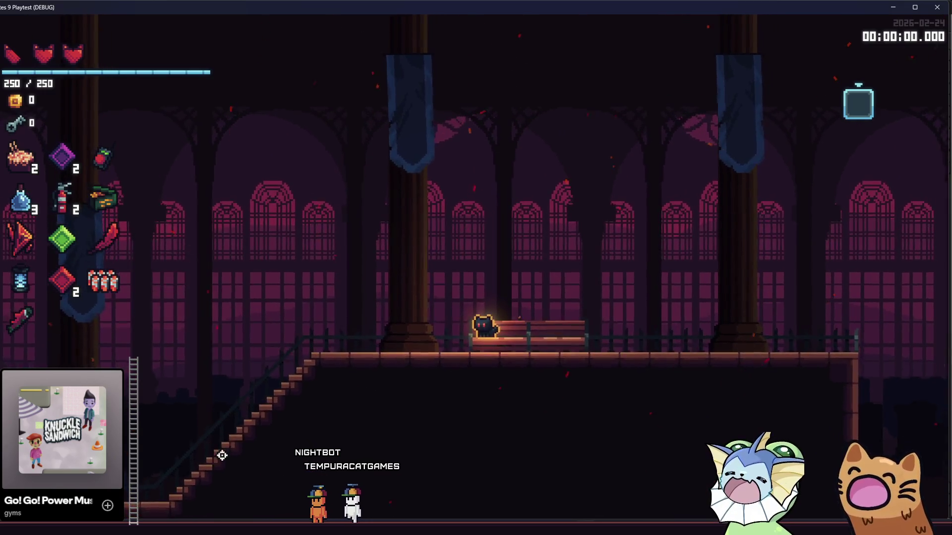
key(alt+Tab)
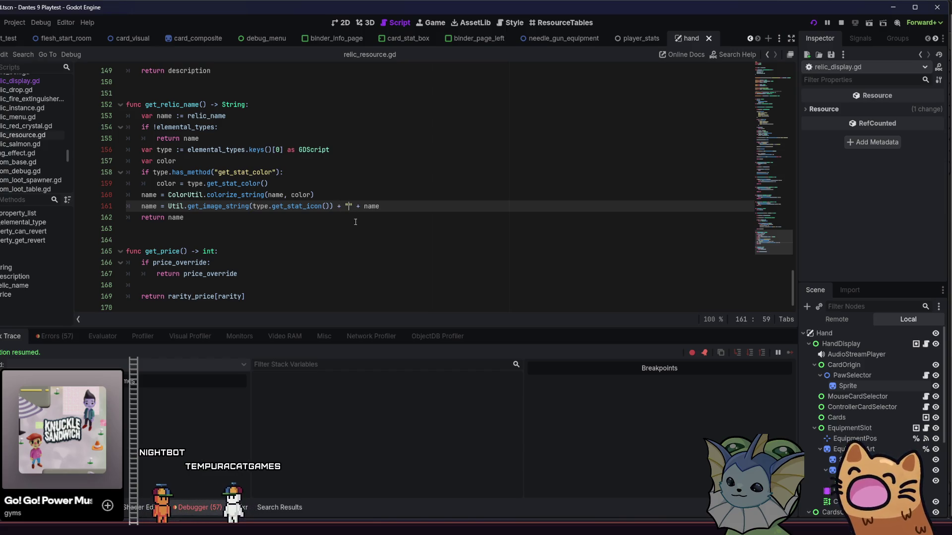
Insert a " " space between the stat icon and name on line 161, then test and close the game
click(384, 218)
key(ctrl+s)
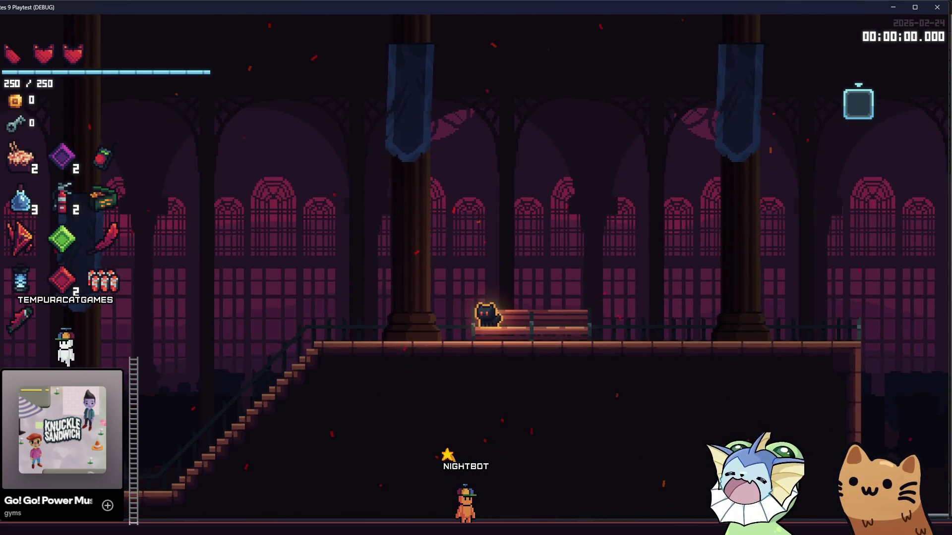
key(F8)
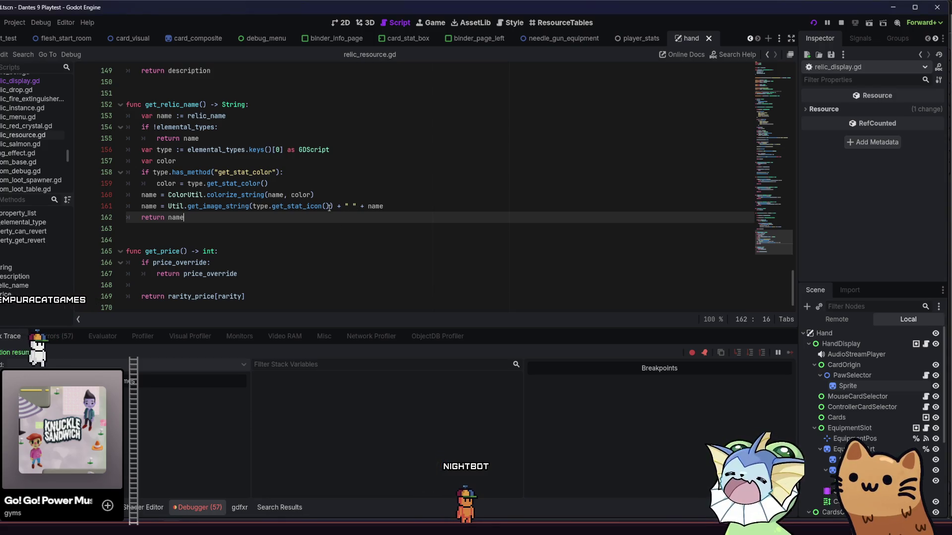
mouse_move(234, 204)
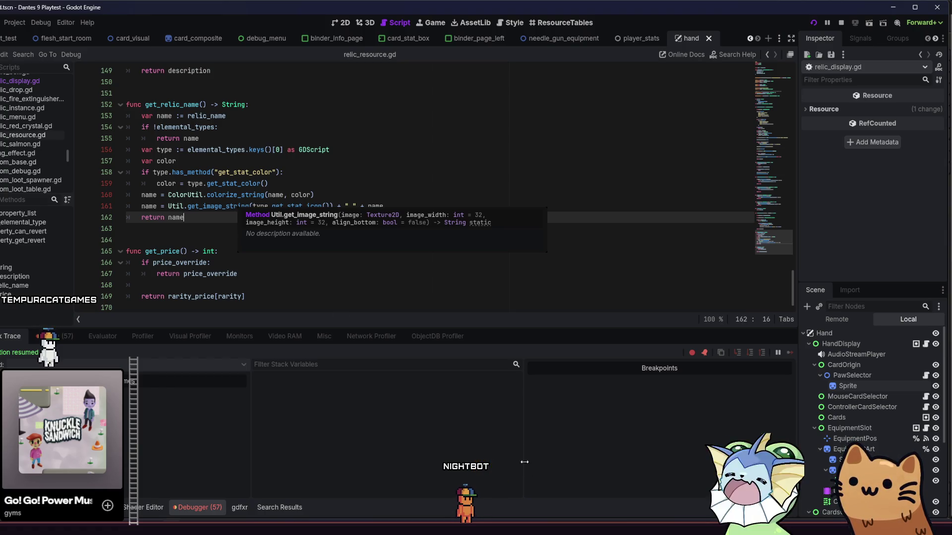
Check the relic tooltips in the playtest, then size the stat icon 24, 24 on line 161 and rerun
key(F5)
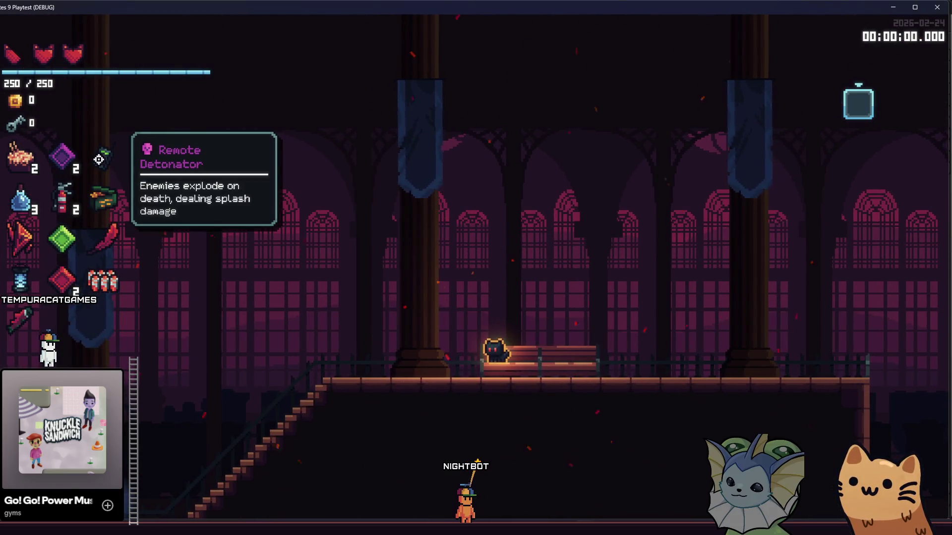
key(d)
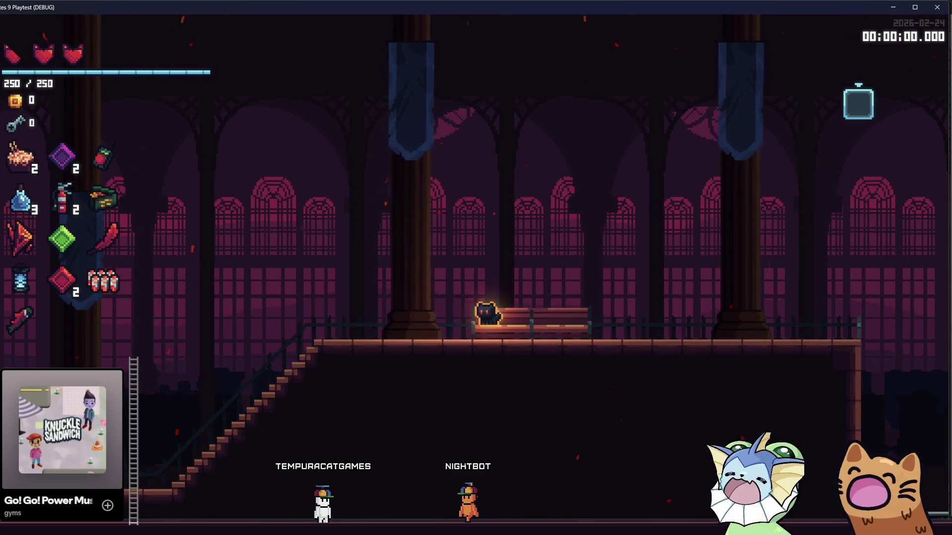
key(alt+Tab)
click(331, 206)
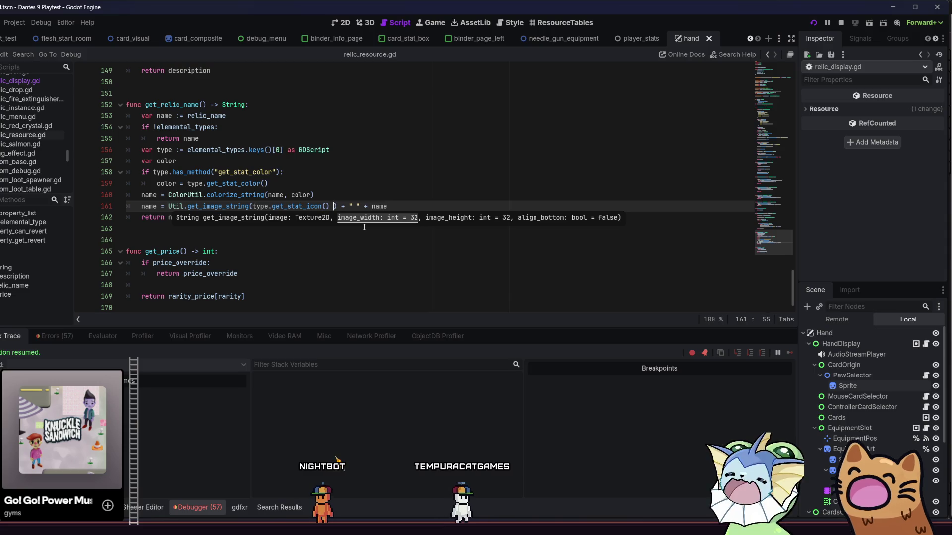
text(, 24, 24)
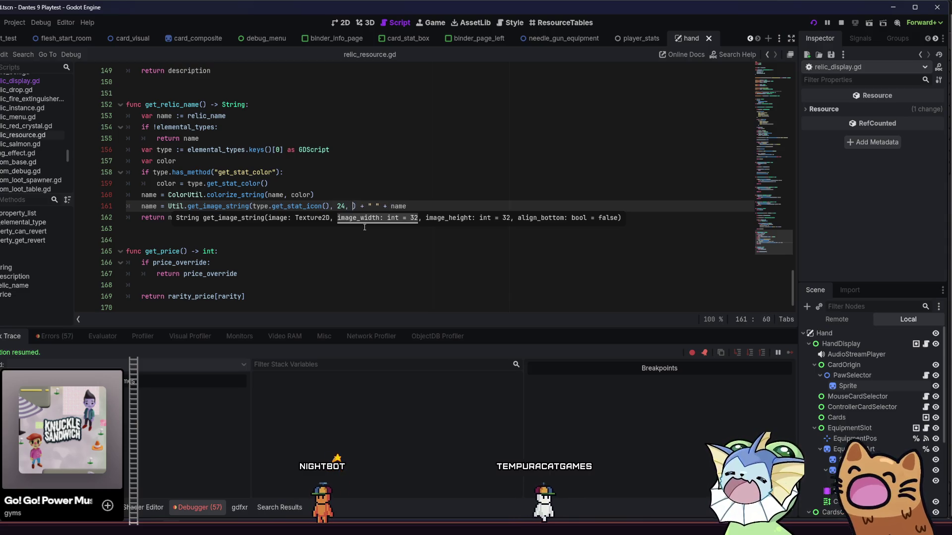
key(F5)
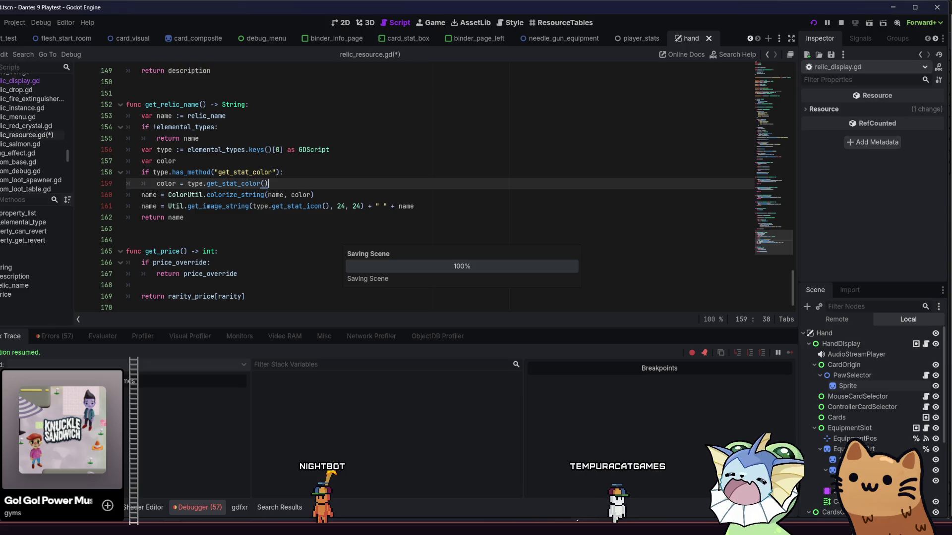
mouse_move(103, 289)
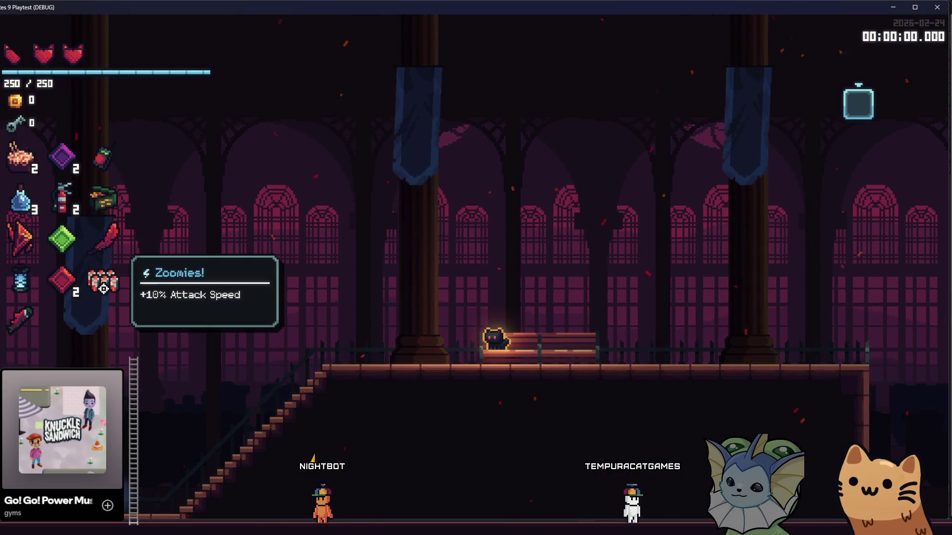
mouse_move(100, 252)
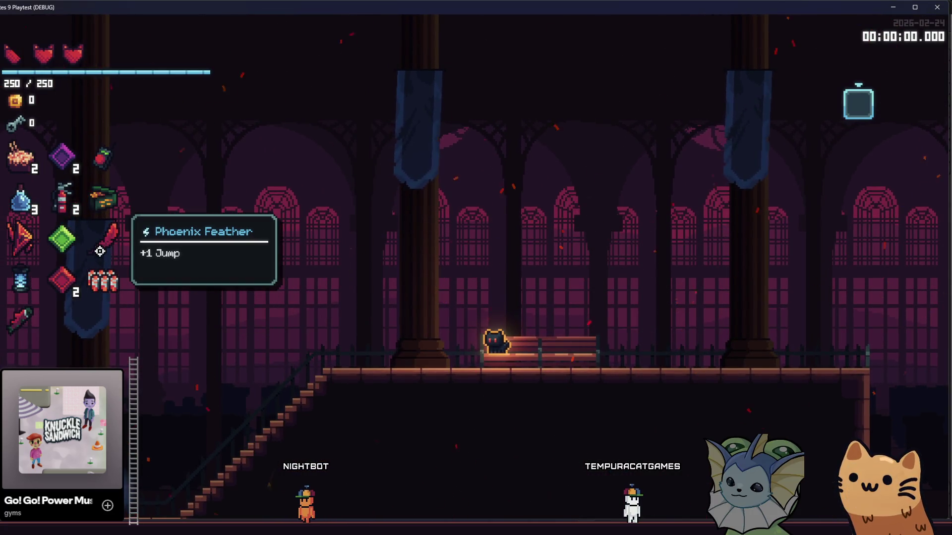
mouse_move(98, 166)
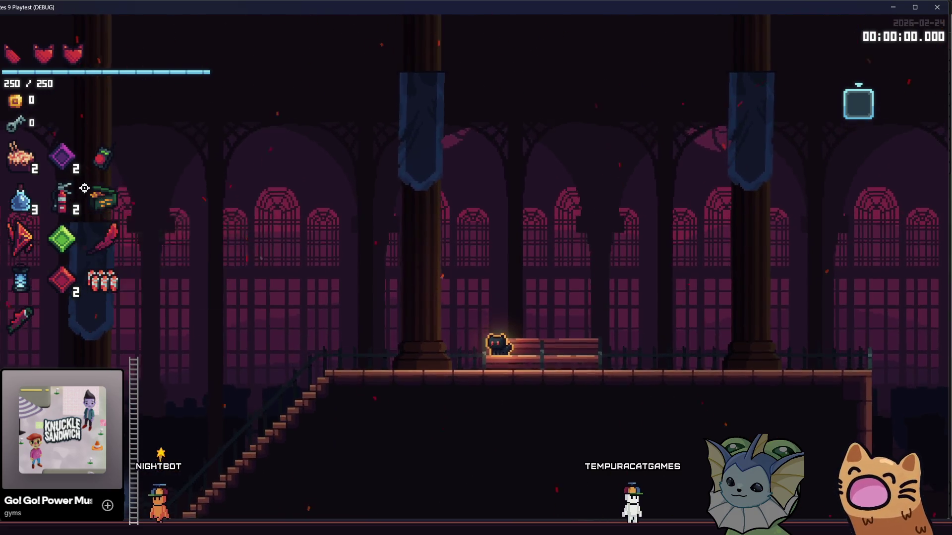
mouse_move(39, 164)
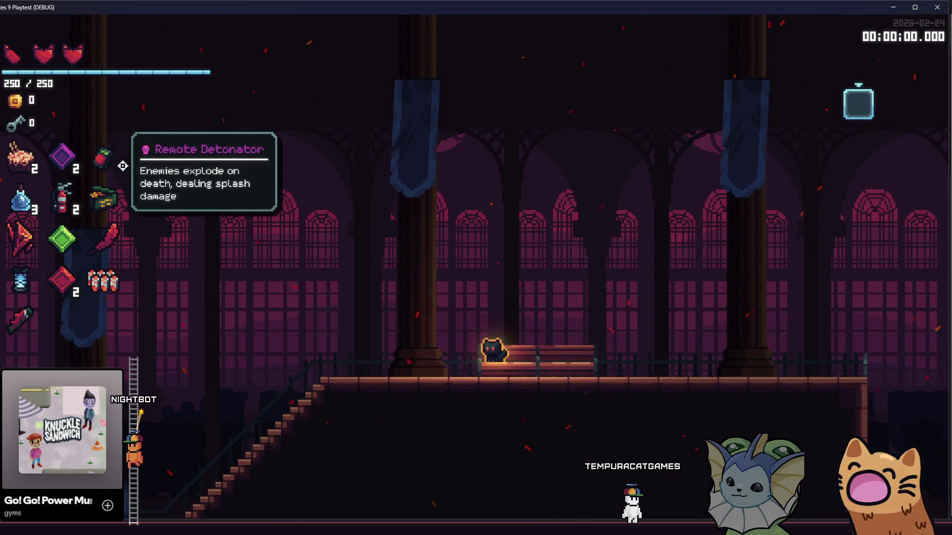
key(alt+Tab)
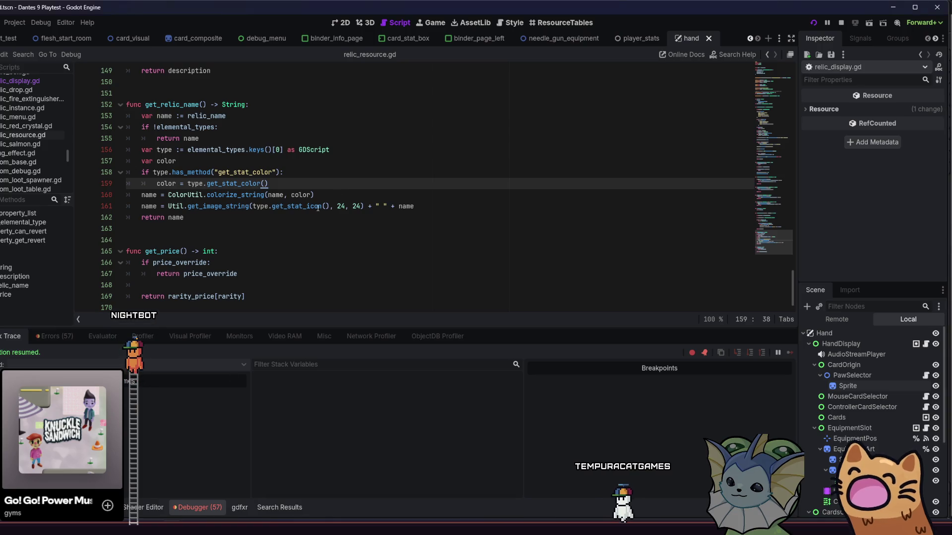
Add a comma after the second 24 on line 161, save, and view the playtest tooltips
click(360, 206)
text(, true)
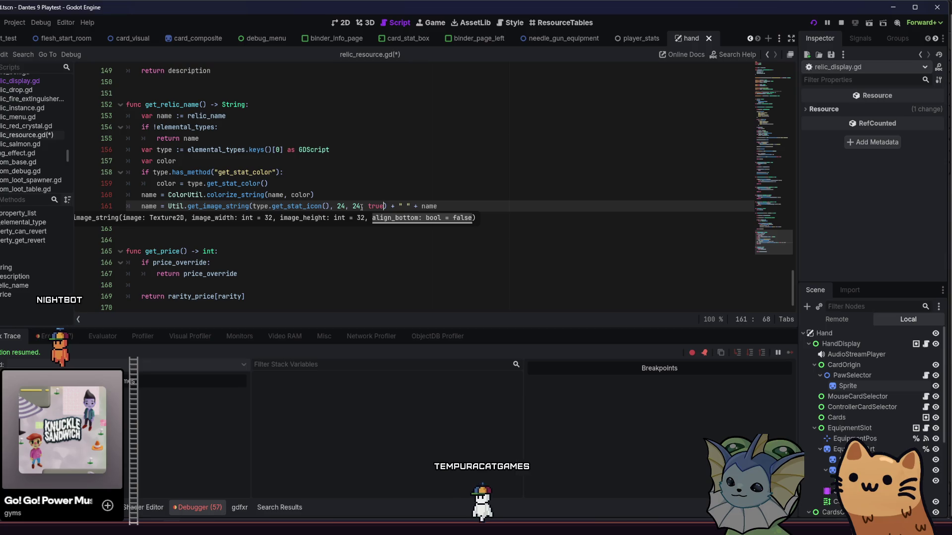
key(ctrl+s)
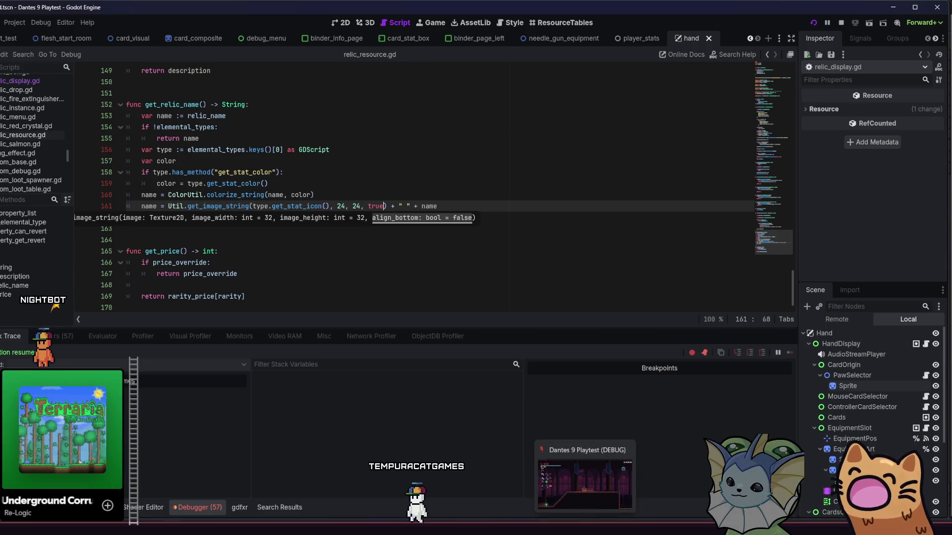
click(585, 484)
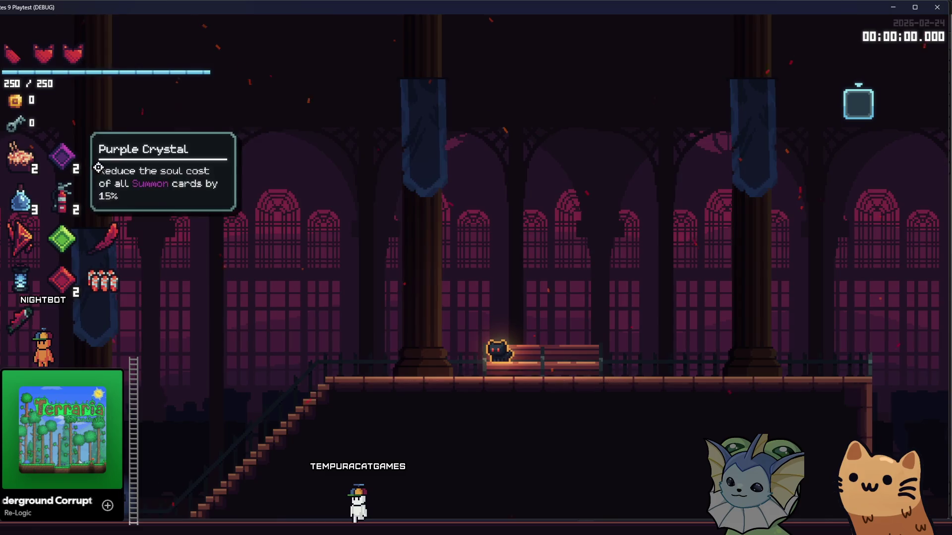
mouse_move(106, 168)
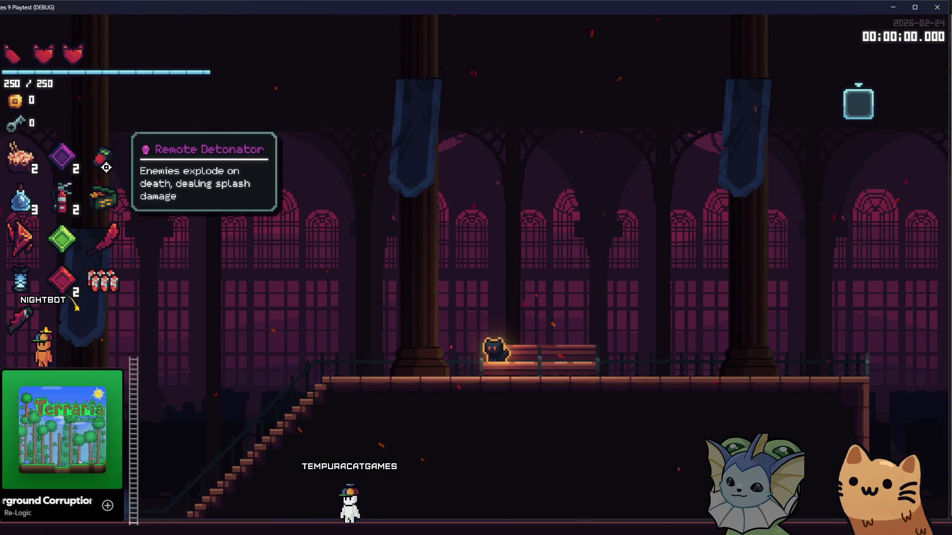
Delete the ', true' bottom-alignment flag from the stat-icon call and recheck the tooltips
click(174, 528)
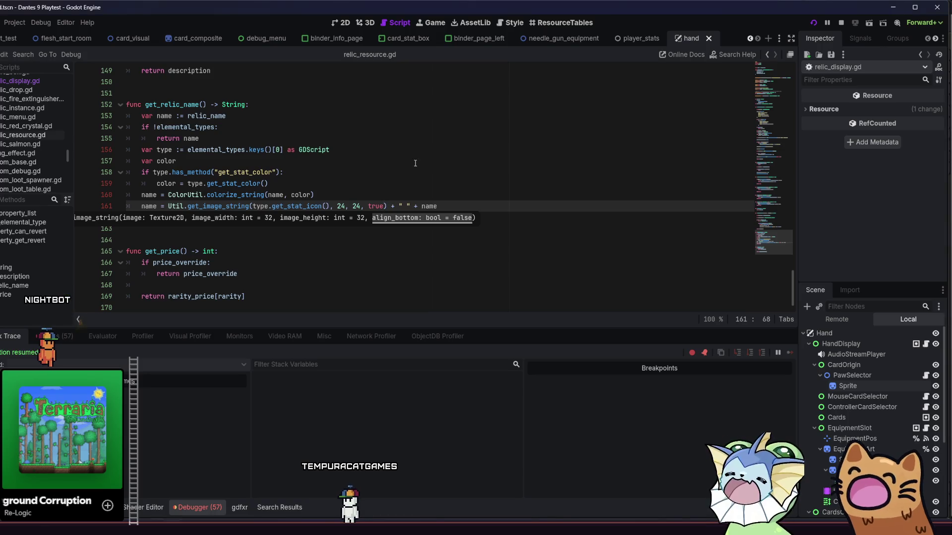
key(BackSpace)
key(BackSpace)
key(BackSpace)
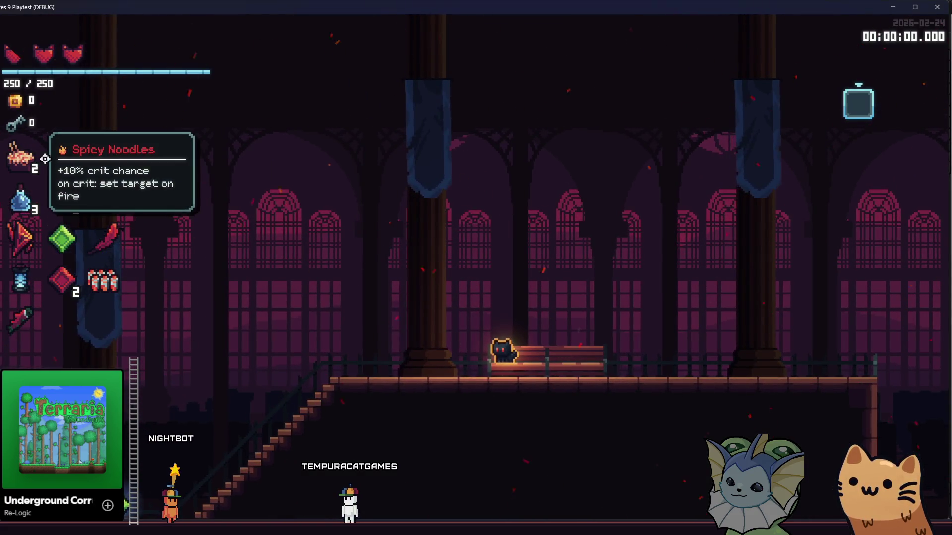
mouse_move(63, 203)
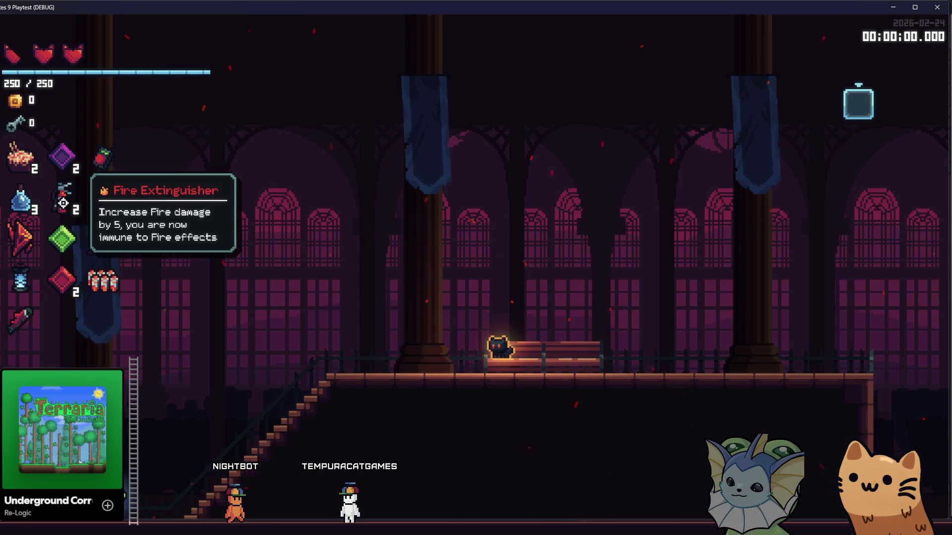
mouse_move(102, 209)
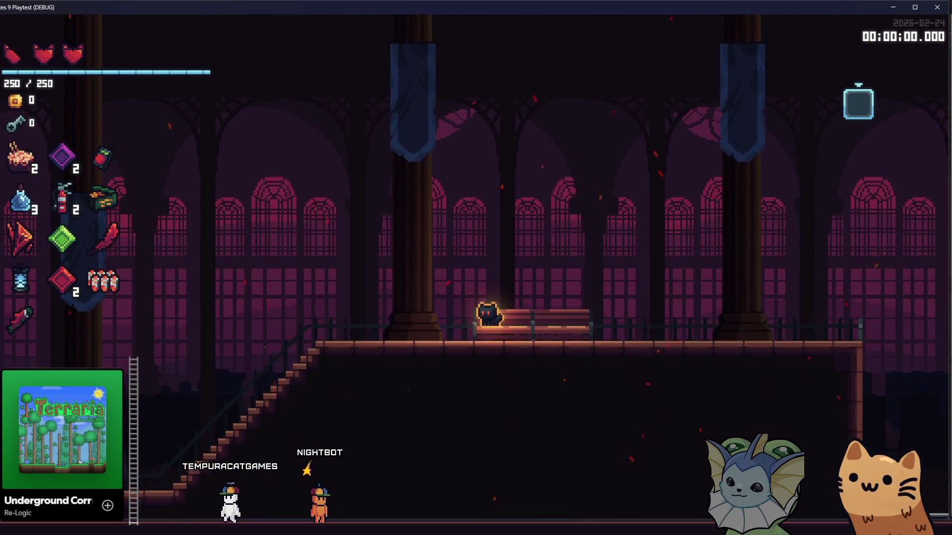
key(alt+Tab)
click(345, 209)
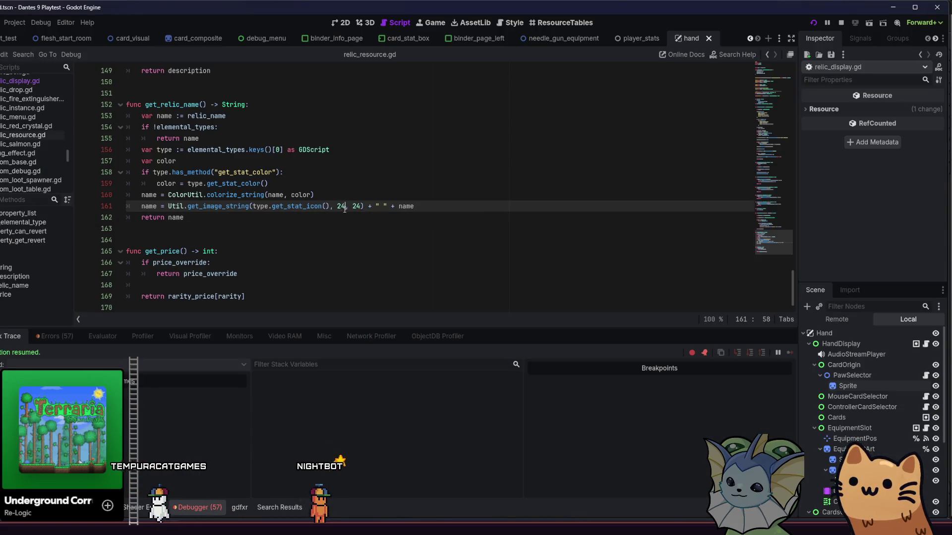
Resize the stat icon on line 161 to 28 by 28 and compare relic tooltips in the playtest
text(8)
click(360, 206)
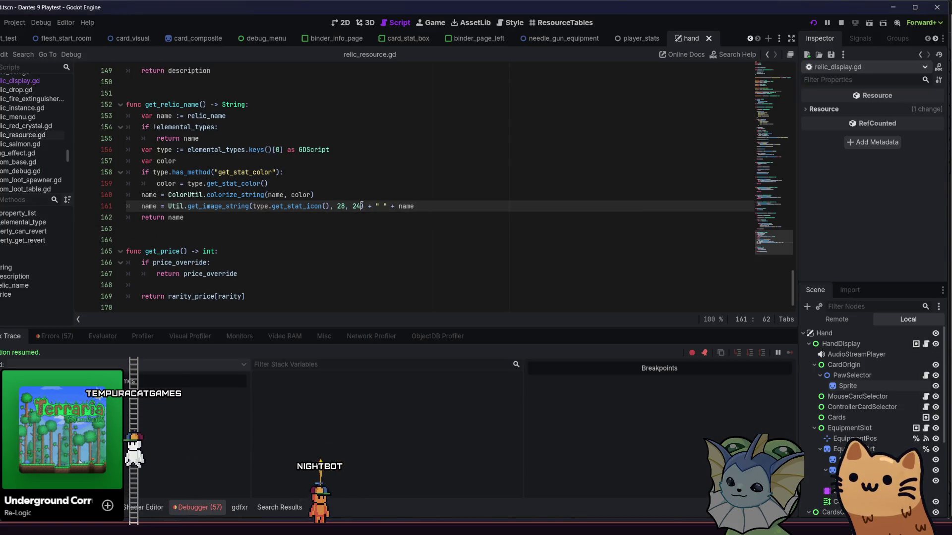
key(F5)
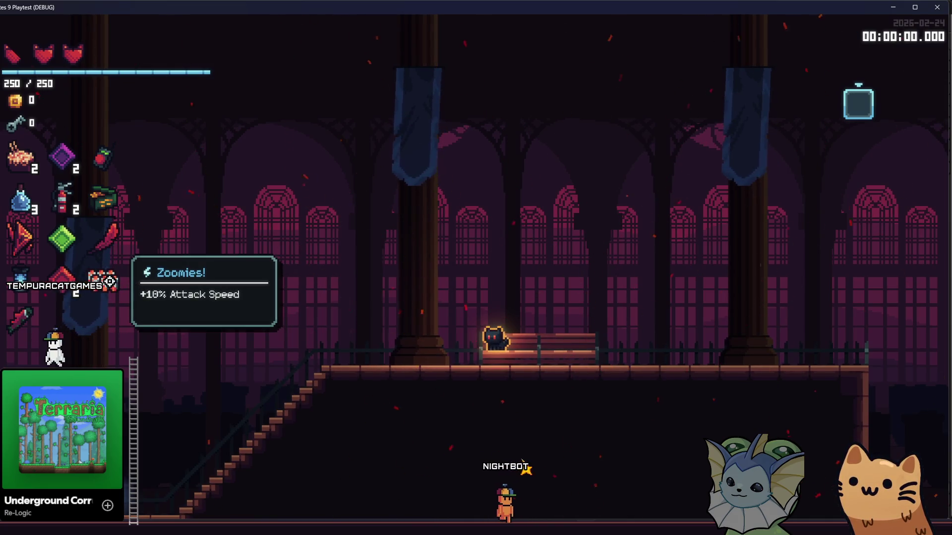
mouse_move(101, 198)
mouse_move(100, 170)
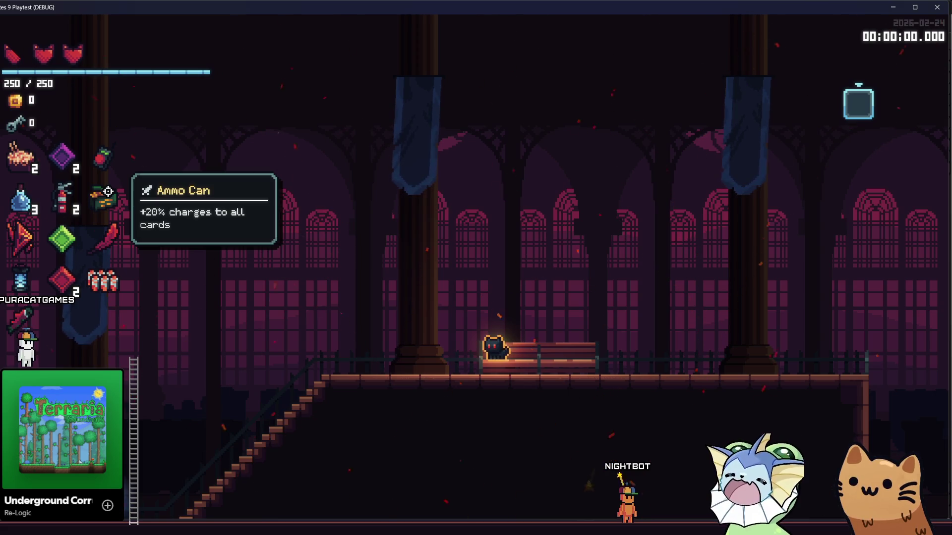
mouse_move(31, 161)
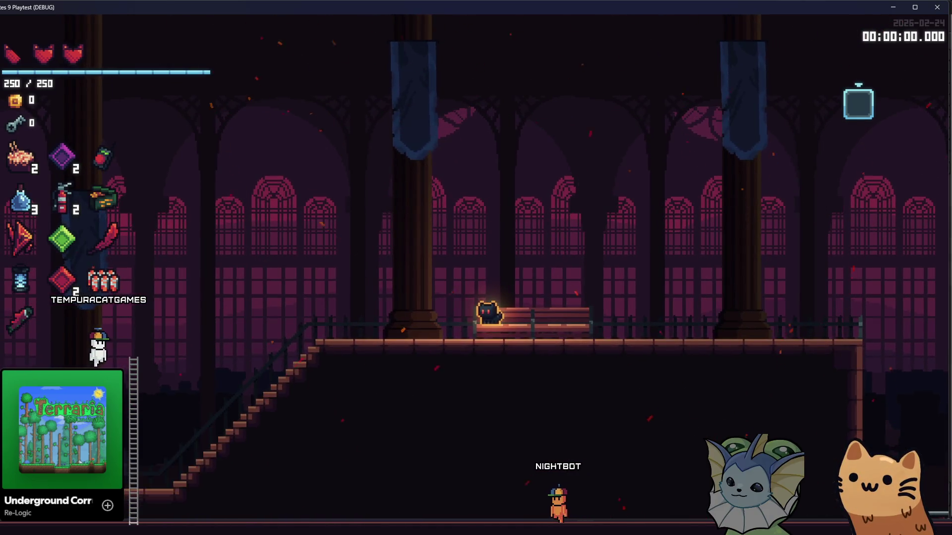
key(alt+Tab)
click(345, 205)
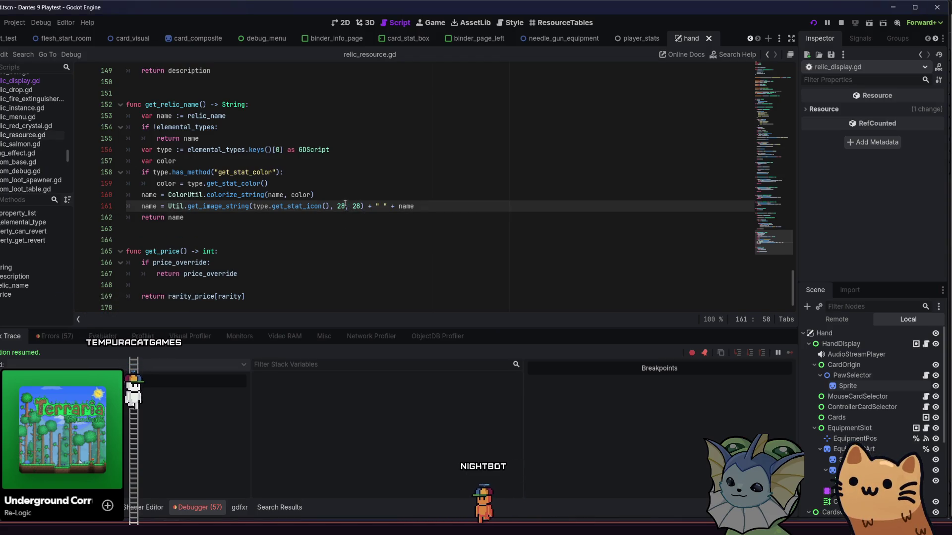
Set the icon size on line 161 to 26, 26, save, and check the relic tooltips in game
key(BackSpace)
text(6)
click(358, 205)
text(8)
key(BackSpace)
text(6)
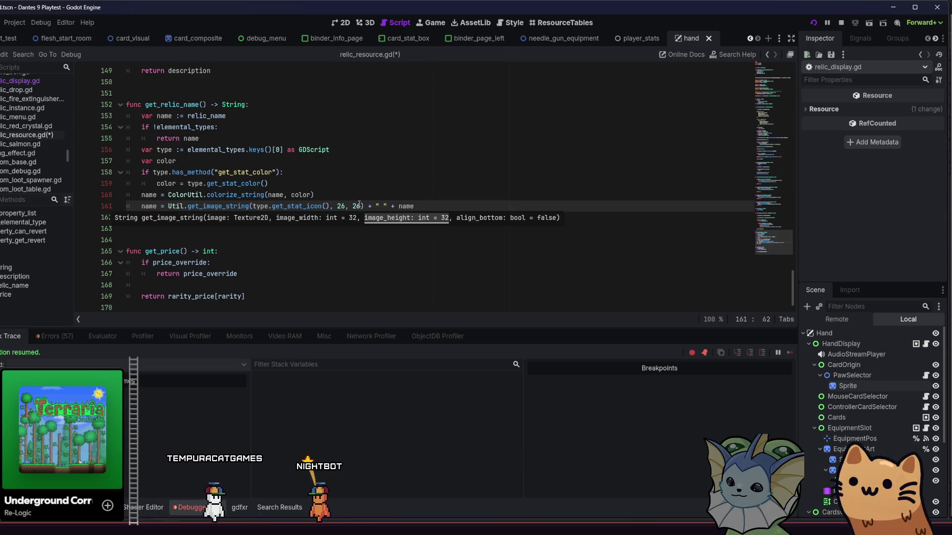
key(ctrl+s)
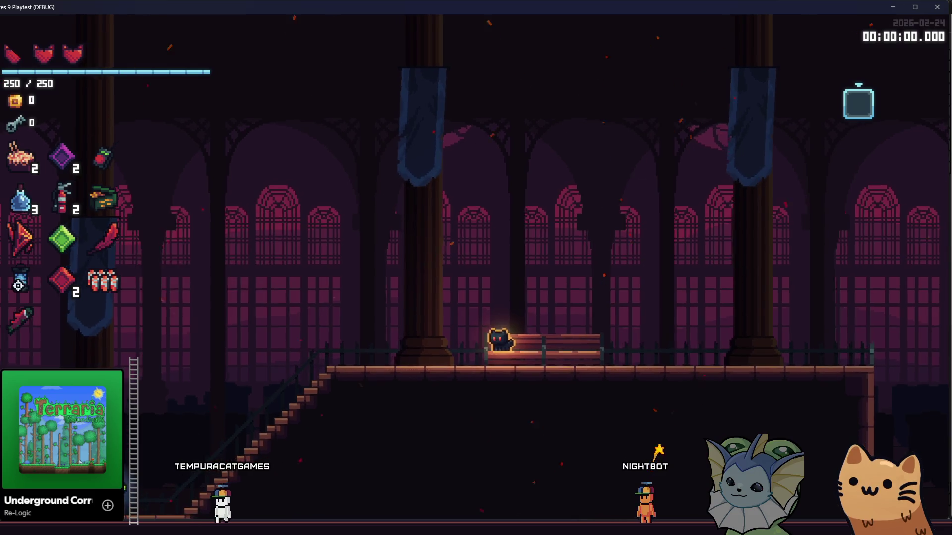
mouse_move(12, 287)
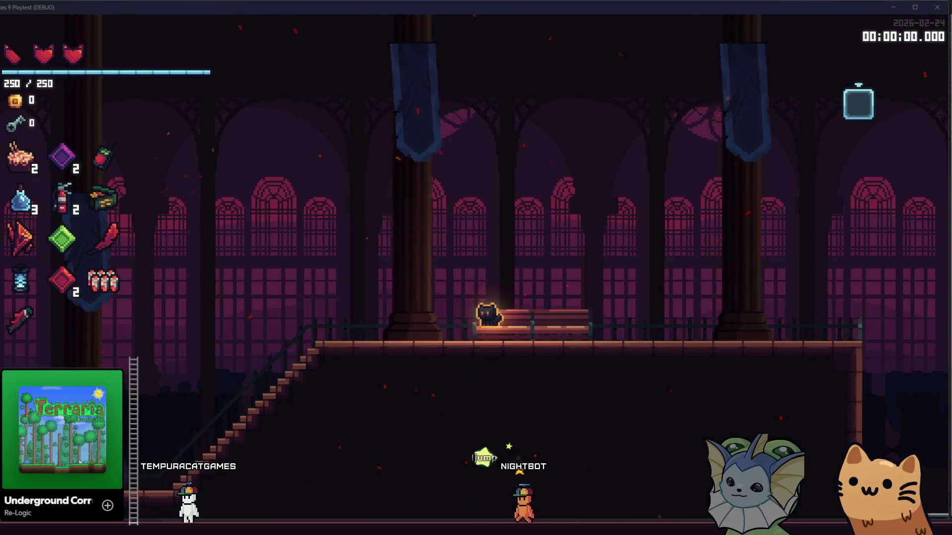
Change the stat icon width on line 161 to 32
key(alt+Tab)
double_click(340, 206)
text(32)
click(361, 206)
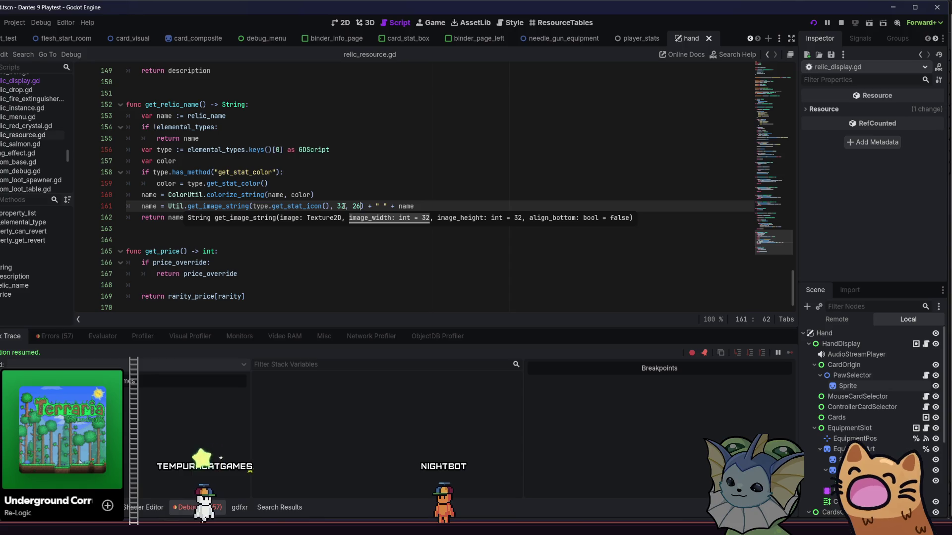
Test a 32 by 32 stat icon in game, then restore line 161 to 24, 24 and rerun
click(459, 197)
key(ctrl+s)
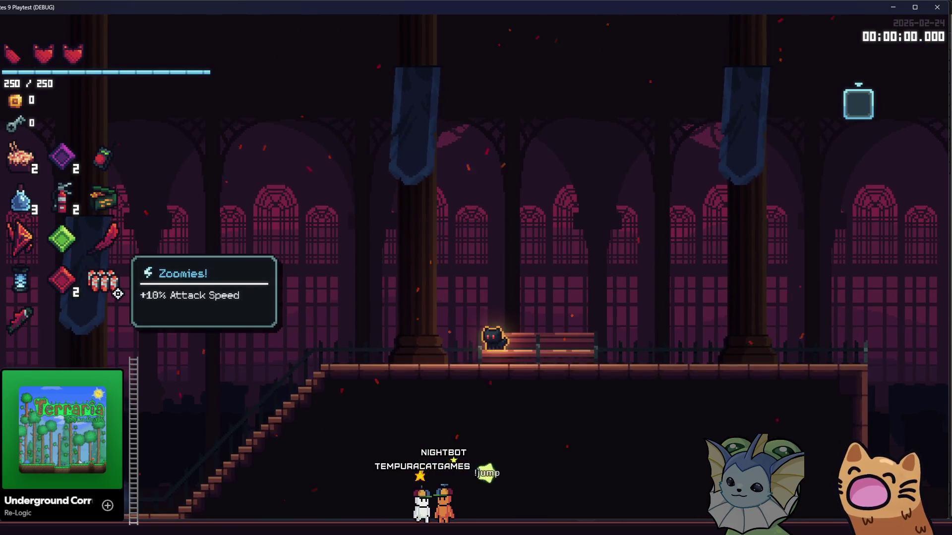
key(alt+Tab)
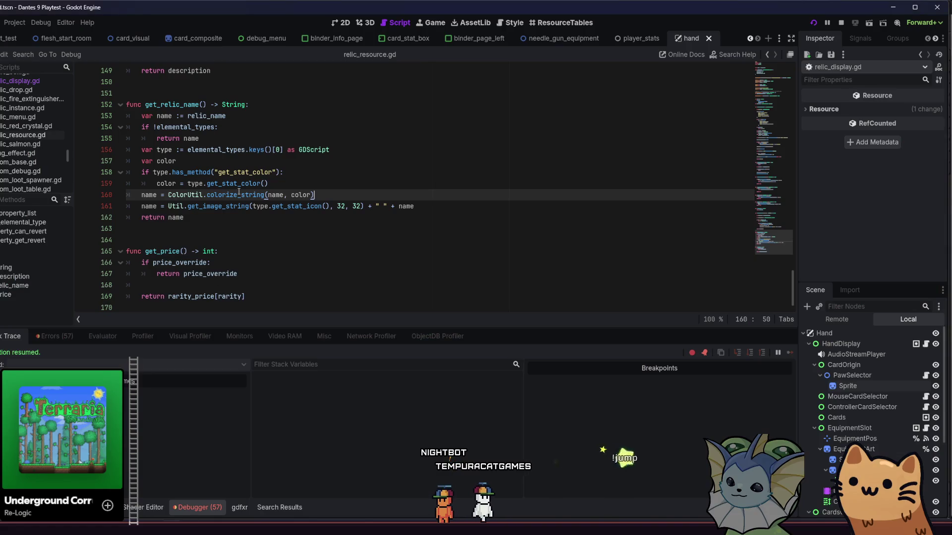
click(345, 207)
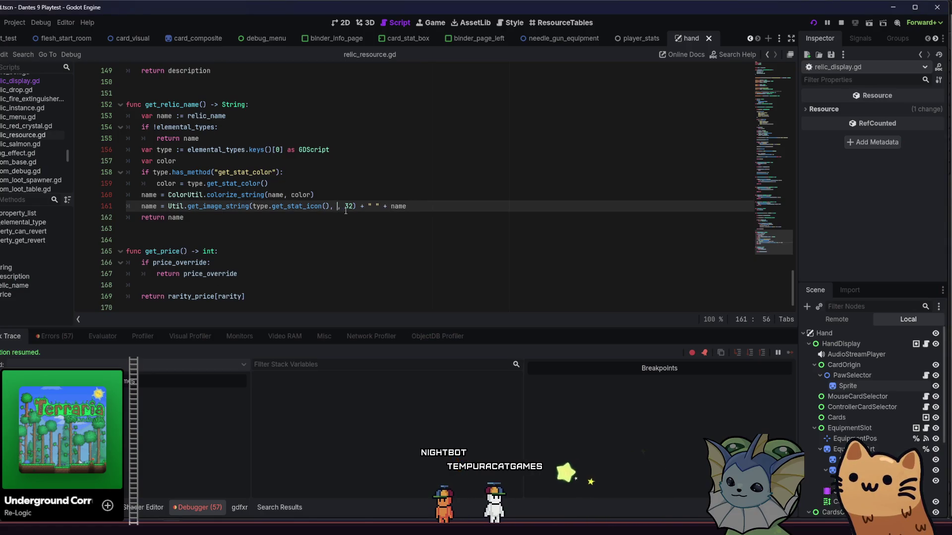
text(24)
key(Right)
key(Right)
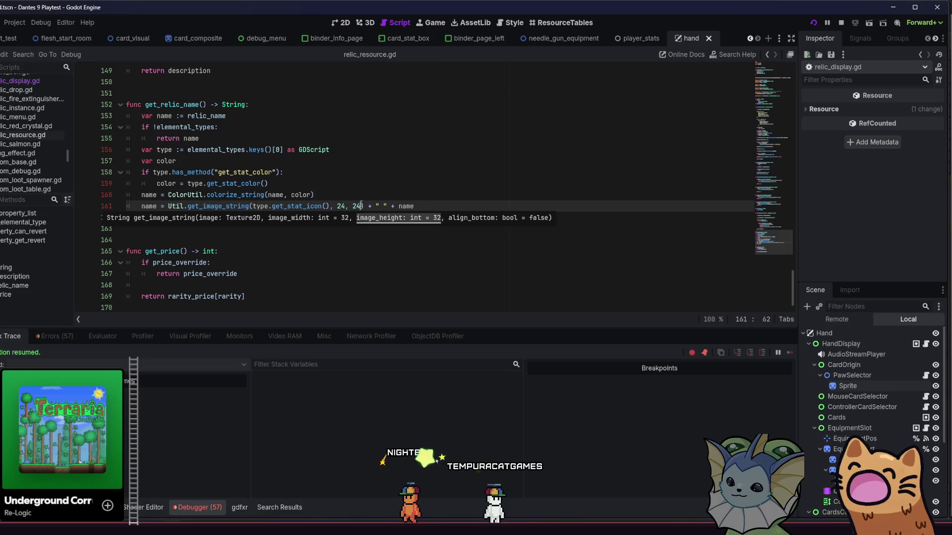
key(Up)
key(Up)
key(Up)
key(ctrl+s)
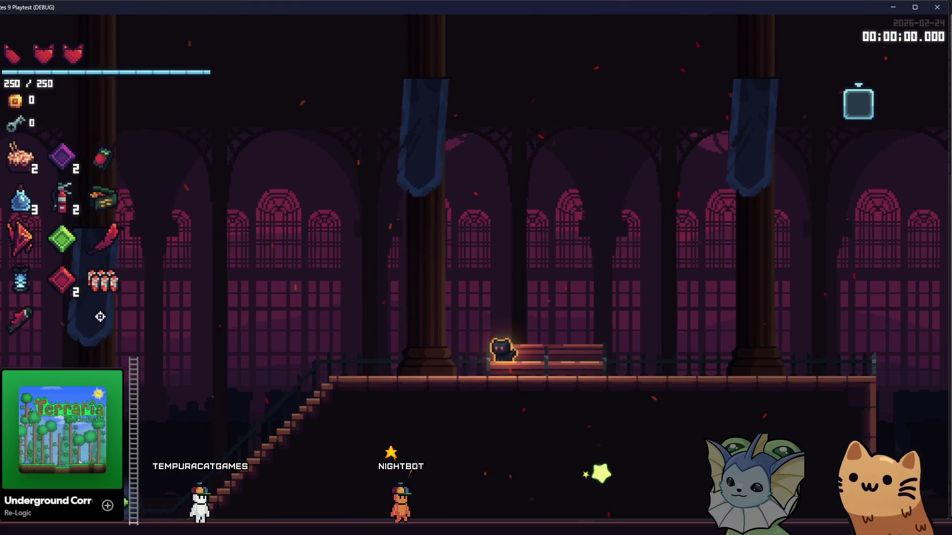
key(alt+Tab)
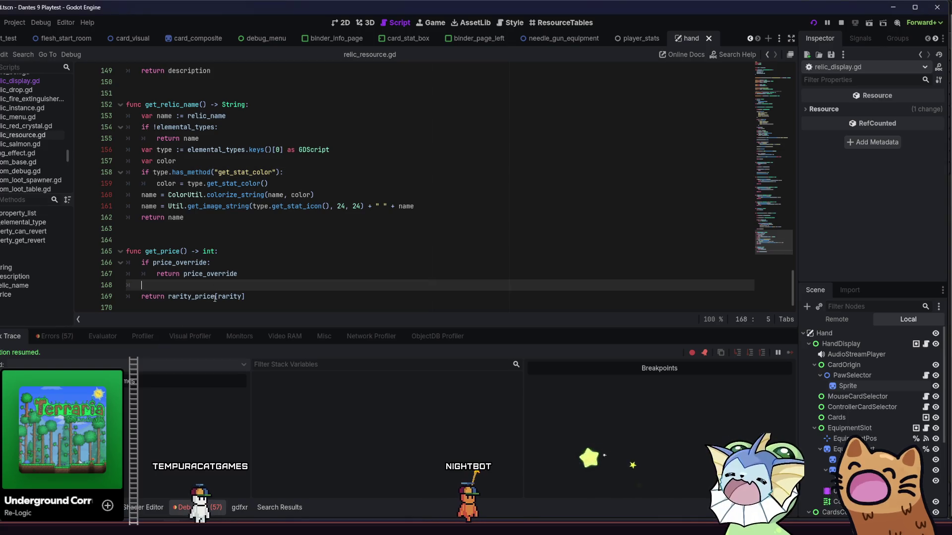
In util.gd's get_image_string, change align=bottom,bottom to align=center,center and save
click(227, 207)
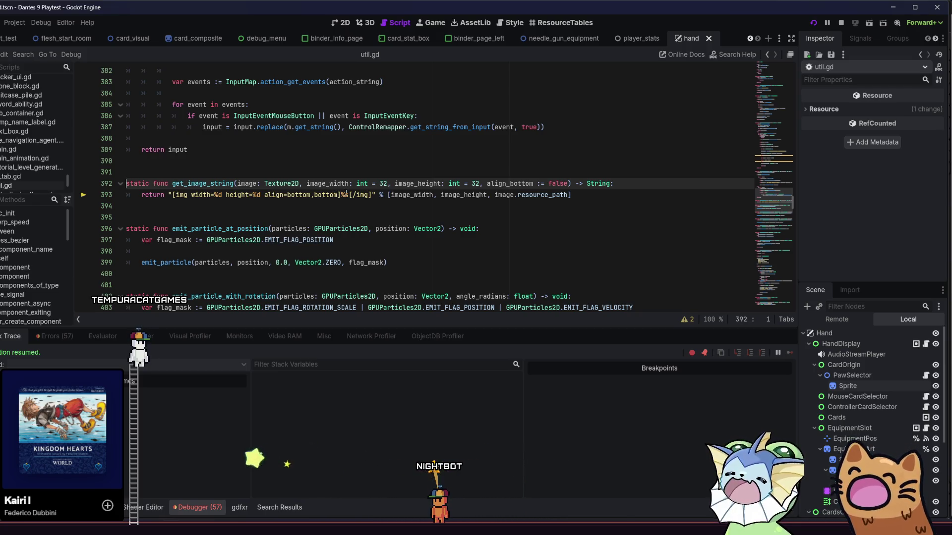
double_click(294, 195)
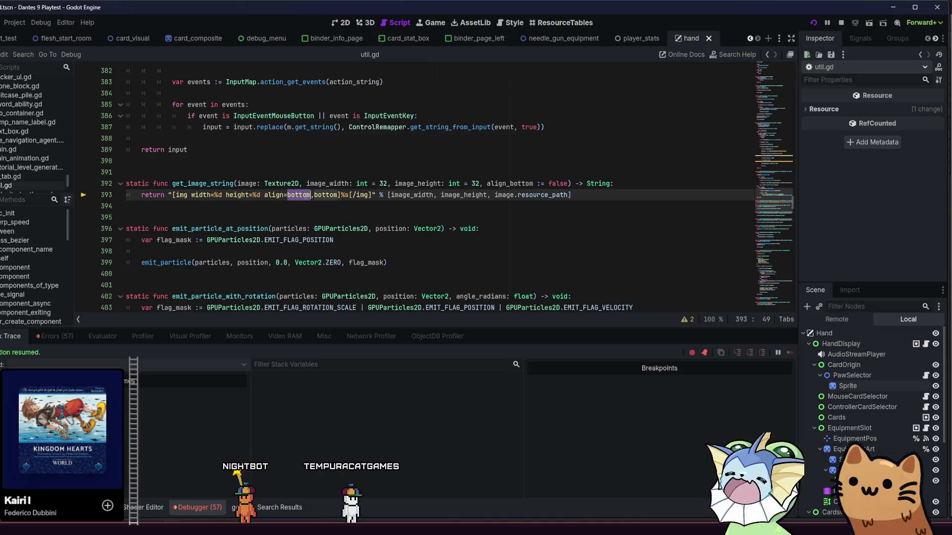
text(cener)
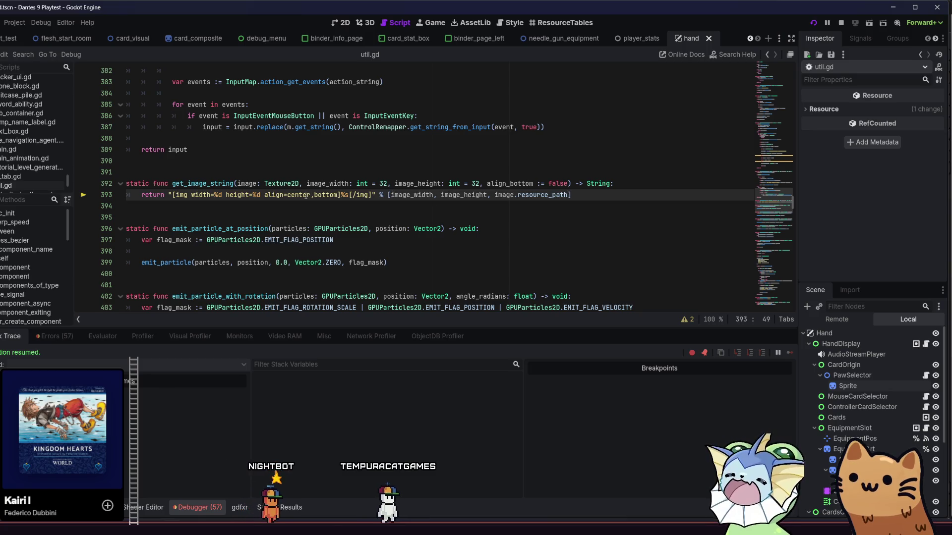
triple_click(334, 194)
double_click(325, 195)
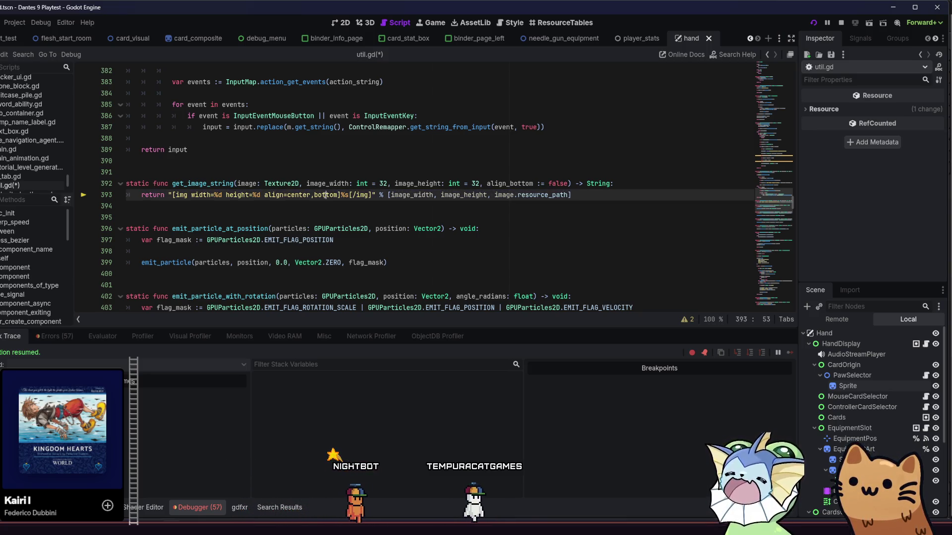
text(center)
click(328, 206)
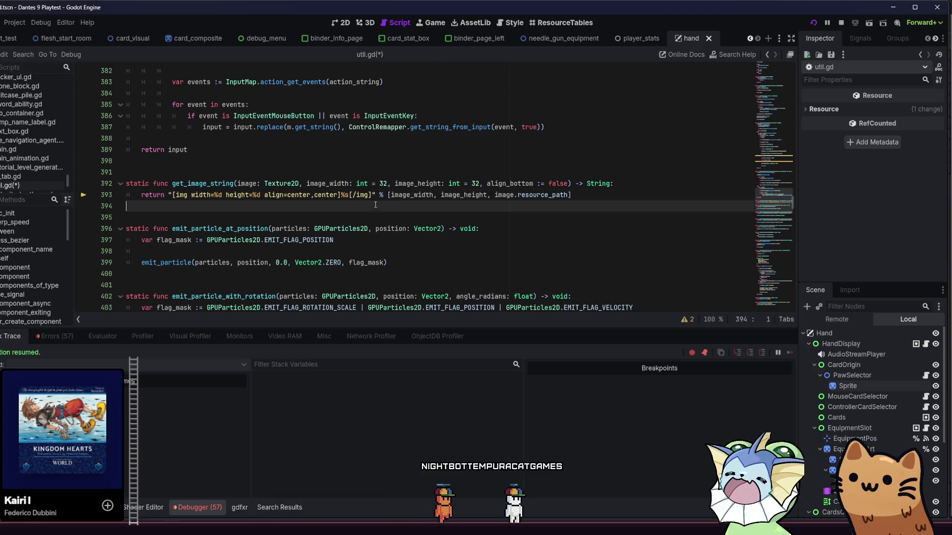
key(ctrl+s)
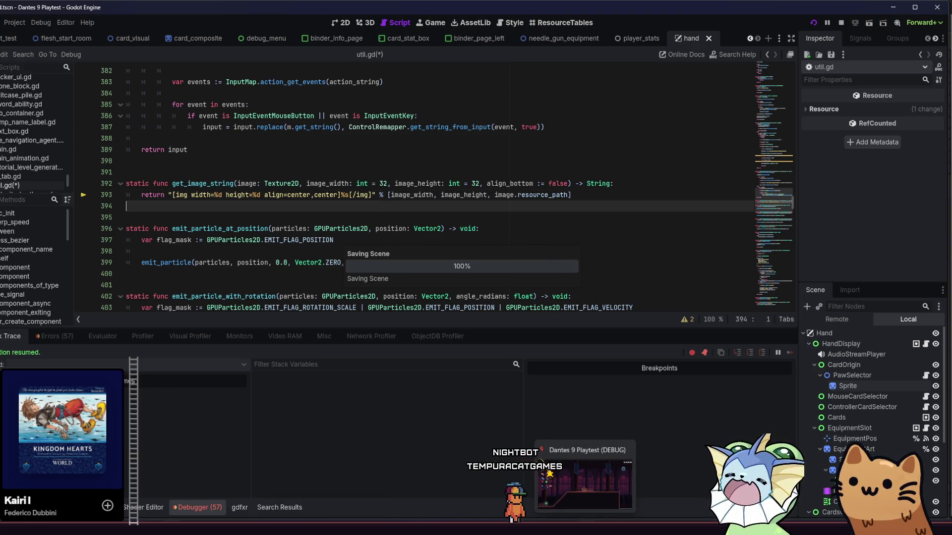
click(585, 483)
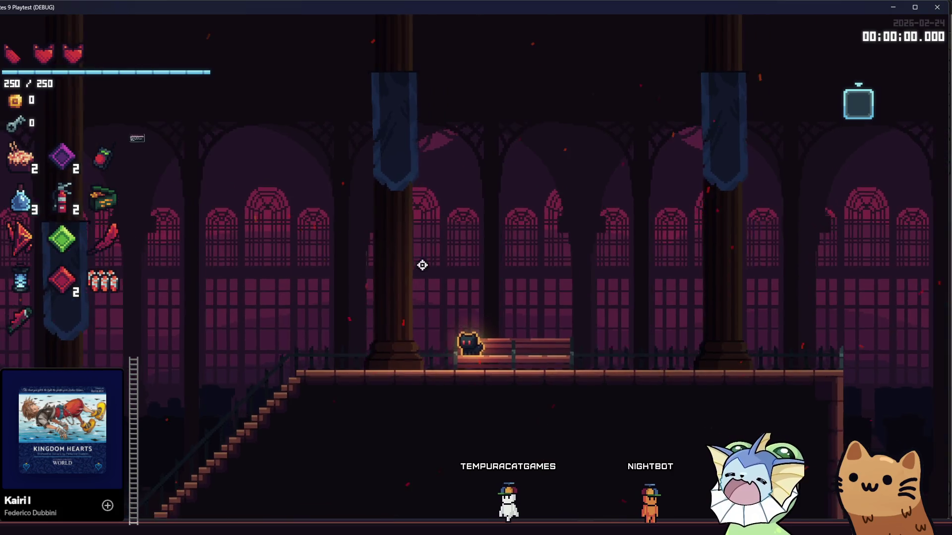
Open the deck book and view the Knife, Rusty Pistol and Energy Drink card details
key(Tab)
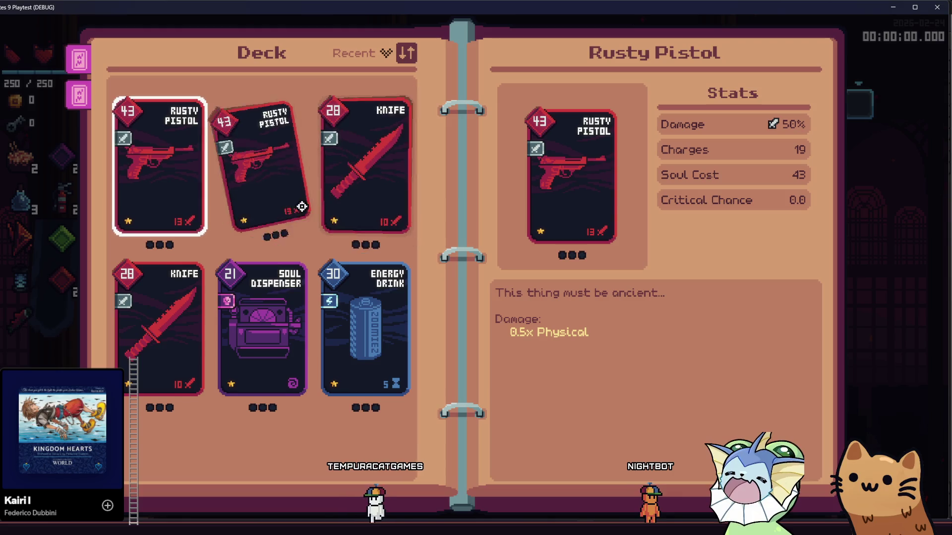
click(384, 325)
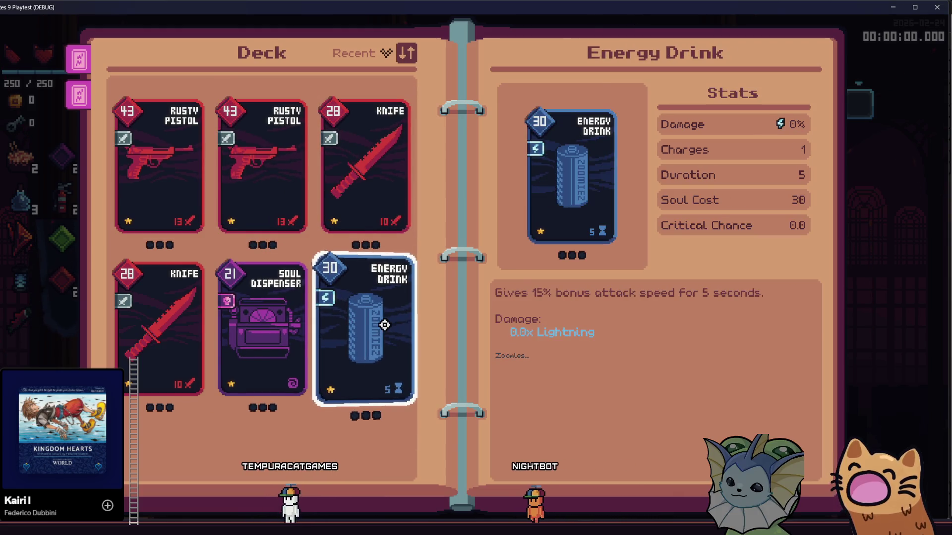
click(366, 174)
click(295, 176)
click(187, 170)
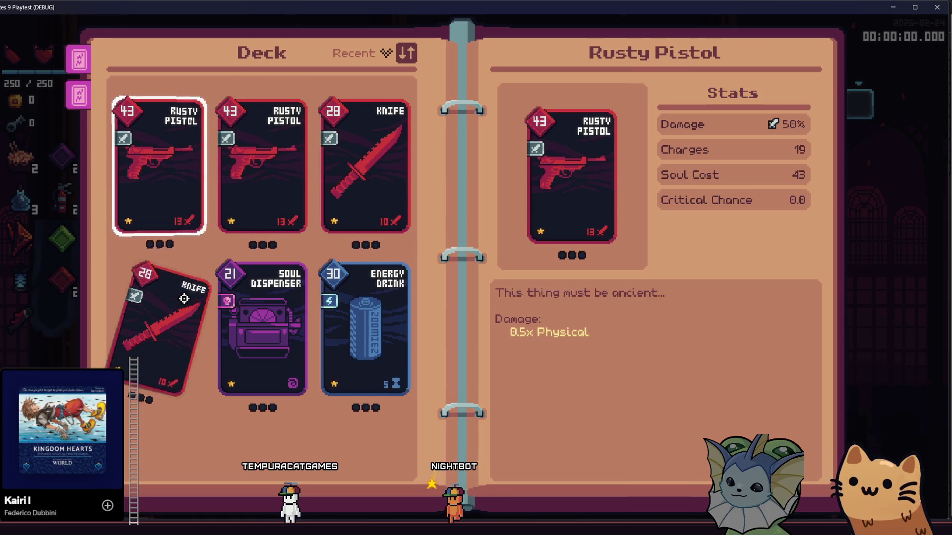
click(183, 298)
click(367, 298)
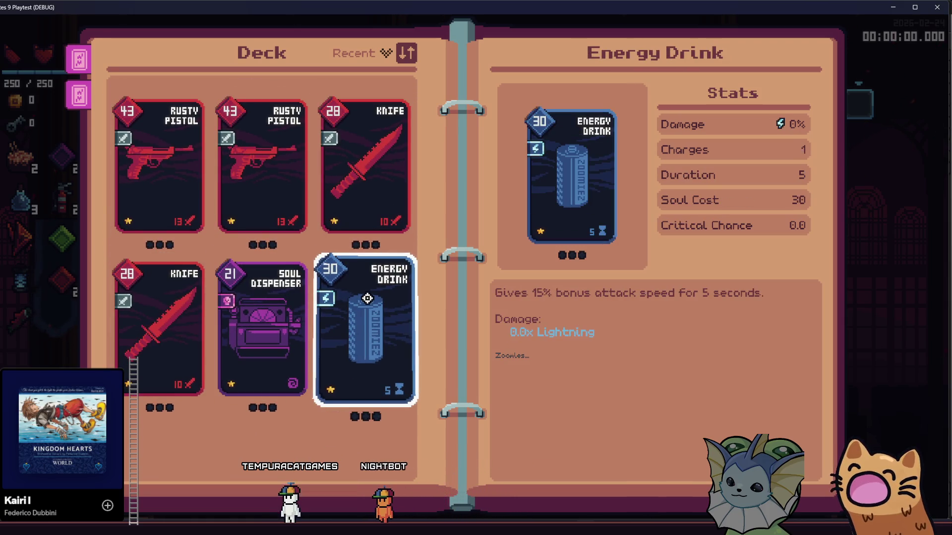
click(366, 163)
click(278, 130)
click(179, 183)
click(139, 322)
click(251, 318)
click(358, 288)
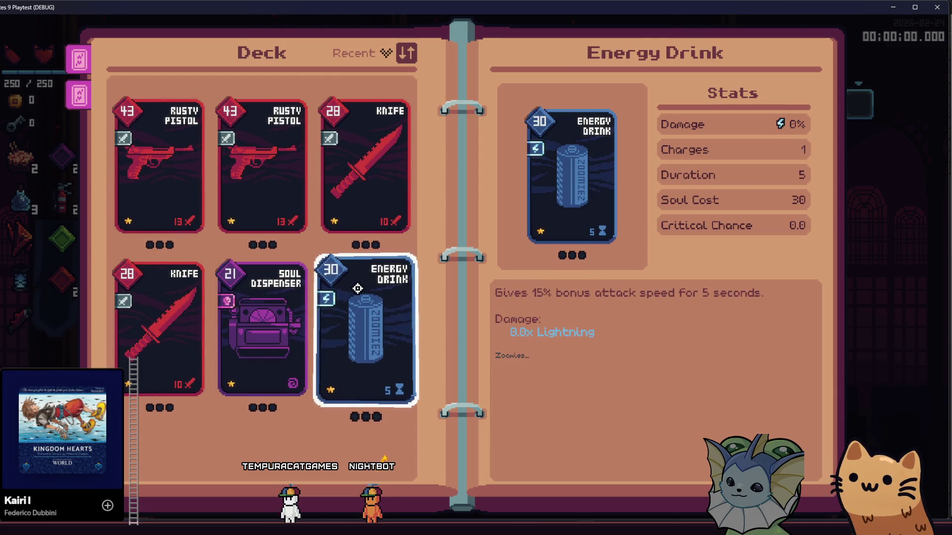
click(334, 164)
click(265, 183)
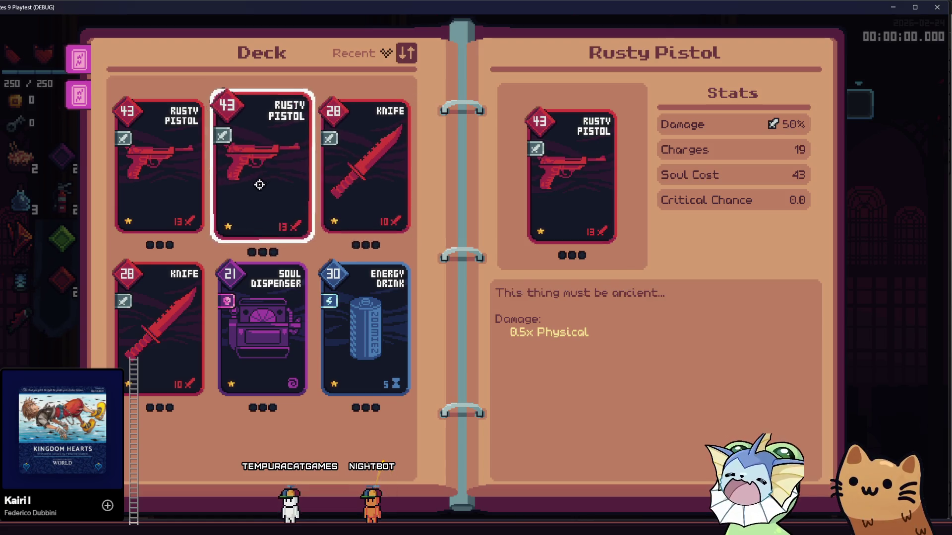
click(191, 187)
click(174, 317)
click(251, 325)
click(362, 318)
click(347, 188)
click(258, 189)
click(164, 189)
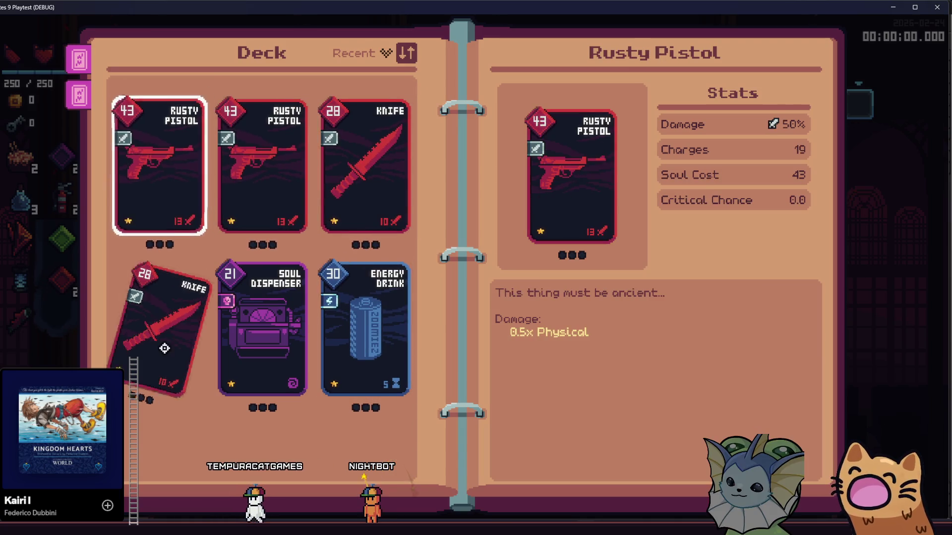
click(251, 335)
click(360, 327)
click(337, 208)
click(262, 189)
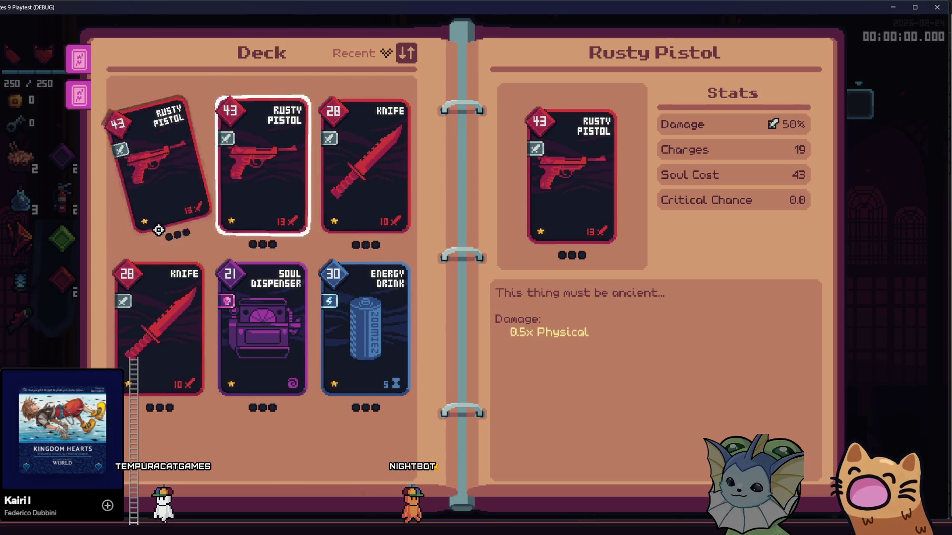
click(161, 317)
click(260, 327)
click(329, 283)
Keep cycling through deck cards, comparing Energy Drink, Soul Dispenser and Rusty Pistol stats
click(344, 220)
click(264, 203)
click(163, 189)
click(161, 317)
click(260, 327)
click(364, 327)
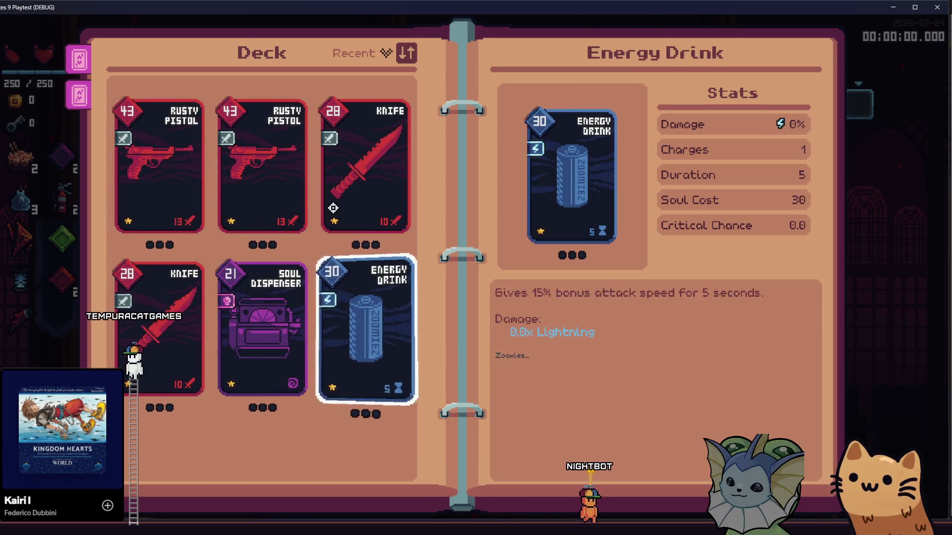
click(242, 204)
click(124, 199)
click(178, 315)
click(252, 315)
click(347, 322)
click(364, 163)
click(347, 322)
click(308, 322)
click(347, 322)
click(170, 298)
click(177, 215)
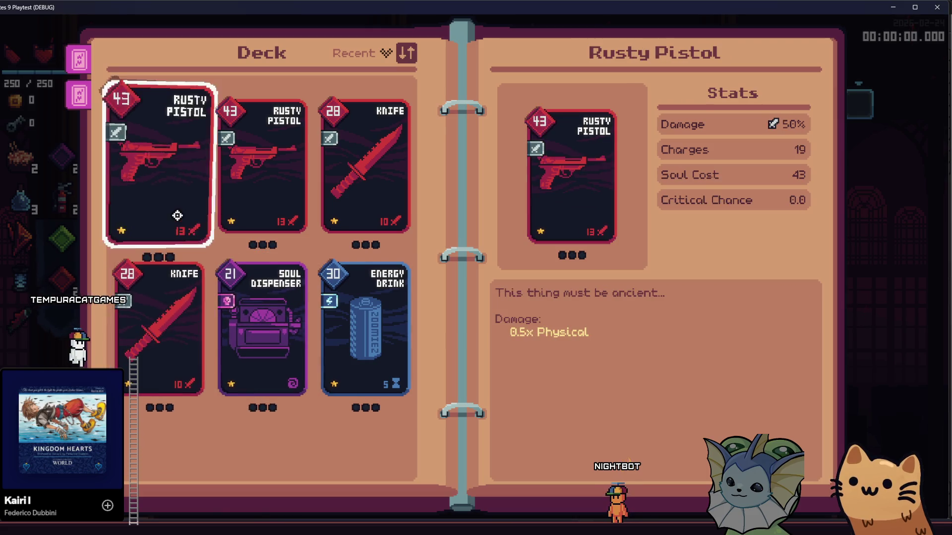
click(300, 204)
click(365, 198)
click(277, 328)
click(349, 340)
click(263, 327)
click(159, 327)
click(159, 168)
On the Collection page, show the Rusty Pistol and Soul Dispenser info, then close the binder
click(353, 195)
click(289, 197)
click(82, 87)
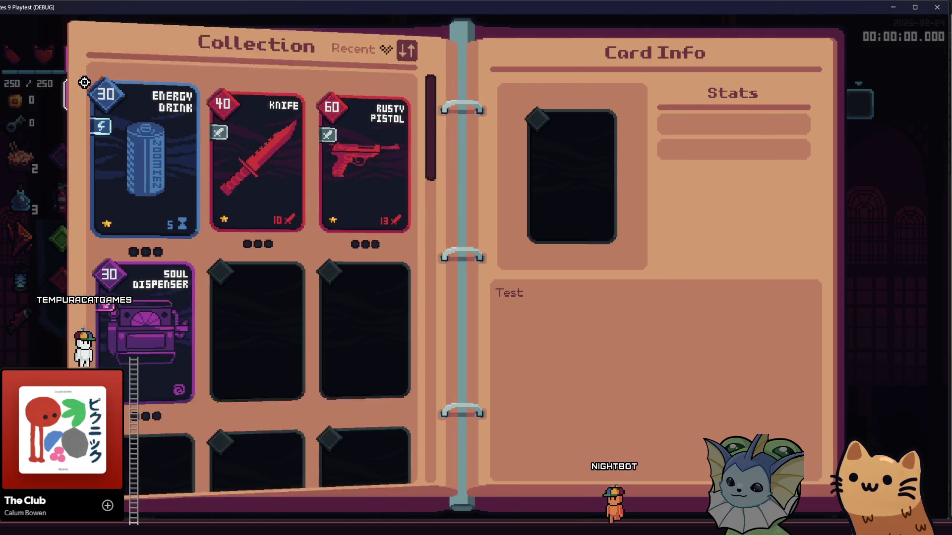
click(79, 60)
click(78, 95)
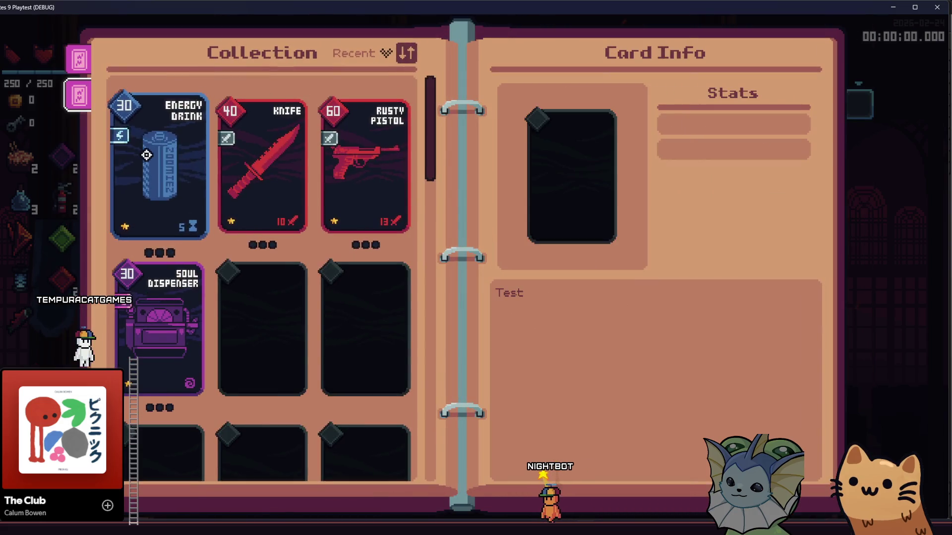
click(143, 153)
click(263, 163)
click(347, 169)
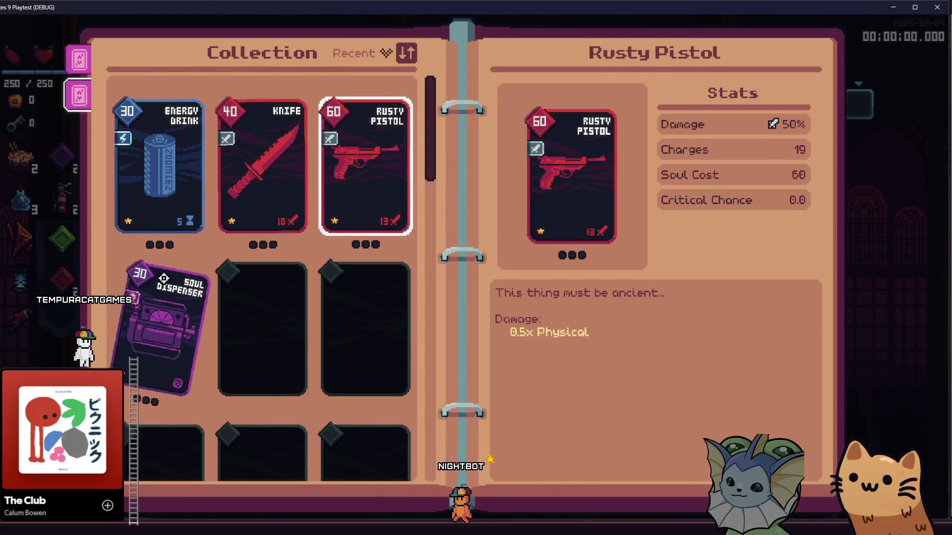
click(164, 278)
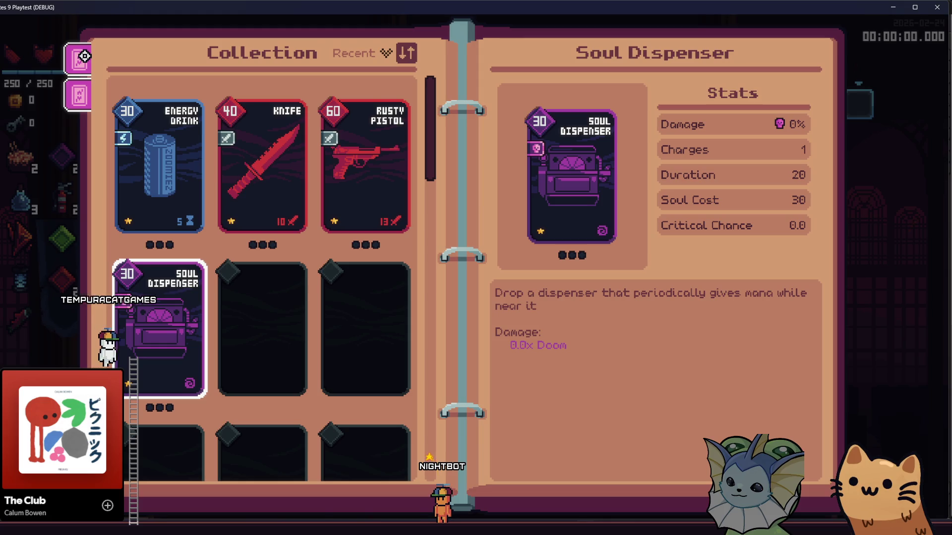
click(84, 56)
key(Escape)
mouse_move(73, 206)
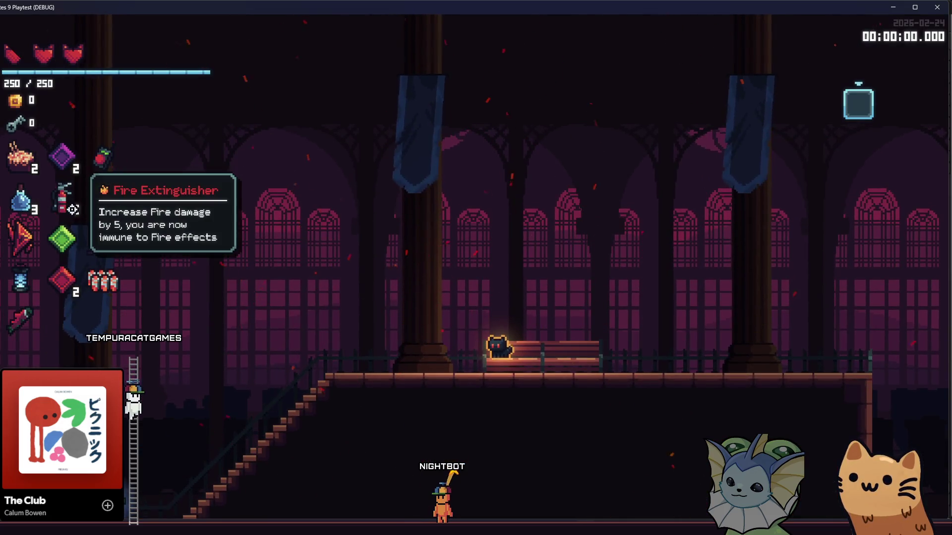
mouse_move(105, 291)
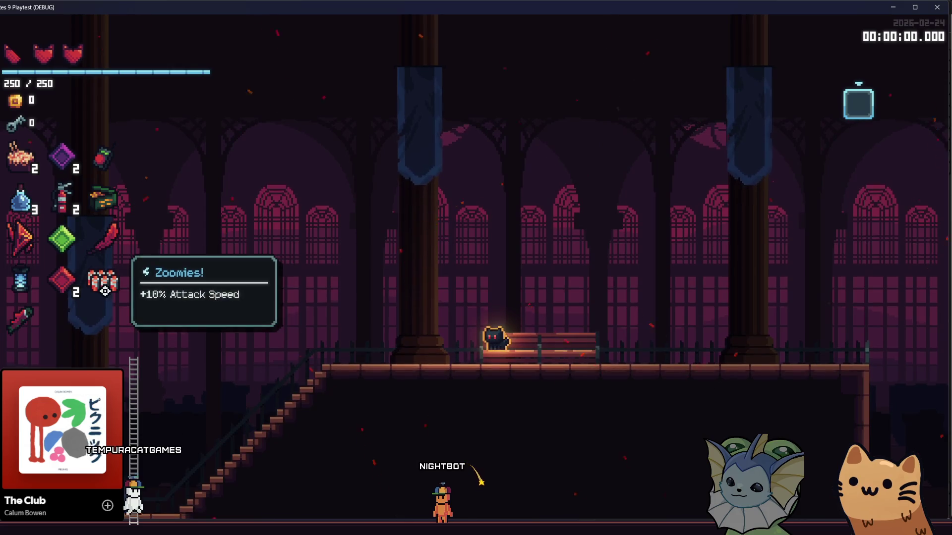
mouse_move(24, 277)
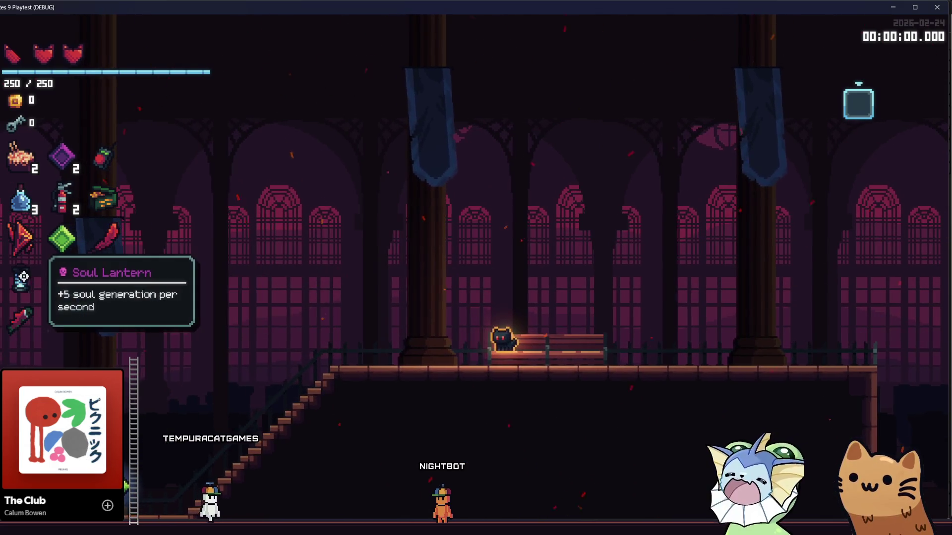
mouse_move(18, 319)
mouse_move(19, 169)
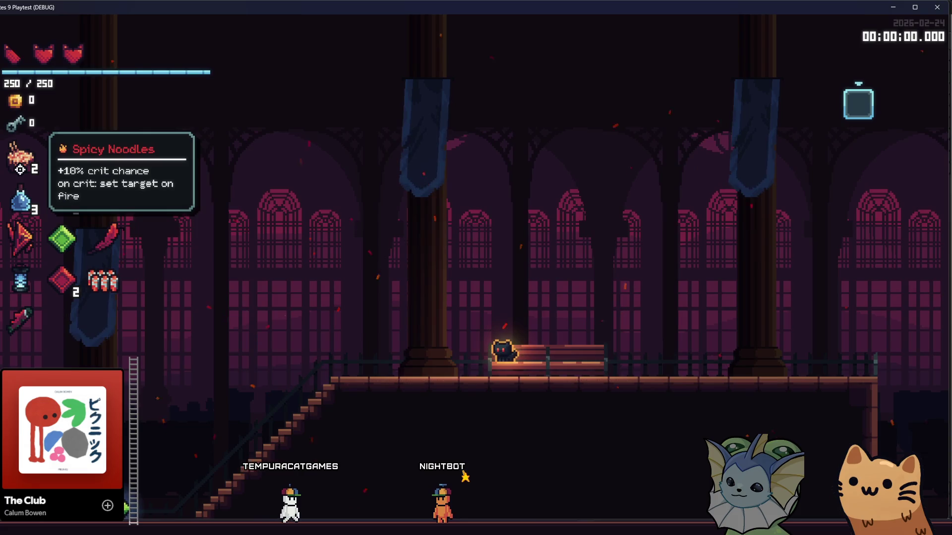
mouse_move(105, 163)
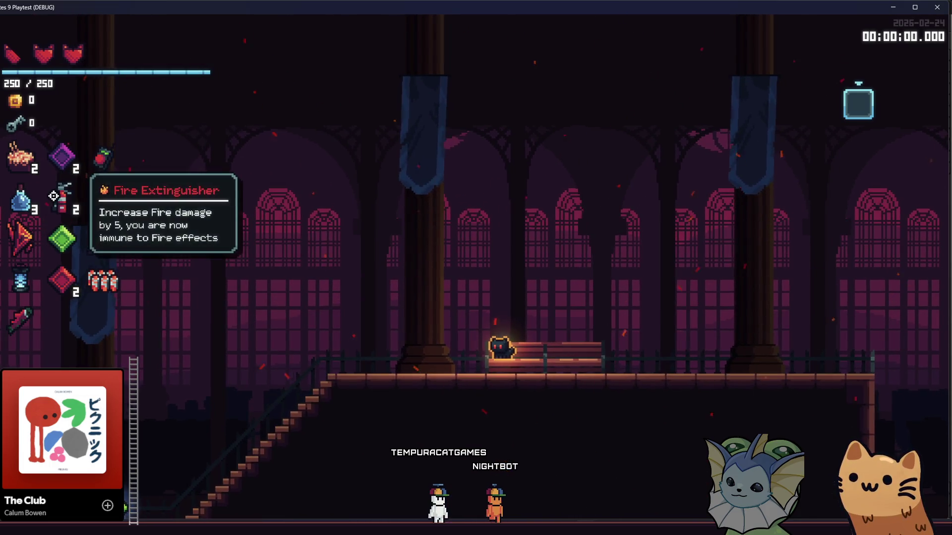
mouse_move(108, 256)
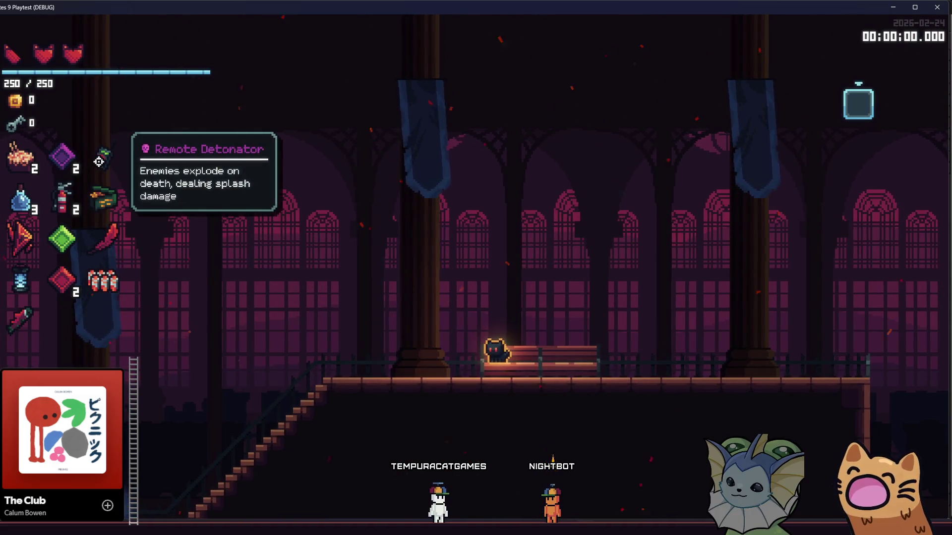
mouse_move(110, 200)
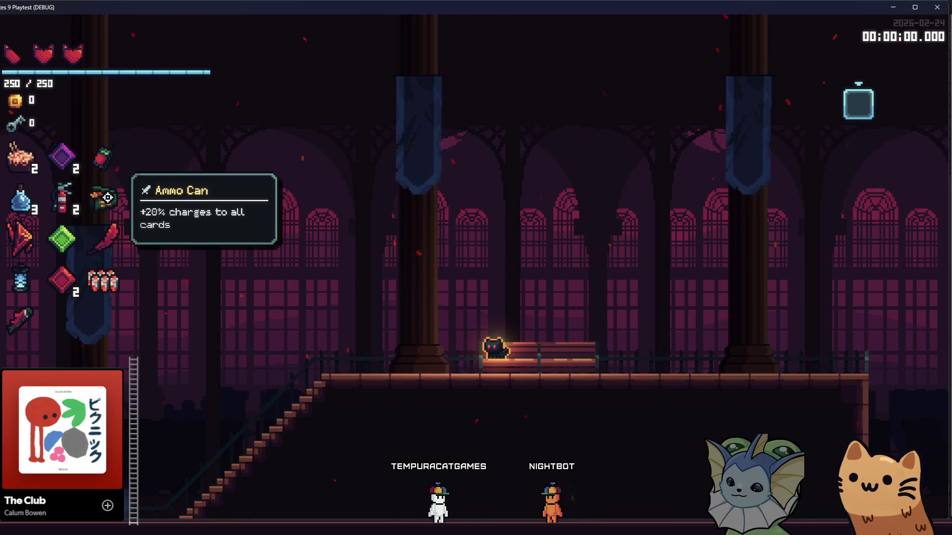
key(Tab)
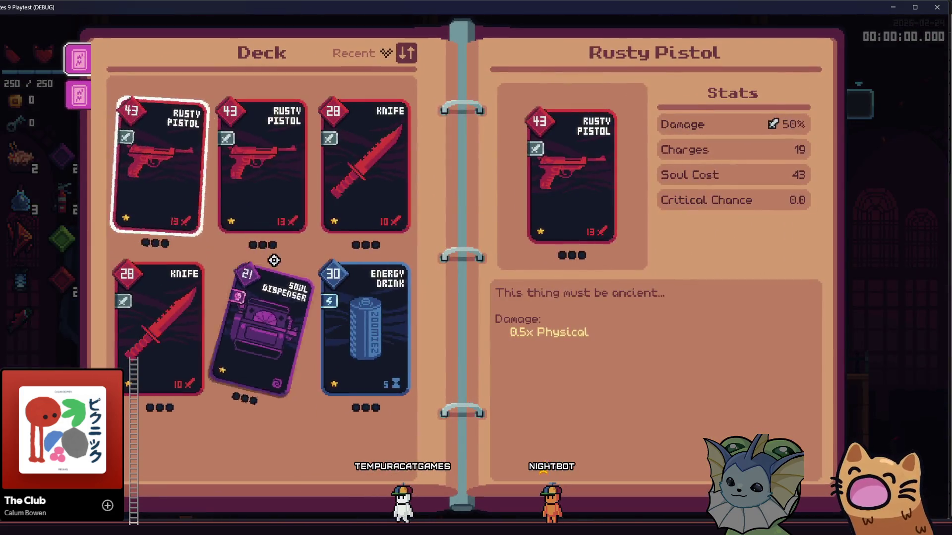
key(e)
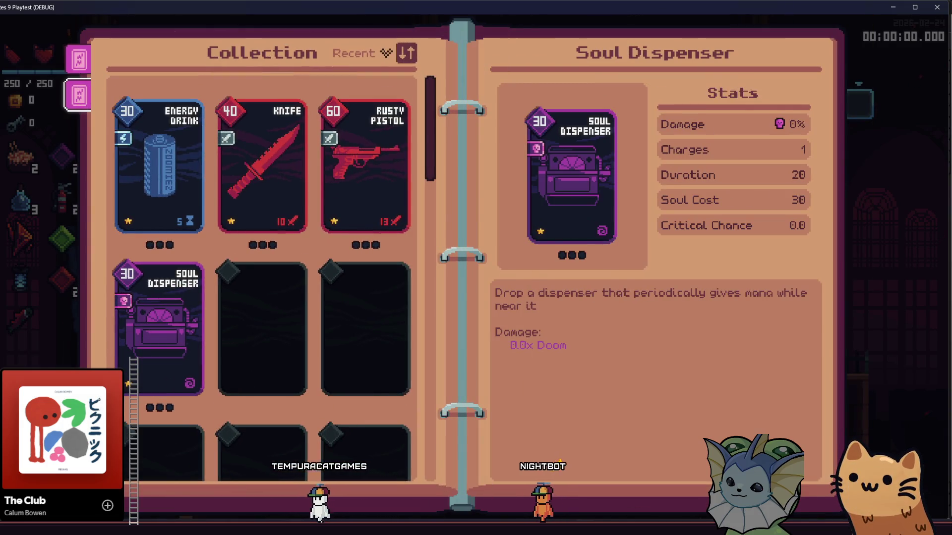
In Aseprite, zoom the card binder artwork and marquee-select the blue tube
mouse_move(294, 533)
click(260, 495)
scroll(278, 251, up, 3)
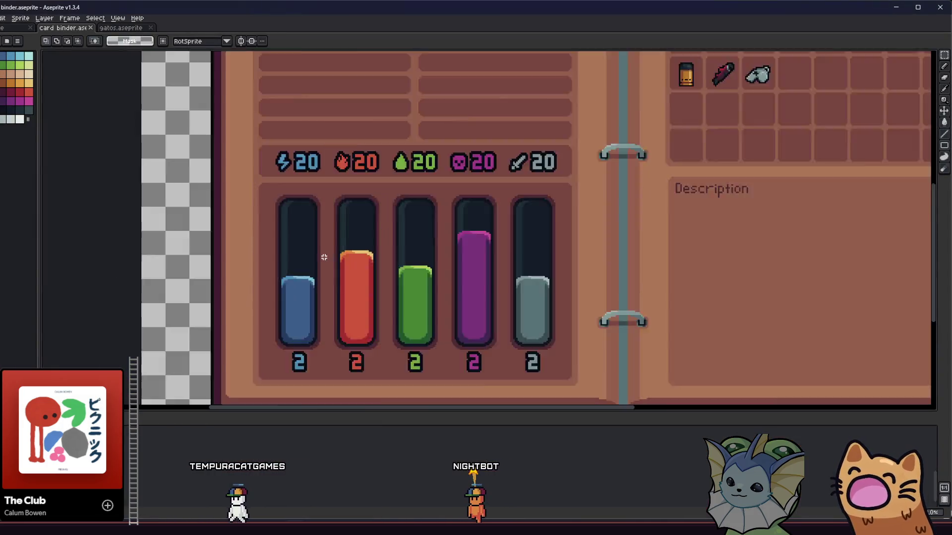
scroll(296, 256, down, 2)
drag(268, 202, 319, 356)
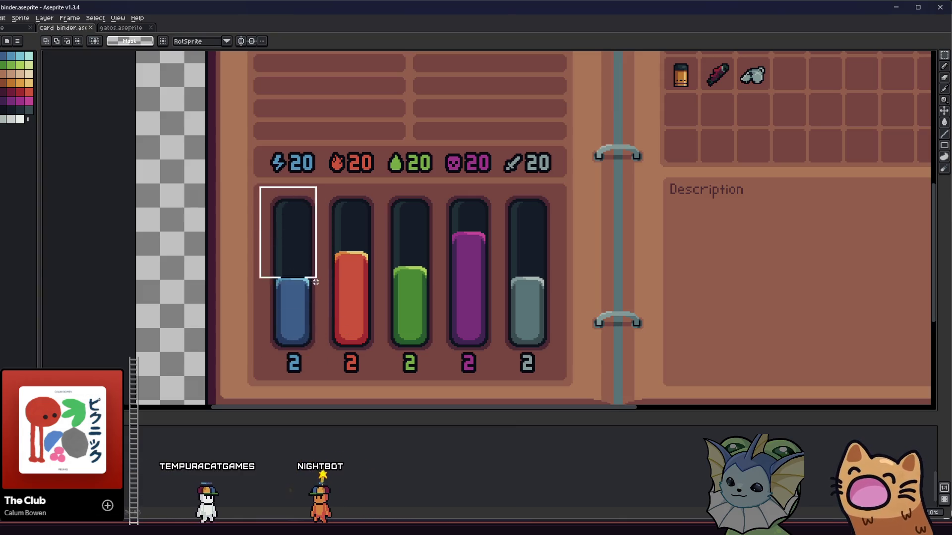
scroll(374, 317, down, 5)
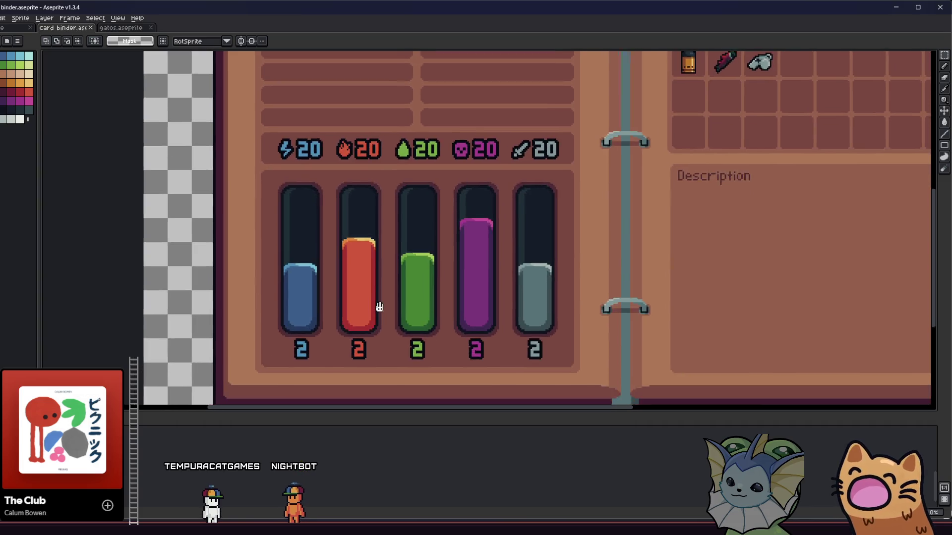
scroll(351, 310, up, 6)
scroll(293, 285, down, 1)
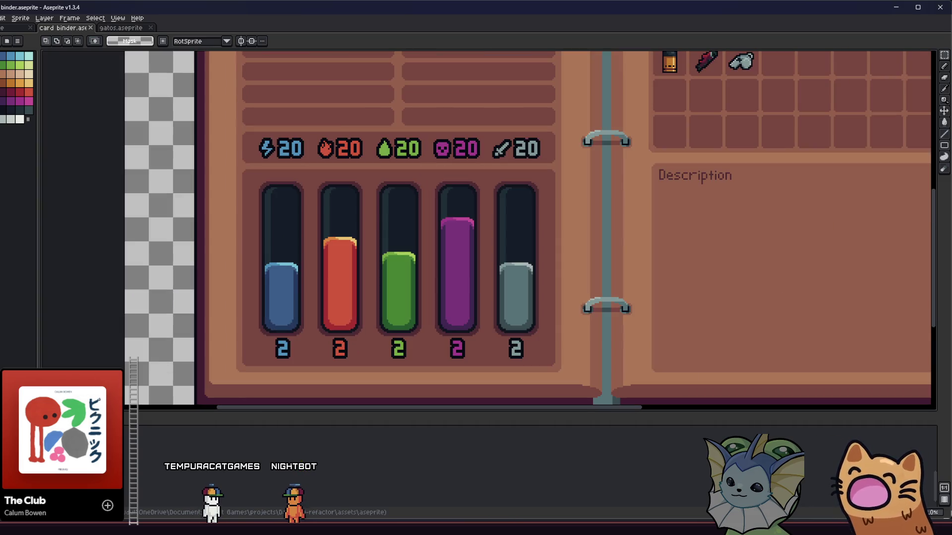
key(alt+Tab)
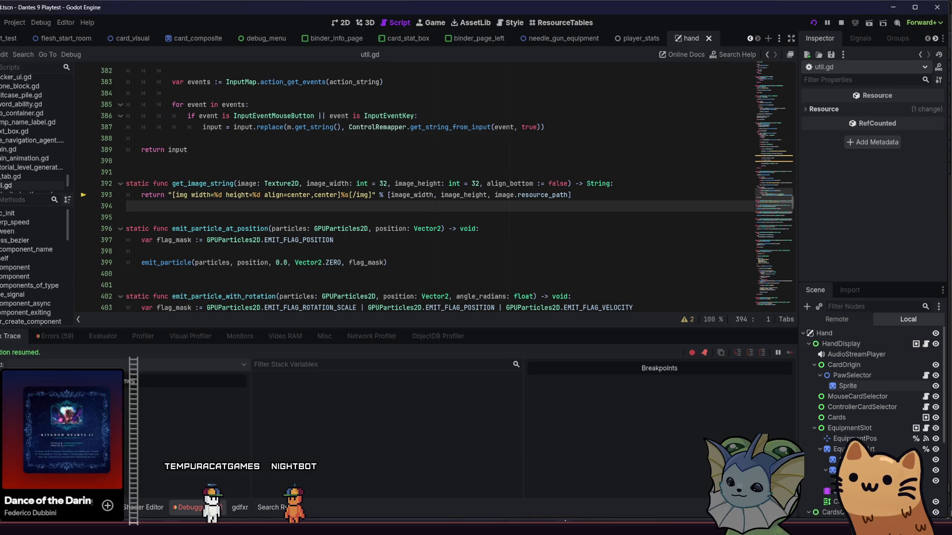
Return to the running game and close the card binder
key(alt+Tab)
key(Escape)
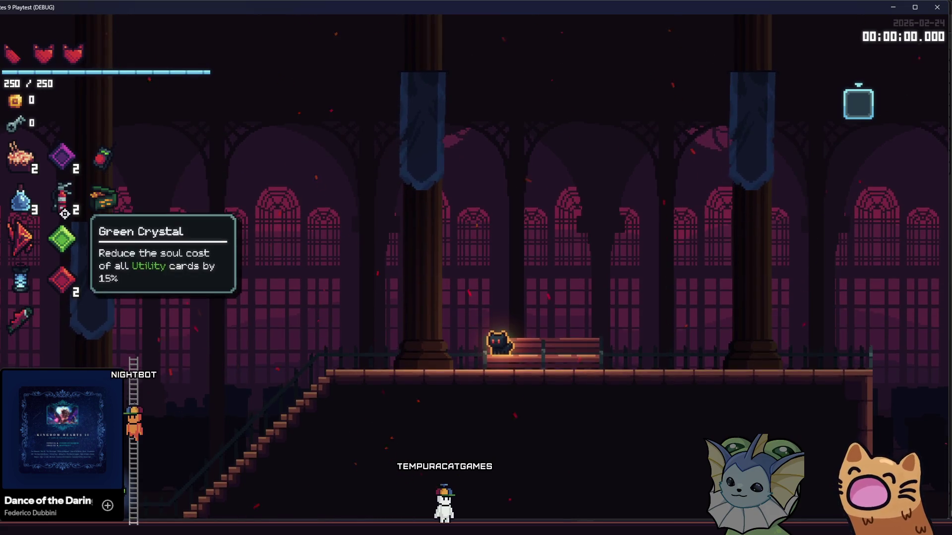
Walk the cat left through the hall, picking up Spicy Noodles and crystals
key(a)
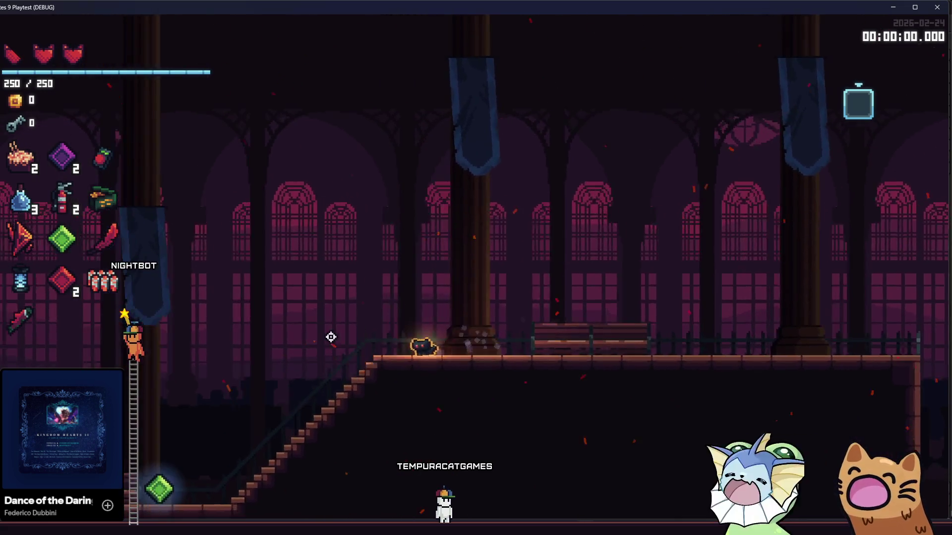
key(a)
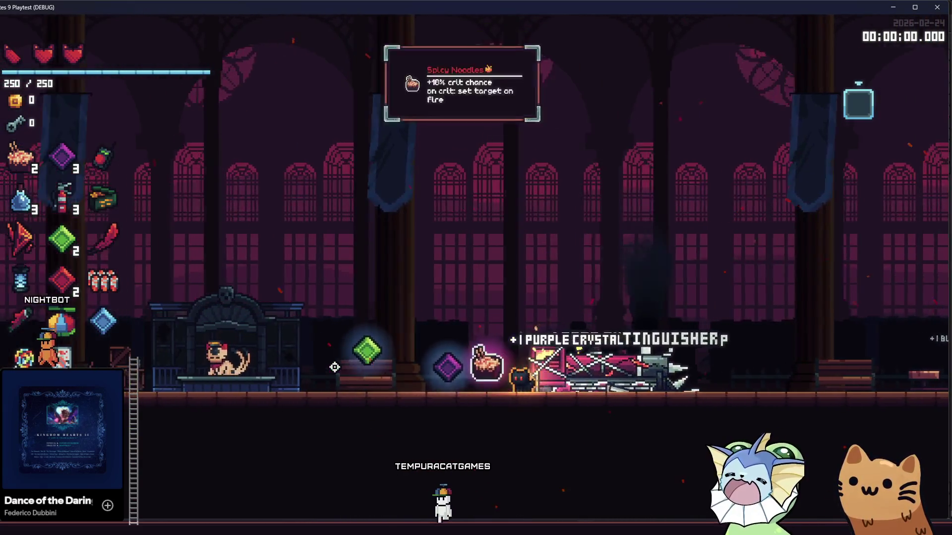
key(a)
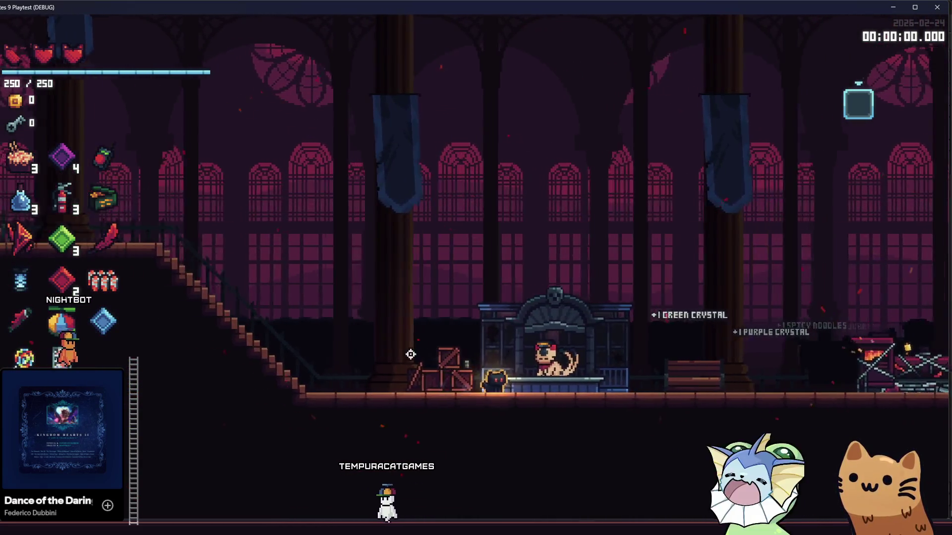
key(a)
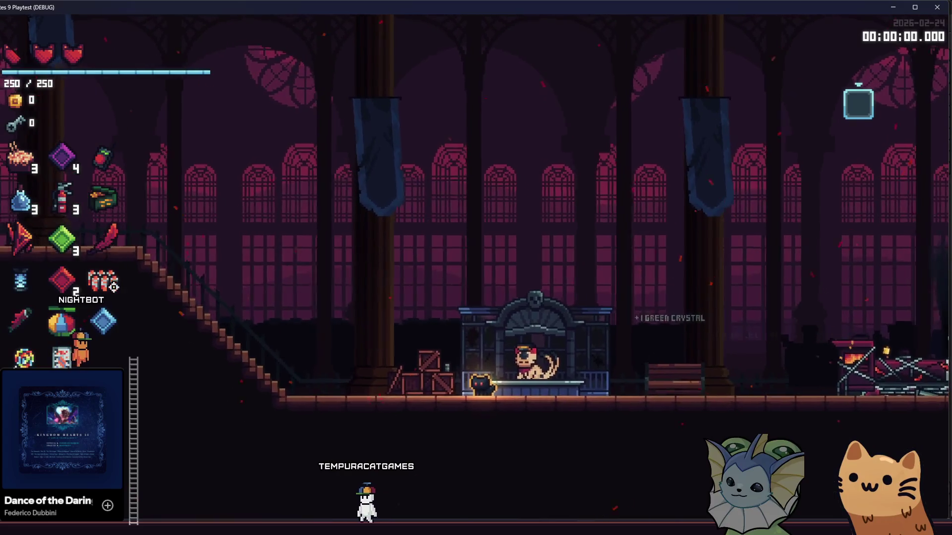
key(a)
mouse_move(63, 286)
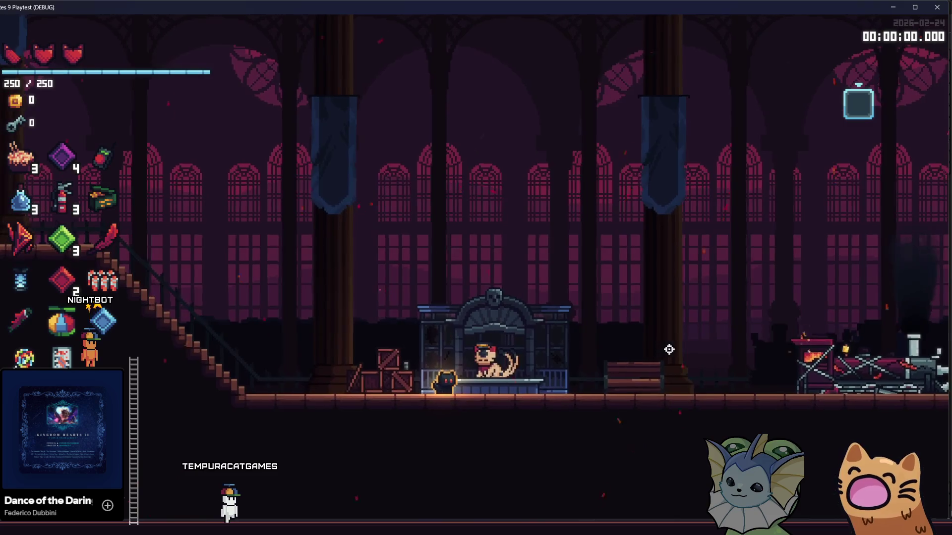
Talk to the stationmaster, then head toward the stairs
key(d)
key(e)
key(e)
key(a)
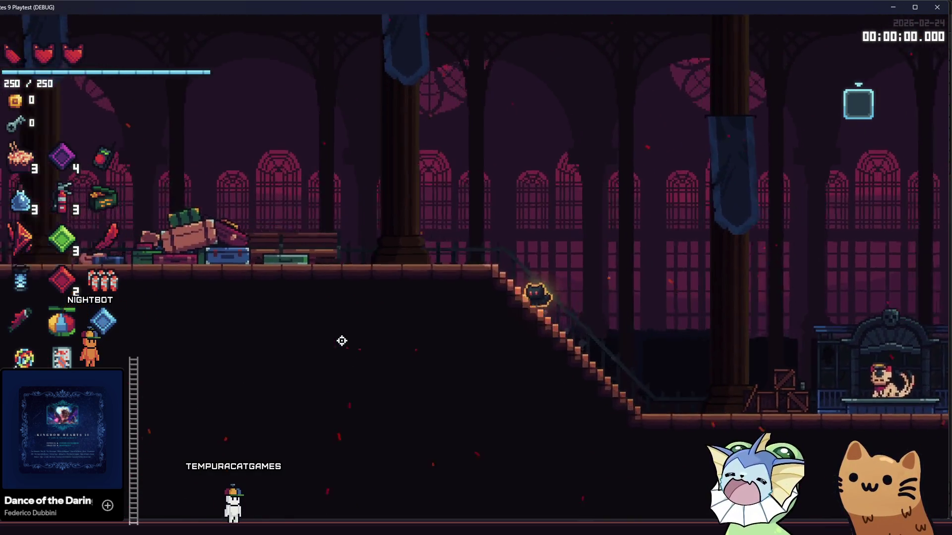
Open and dismiss the cat-selection menu a few times, then pick the Uni cat
key(e)
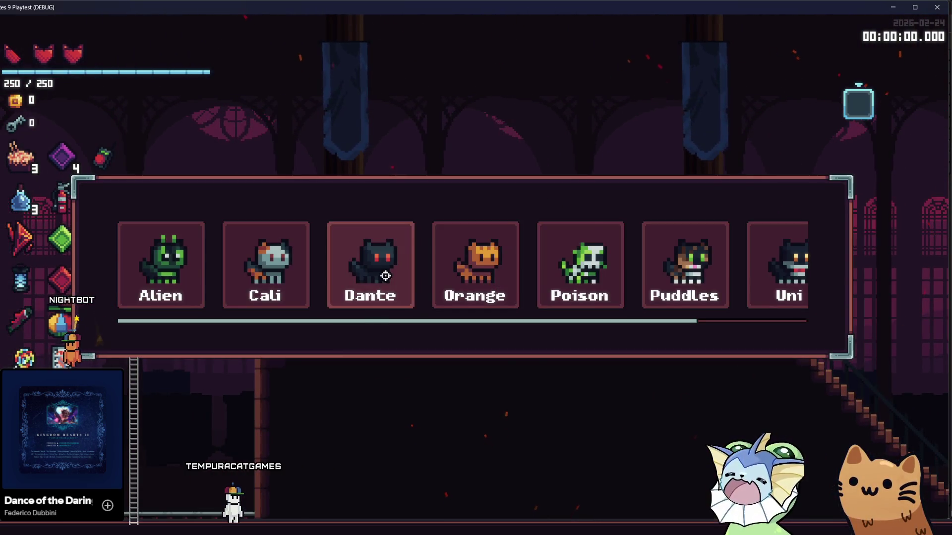
scroll(392, 281, down, 2)
click(592, 287)
key(e)
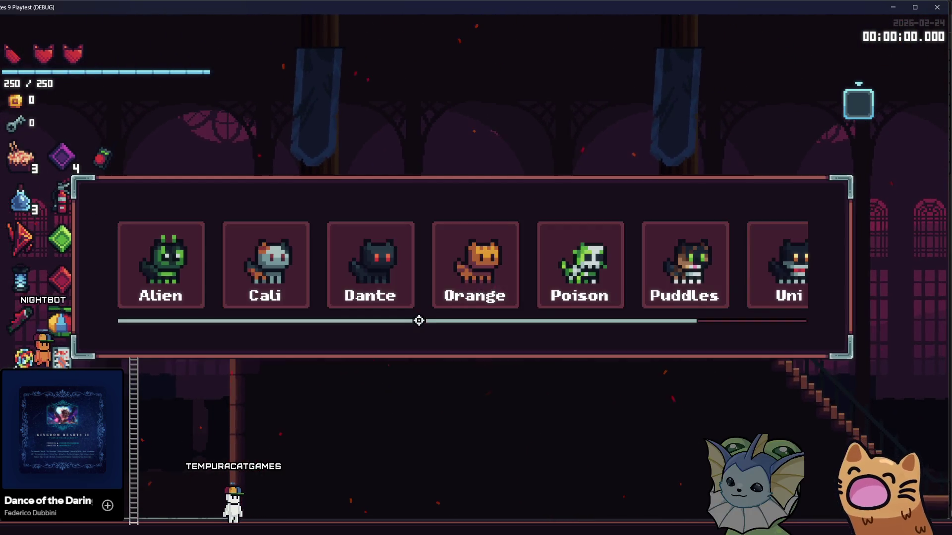
click(489, 277)
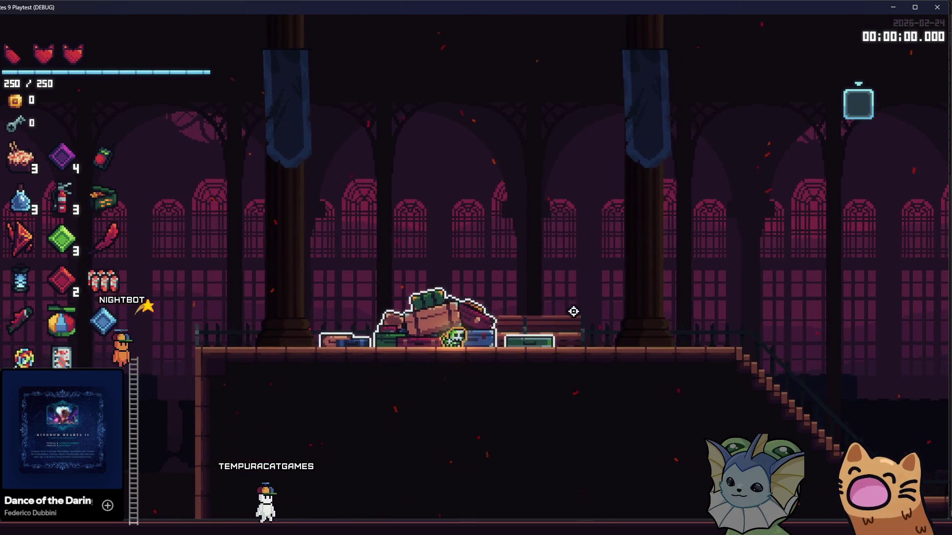
key(e)
scroll(559, 300, down, 2)
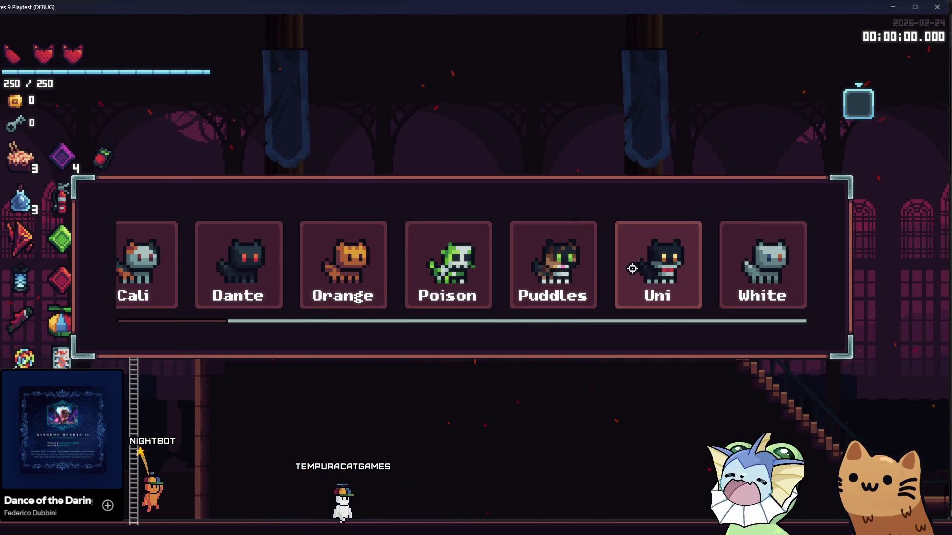
click(682, 293)
Browse the cat list without choosing, then close it and the debug menu
key(e)
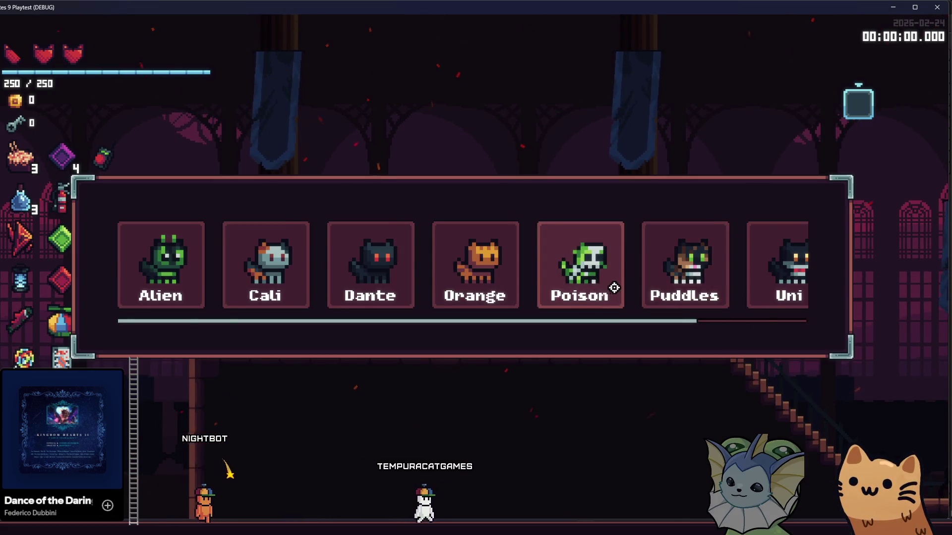
scroll(609, 286, down, 2)
scroll(594, 277, up, 2)
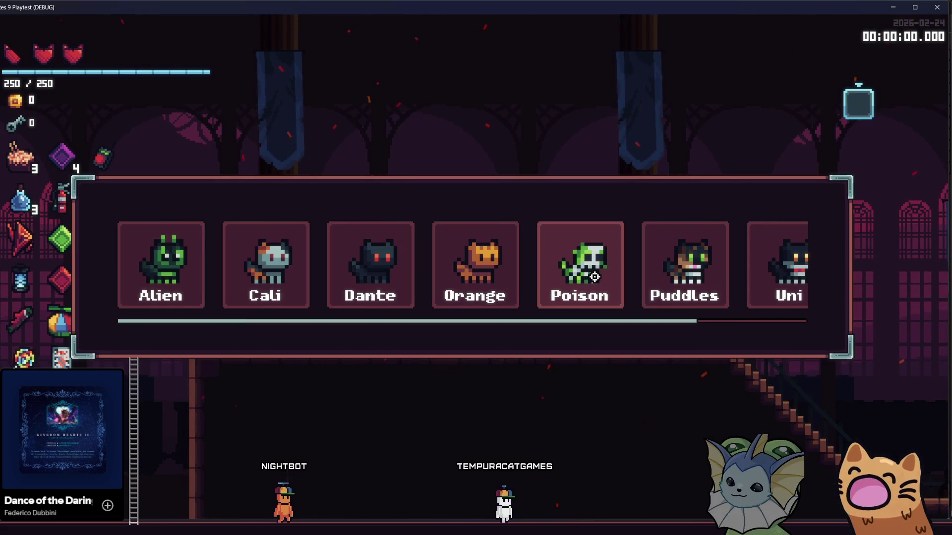
scroll(346, 270, down, 2)
scroll(374, 275, up, 1)
scroll(379, 276, down, 1)
scroll(385, 279, up, 2)
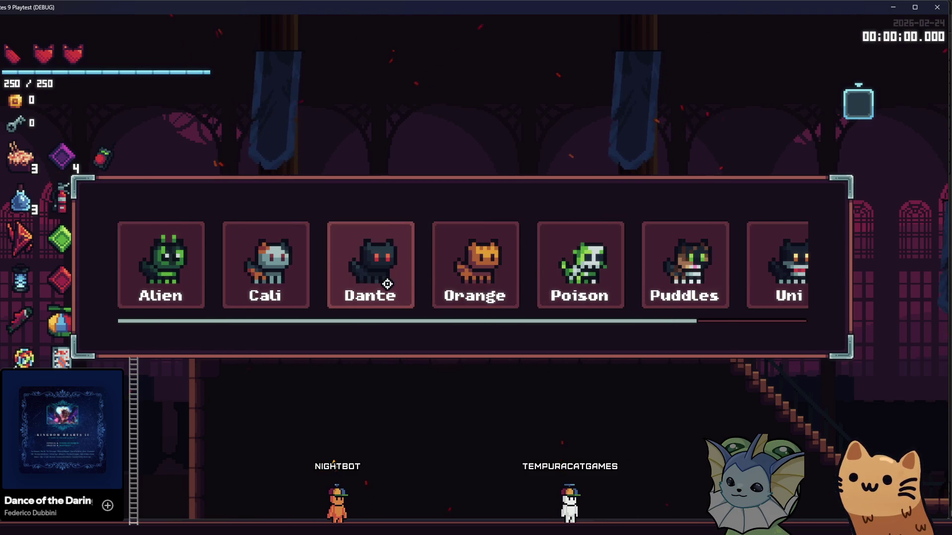
click(460, 258)
key(Escape)
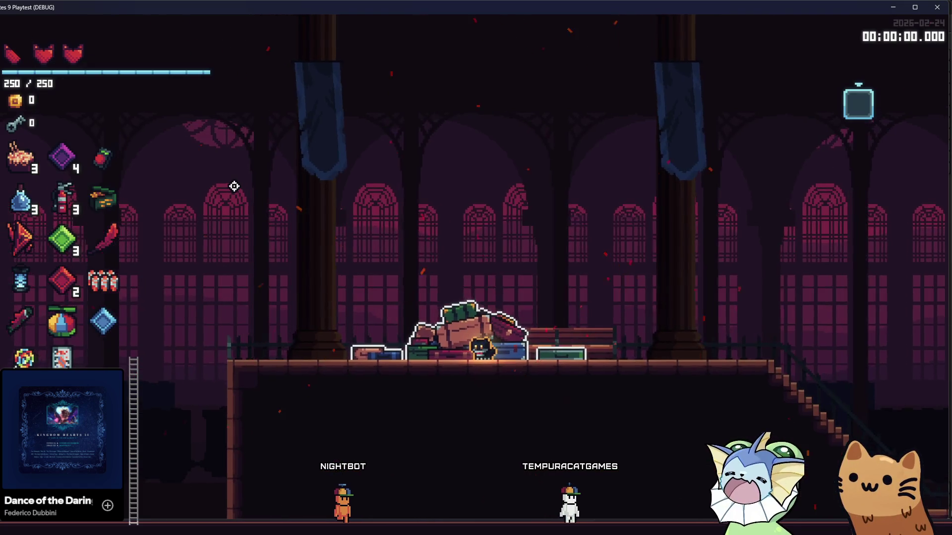
Choose the black Uni cat, browse the list again, then walk right
key(e)
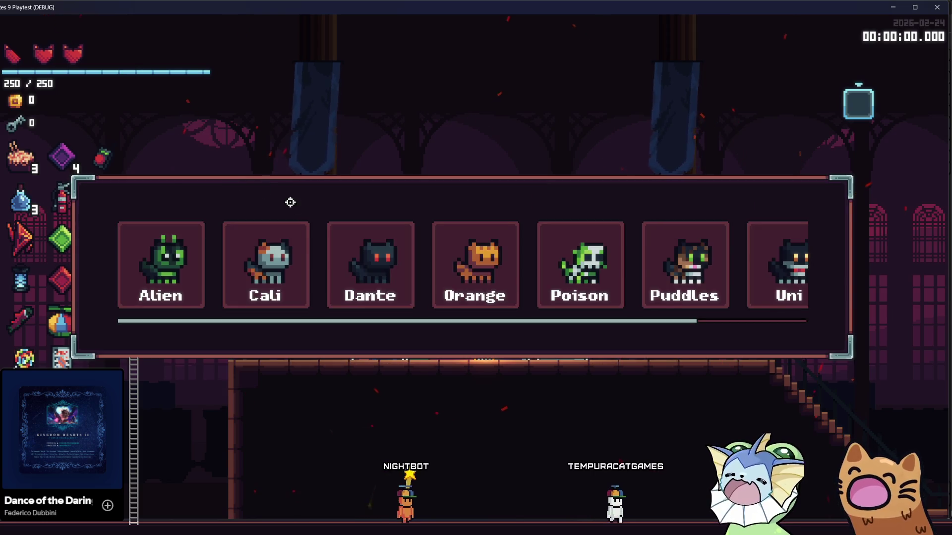
scroll(278, 248, down, 3)
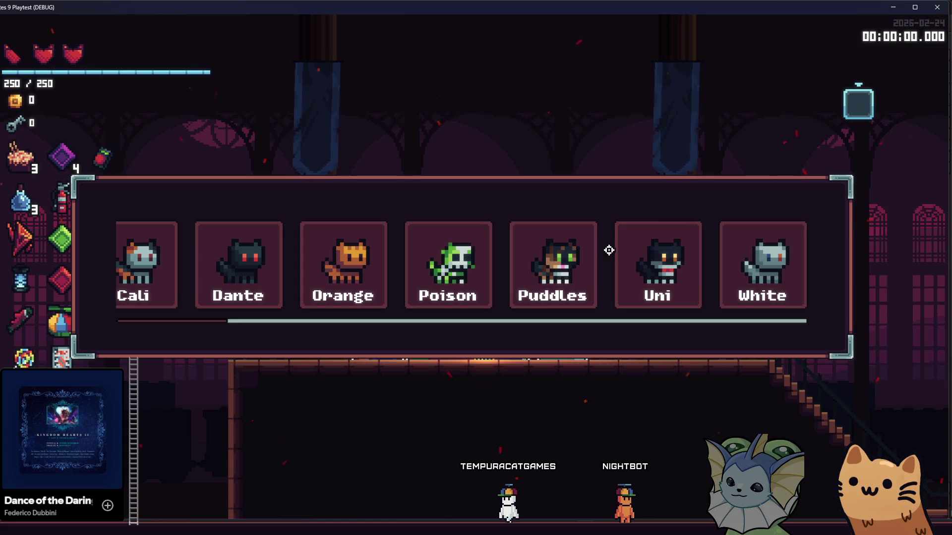
click(639, 270)
click(404, 295)
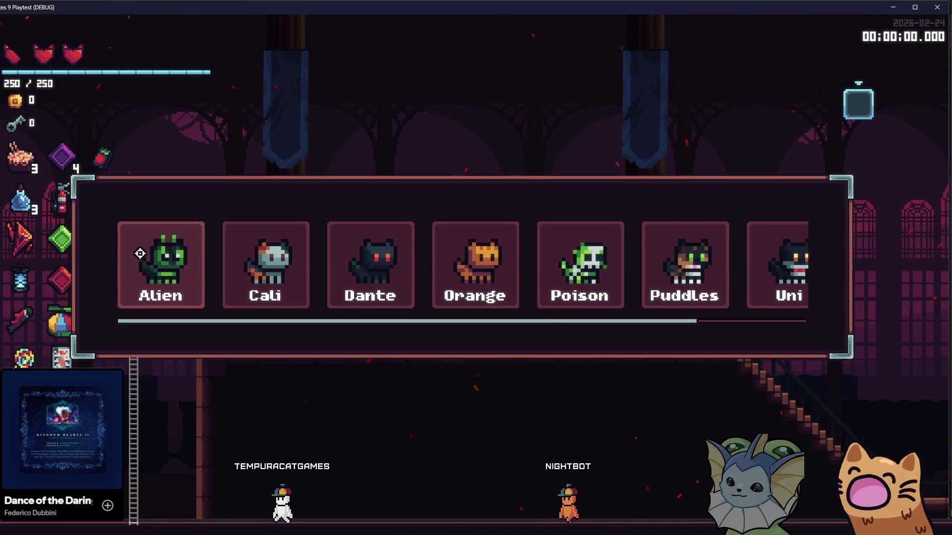
scroll(453, 261, down, 2)
scroll(446, 258, up, 2)
scroll(444, 257, down, 1)
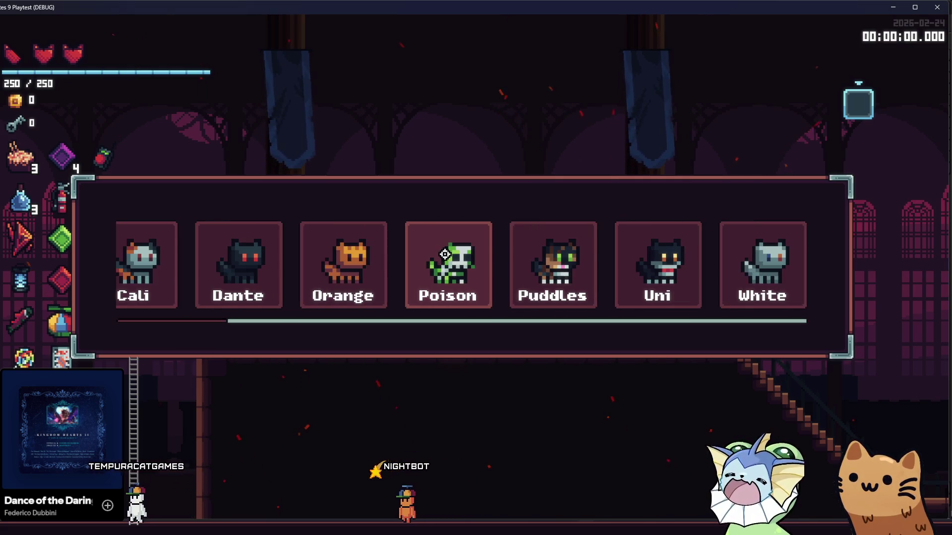
scroll(438, 269, up, 1)
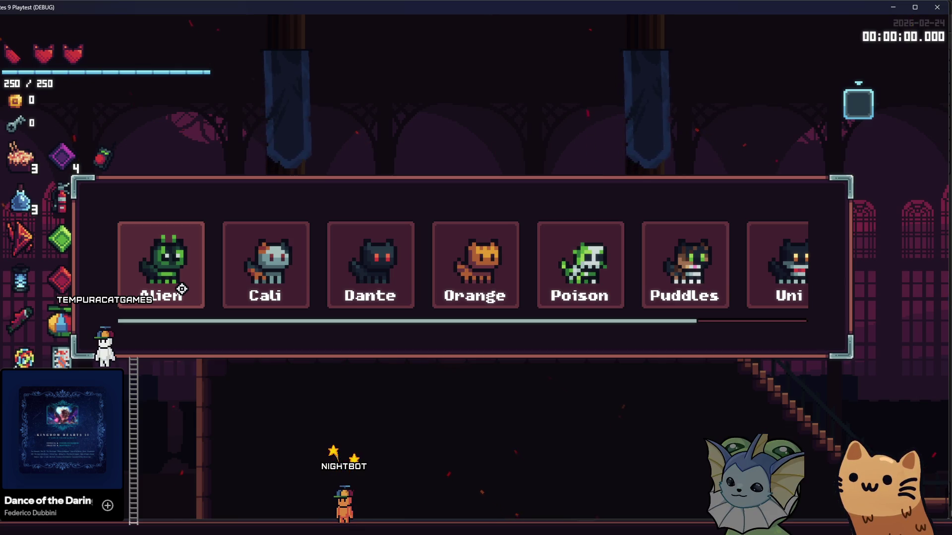
click(182, 289)
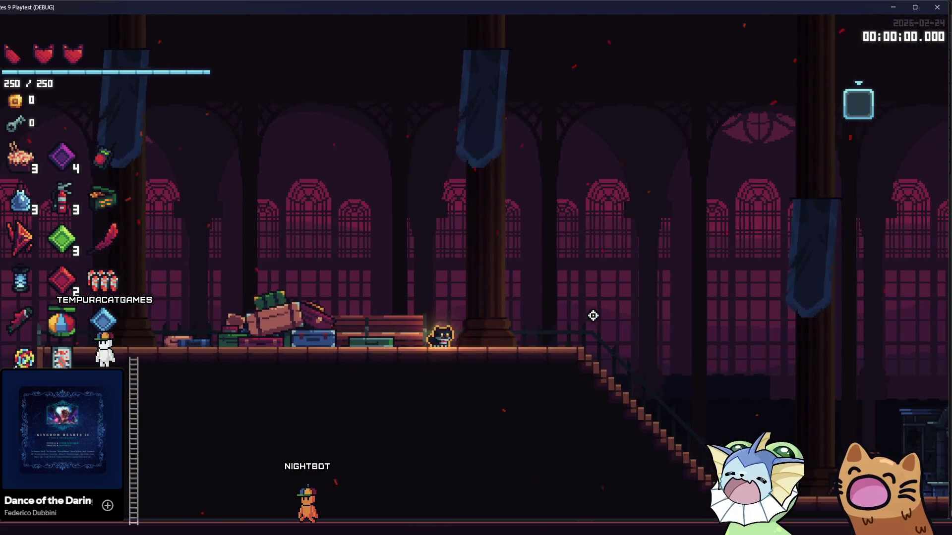
key(d)
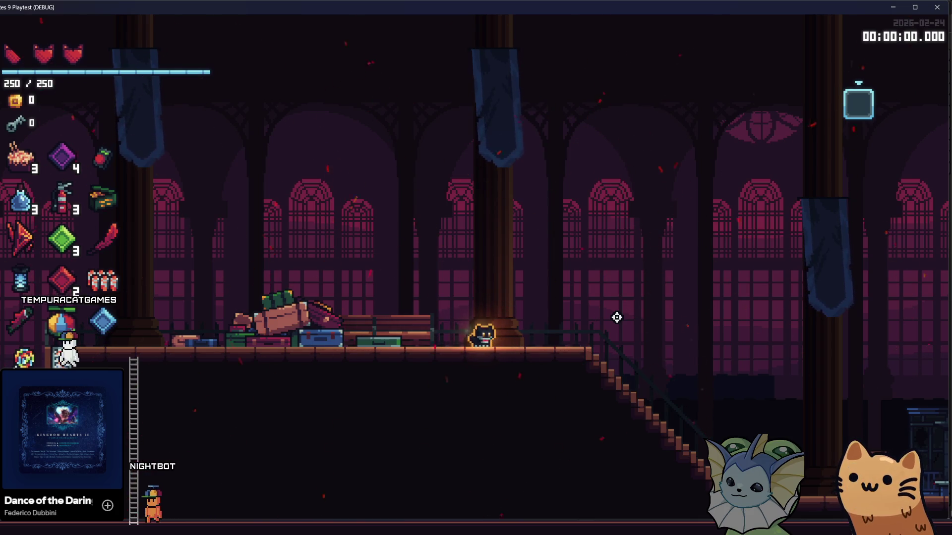
Switch to the green Alien cat, walk it down the stairs and back, then pick again
key(e)
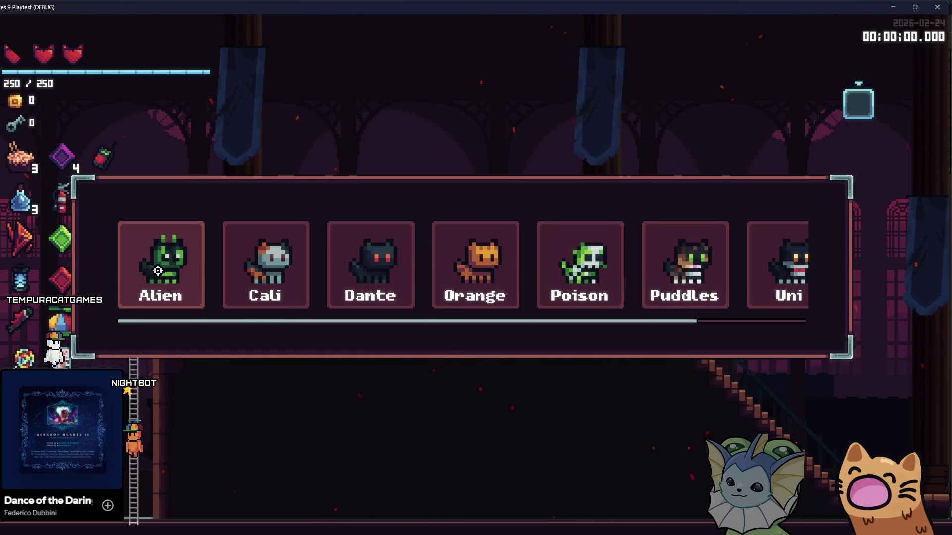
click(158, 271)
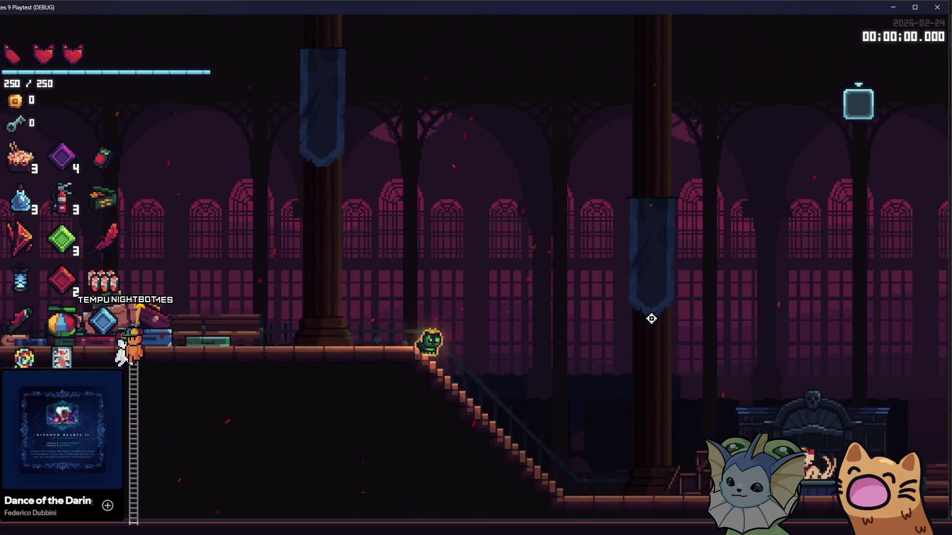
key(d)
key(a)
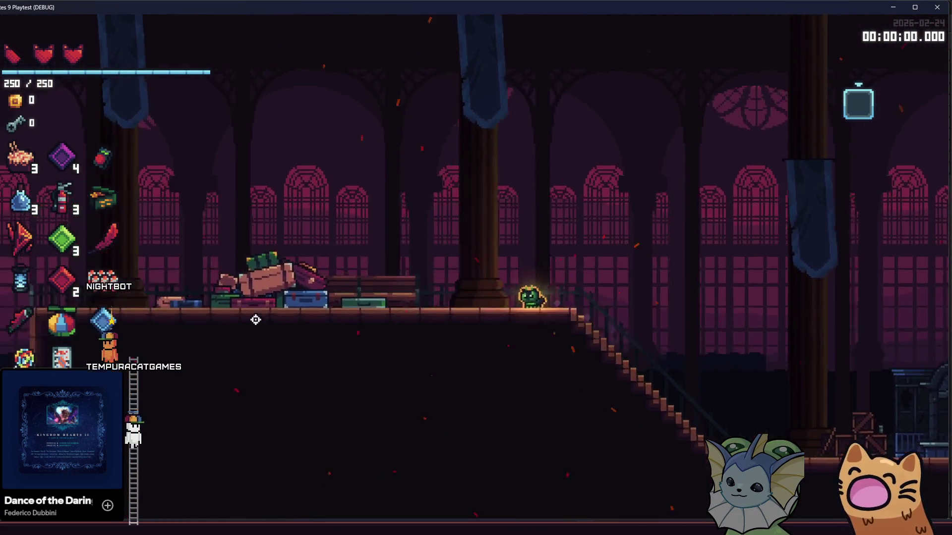
key(e)
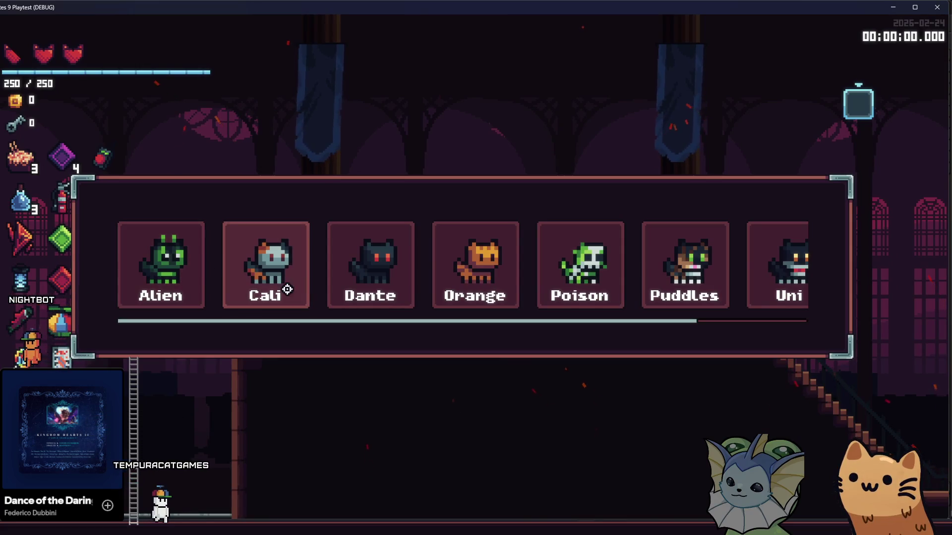
click(204, 287)
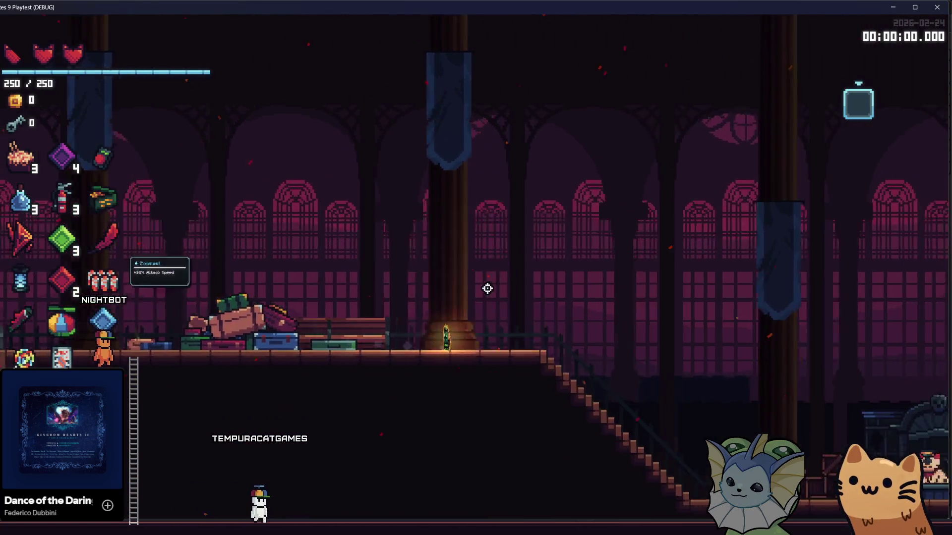
Toggle the debug menu's Cards page, then return to the Godot editor
key(F1)
click(110, 152)
key(F1)
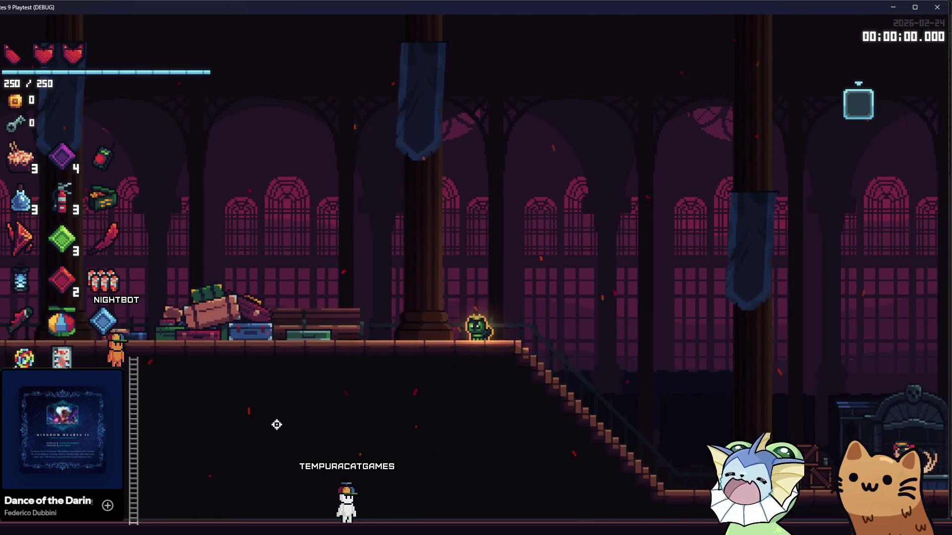
mouse_move(174, 530)
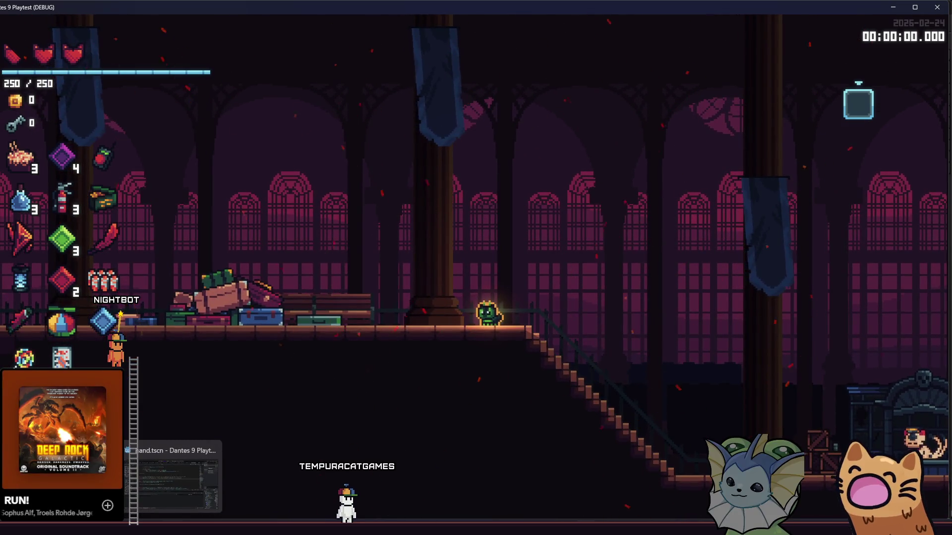
mouse_move(262, 530)
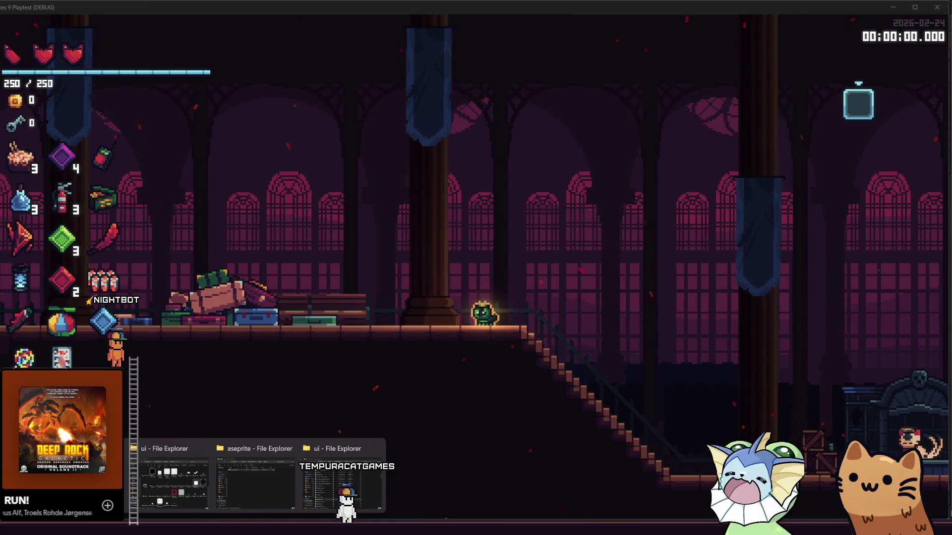
click(151, 492)
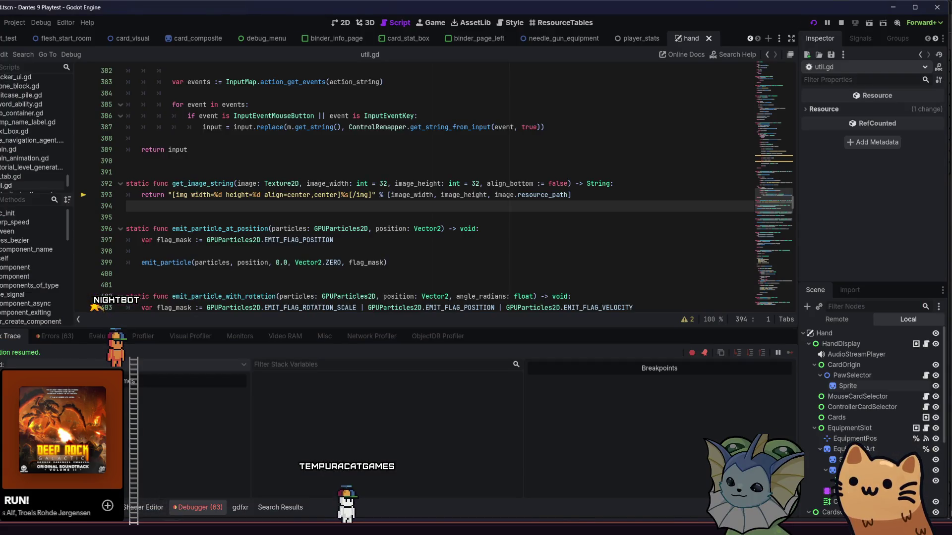
Show the project files and scroll through res://assets/ui/ images like shield.png and toggle on.png
key(alt+f)
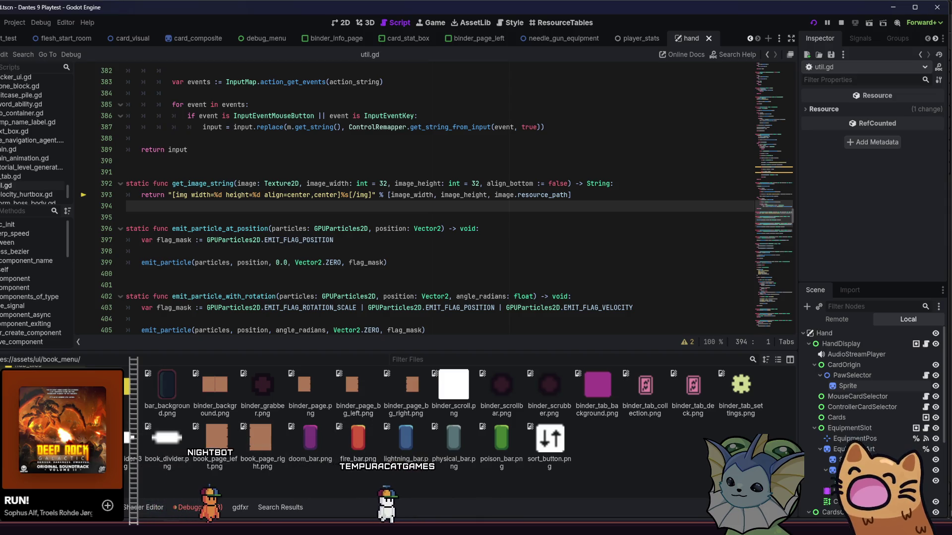
scroll(283, 426, down, 5)
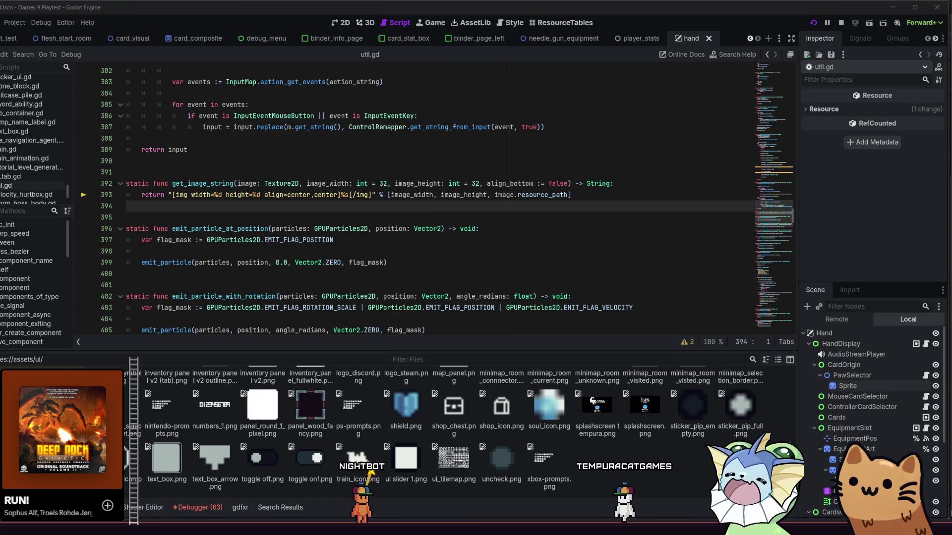
Open the binder subfolder in the ui File Explorer window, view its bar and big icon images, then go back to Godot
mouse_move(167, 483)
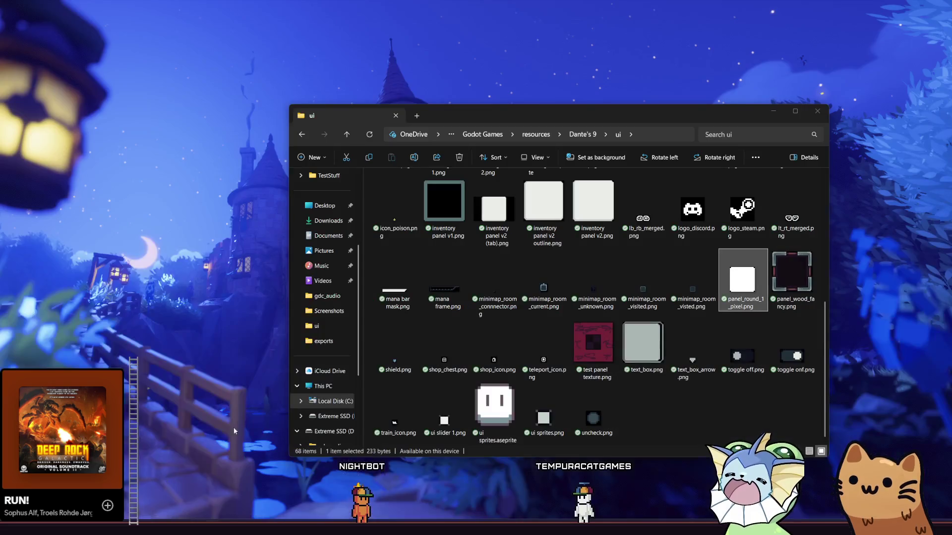
click(168, 482)
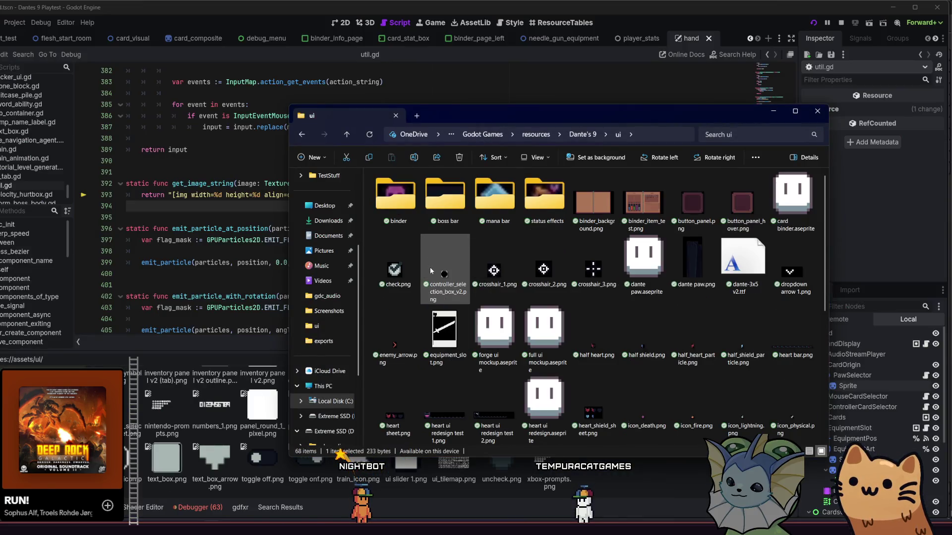
scroll(433, 273, down, 1)
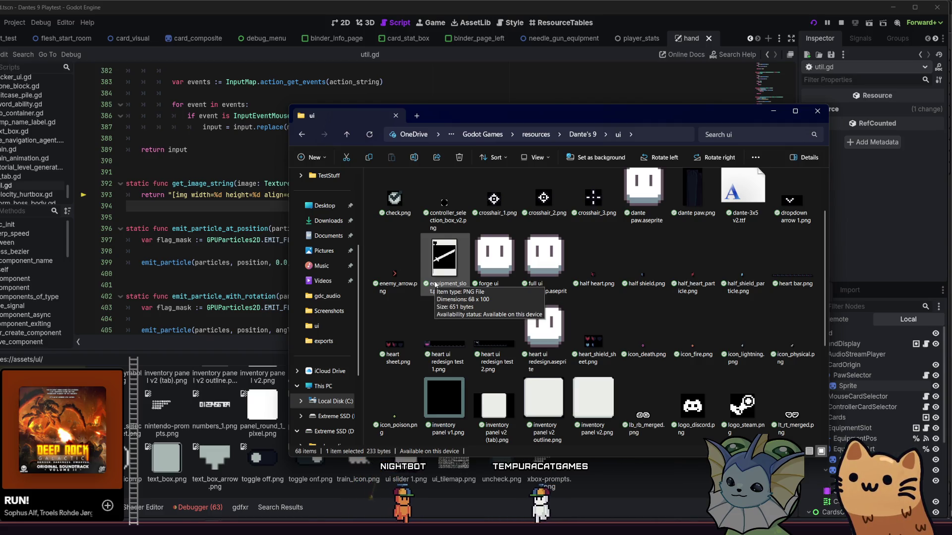
scroll(434, 281, down, 2)
scroll(434, 282, up, 3)
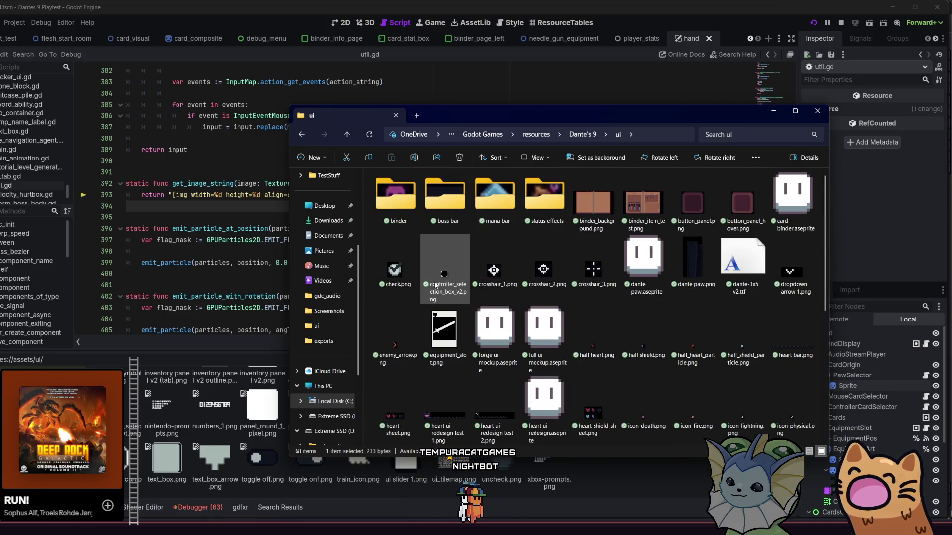
double_click(413, 201)
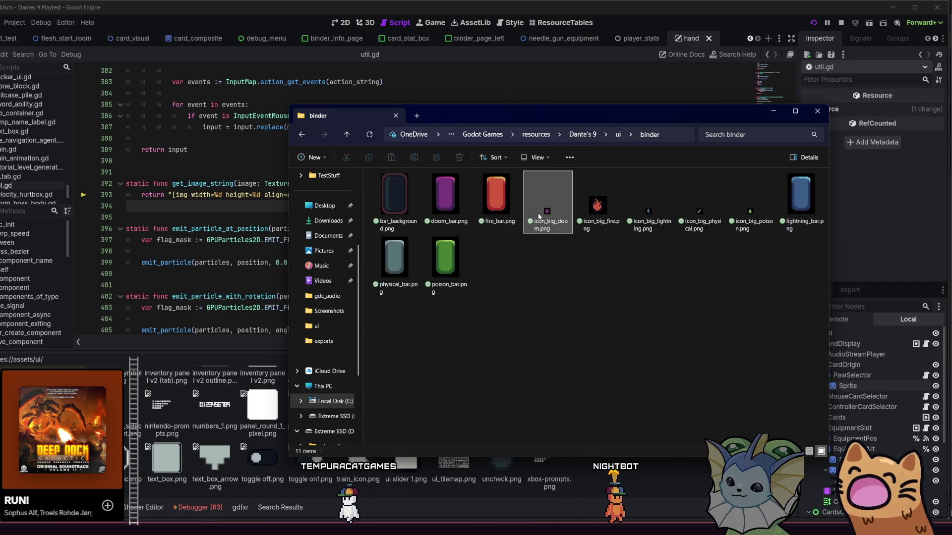
click(560, 258)
click(639, 479)
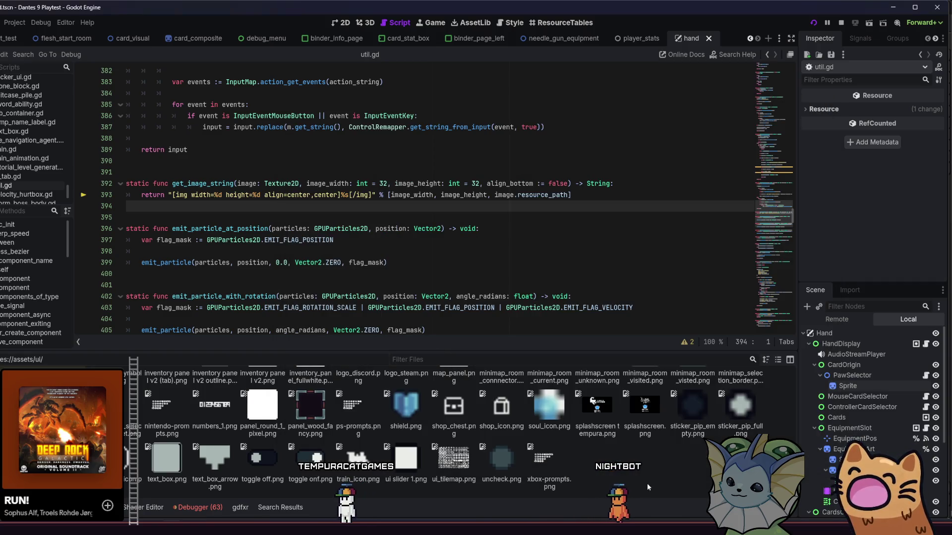
Quick-search resources for 'icon_big_light', which returns no results
key(shift+alt+o)
text(icon_)
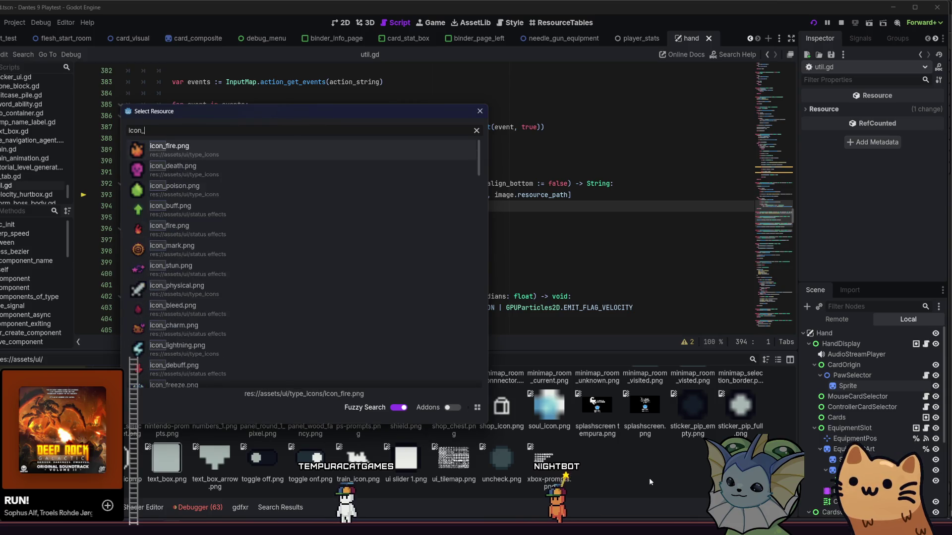
text(big_light)
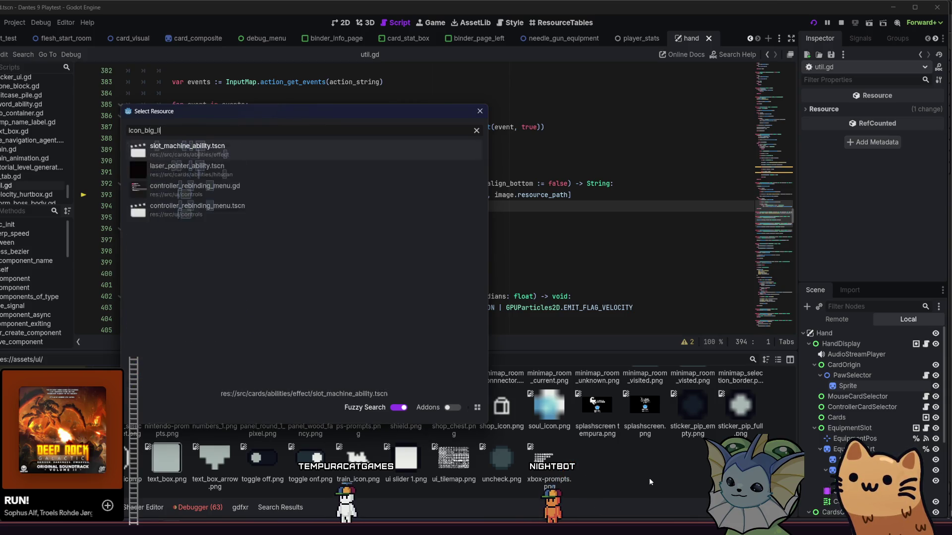
click(480, 111)
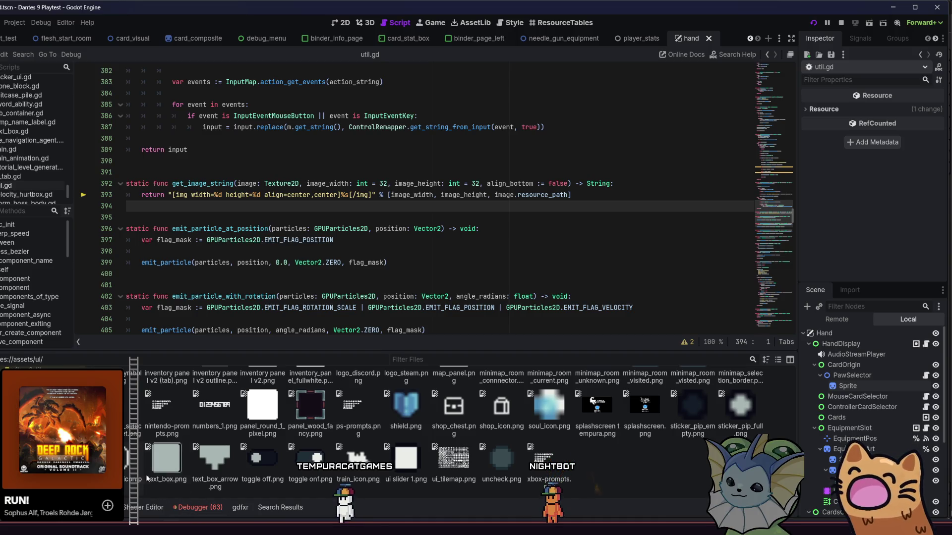
Open status effects, then the type_icons folder, and bring the binder File Explorer window forward
scroll(250, 458, up, 10)
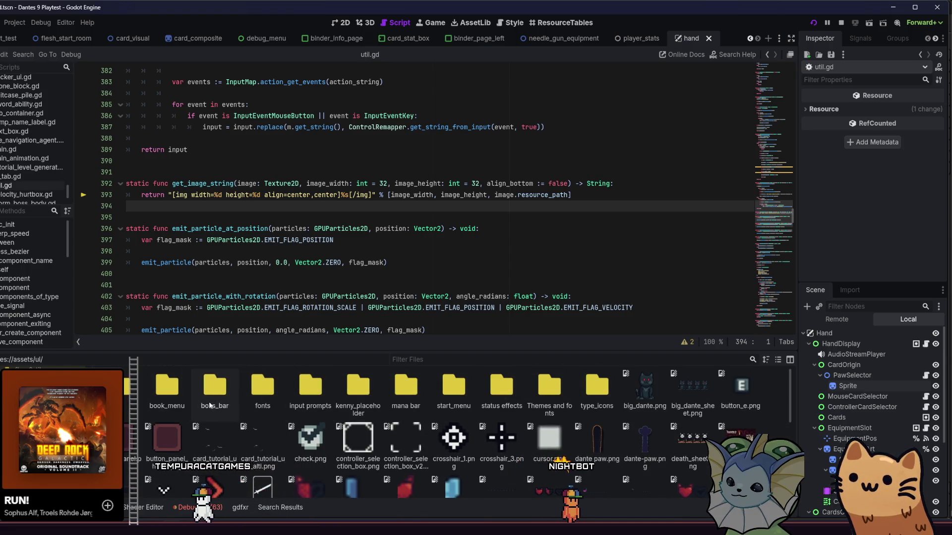
scroll(181, 447, down, 5)
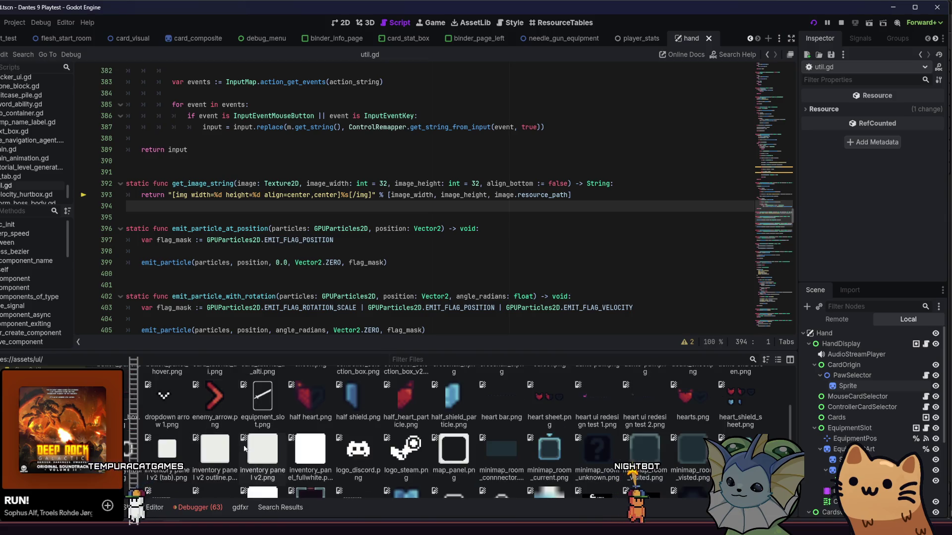
scroll(263, 448, up, 2)
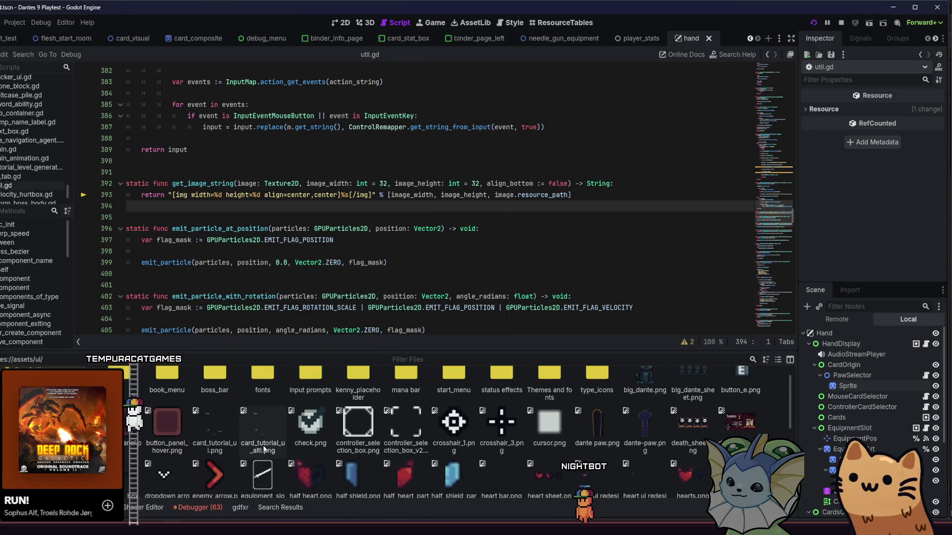
scroll(268, 448, up, 1)
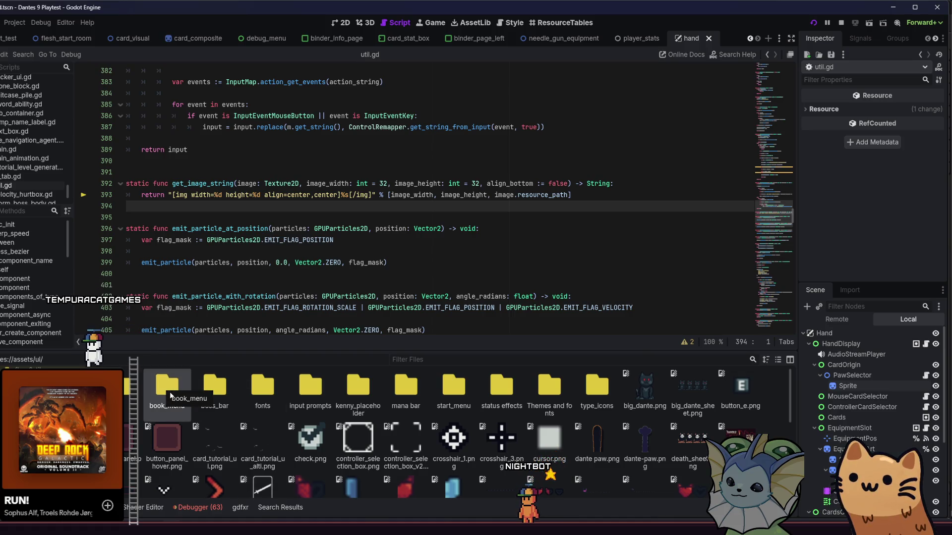
double_click(499, 396)
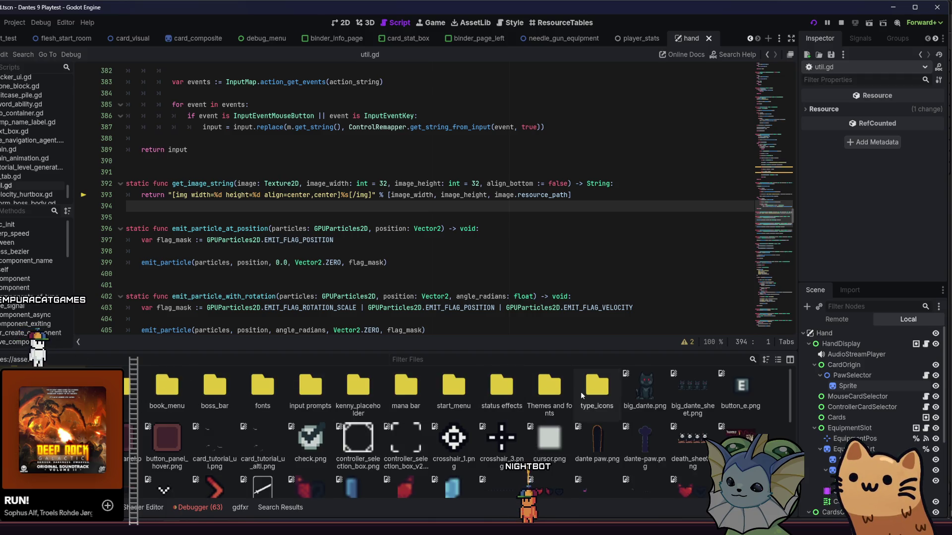
double_click(581, 391)
mouse_move(217, 520)
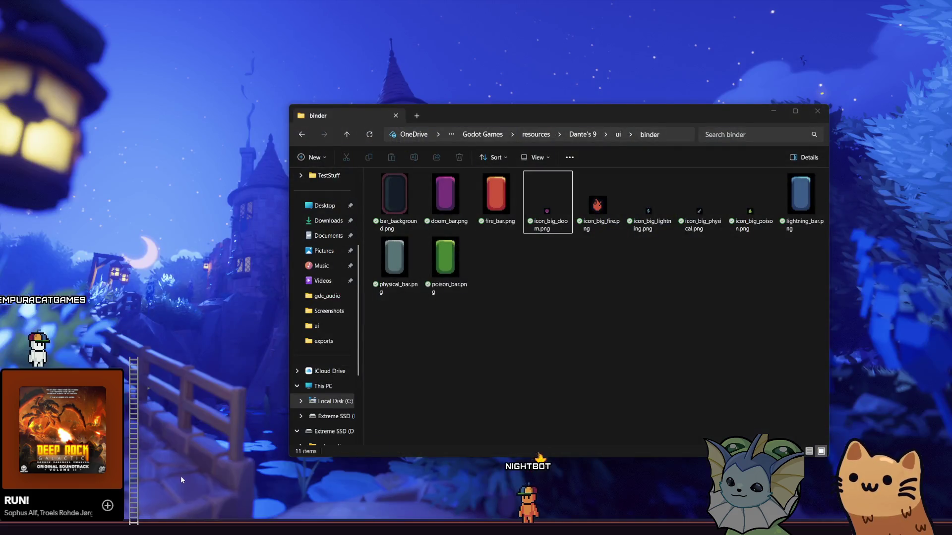
click(181, 476)
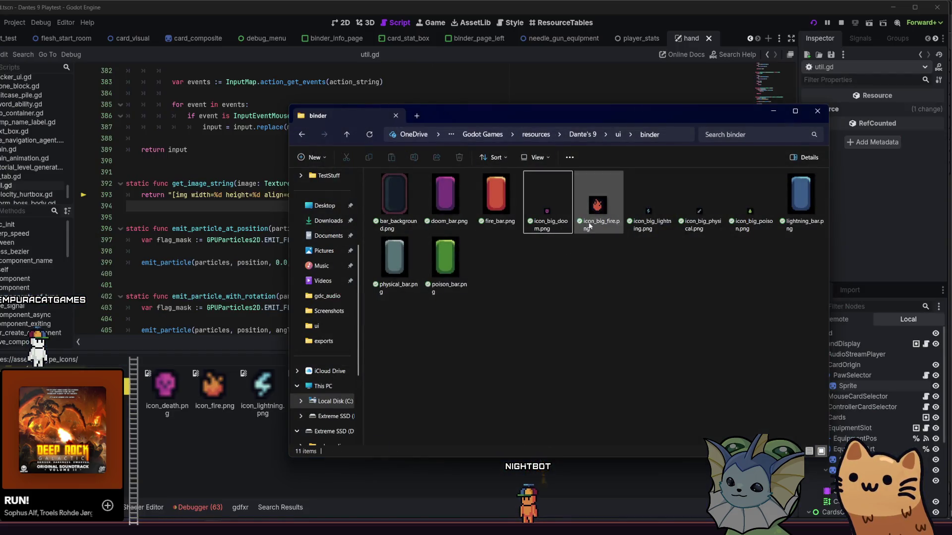
Select icon_big_doom.png, check icon_big_fire.png, then switch to the Aseprite card binder artwork
click(534, 215)
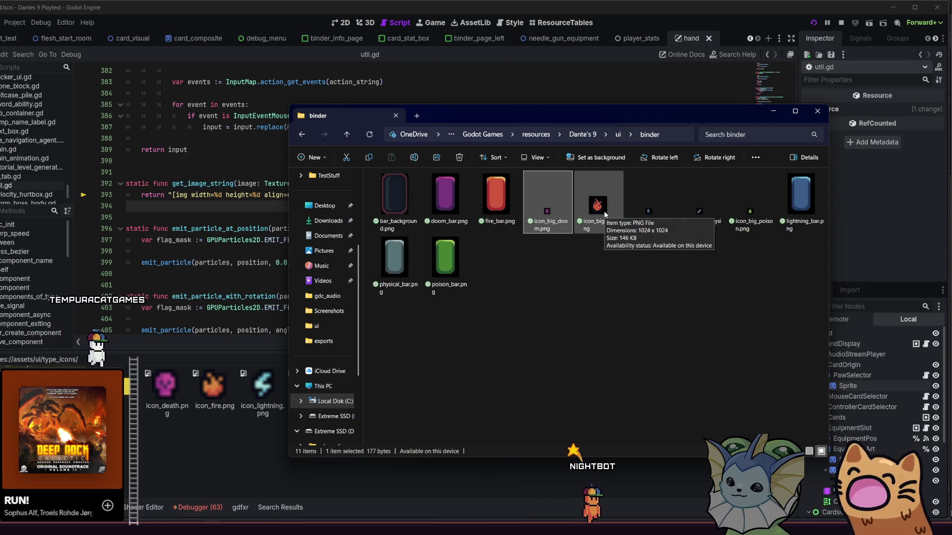
mouse_move(297, 521)
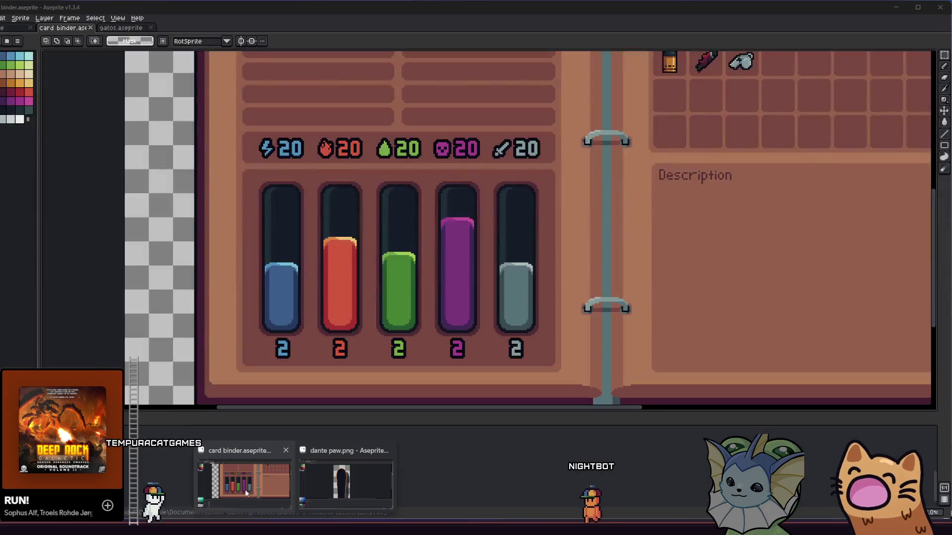
click(248, 484)
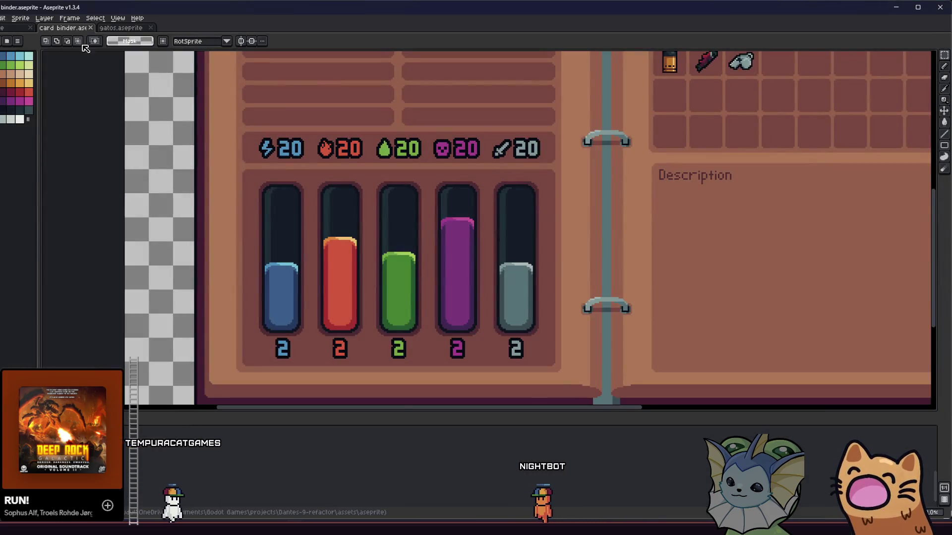
Export the gatos.aseprite fire icon selection over icon_big_fire.png, confirming the overwrite
key(ctrl+Tab)
scroll(372, 378, down, 3)
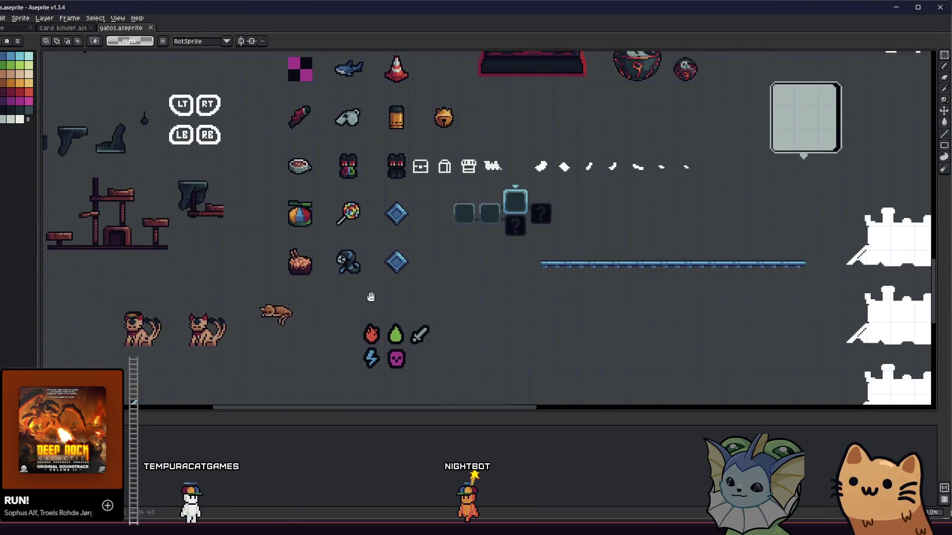
scroll(381, 307, up, 1)
key(alt+f)
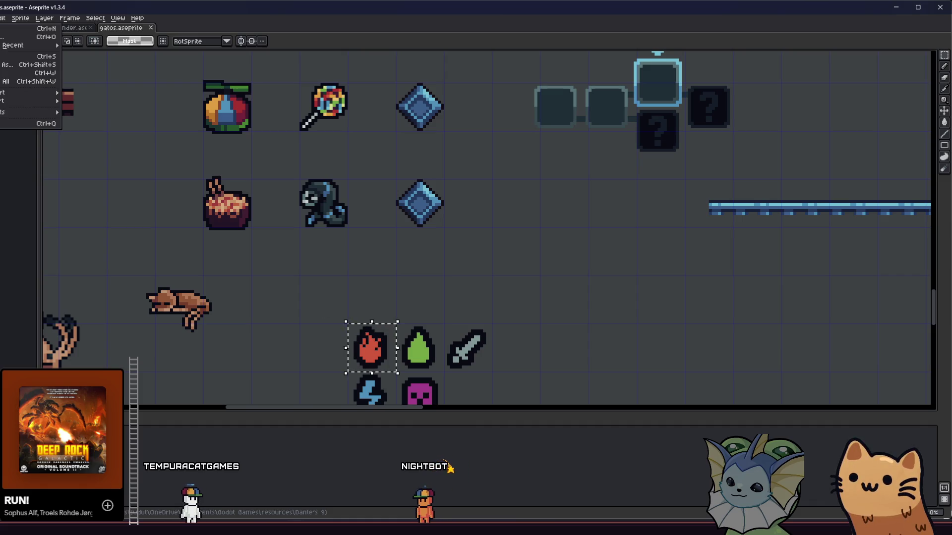
mouse_move(29, 100)
click(86, 94)
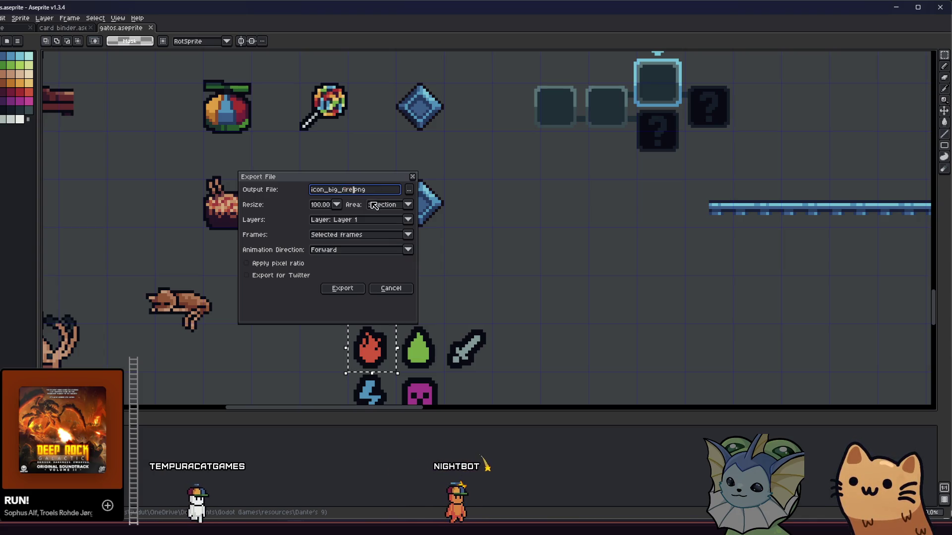
click(349, 294)
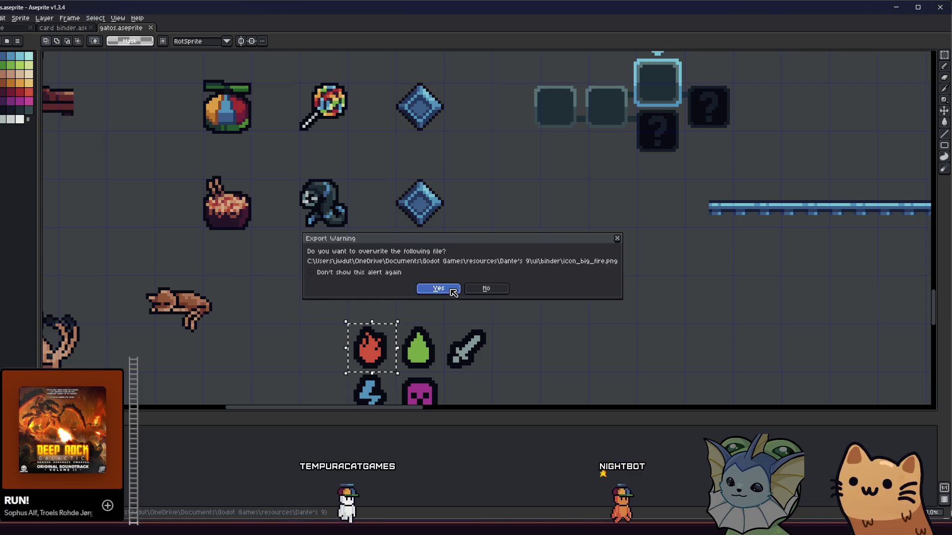
click(438, 288)
Bring the binder folder in File Explorer back to the front
key(alt+Tab)
mouse_move(260, 528)
click(158, 478)
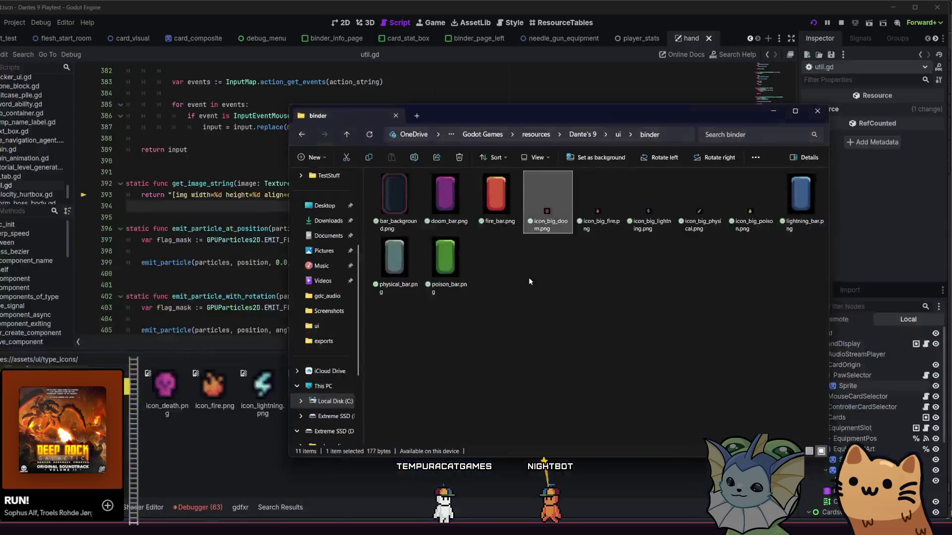
Copy icon_big_doom through icon_big_poison into type_icons and save the project
shift+click(733, 207)
mouse_move(732, 206)
mouse_down()
mouse_move(620, 218)
mouse_move(214, 424)
mouse_move(198, 450)
mouse_up()
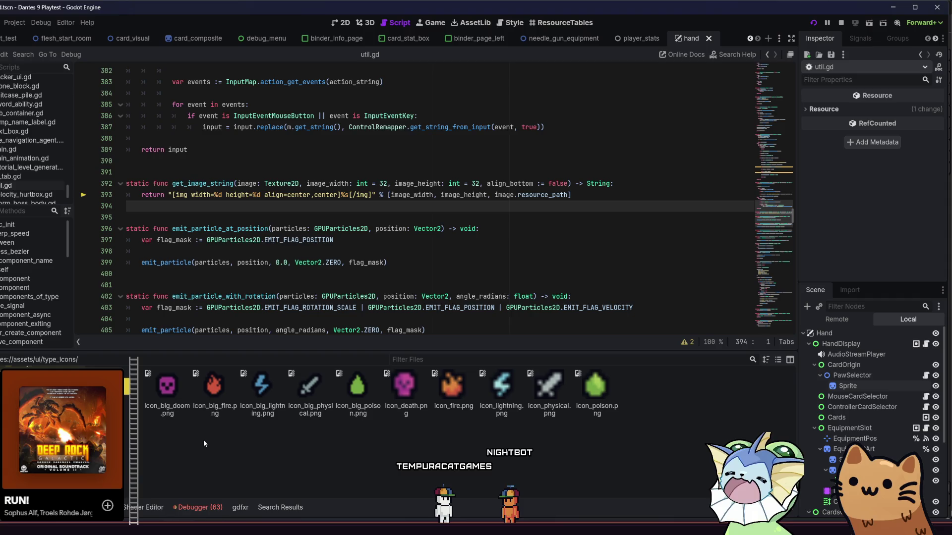
key(ctrl+s)
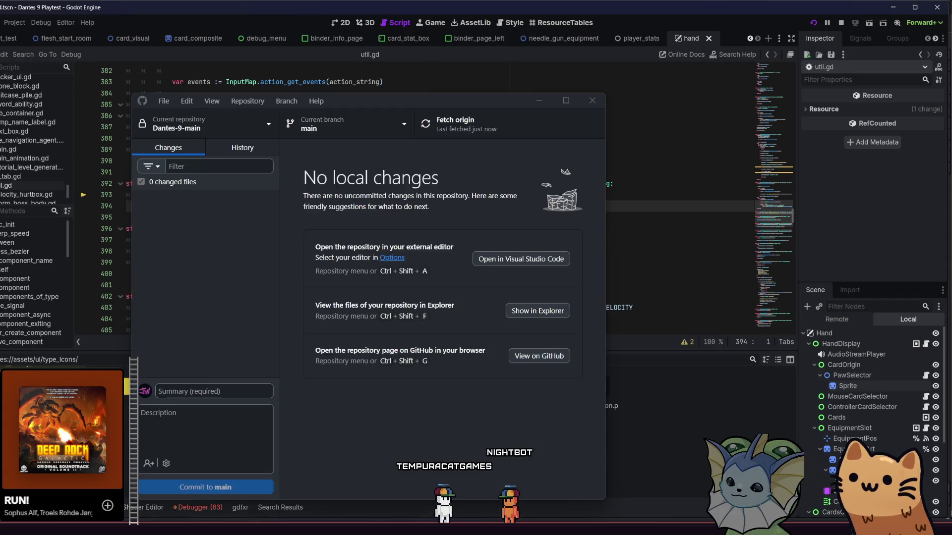
Review the uncommitted changes in GitHub Desktop, then run the game for a playtest
key(alt+Tab)
scroll(204, 254, down, 10)
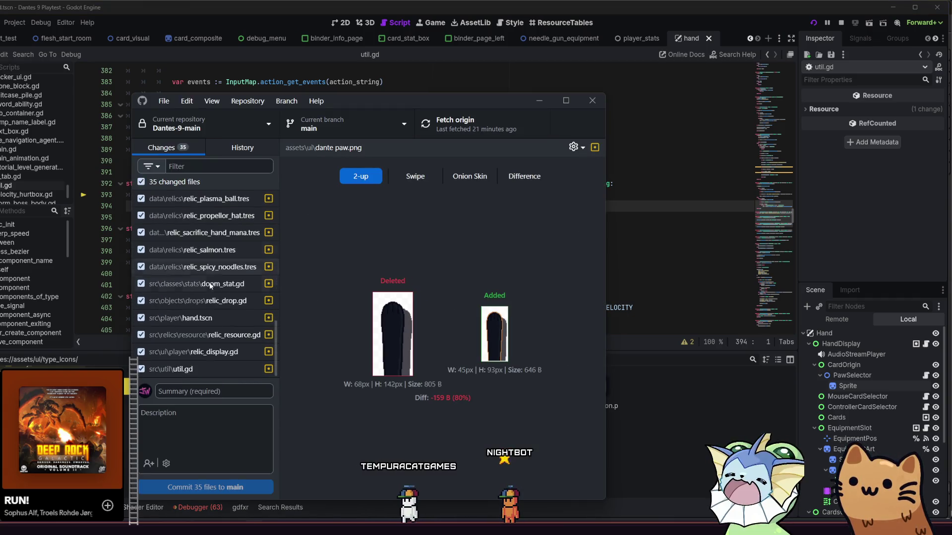
click(667, 379)
key(F1)
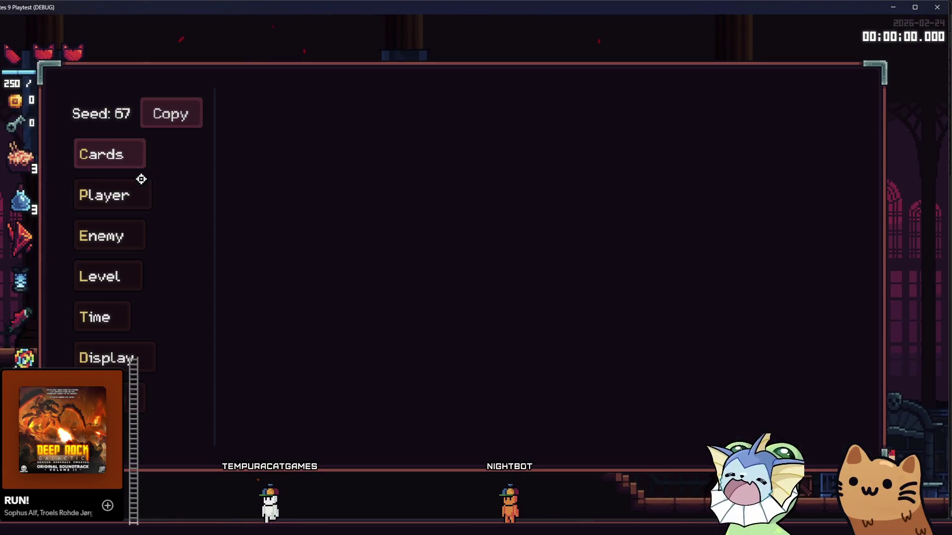
Add AK47 cards to the hand from the debug menu's Cards page
click(132, 157)
click(490, 154)
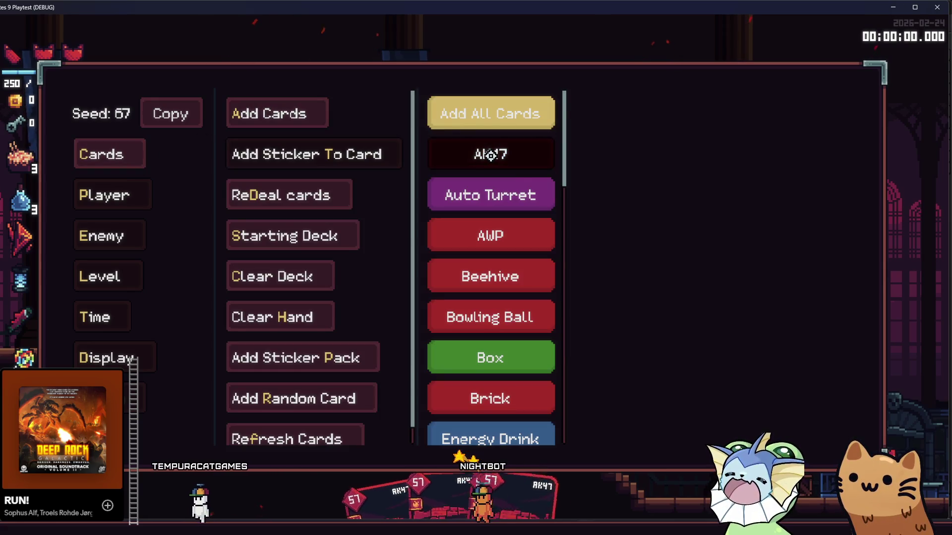
key(F1)
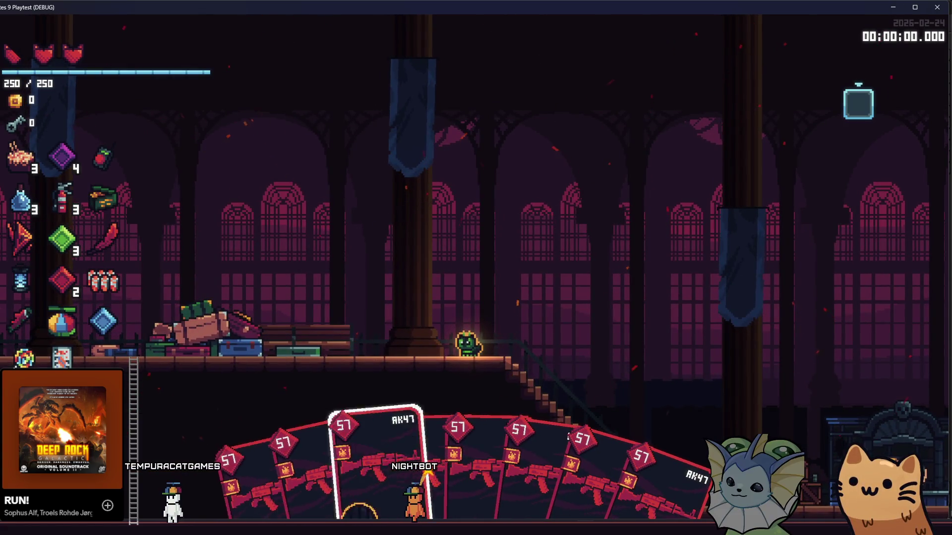
Cycle through the hand's cards and play an AK47 card
key(Left)
key(Right)
key(Right)
key(Right)
key(Left)
key(Left)
key(Left)
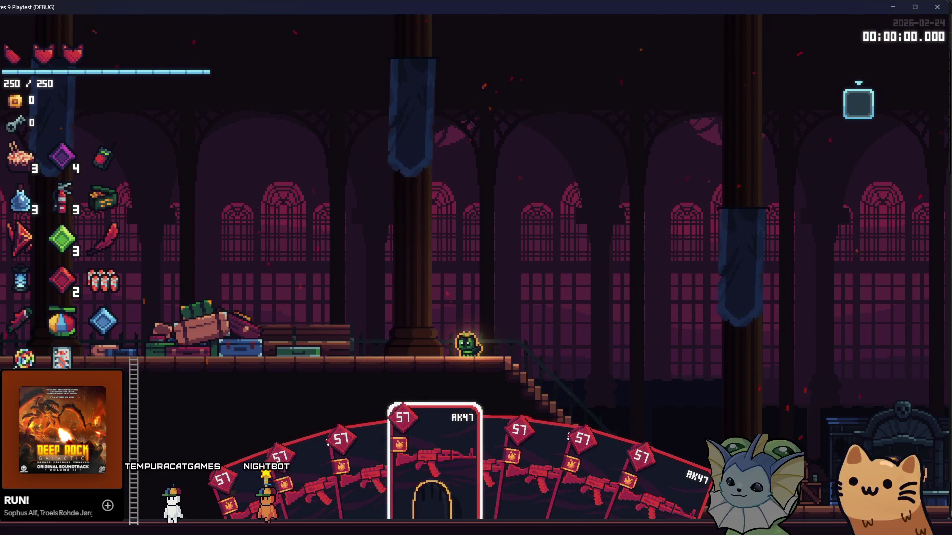
key(Right)
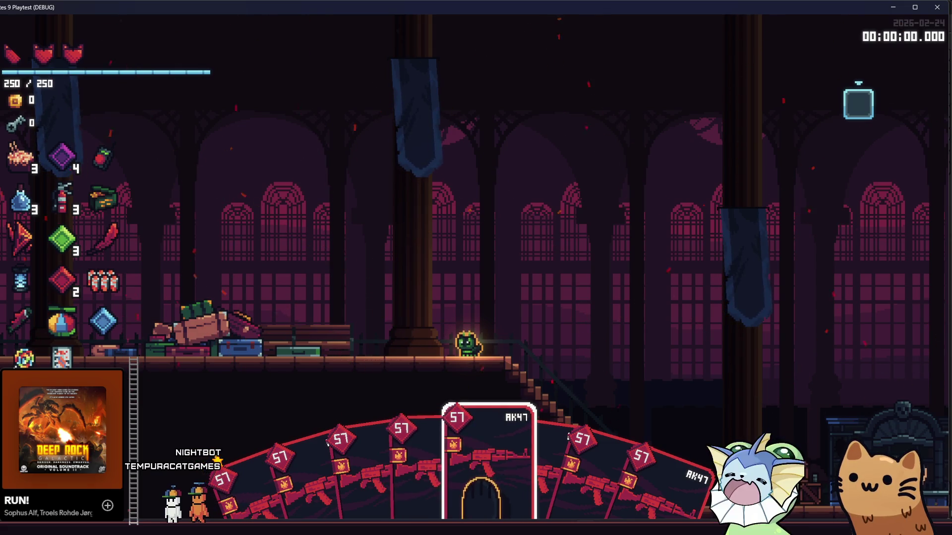
key(Left)
key(Left)
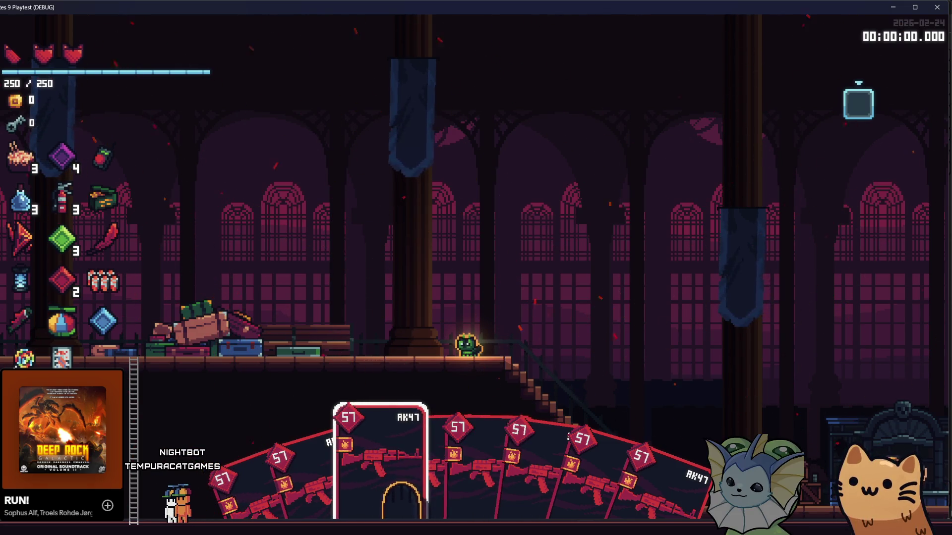
key(Left)
key(Right)
key(Right)
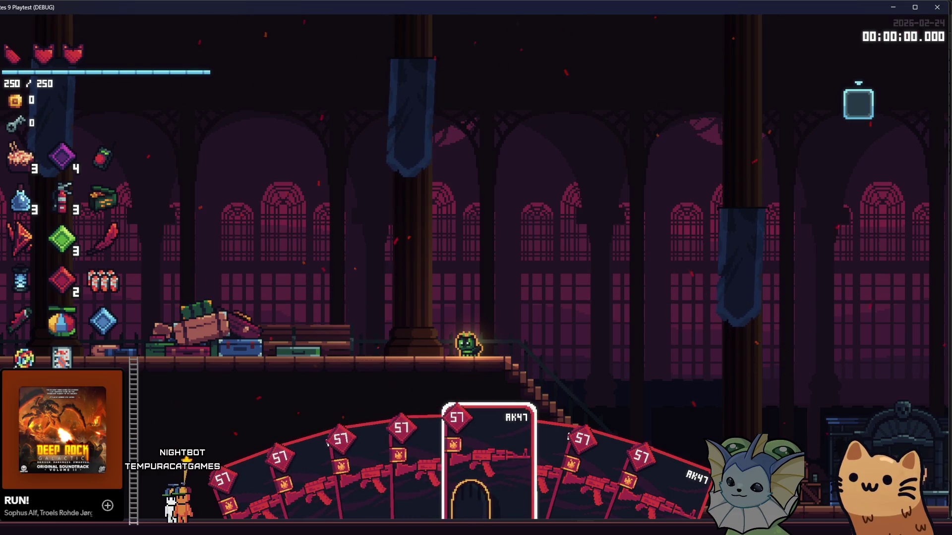
key(Right)
key(Right)
key(Left)
key(Left)
click(507, 282)
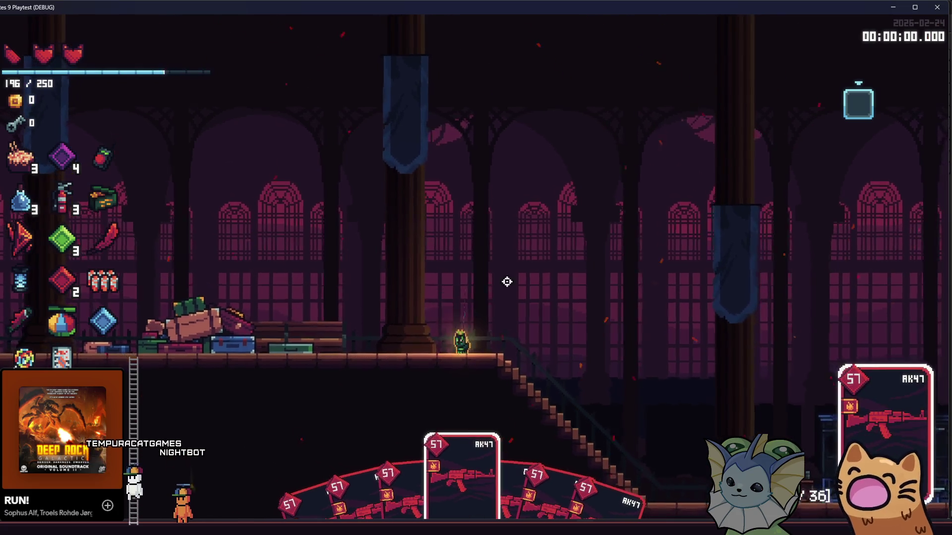
Run right across the stairs firing the AK47, then shoot toward the left
key(d)
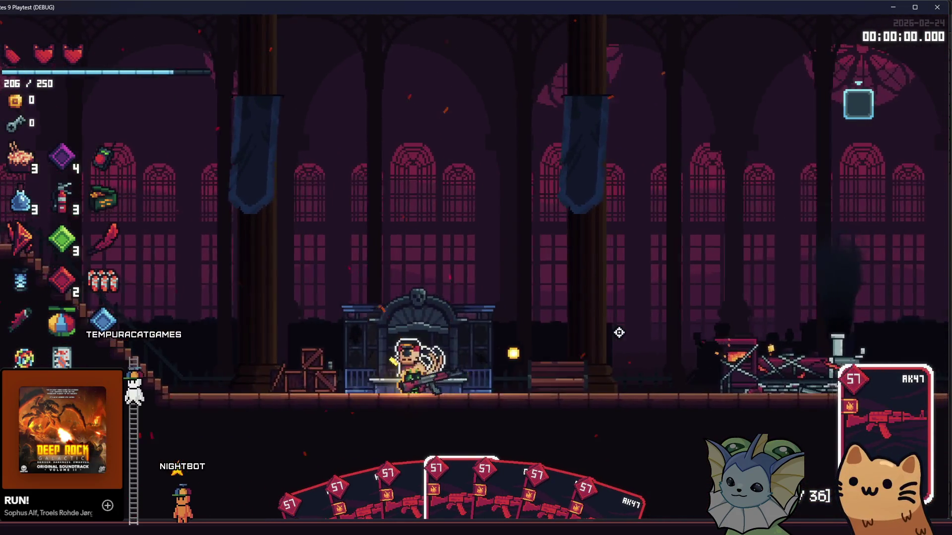
key(d)
click(619, 342)
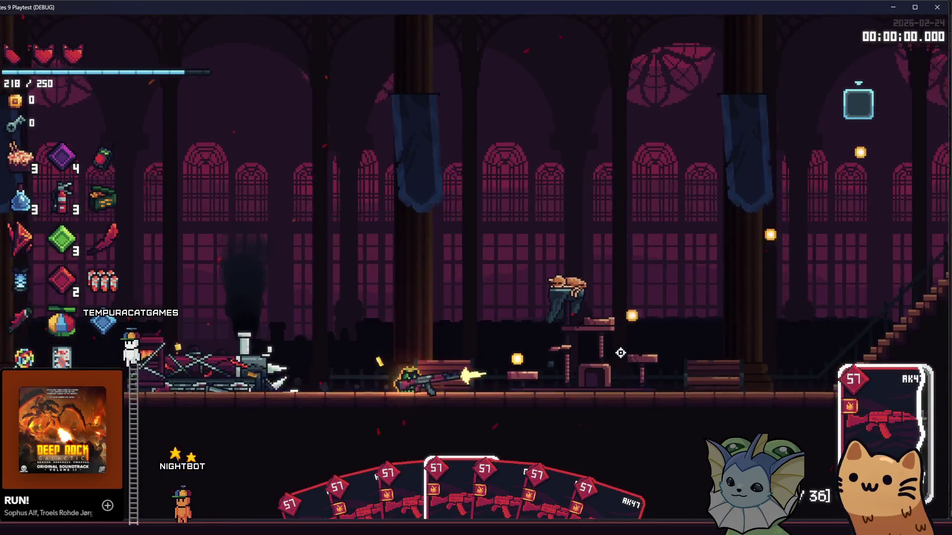
key(d)
click(619, 340)
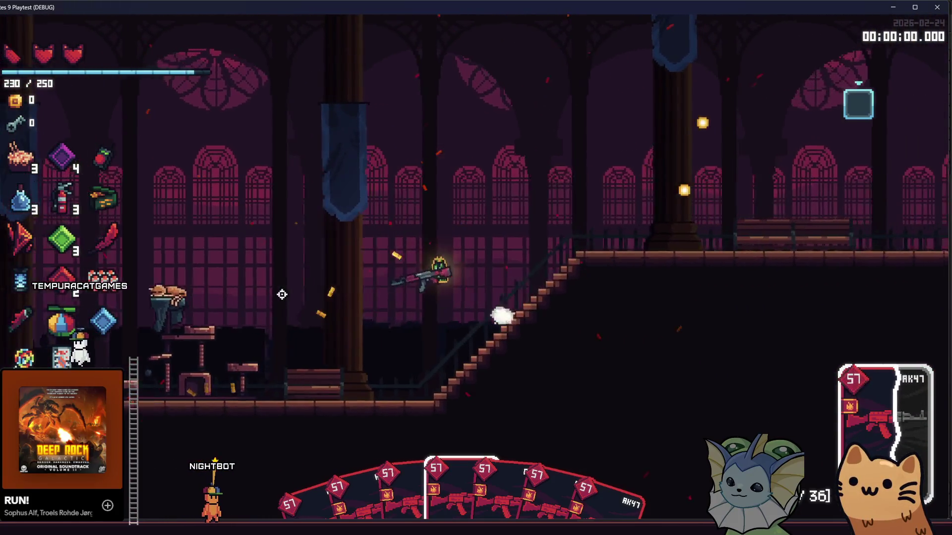
key(d)
click(283, 300)
Look through the debug menu's Add Cards list, then stop the playtest
key(F1)
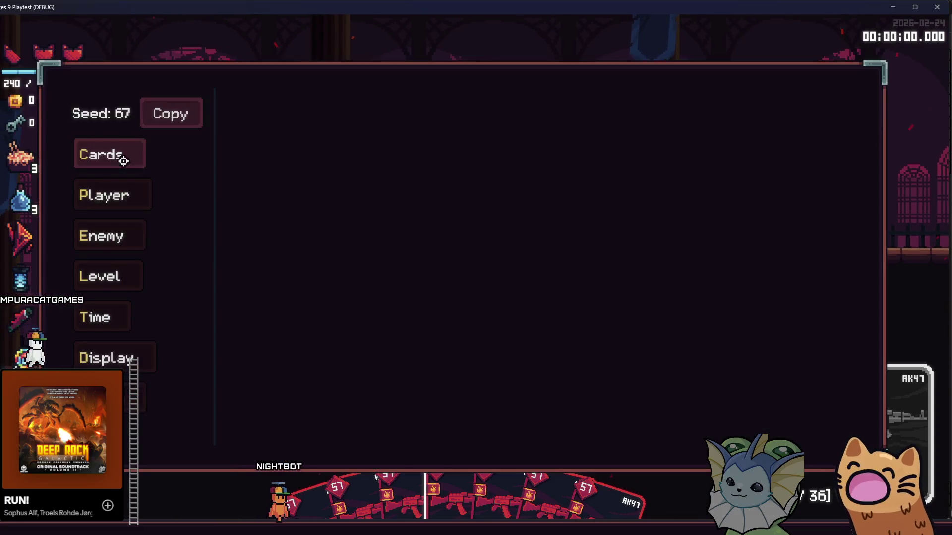
click(119, 155)
click(276, 129)
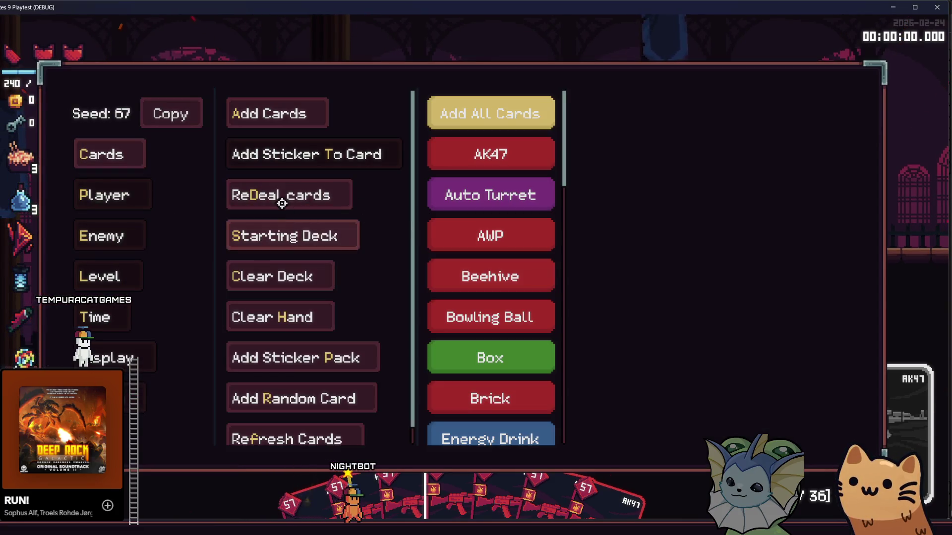
scroll(471, 246, down, 2)
key(F1)
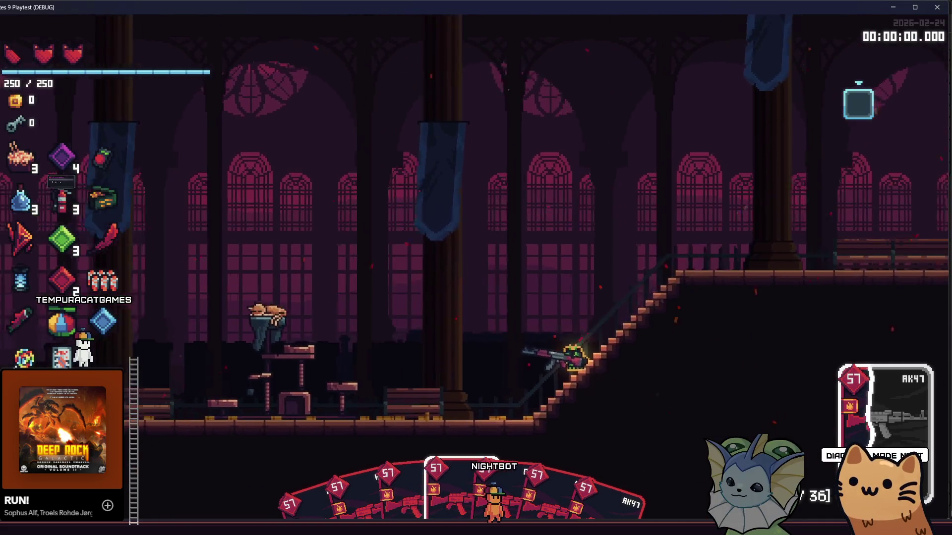
key(F8)
scroll(882, 321, up, 2)
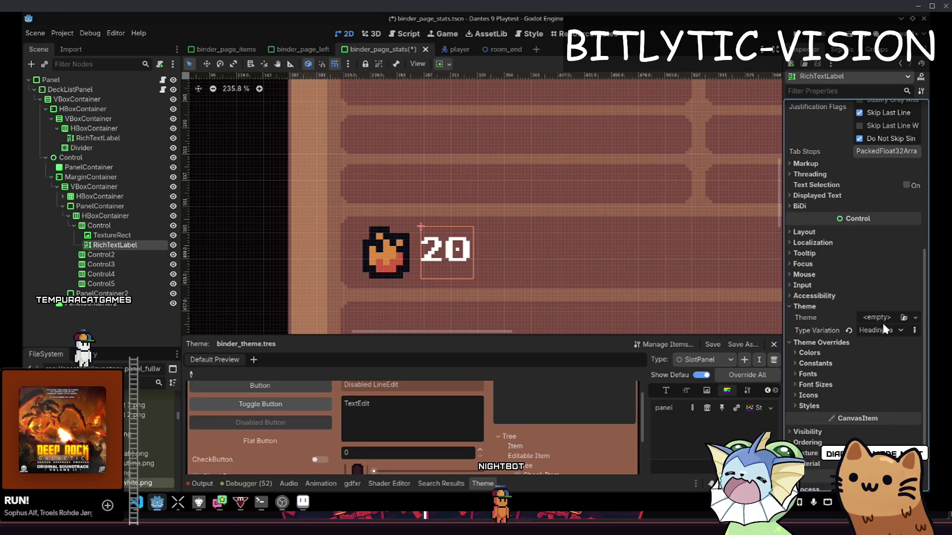
click(887, 331)
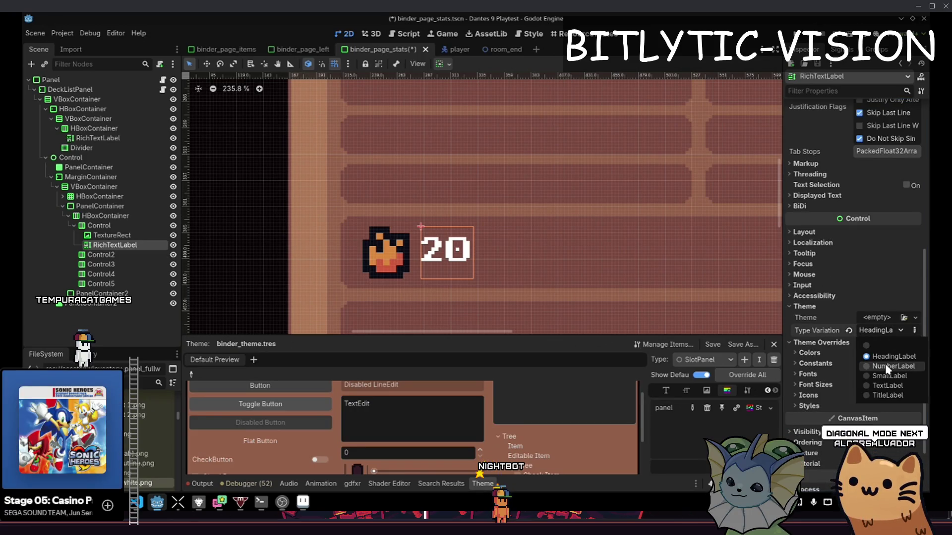
click(892, 365)
click(878, 335)
click(887, 376)
click(888, 385)
click(886, 331)
click(887, 395)
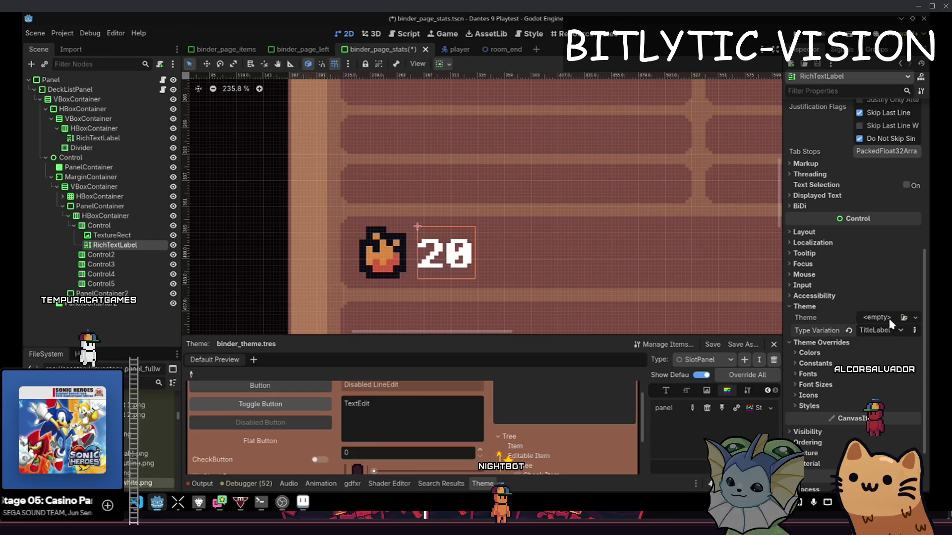
click(899, 330)
click(887, 343)
click(899, 330)
click(888, 376)
click(899, 330)
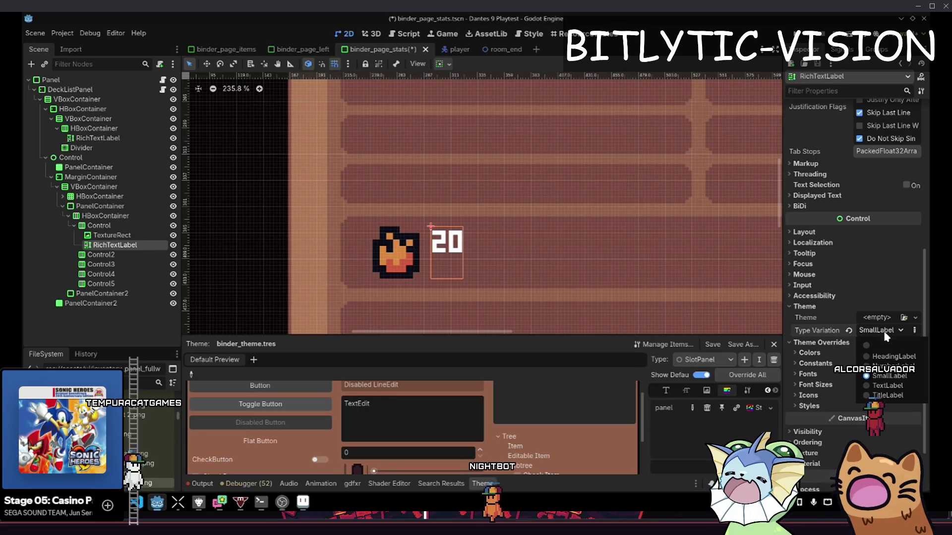
click(890, 357)
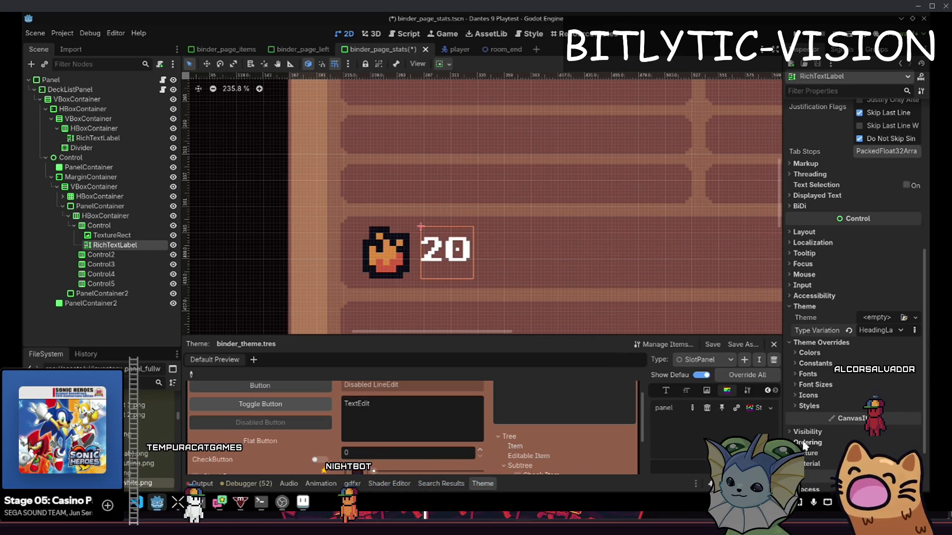
scroll(879, 323, up, 6)
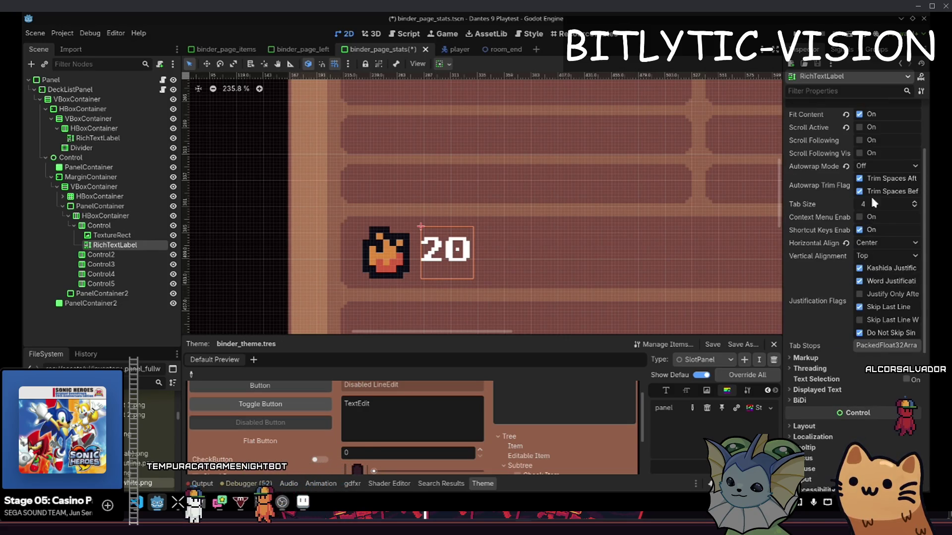
Set the '20' label's Vertical Alignment to Center
click(882, 305)
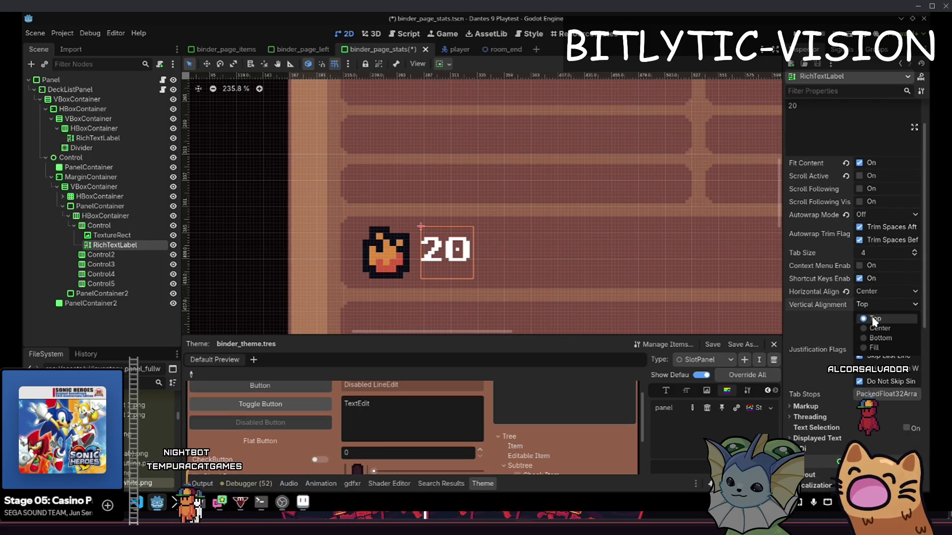
click(876, 328)
scroll(873, 296, down, 4)
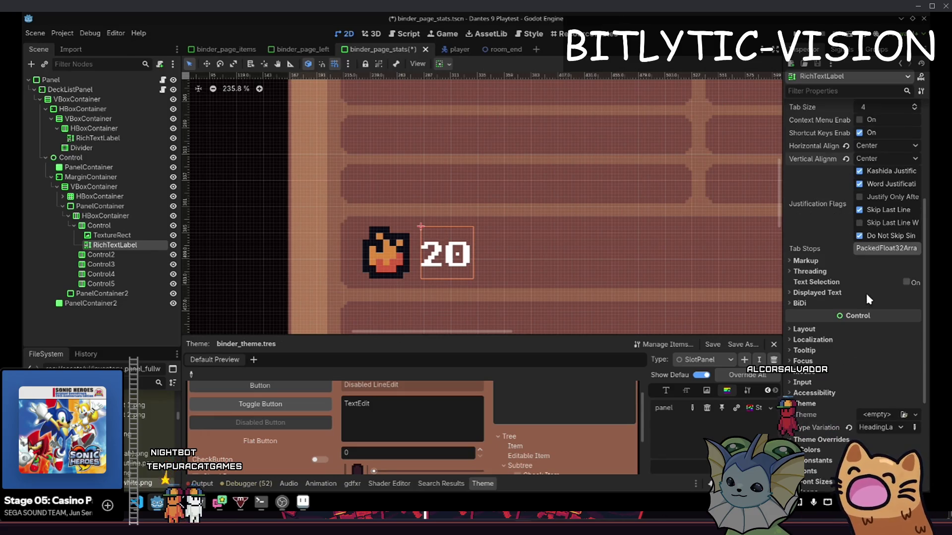
Set the label's Theme Type Variation to TitleLabel
click(887, 427)
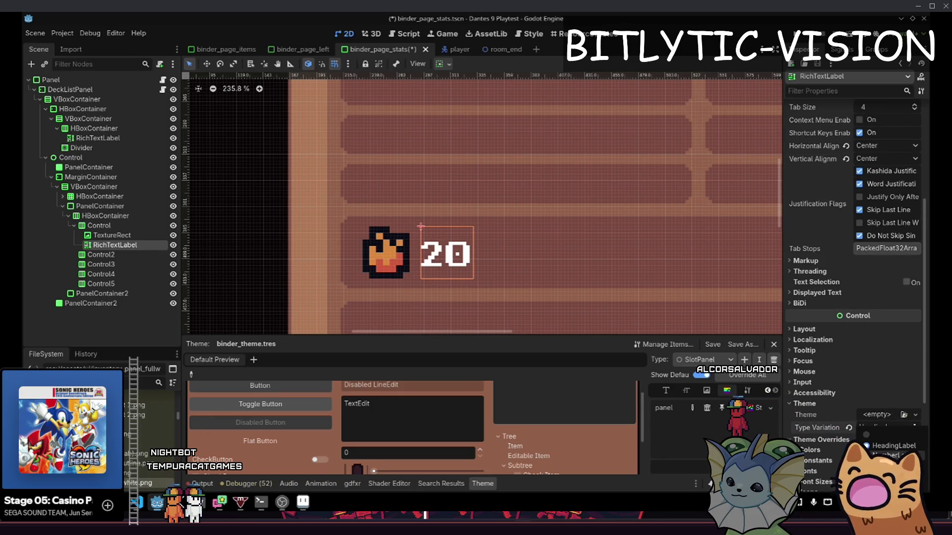
click(861, 350)
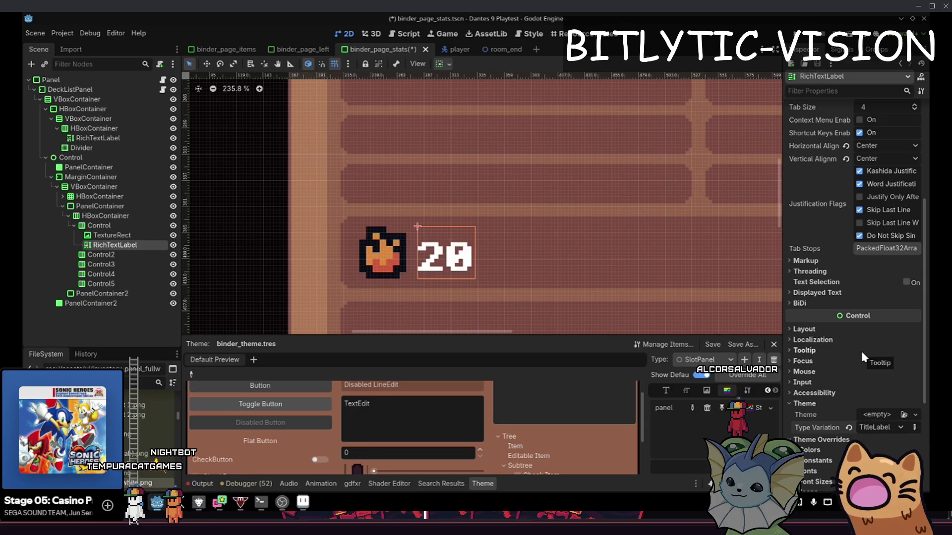
scroll(860, 349, up, 5)
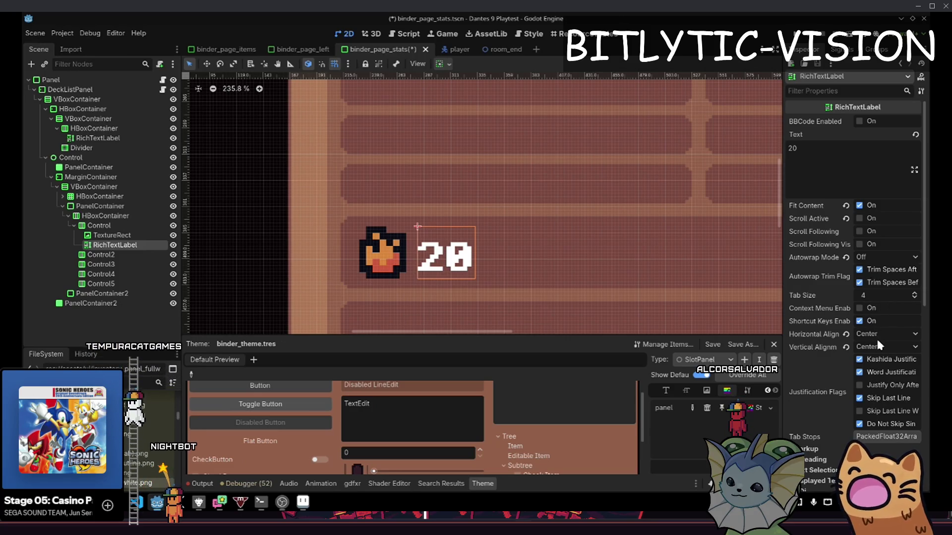
scroll(525, 188, up, 3)
scroll(853, 332, down, 5)
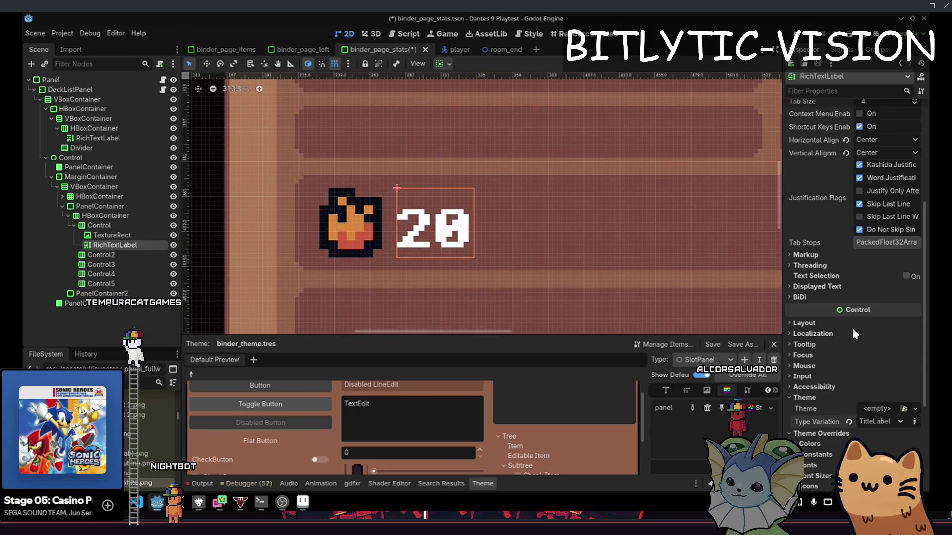
scroll(838, 314, down, 4)
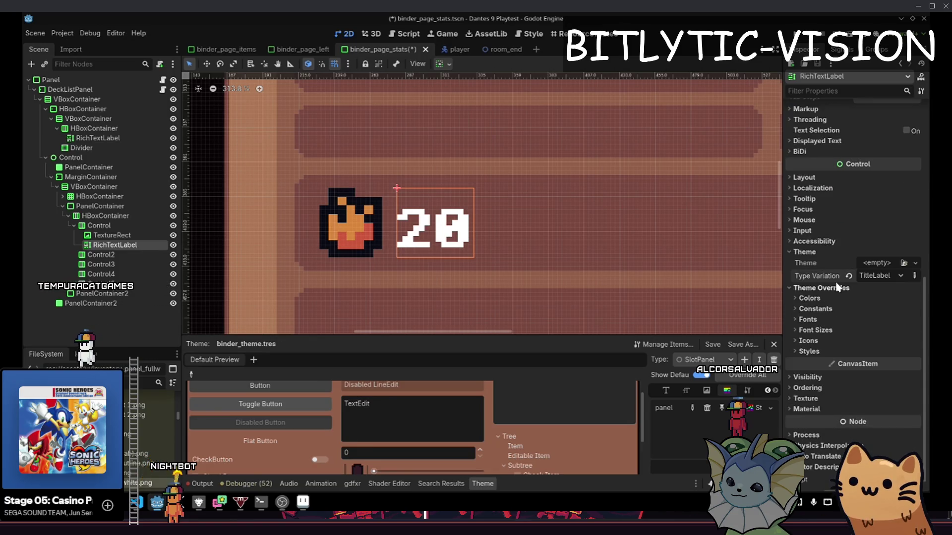
Try enlarging the '20' label's normal font size, then reset the override to default
click(847, 329)
click(871, 342)
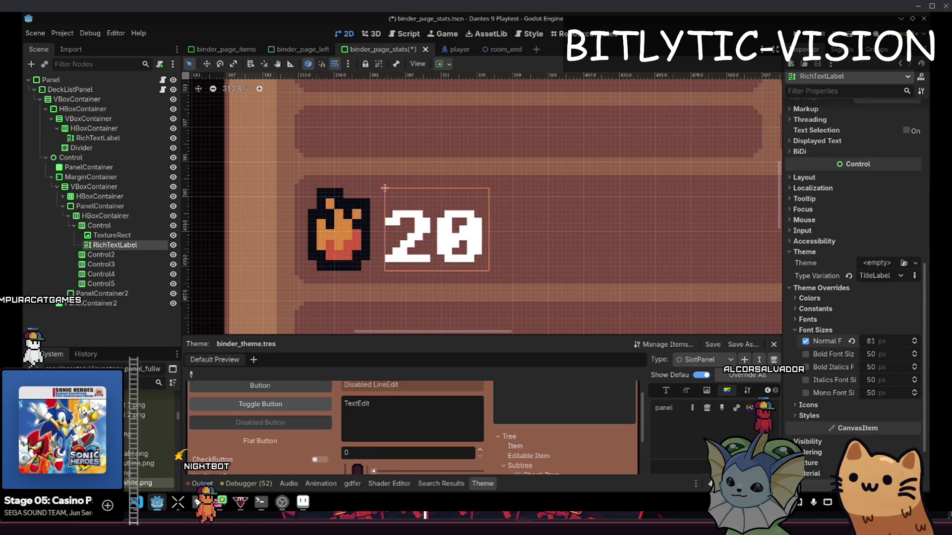
click(874, 330)
click(861, 335)
drag(884, 341, 892, 341)
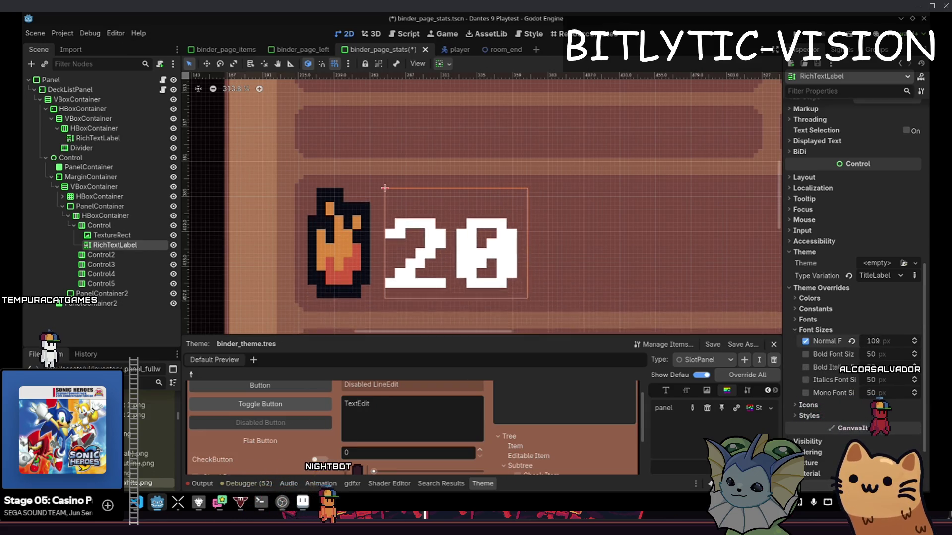
click(851, 341)
click(860, 332)
scroll(535, 272, up, 4)
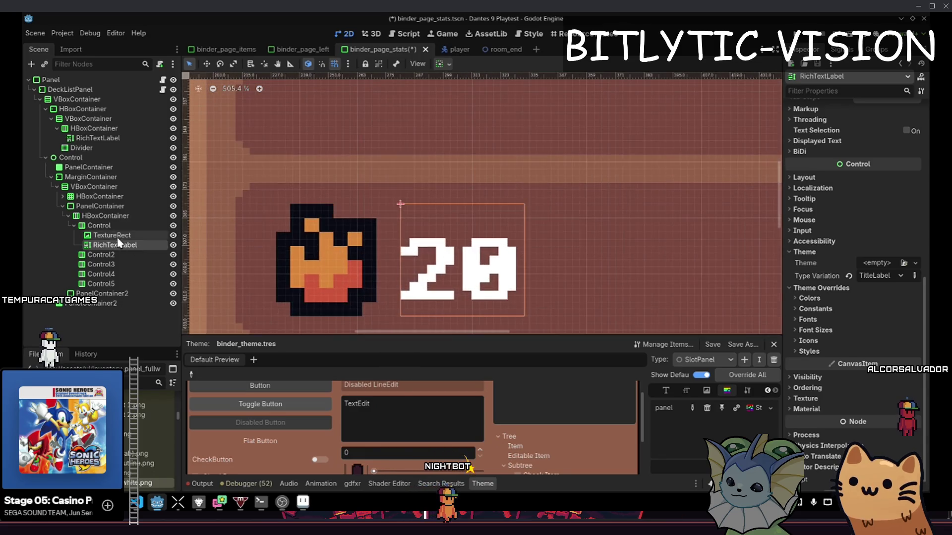
Set the flame icon TextureRect's Expand Mode to Fit Height Proportional
click(100, 226)
click(125, 237)
click(895, 150)
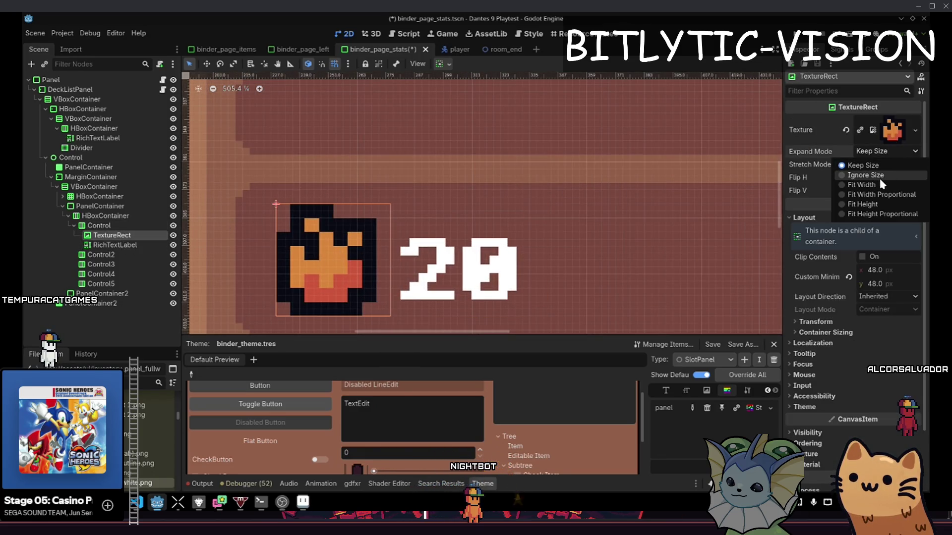
click(877, 179)
click(881, 155)
click(882, 207)
click(882, 157)
click(883, 217)
Set the flame icon's Stretch Mode to Keep Aspect Centered
click(888, 168)
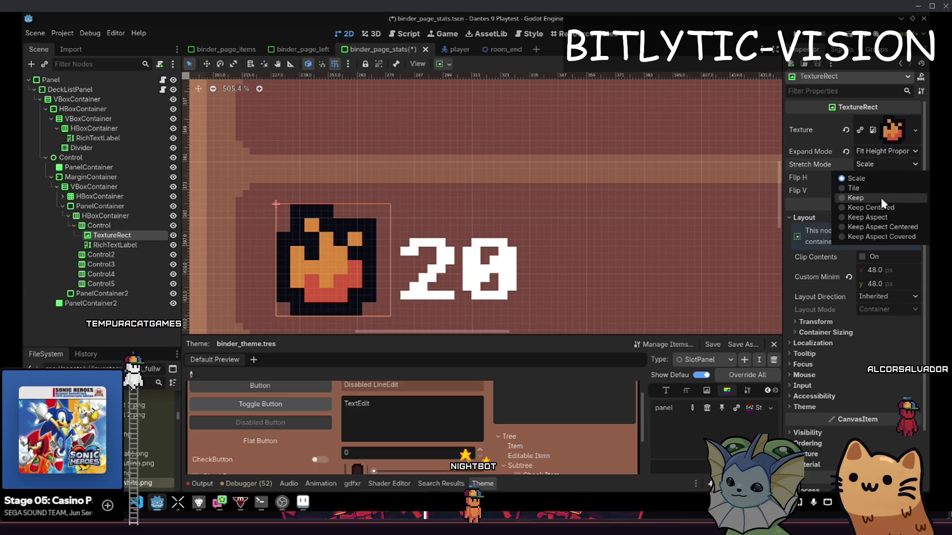
click(883, 225)
click(884, 164)
click(887, 235)
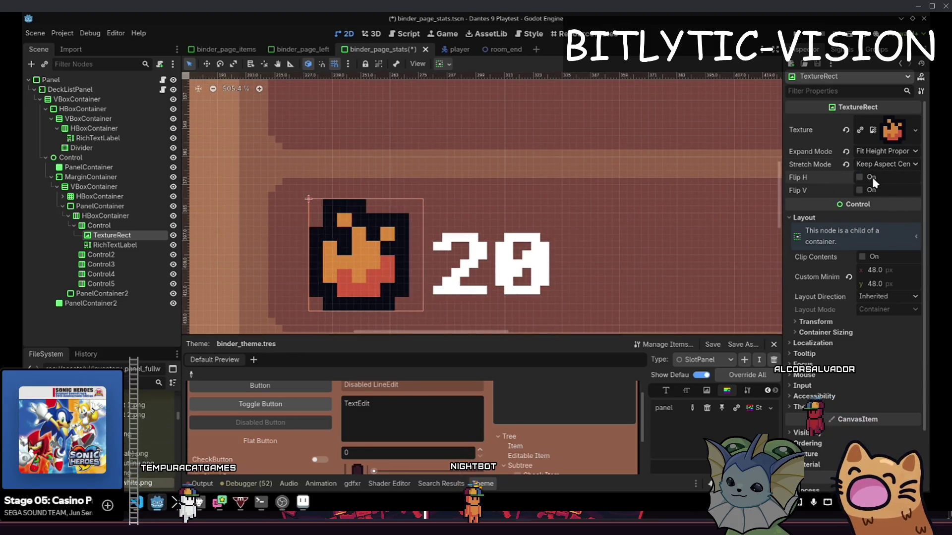
Test mirroring the flame icon horizontally, leave it unflipped, and select the row container
click(871, 180)
click(871, 180)
click(871, 180)
click(871, 179)
scroll(347, 183, up, 3)
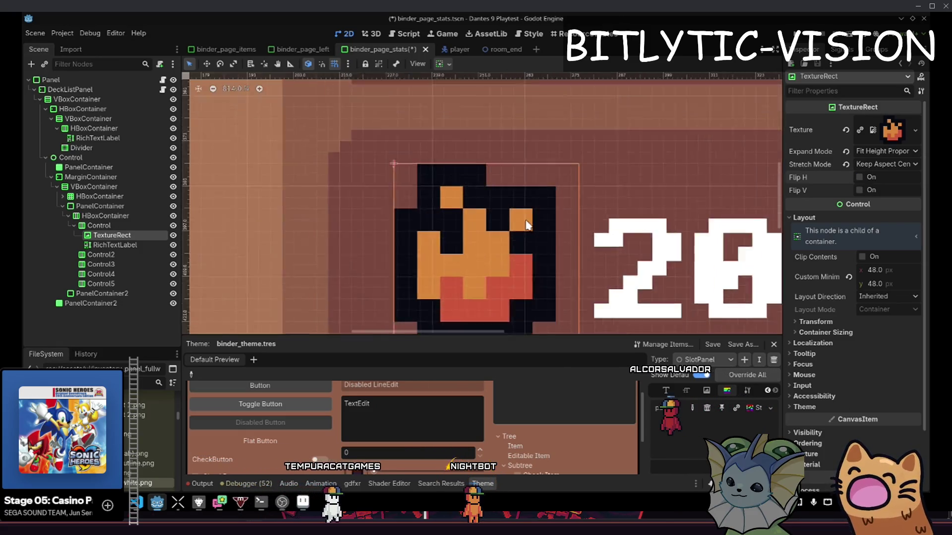
click(122, 226)
Select the '20' RichTextLabel and expand its Theme Overrides Constants
click(122, 235)
click(122, 227)
click(123, 235)
click(119, 245)
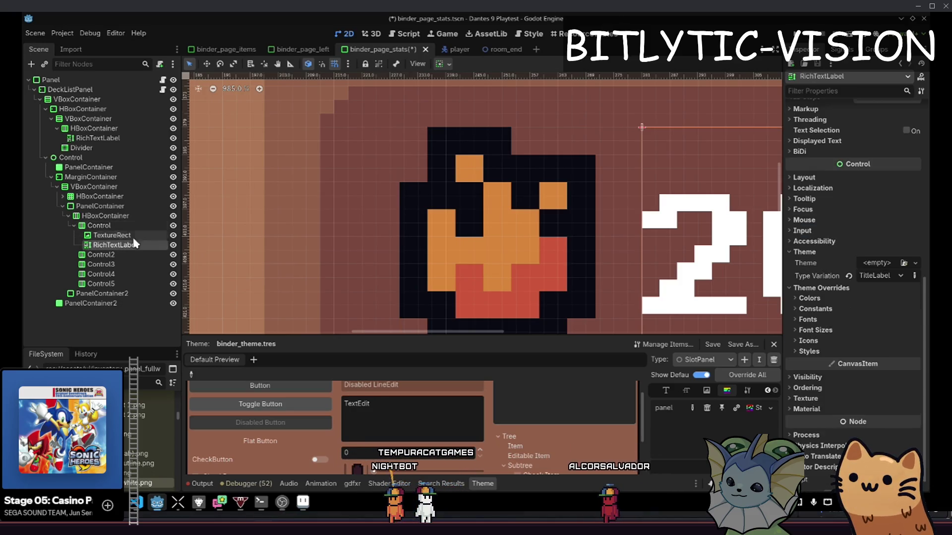
scroll(496, 223, down, 3)
scroll(845, 299, up, 5)
scroll(843, 295, down, 5)
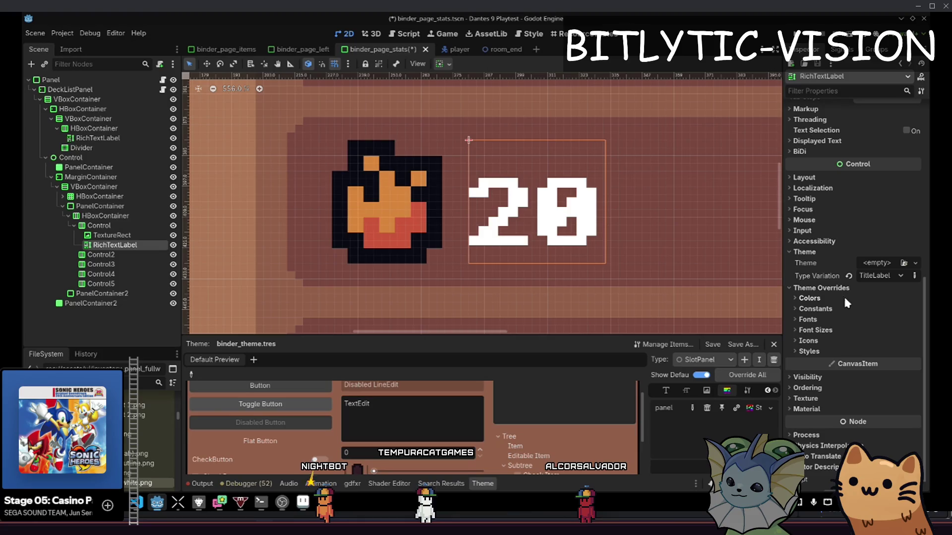
click(829, 312)
scroll(816, 310, down, 3)
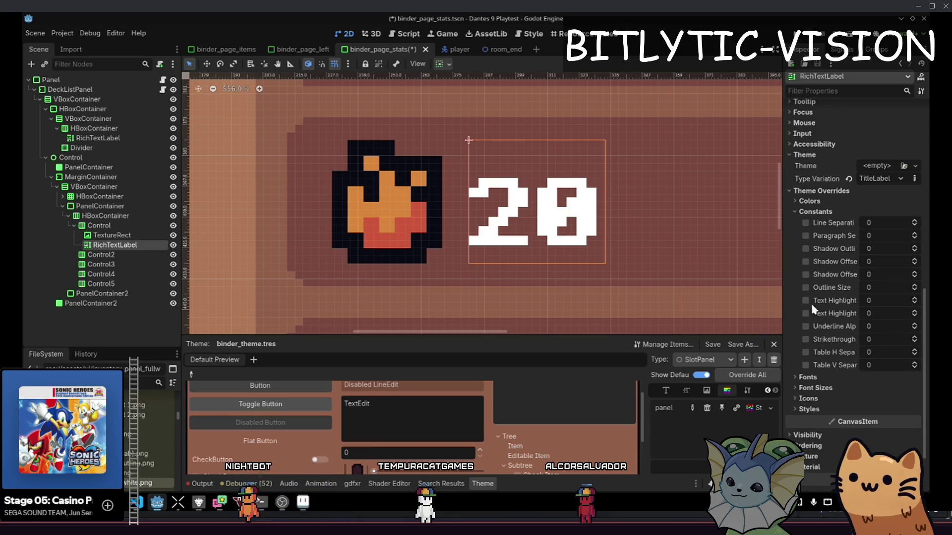
Enable the label's Outline Size override and set it to 5
text(1)
key(Return)
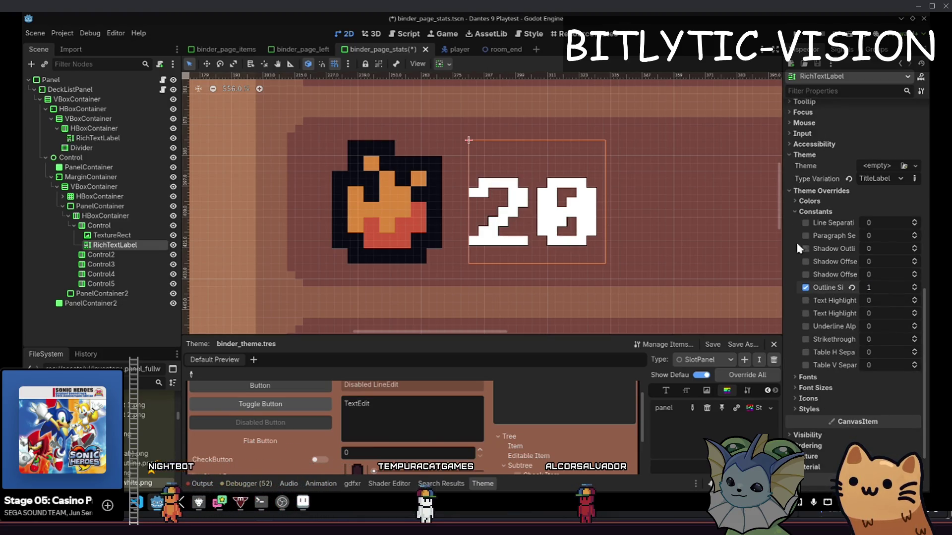
drag(872, 291, 893, 290)
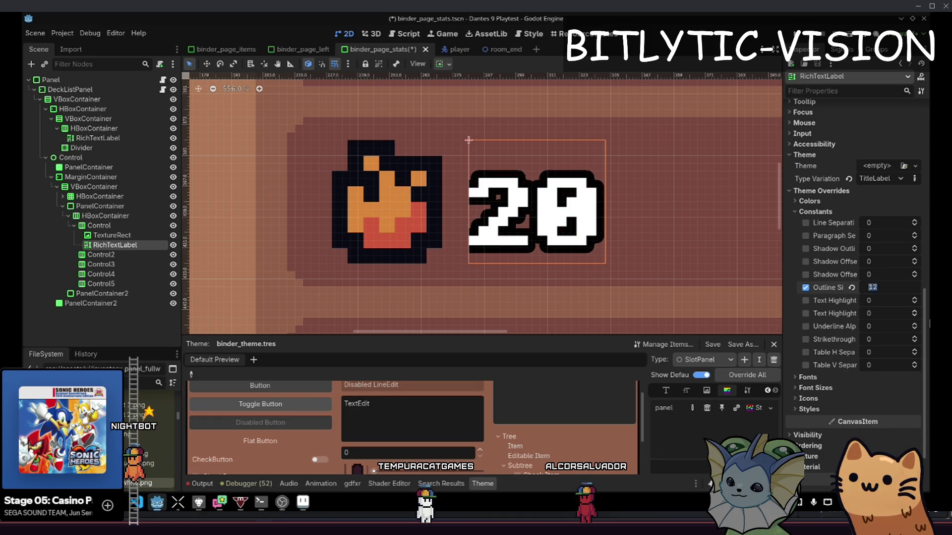
text(5)
key(Return)
Check the outlined '20' in the viewport and reselect the text label node
click(572, 112)
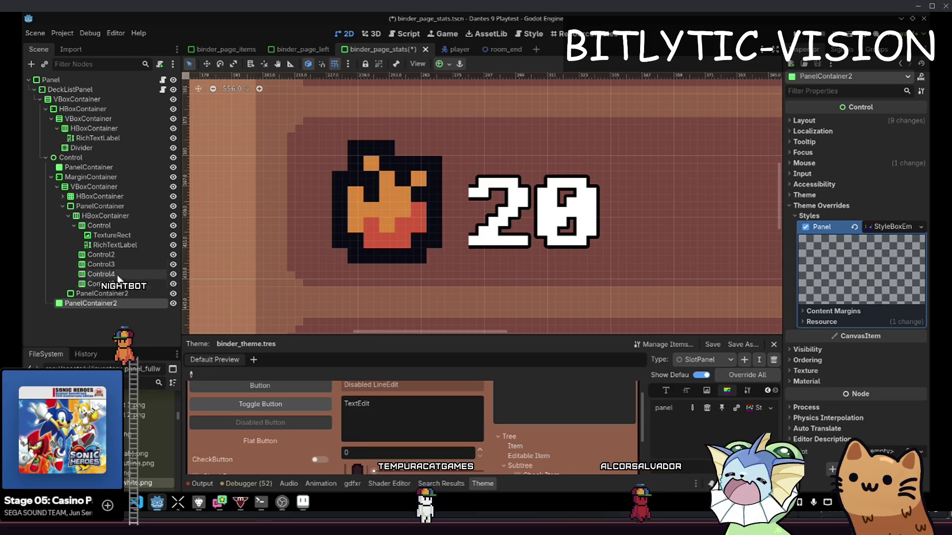
click(515, 208)
scroll(449, 198, up, 8)
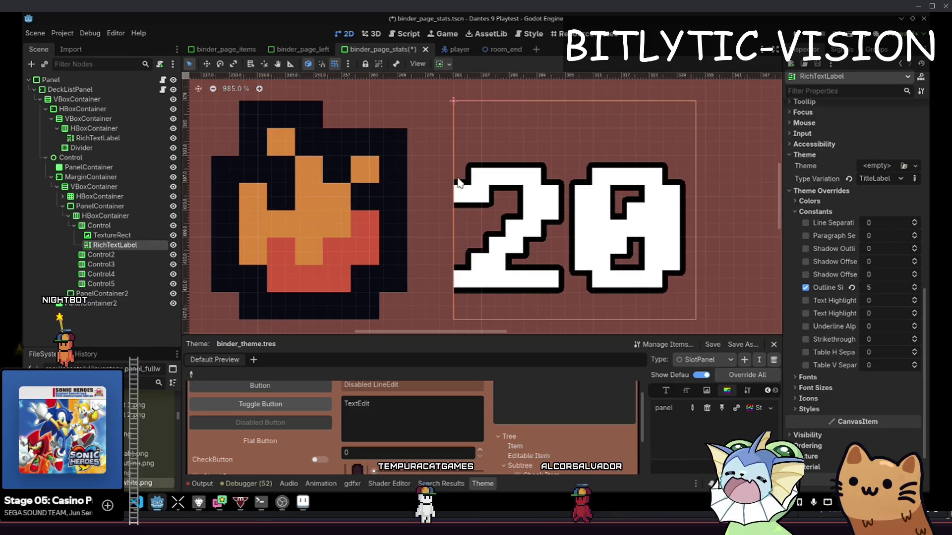
scroll(442, 224, down, 11)
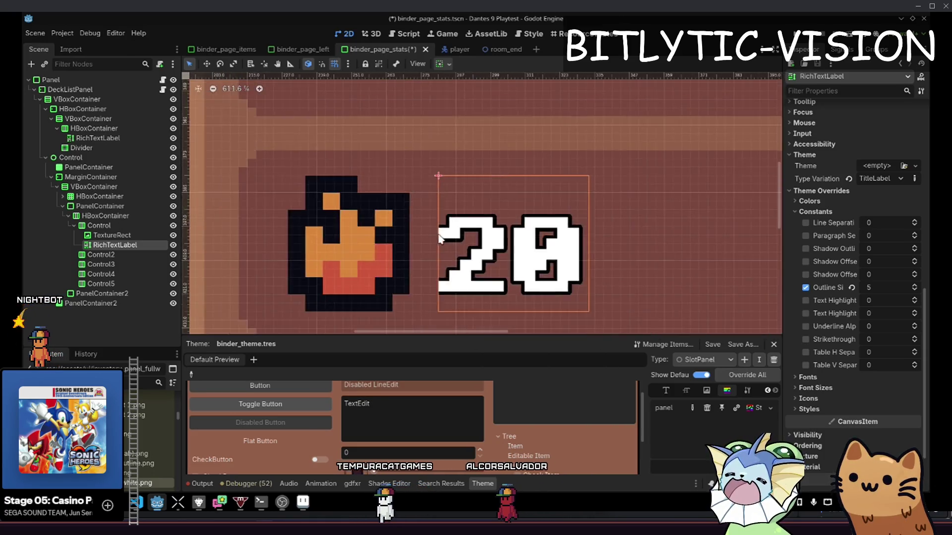
scroll(833, 202, up, 5)
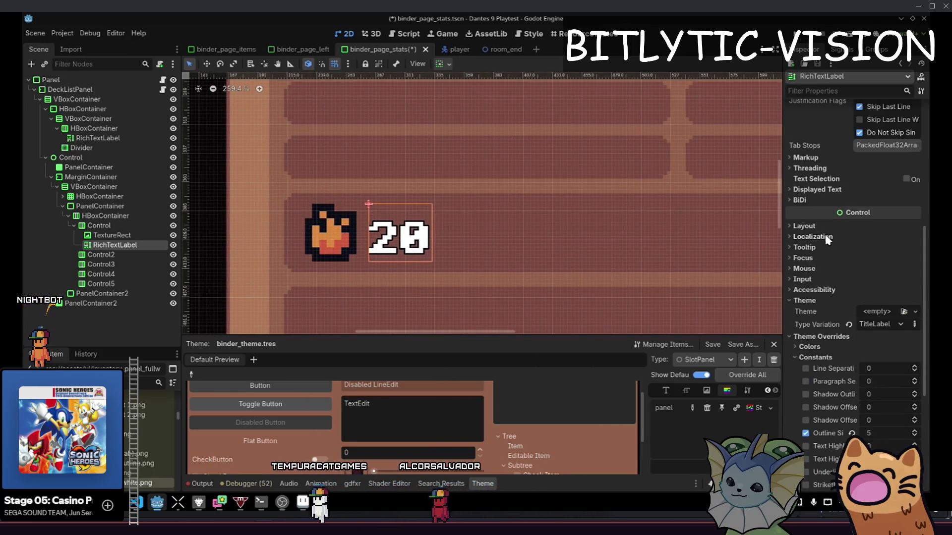
scroll(825, 227, up, 8)
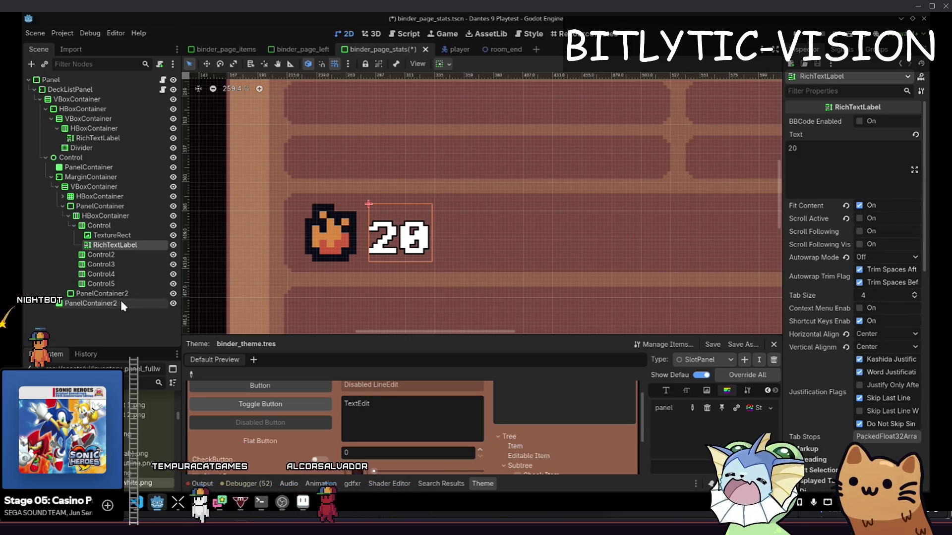
right_click(120, 244)
click(359, 269)
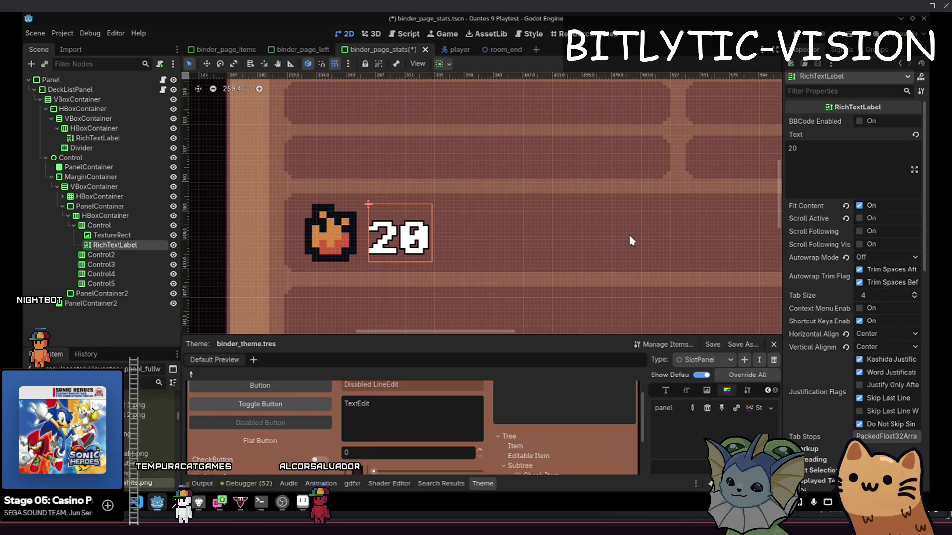
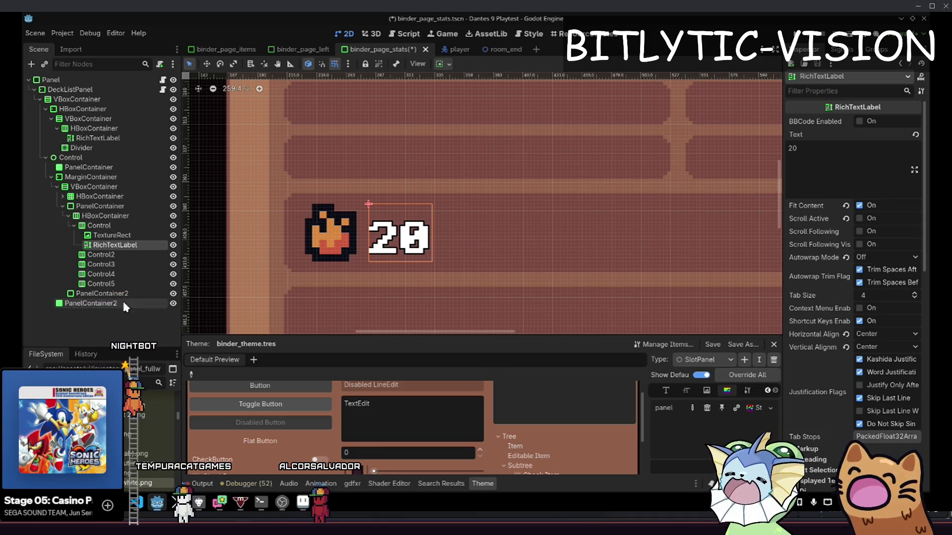
Set the icon TextureRect beside the 20 to the icon_big_fire.png flame texture
key(Escape)
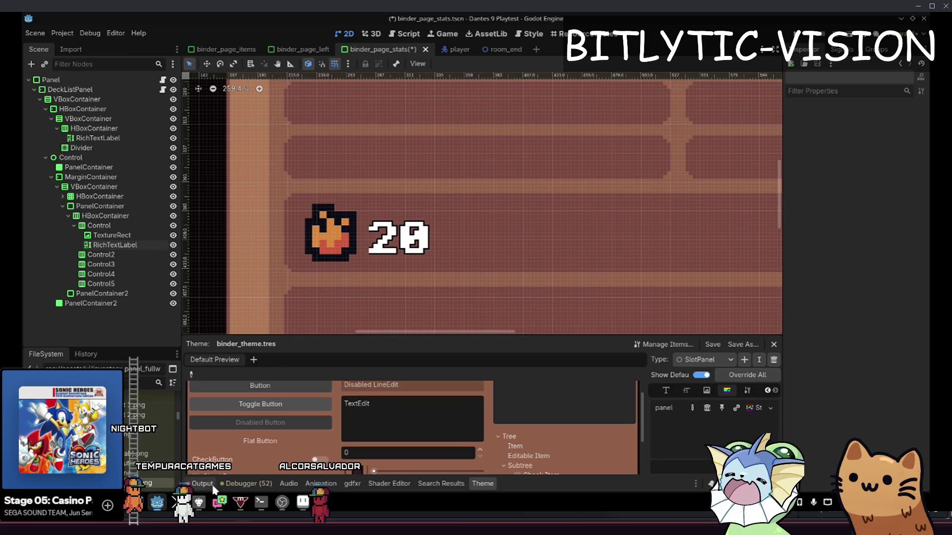
key(alt+Tab)
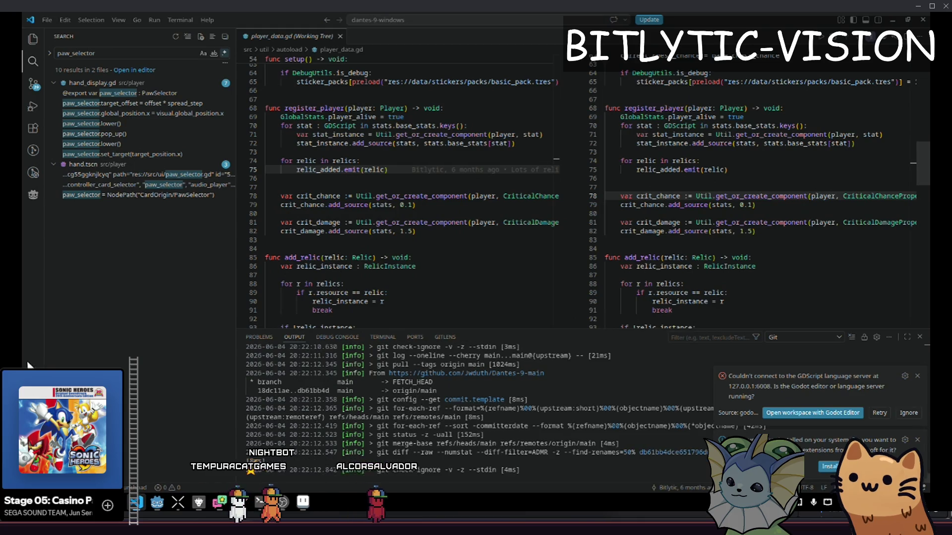
click(148, 506)
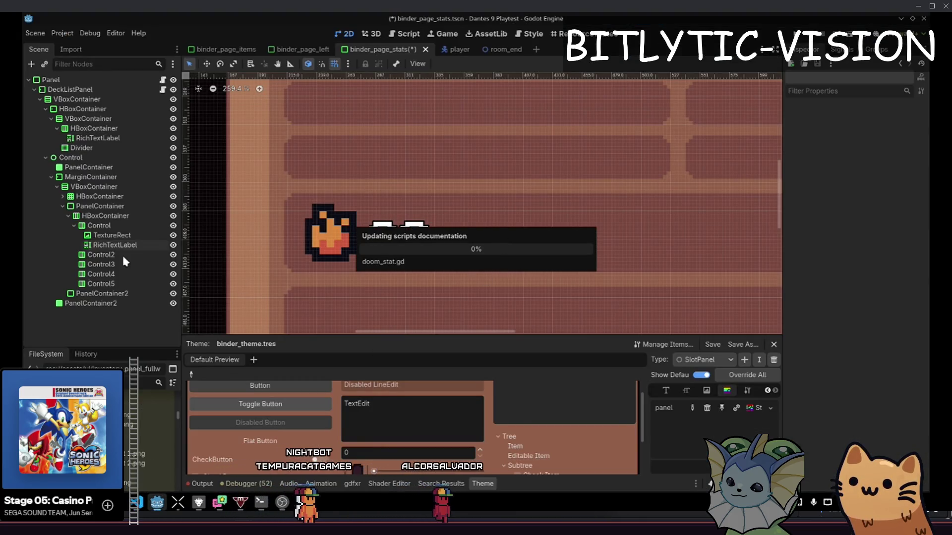
click(112, 235)
click(873, 130)
key(Right)
key(Right)
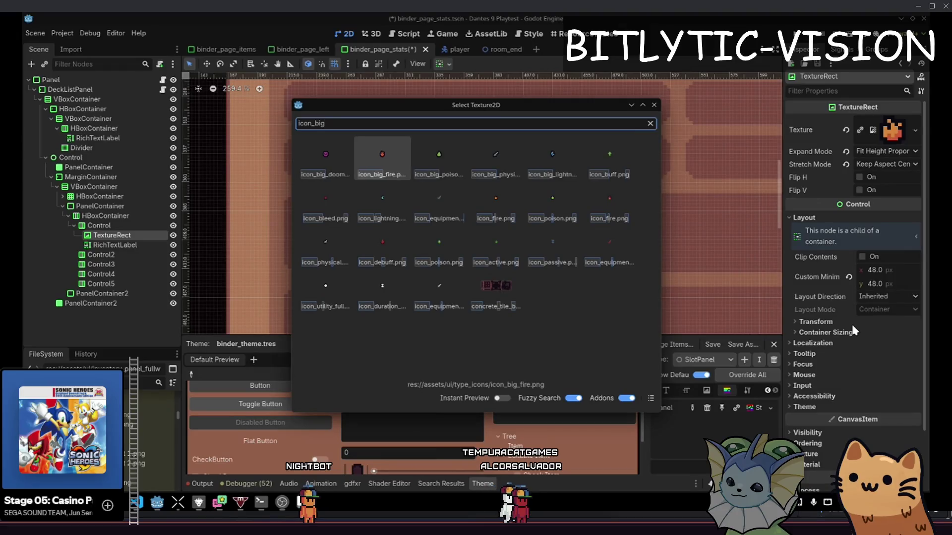
key(Return)
scroll(317, 225, up, 10)
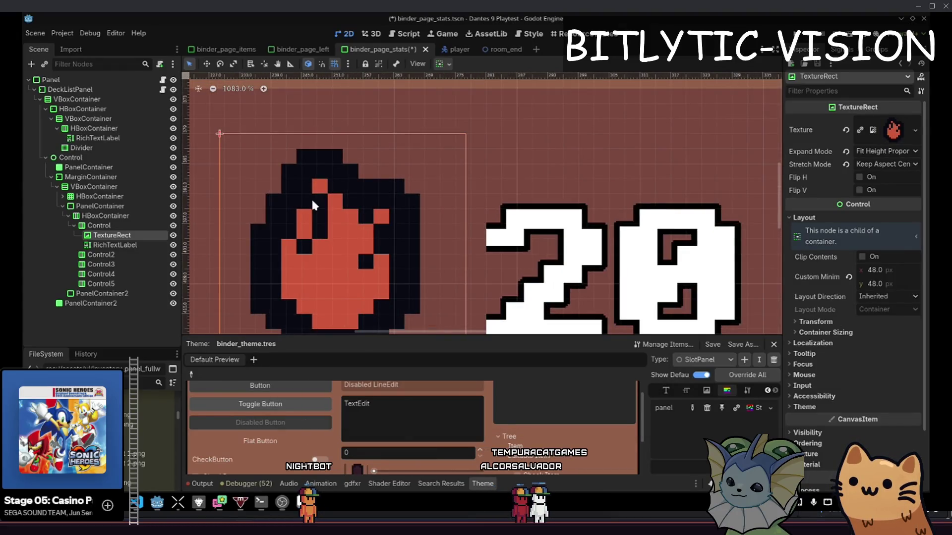
scroll(382, 198, down, 4)
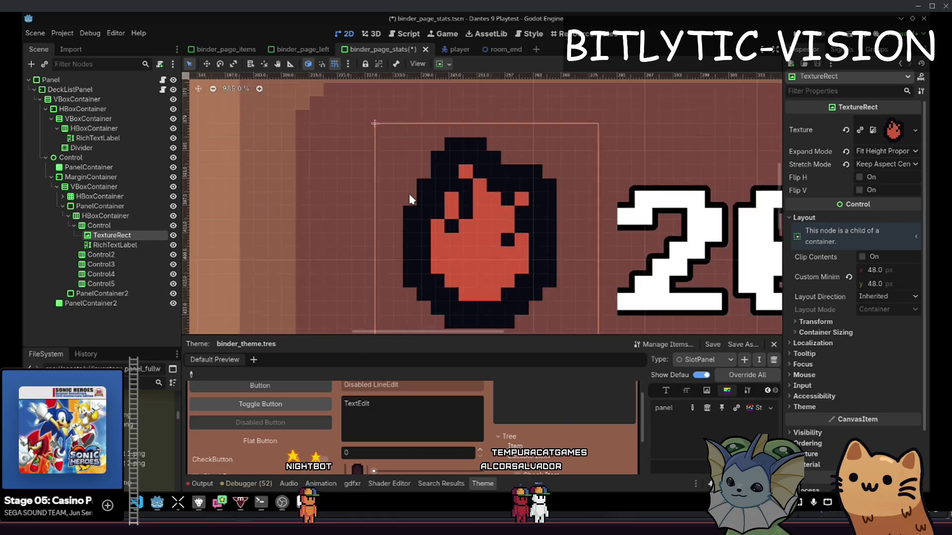
scroll(382, 188, up, 1)
scroll(393, 160, up, 1)
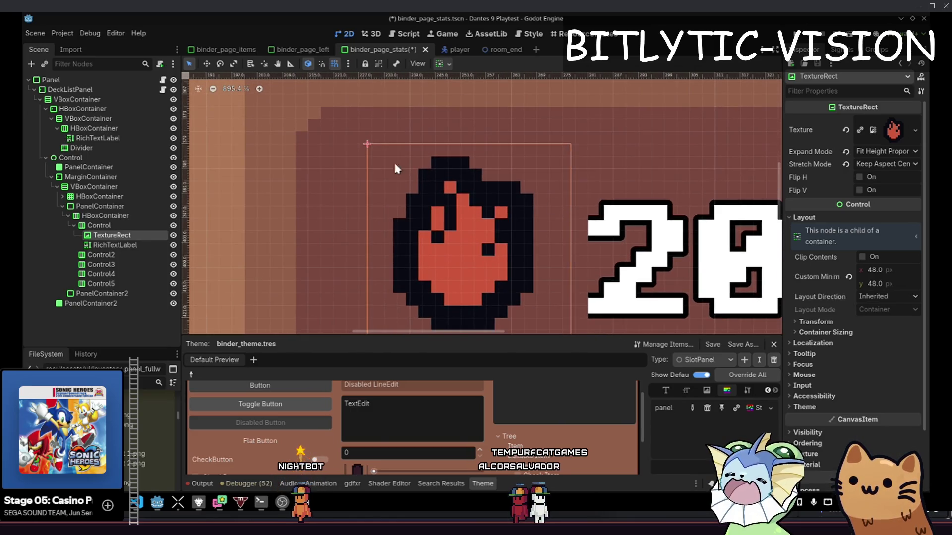
On the icon-and-number row, expose the Separation theme constant override
click(93, 229)
click(97, 235)
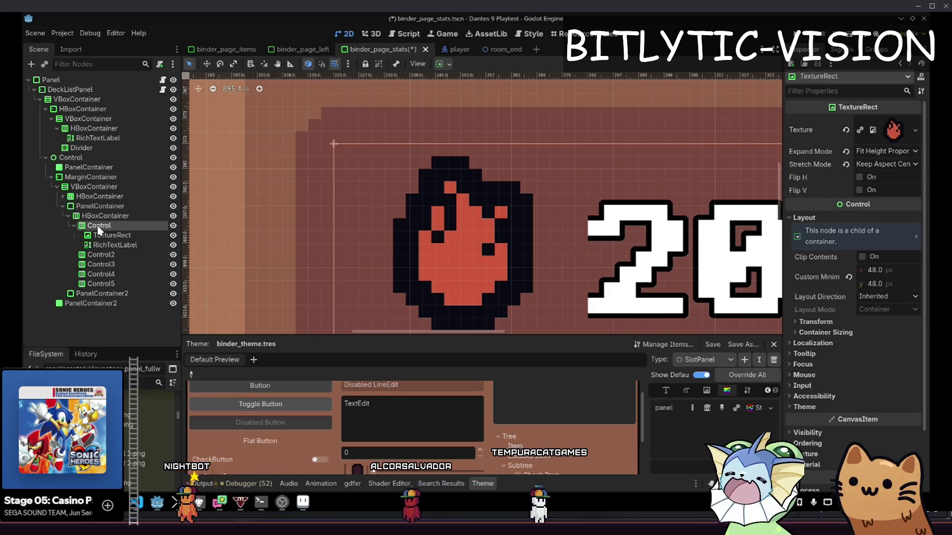
click(98, 227)
click(823, 234)
click(837, 245)
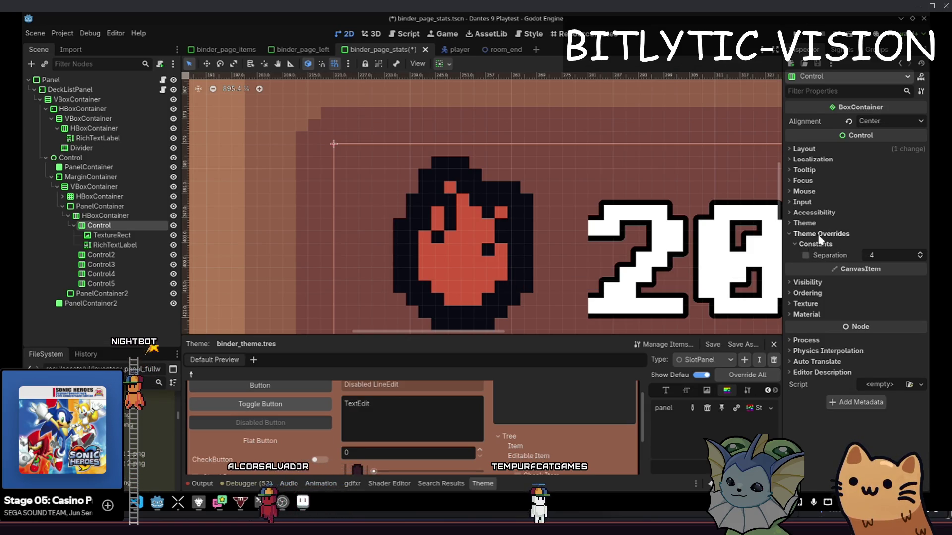
Try Separation values 0 and 2, settling on 3
scroll(296, 215, right, 3)
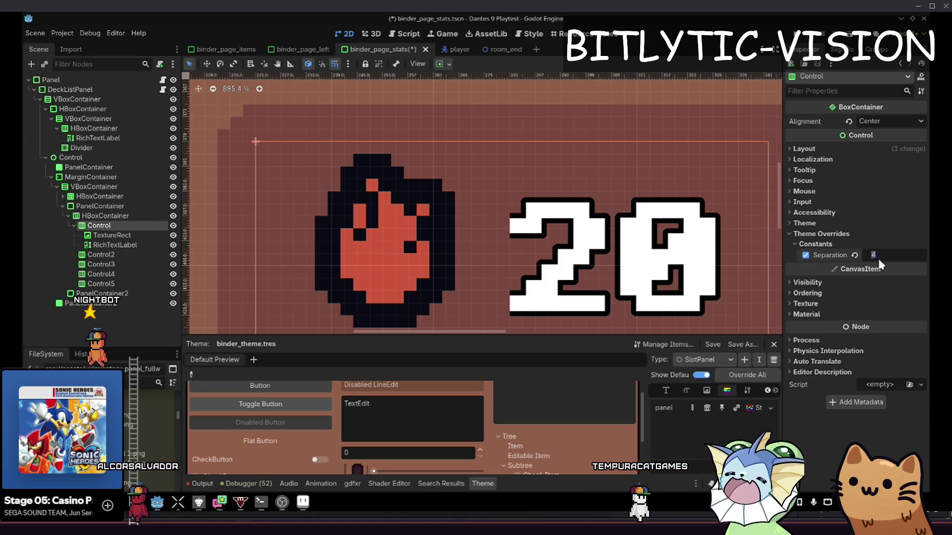
text(0)
key(Return)
scroll(357, 194, up, 4)
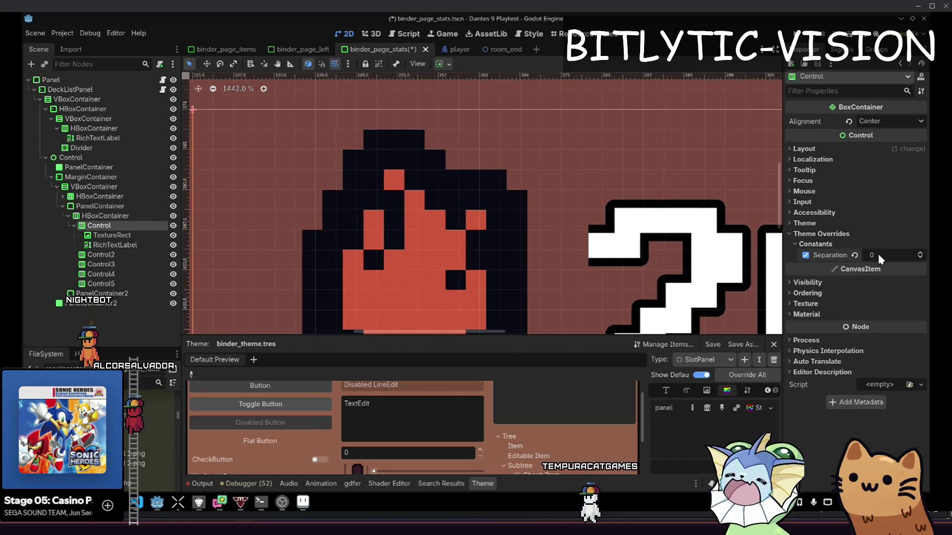
text(2)
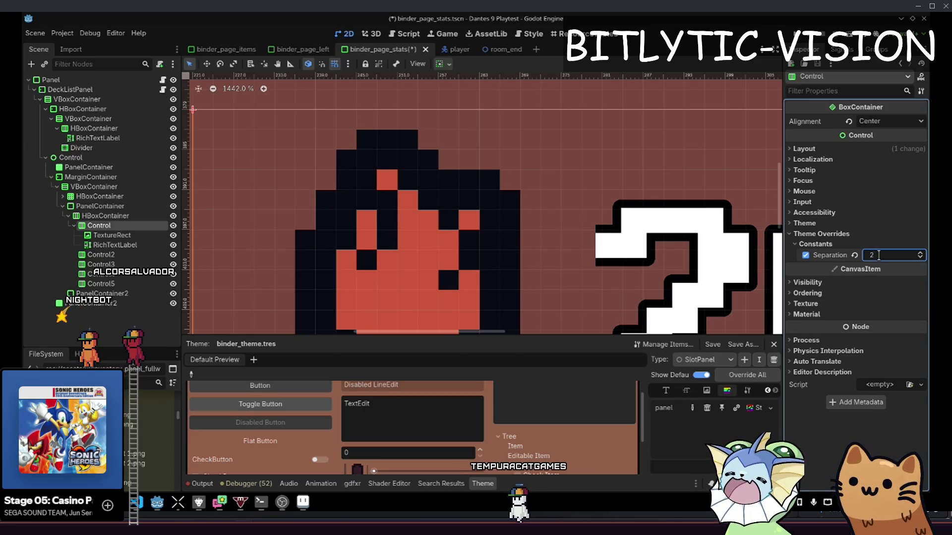
key(Return)
scroll(721, 286, left, 5)
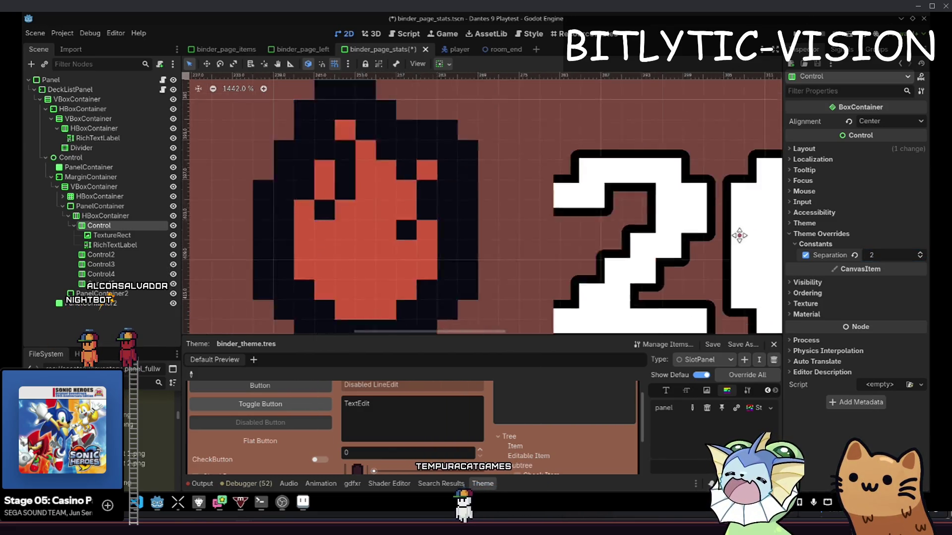
text(3)
key(Return)
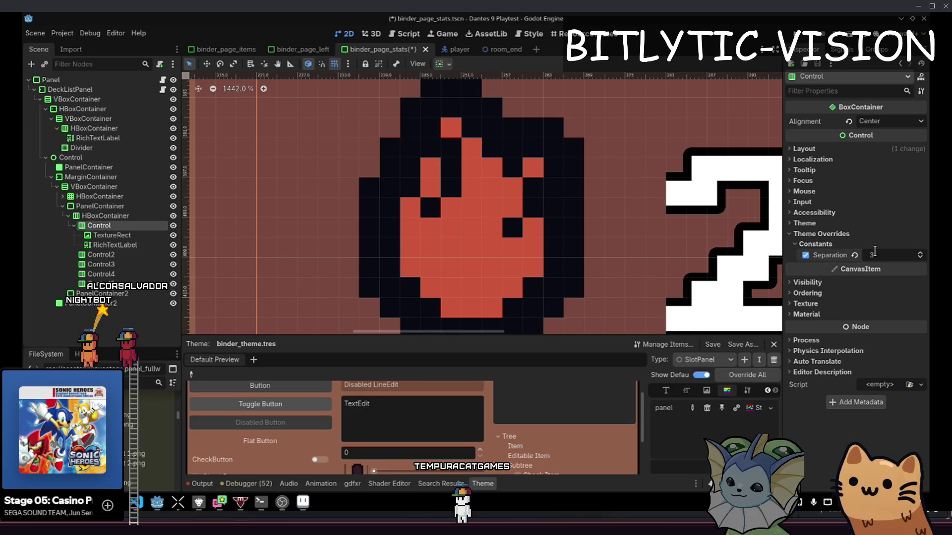
scroll(446, 226, down, 4)
Inspect PanelContainer2's panel style
click(446, 225)
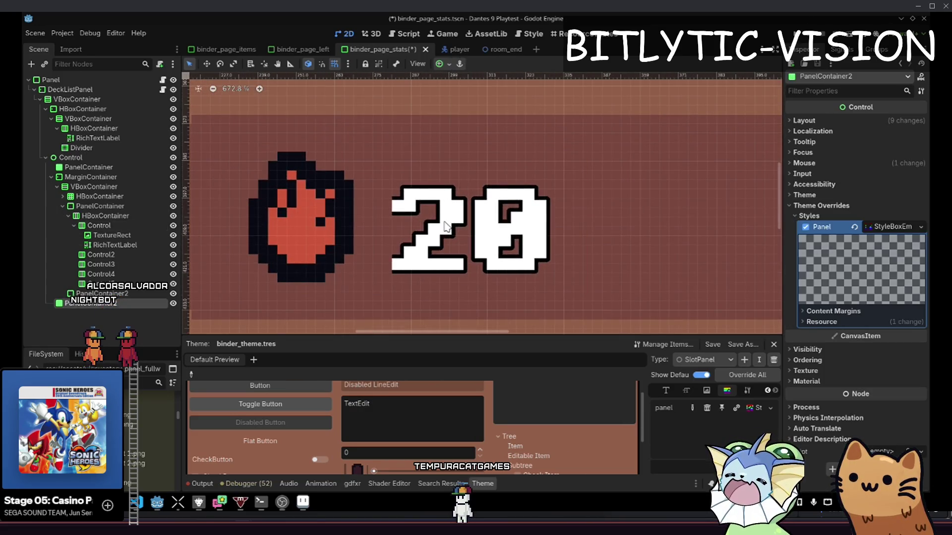
scroll(446, 226, up, 5)
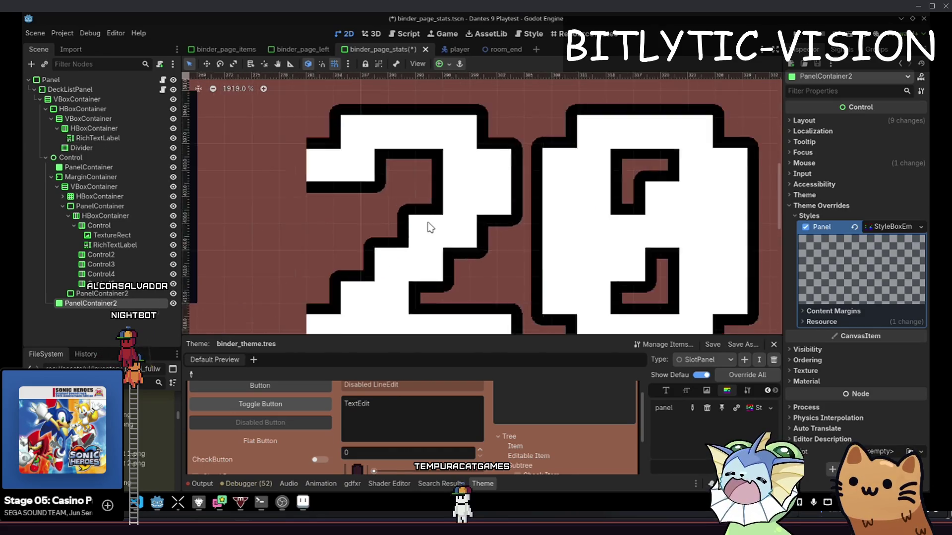
scroll(430, 227, down, 11)
scroll(431, 227, up, 4)
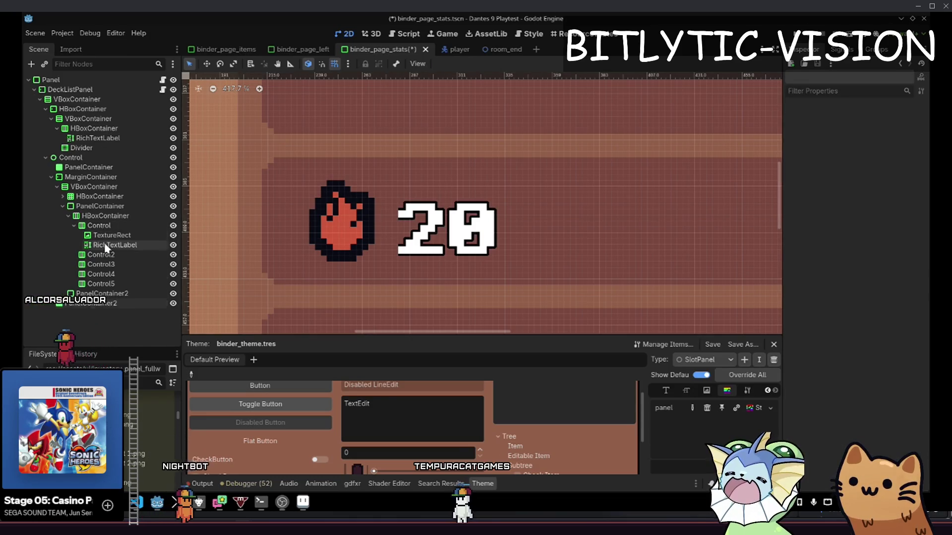
Change the 20 RichTextLabel's type to SmartLabel and open its smart_label.gd script
right_click(106, 245)
click(164, 349)
text(smart_la)
key(BackSpace)
key(BackSpace)
key(BackSpace)
text(smartlabel)
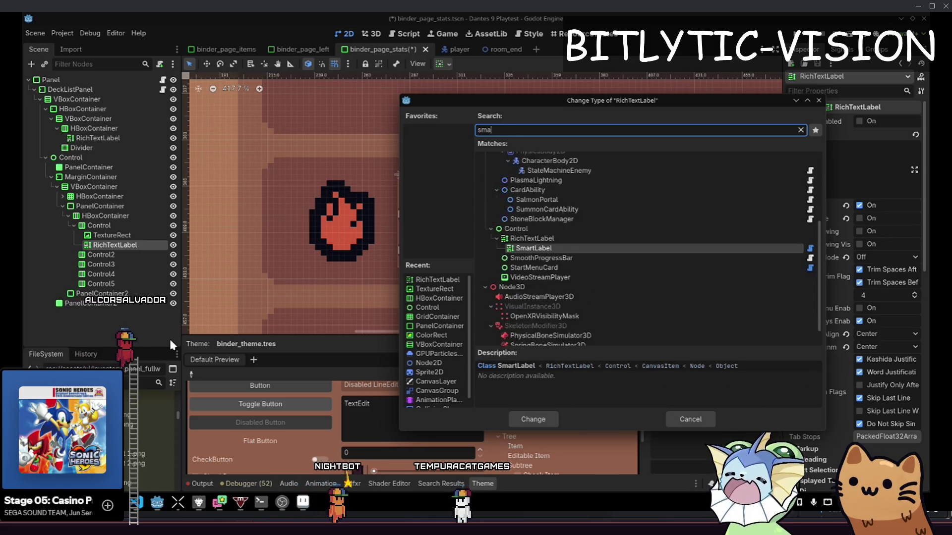
key(Return)
scroll(521, 220, up, 4)
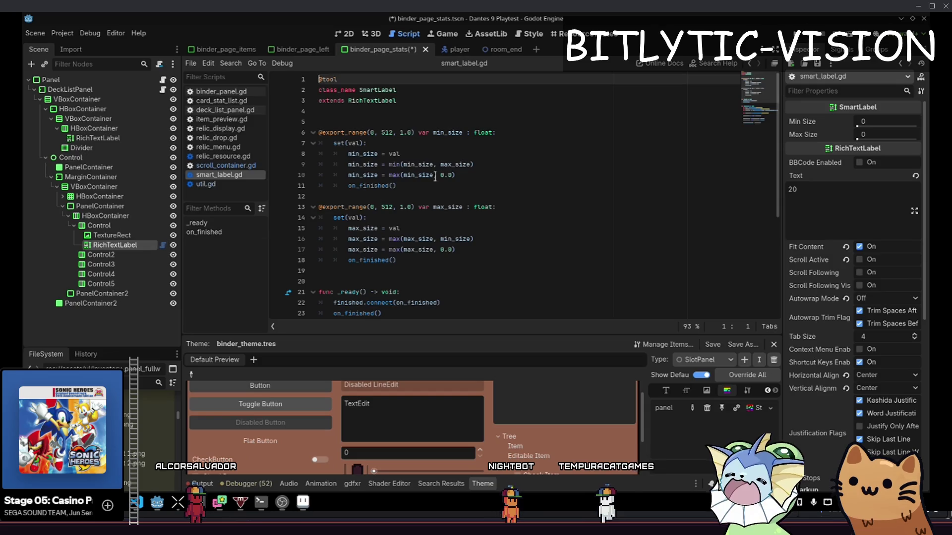
click(404, 34)
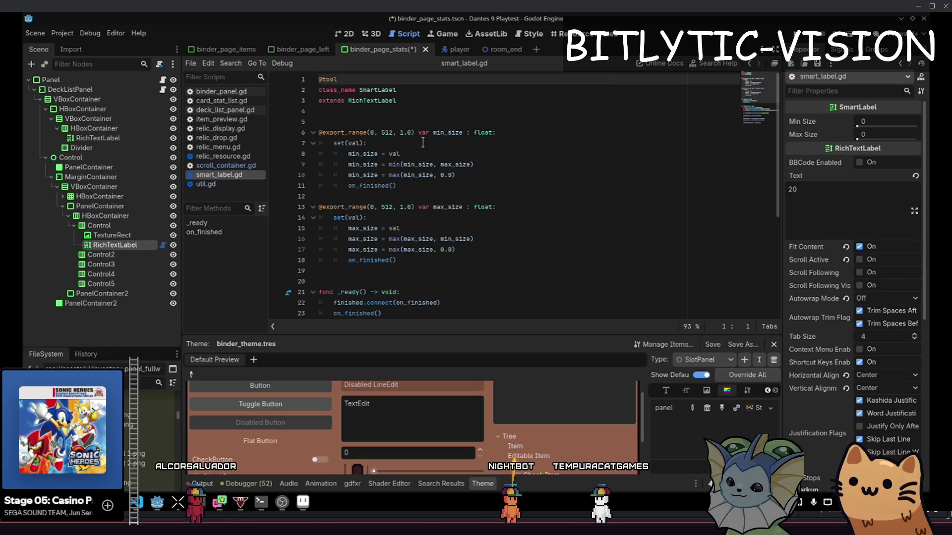
Make room below max_size and custom_minimum_size, then return to the outline property
click(423, 142)
key(Down)
key(Down)
key(Down)
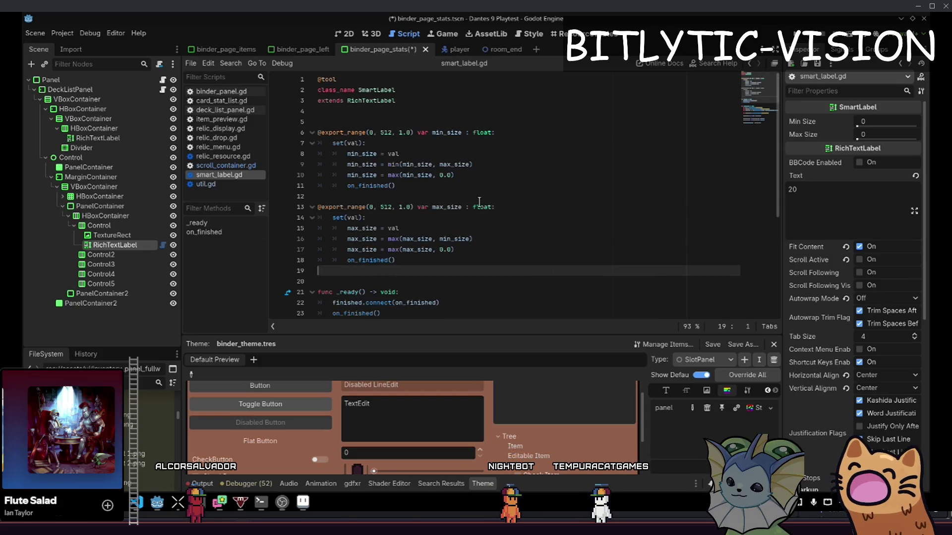
key(Return)
key(Return)
key(Up)
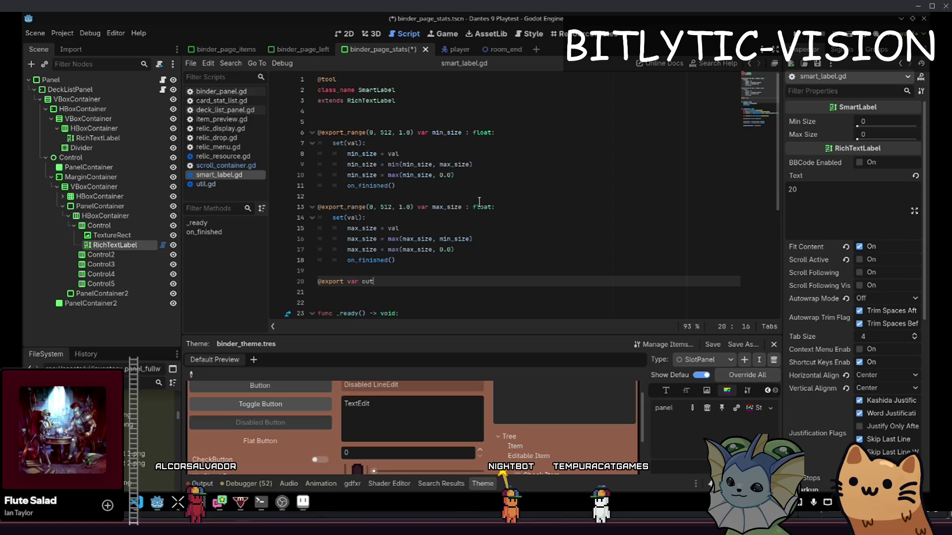
key(ctrl+End)
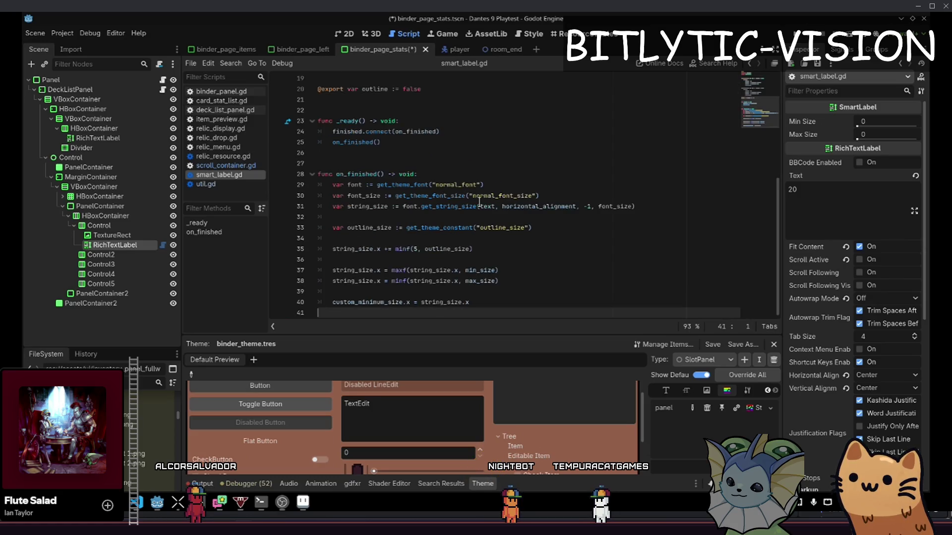
key(ctrl+z)
key(Return)
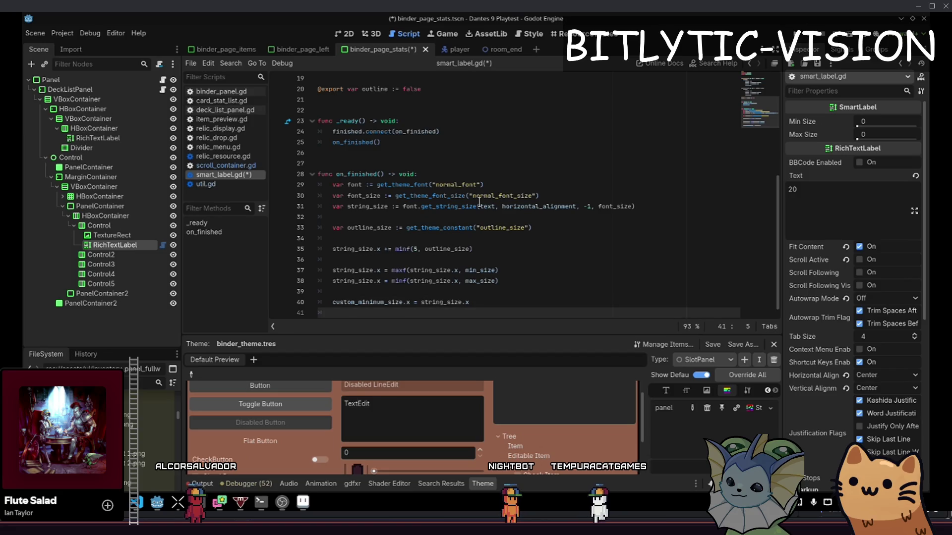
key(Up)
key(Up)
key(Up)
key(Down)
key(Down)
key(Down)
key(Up)
key(End)
key(Up)
key(Up)
key(Up)
Give the outline export a setter: set(val): outline = val
key(End)
text(:)
key(Return)
text(s)
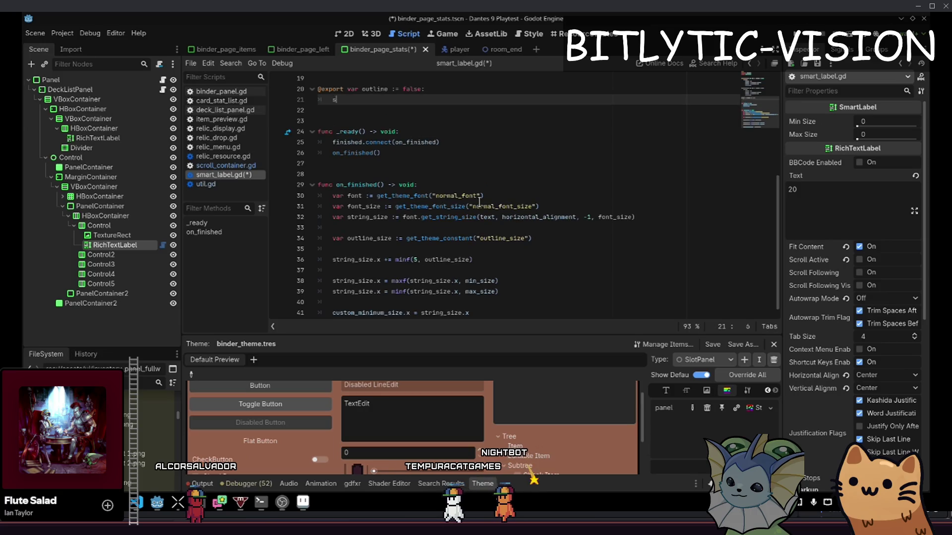
text(et(val)
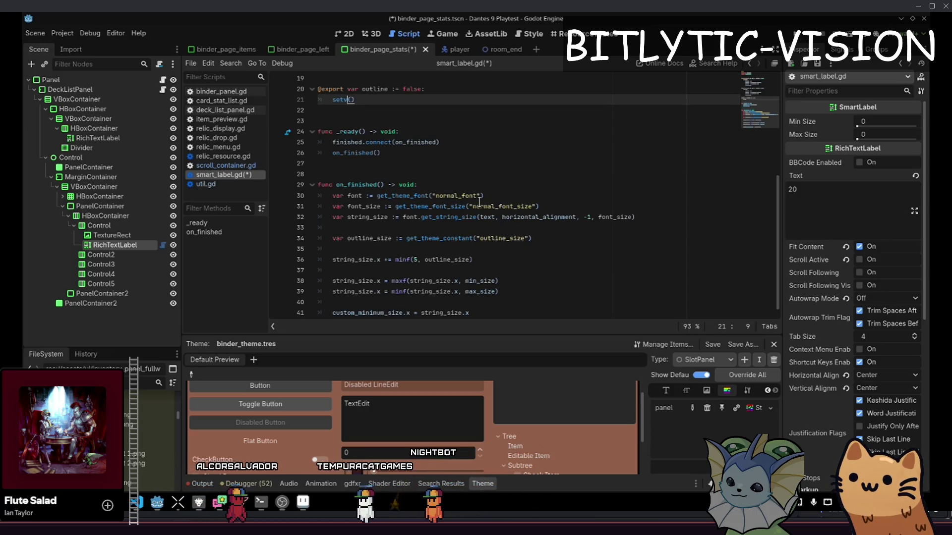
text():)
key(Return)
text(outlin)
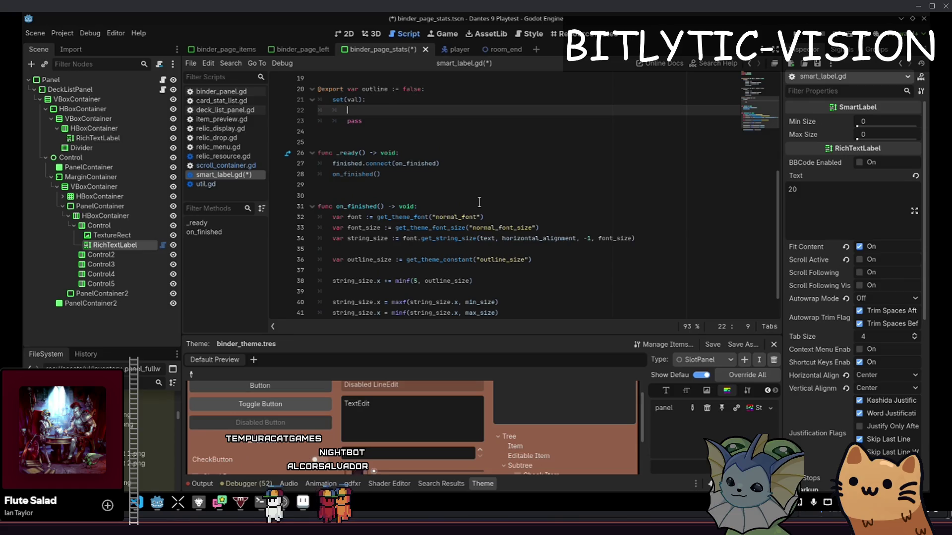
text(e = val)
Replace the setter's pass placeholder with a correctly spelled update_outline() call
key(Down)
key(Home)
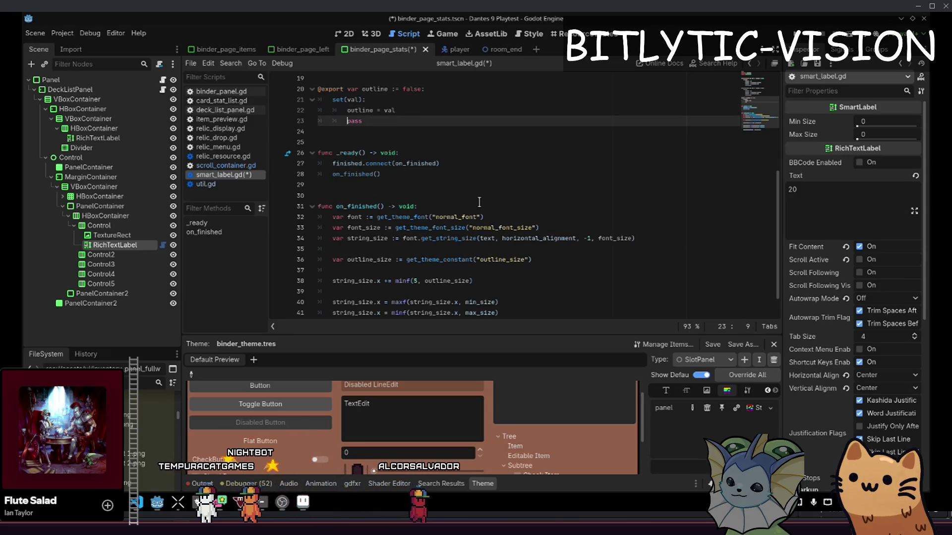
text(update_outline()
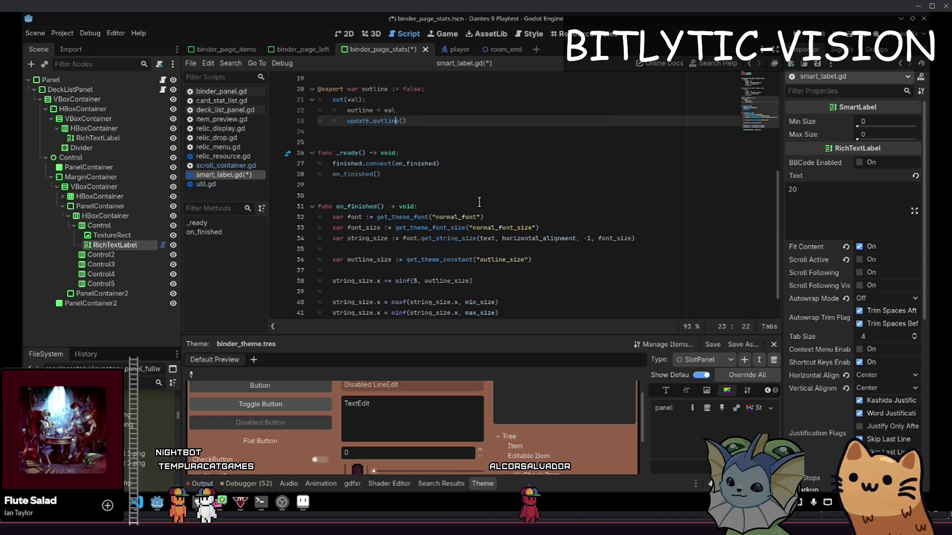
key(Left)
key(Left)
key(BackSpace)
text(_)
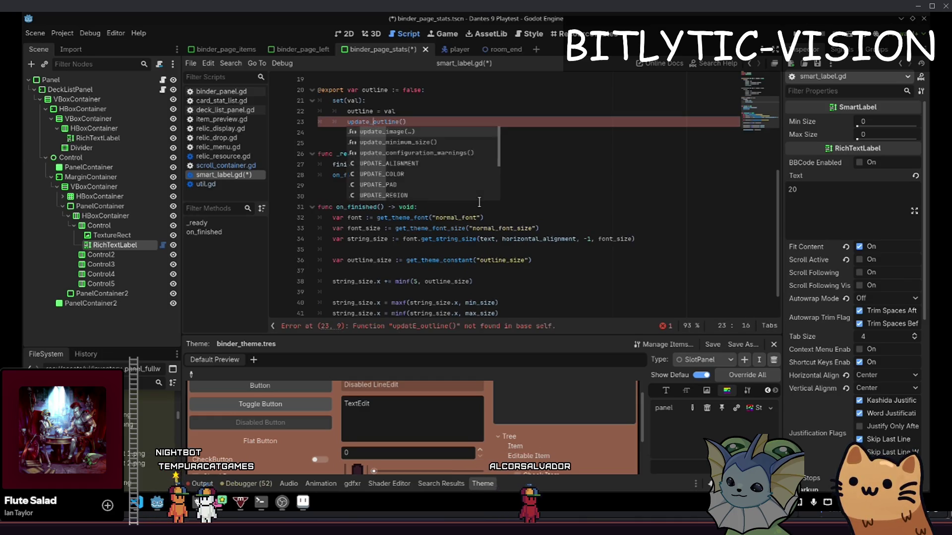
Remove the misspelled void return type at script end and add spacing below the setter
key(ctrl+End)
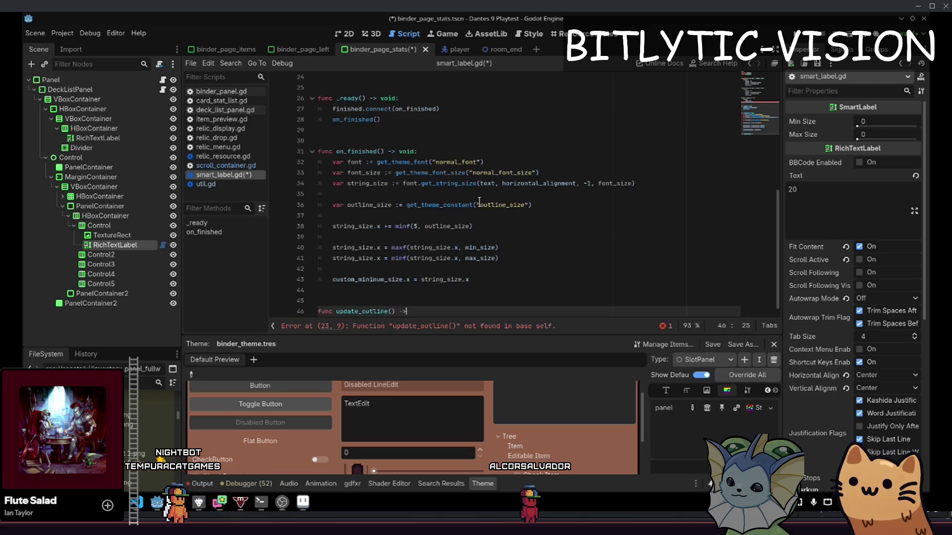
key(BackSpace)
key(BackSpace)
key(BackSpace)
text(void)
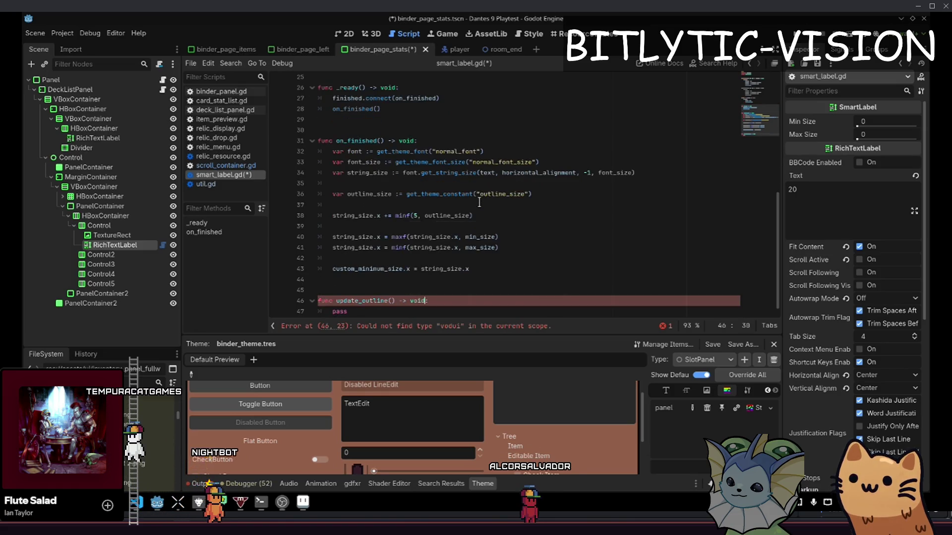
key(Up)
key(Up)
key(Up)
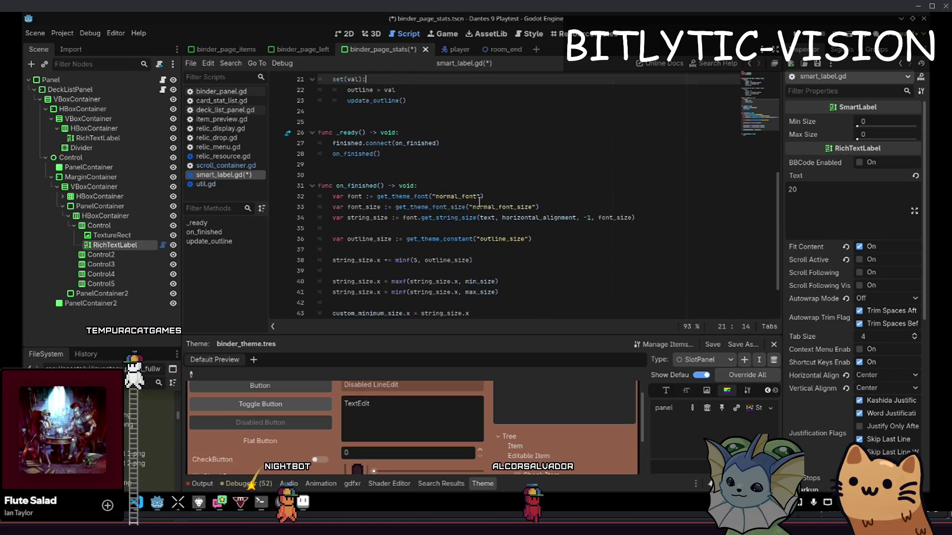
key(Down)
key(Down)
key(Down)
key(Return)
key(Return)
key(Return)
key(Up)
key(Up)
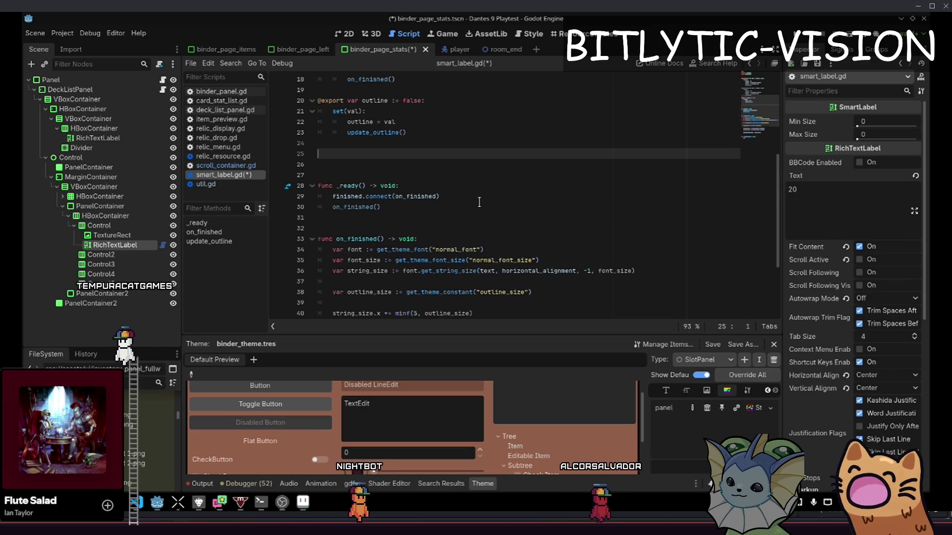
Start a var declaration and add 'func update_outline() -> void:' at the script end
text(var)
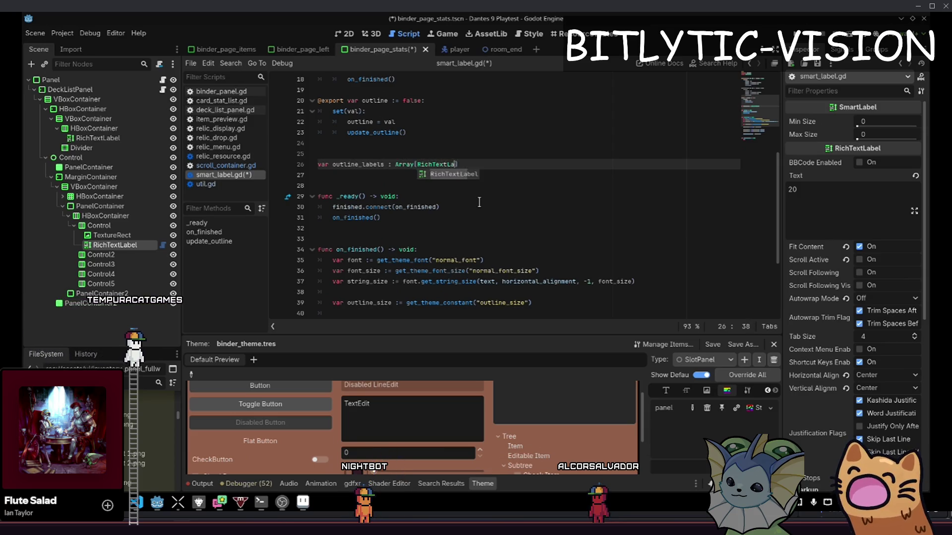
key(ctrl+End)
key(Return)
key(Return)
text(func update_outline() -> void:)
key(Return)
key(Return)
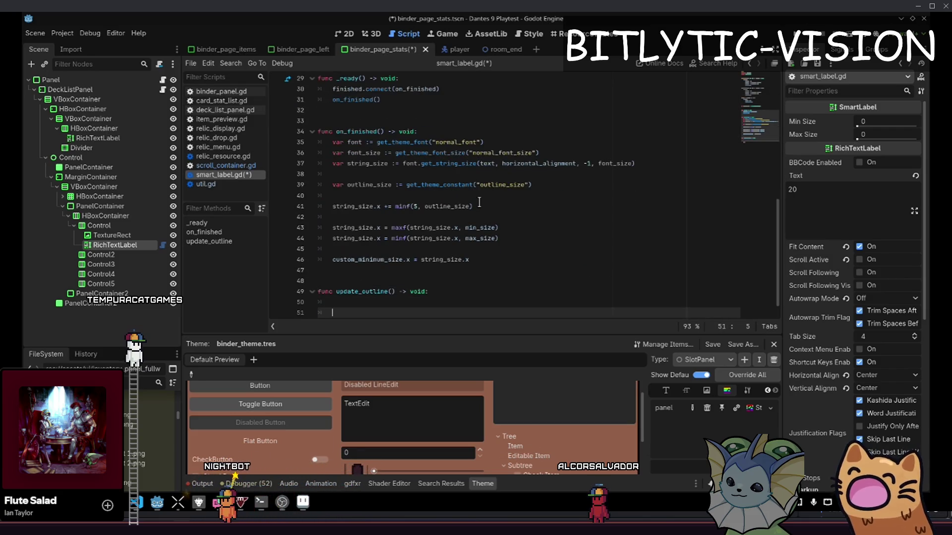
Write update_outline's if condition on the outline flag and begin a for loop
key(Up)
text(line:&&)
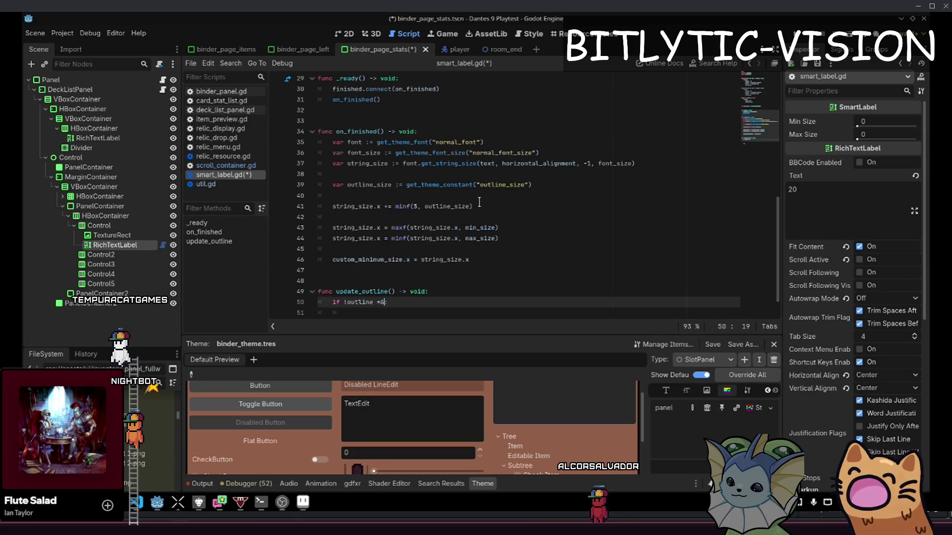
text(ine_l)
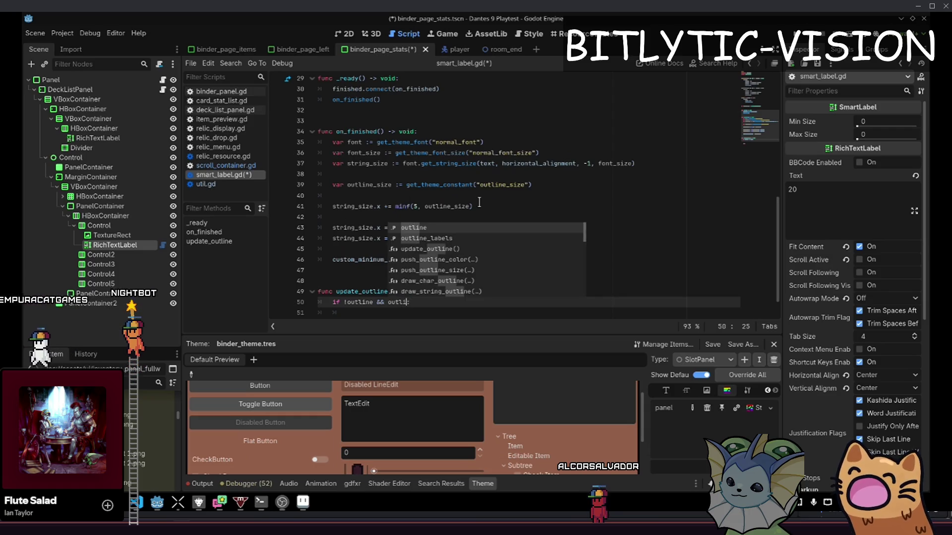
key(Return)
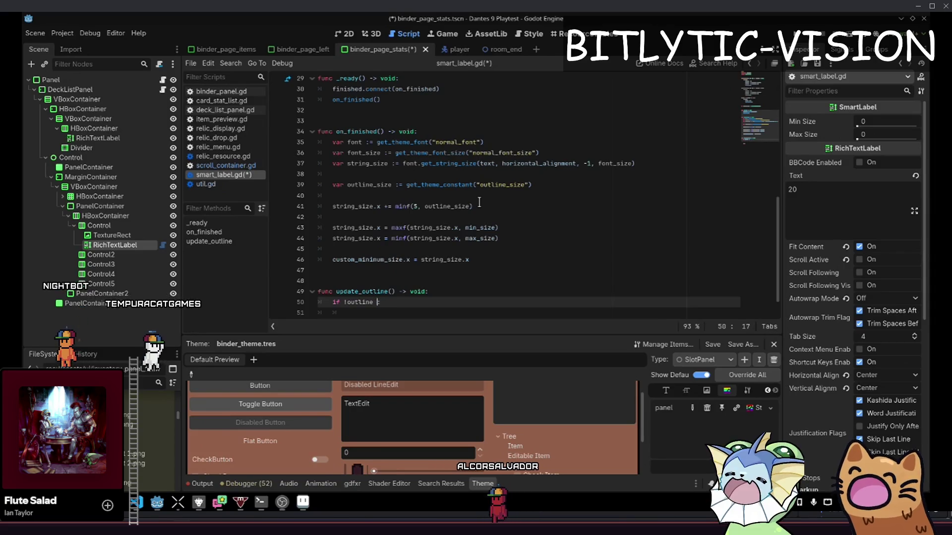
key(BackSpace)
key(BackSpace)
key(BackSpace)
text(:)
key(Return)
text(for)
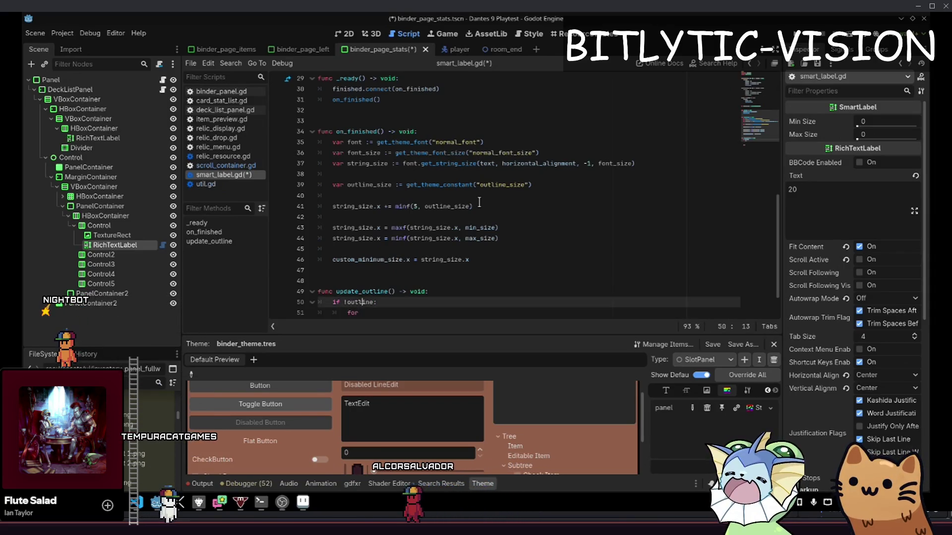
Rename the outline export to enable_outline
key(Page_Up)
key(Page_Up)
key(Page_Up)
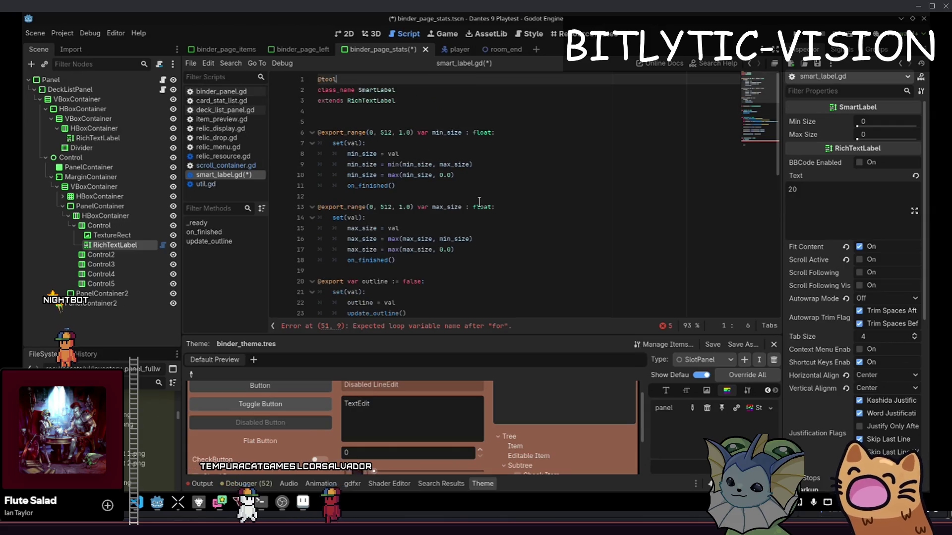
key(Down)
key(Down)
key(Down)
key(Down)
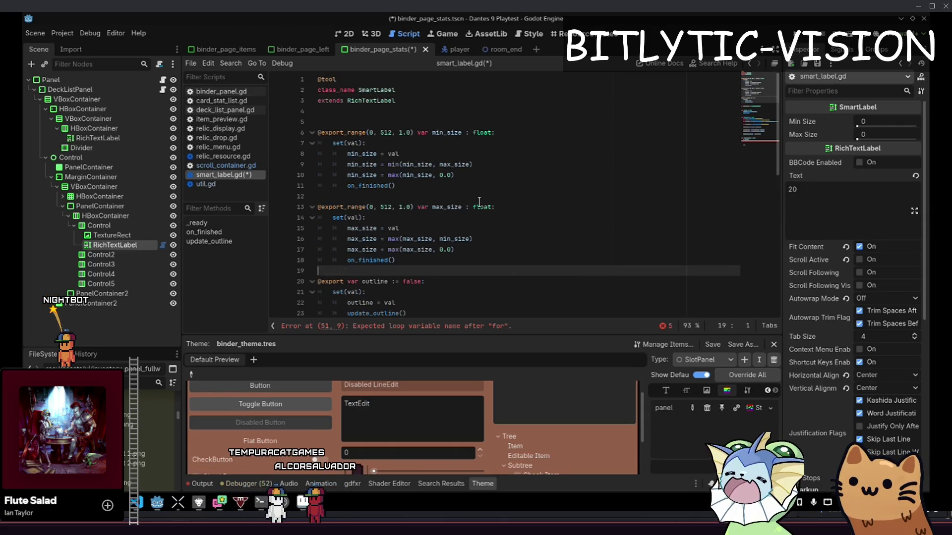
key(ctrl+shift+Right)
text(enable_outline)
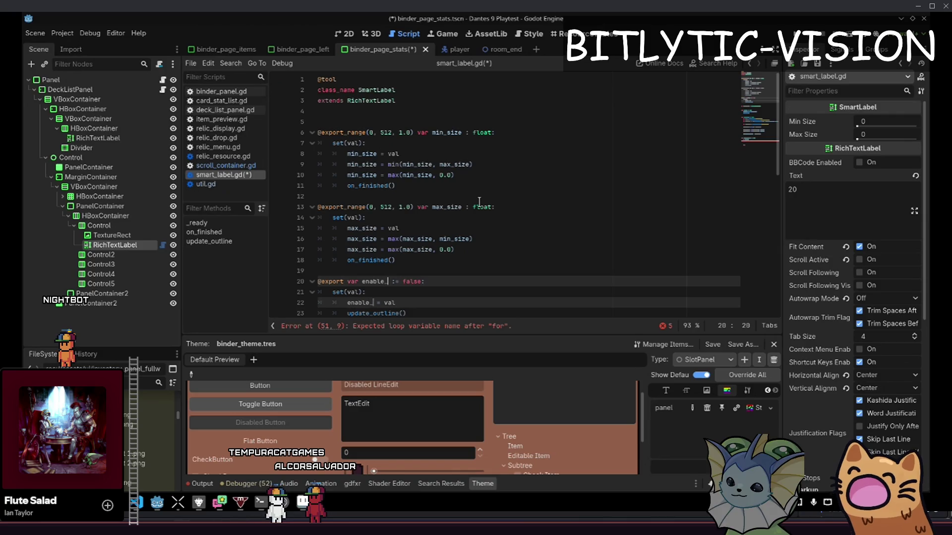
Complete the loop over outline_labels calling outline.queue_free() on each
key(ctrl+End)
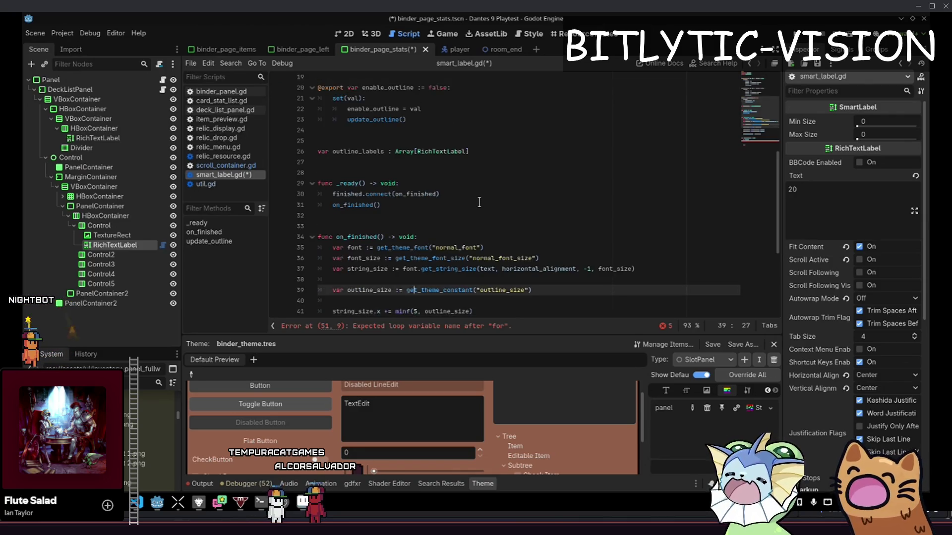
key(Up)
key(Up)
key(Up)
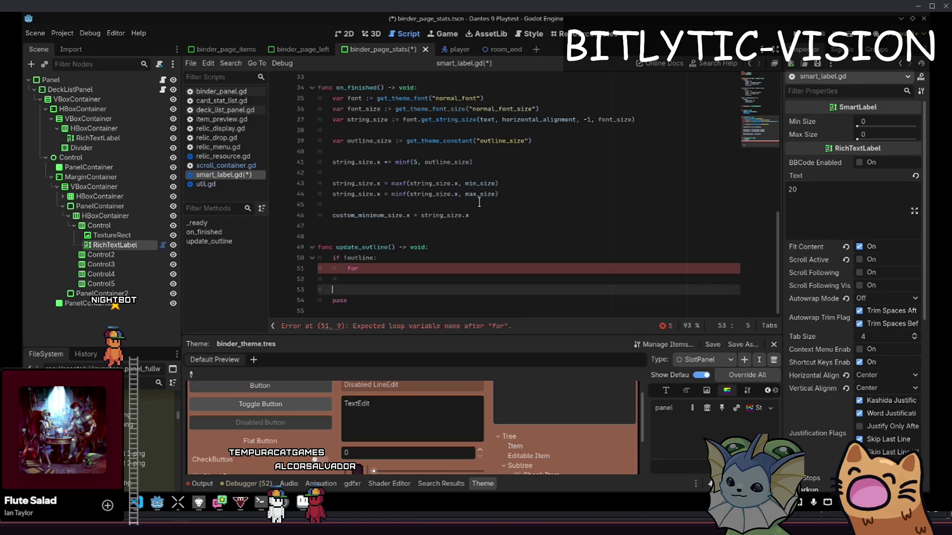
key(End)
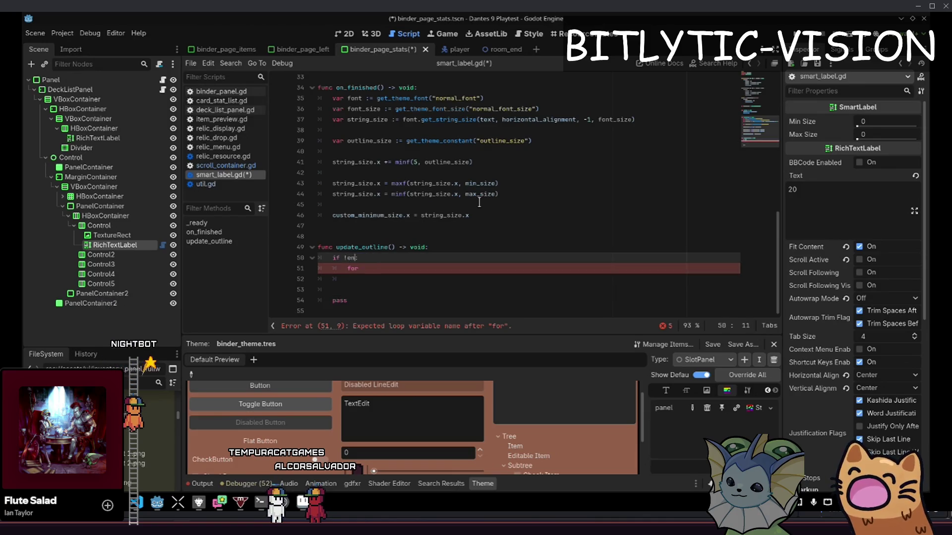
text(:)
key(Down)
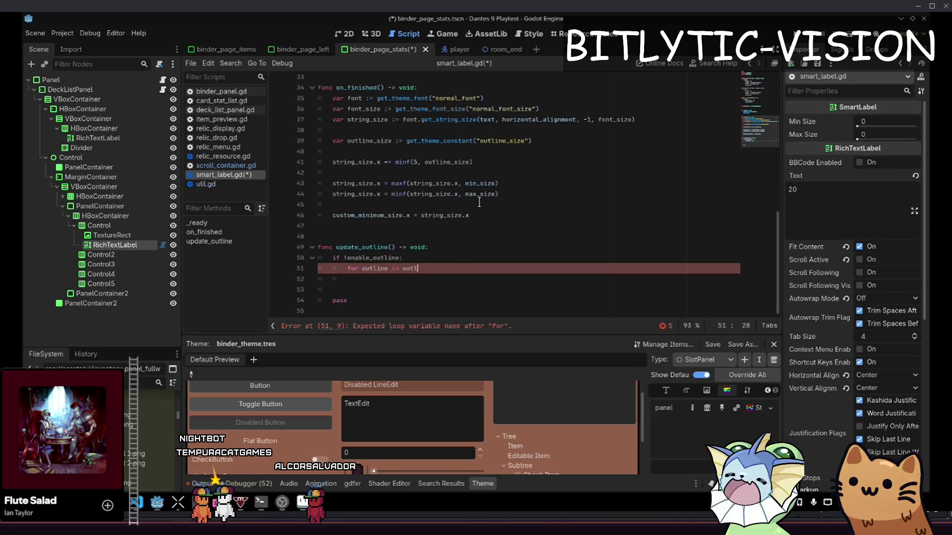
text(in outline_)
key(Return)
text(:)
key(Return)
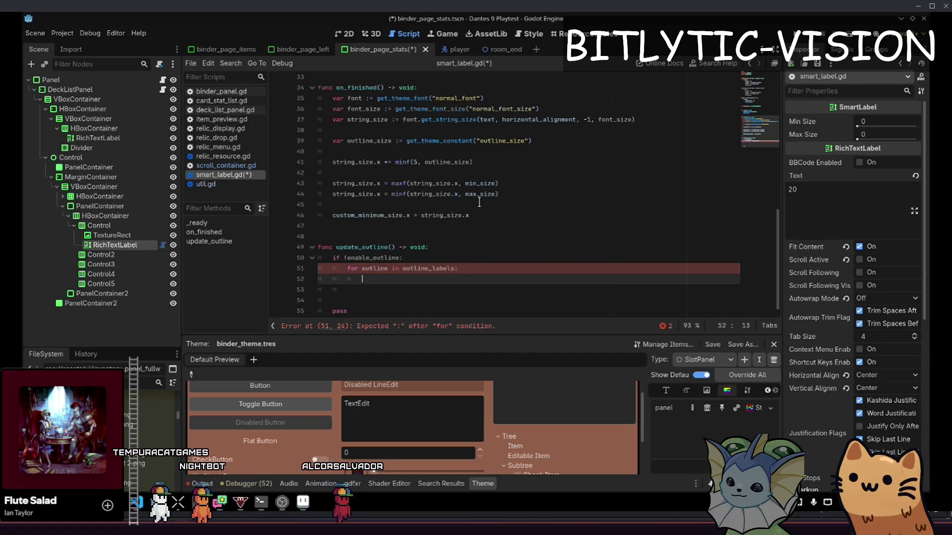
text(outline.queu)
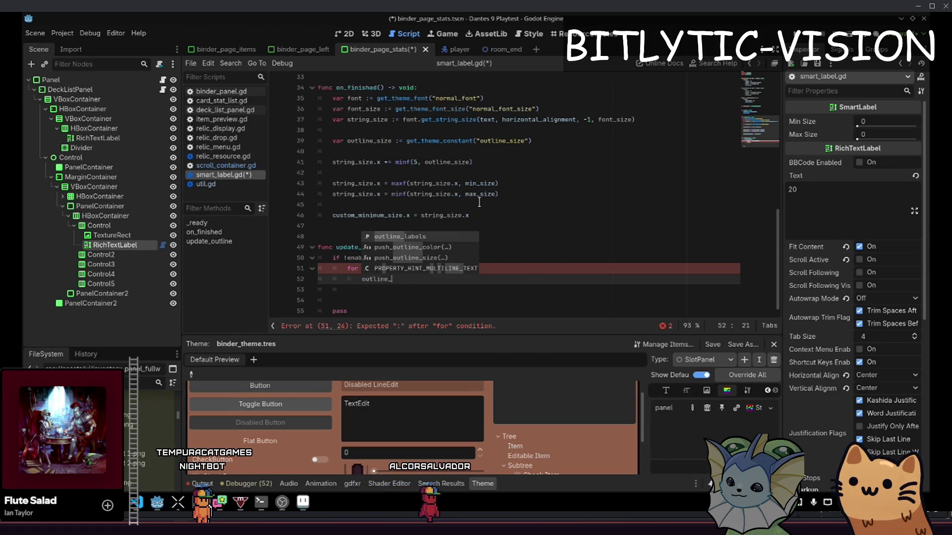
text(e_free()
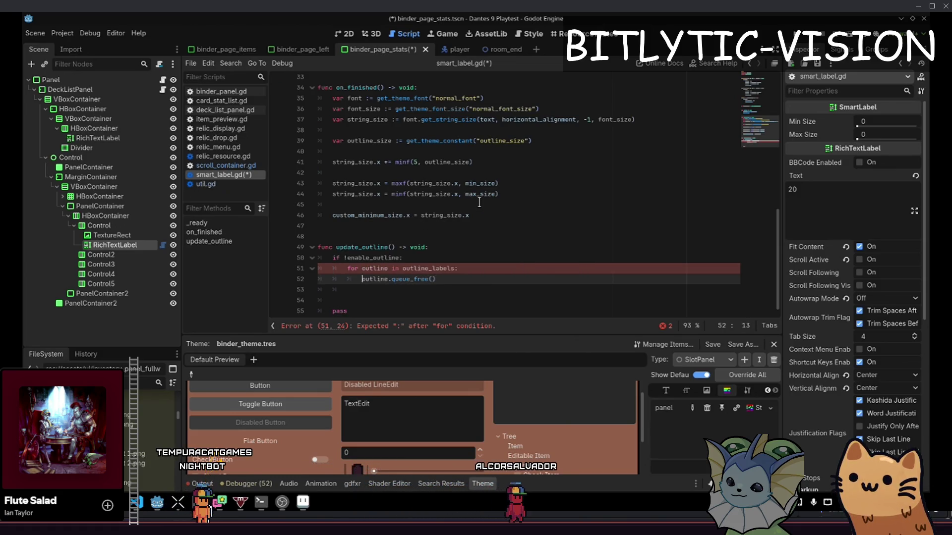
key(Return)
key(Return)
Add an else branch containing a pass placeholder
key(BackSpace)
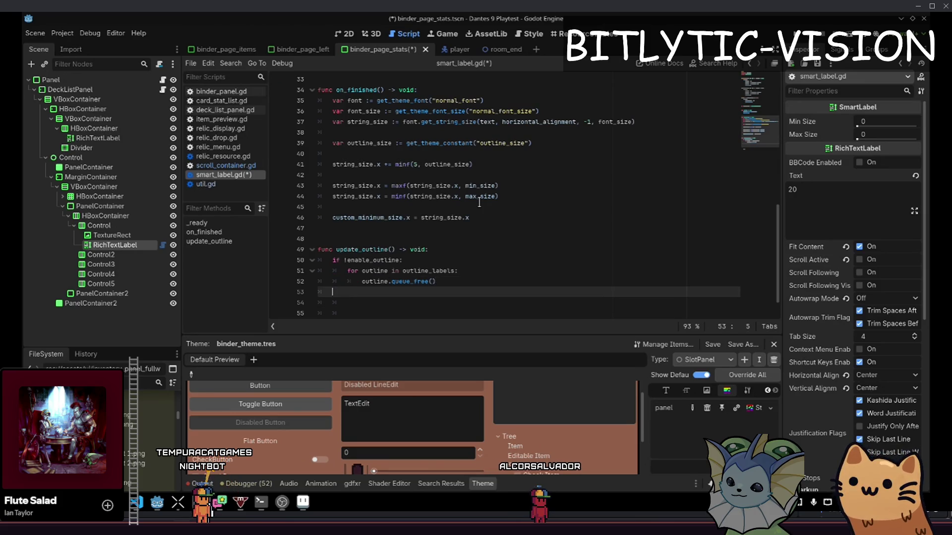
text(else:)
key(Return)
text(pass)
key(Up)
In the else branch, write the check 'if outline_labels.size() < 4'
key(Return)
text(if )
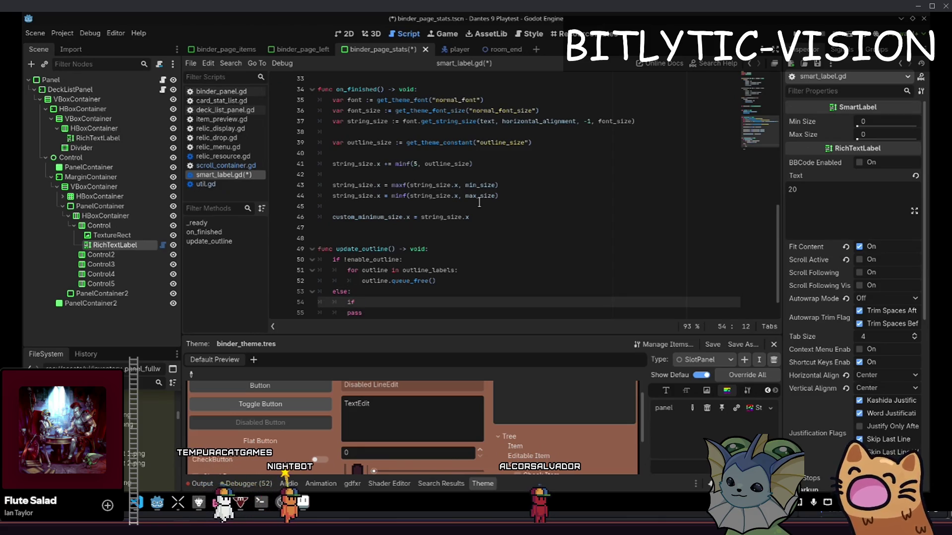
text(!outline_labels.size())
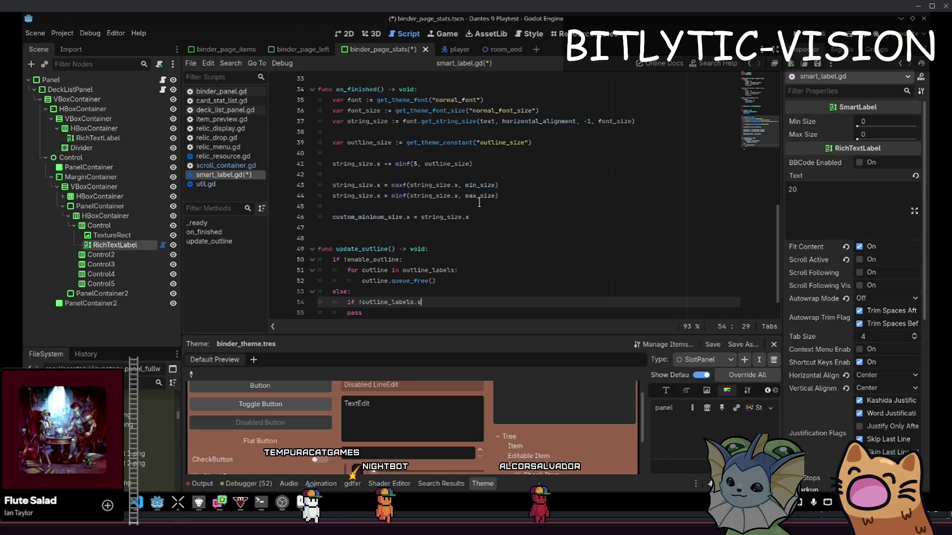
key(Home)
key(Right)
key(Right)
key(Right)
key(BackSpace)
key(End)
text(< 45)
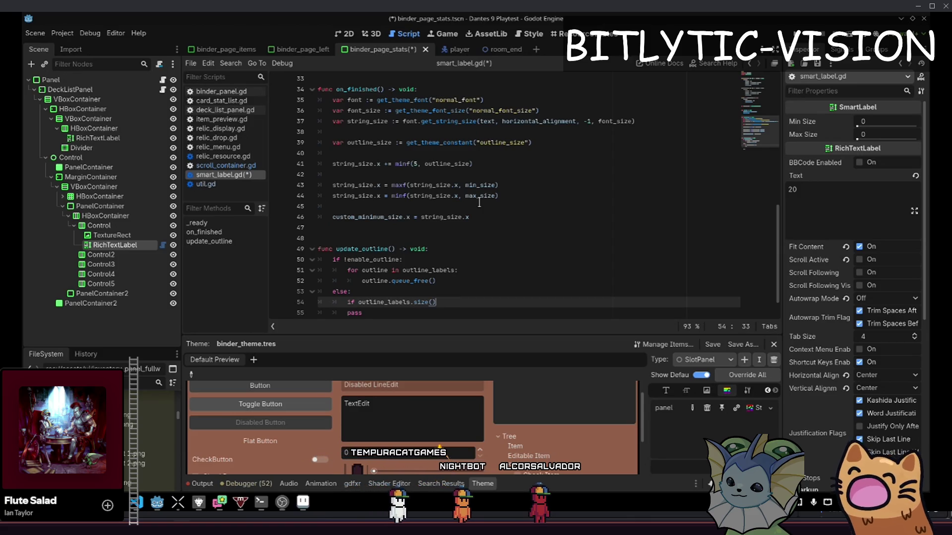
Close the size check with a colon and a pass body, then add a line after it
key(BackSpace)
text(:)
key(Return)
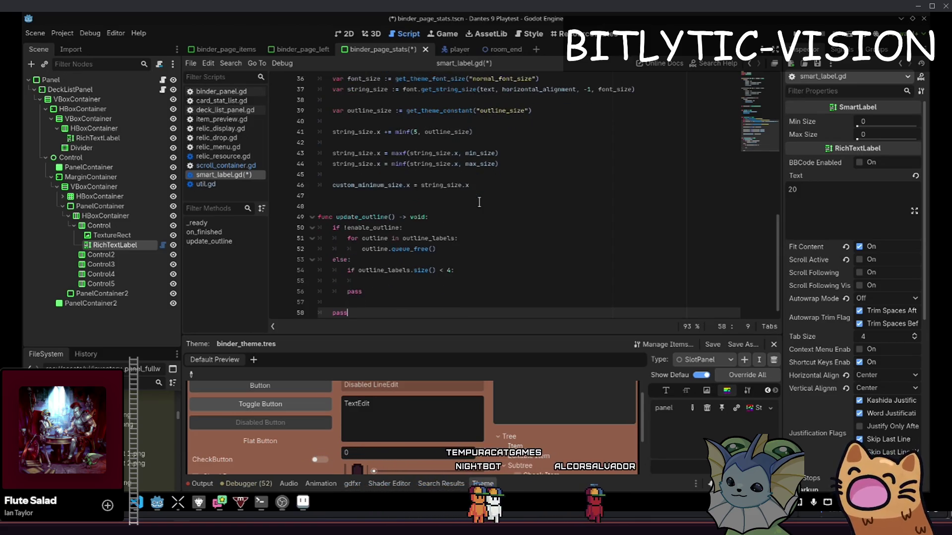
text(pass)
key(Up)
key(End)
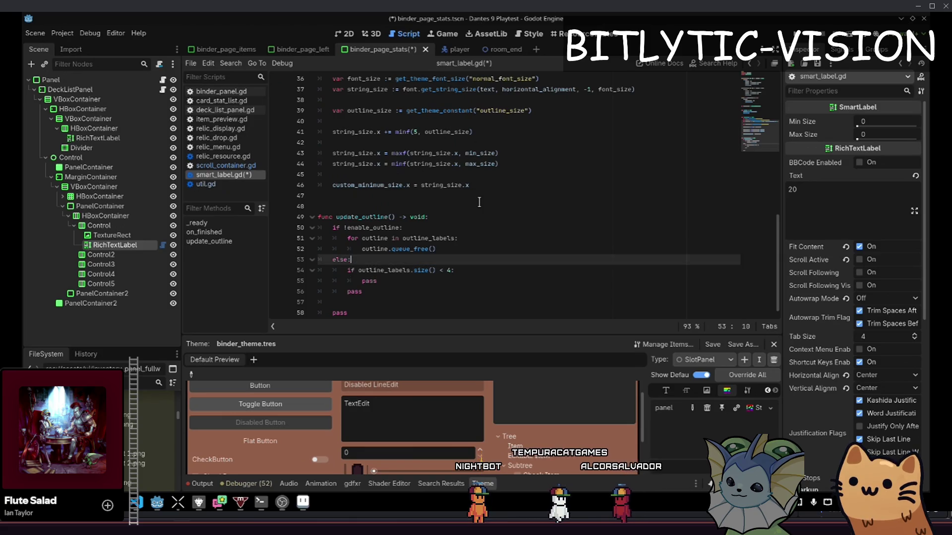
key(Down)
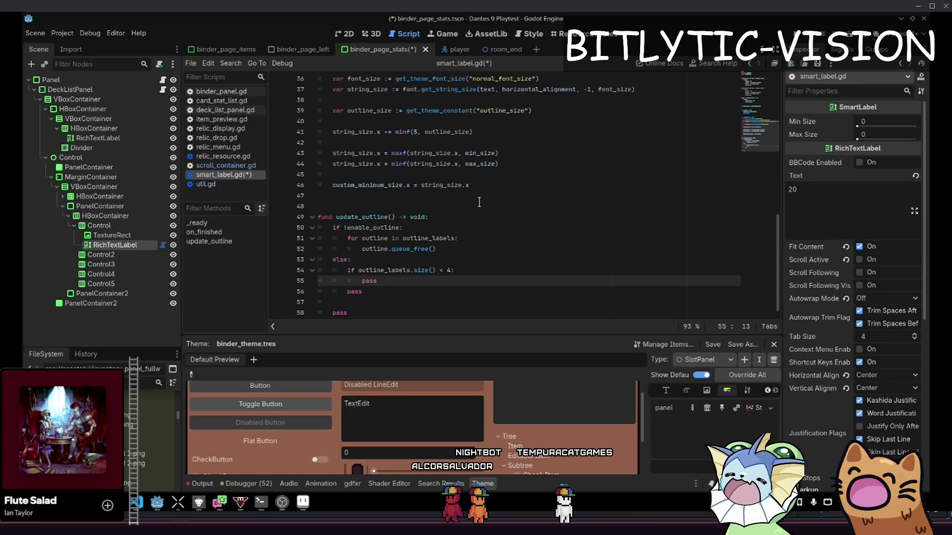
key(Return)
key(BackSpace)
key(BackSpace)
Insert the loop header 'for i in 4:' above pass
key(Up)
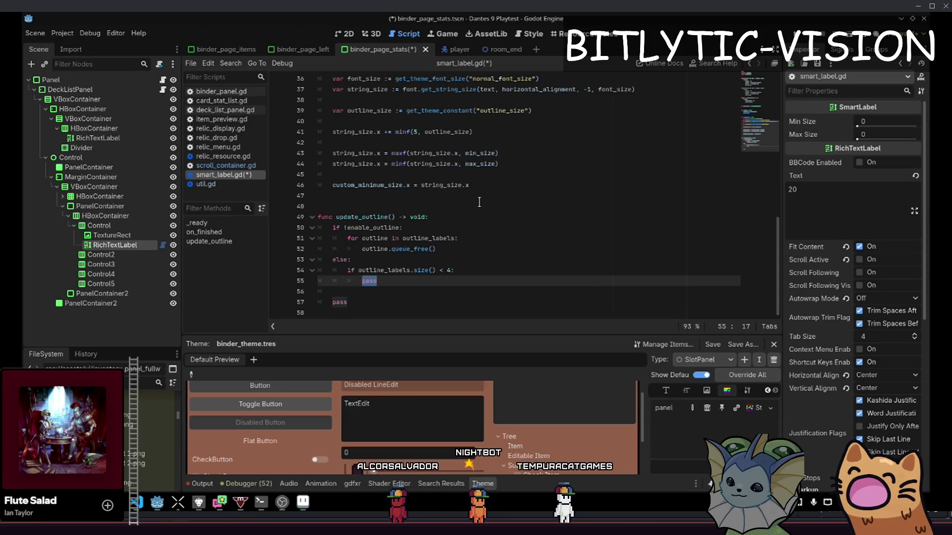
key(ctrl+shift+Return)
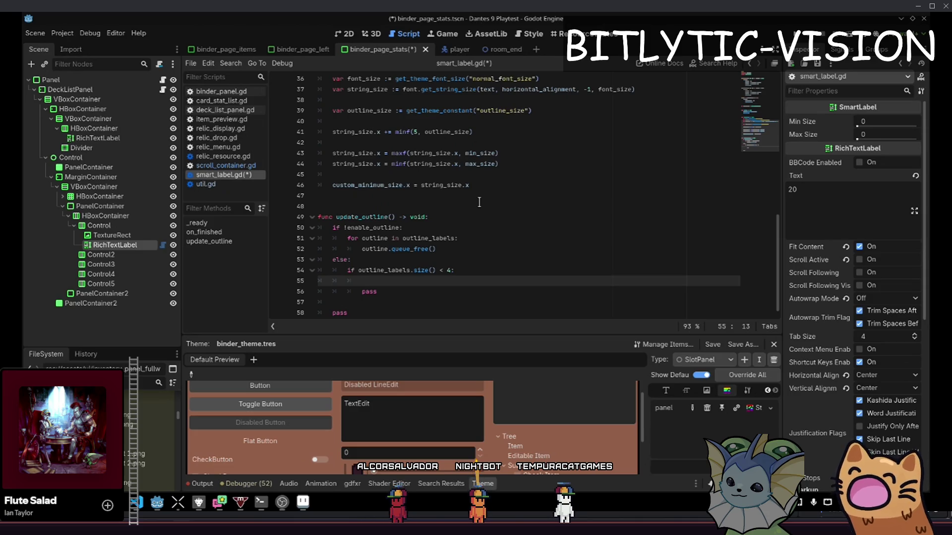
text(for i in 4:)
key(Return)
text(pas)
key(ctrl+shift+Return)
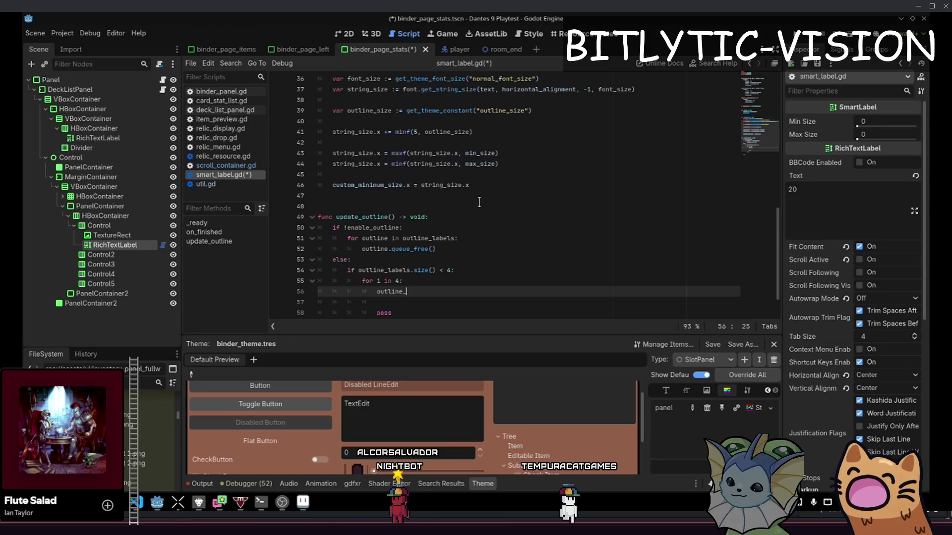
Write a duplicate() call in the loop body and open its documentation
key(BackSpace)
key(BackSpace)
key(BackSpace)
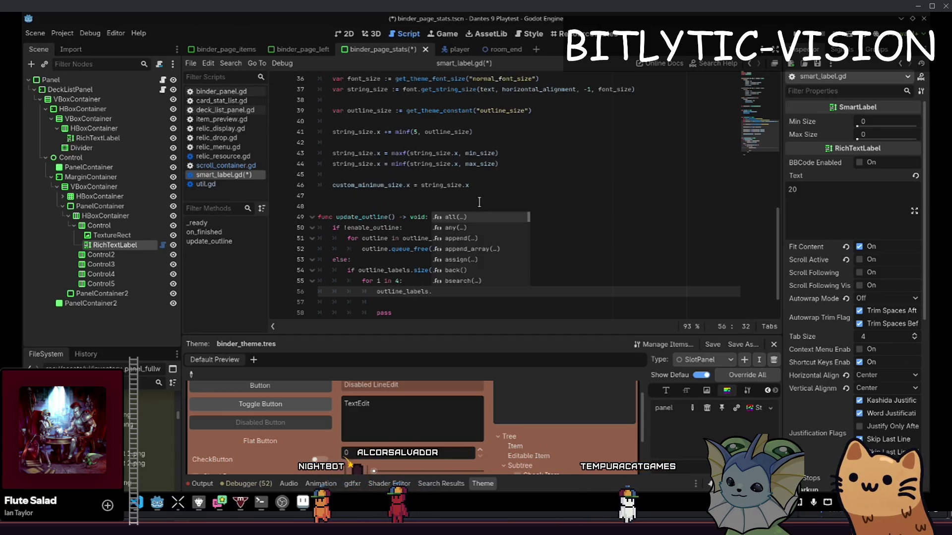
text(RichTextLabel)
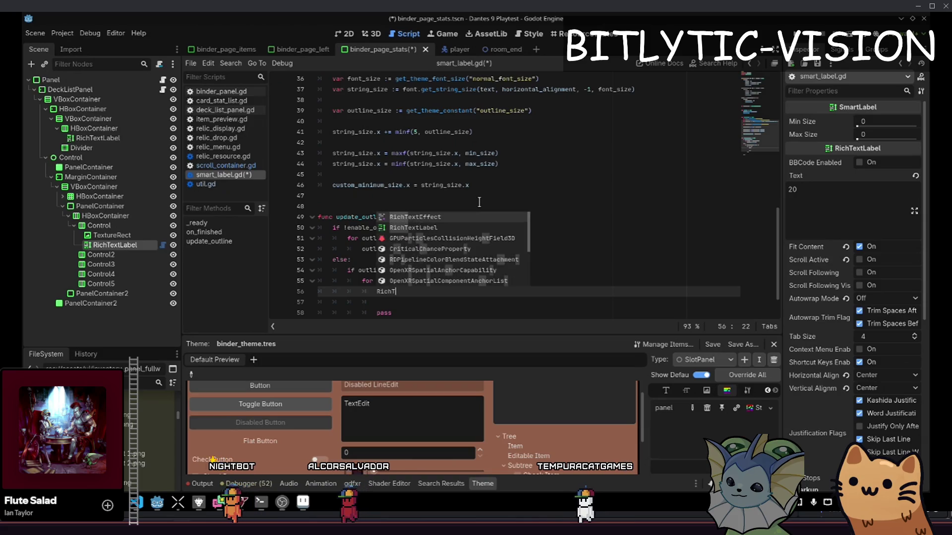
key(Tab)
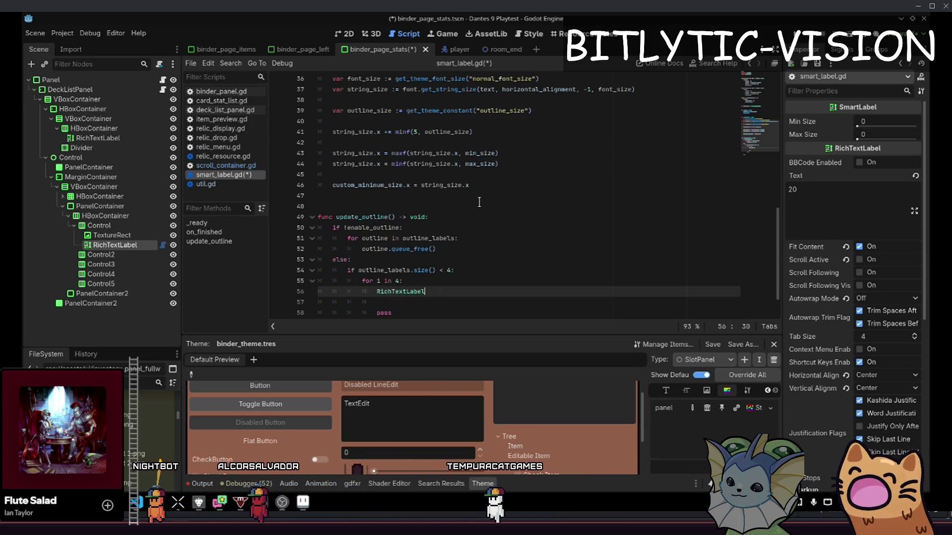
key(BackSpace)
key(ctrl+d)
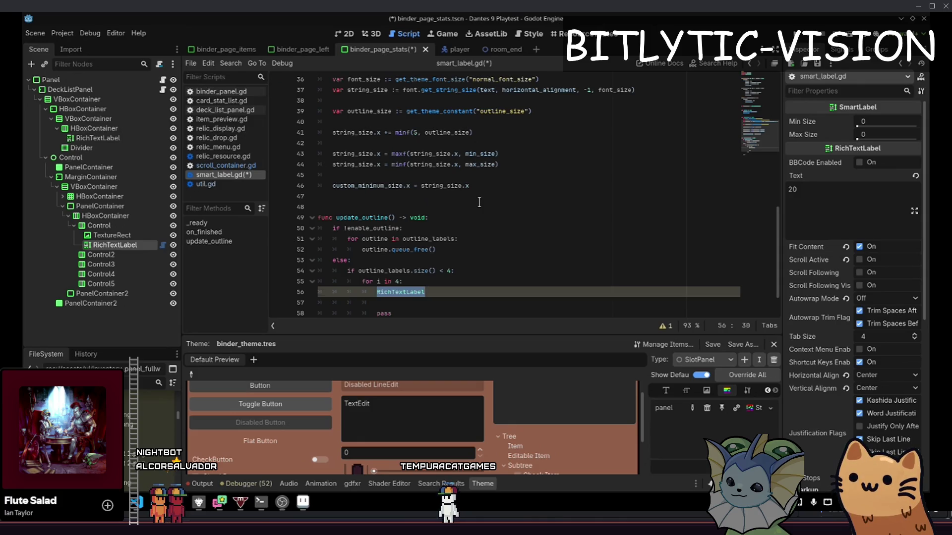
key(Home)
key(shift+End)
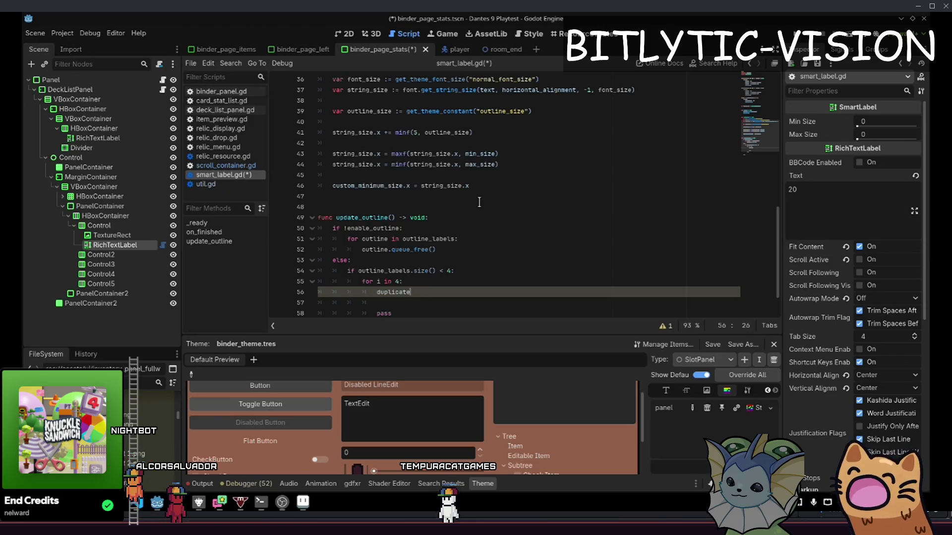
text(()
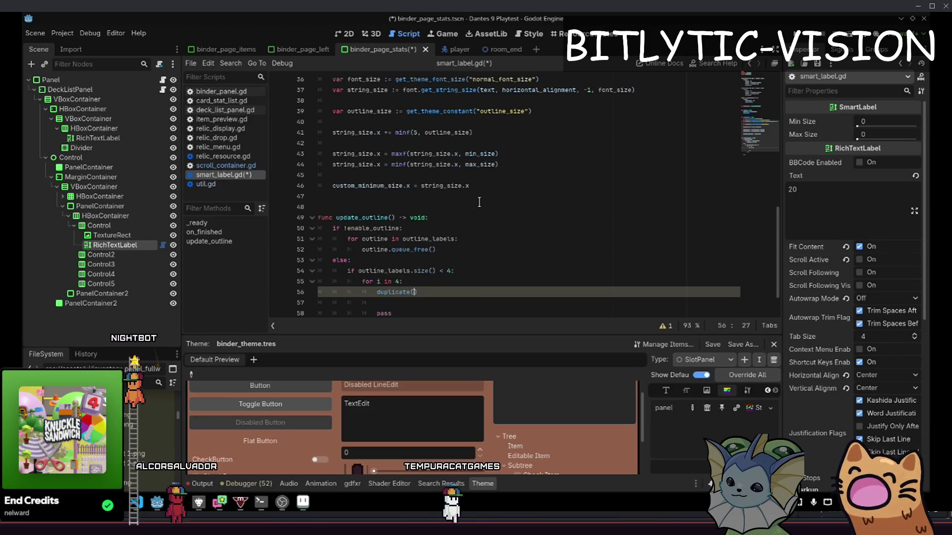
key(Left)
key(Left)
key(alt+F1)
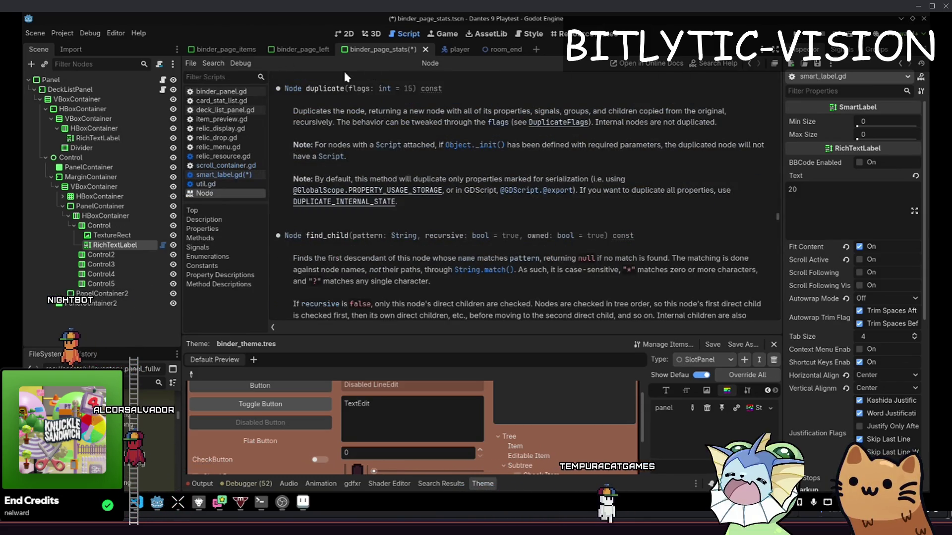
Review the DuplicateFlags constants (SIGNALS, GROUPS, SCRIPTS = 4, USE_INSTANTIATION = 8), then return to smart_label.gd
click(570, 123)
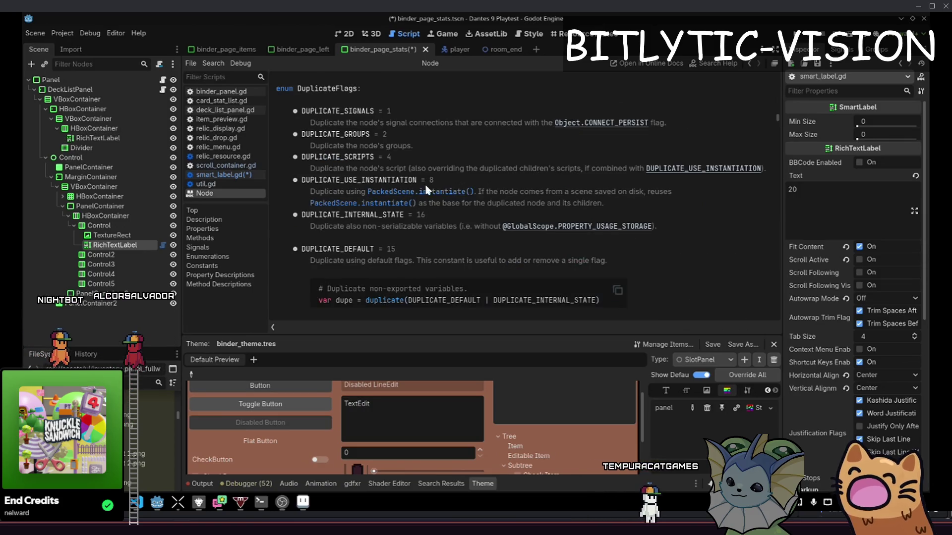
double_click(366, 112)
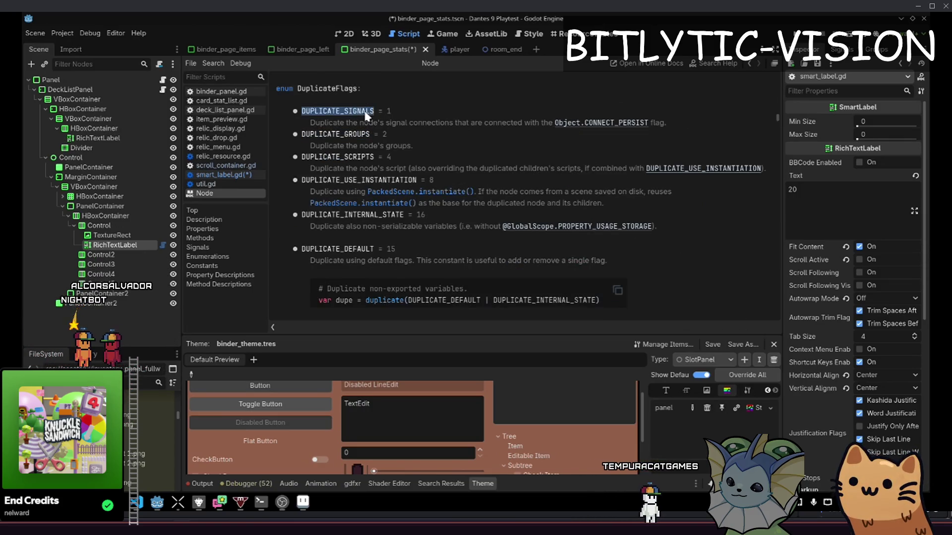
double_click(347, 135)
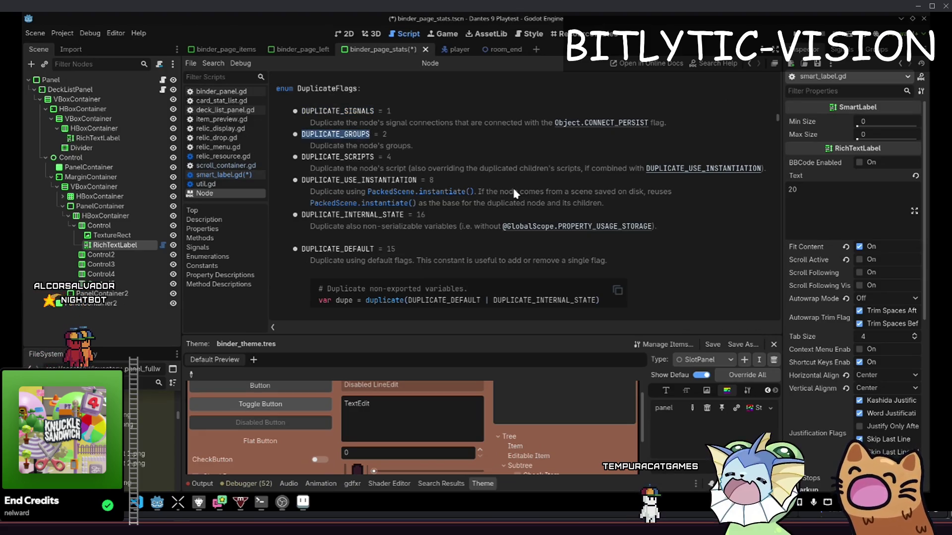
double_click(364, 157)
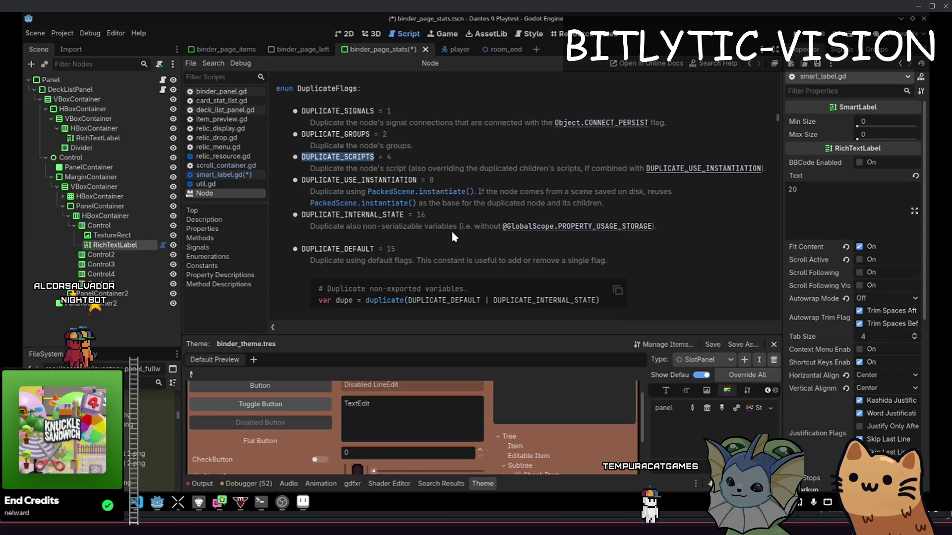
double_click(368, 181)
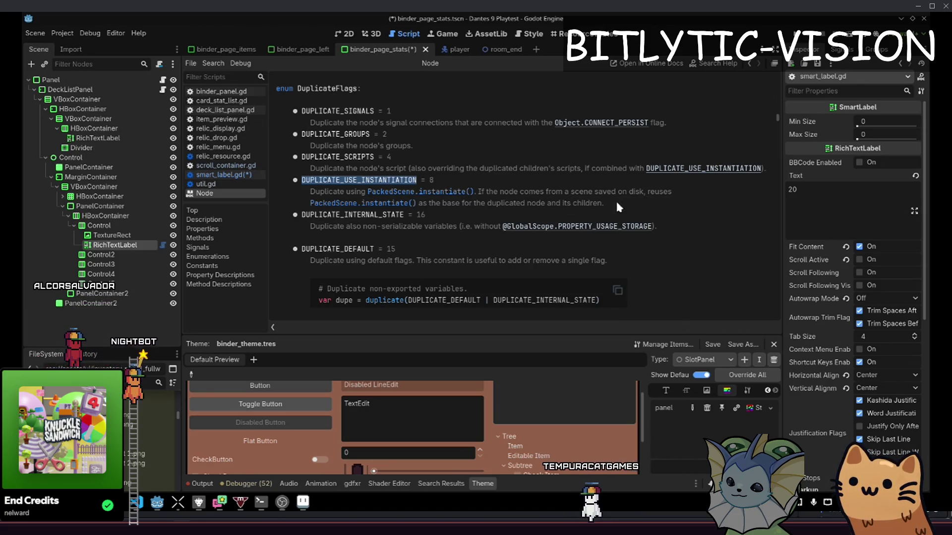
scroll(464, 177, down, 3)
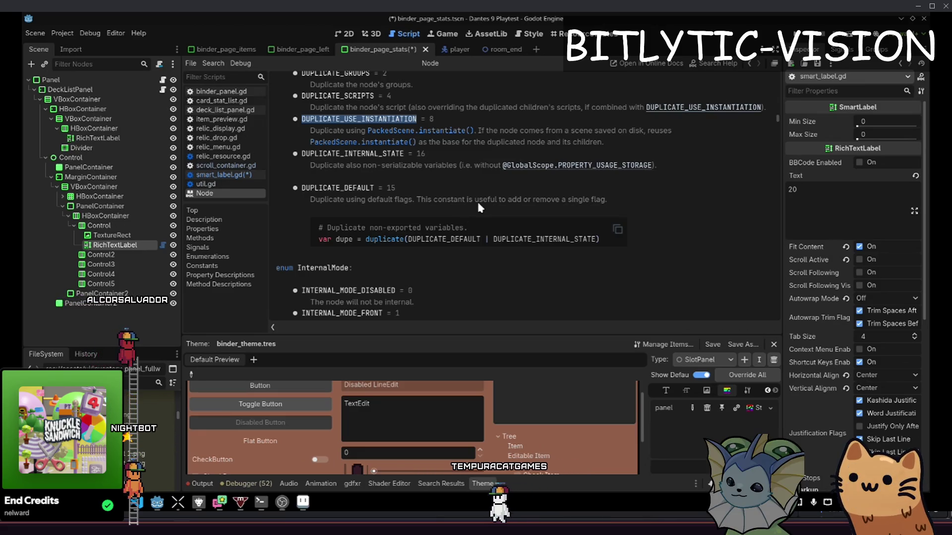
scroll(477, 201, up, 3)
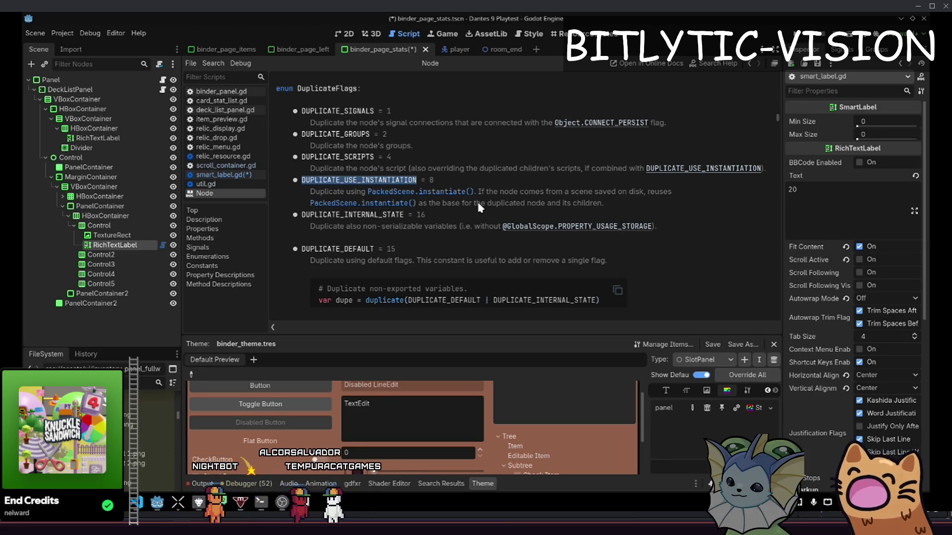
key(alt+Left)
Store the duplicate(0) result in a new 'var label :=' variable
key(alt+Left)
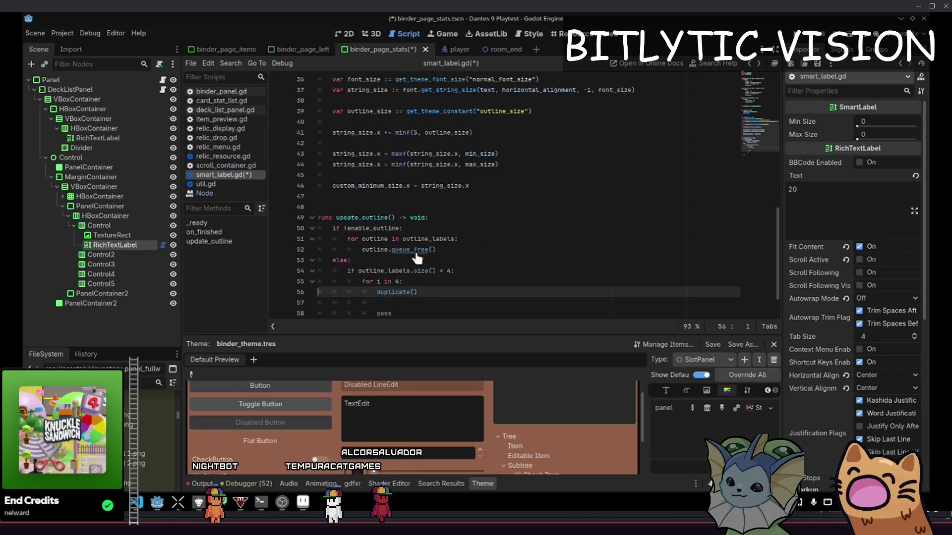
key(alt+Right)
key(alt+Left)
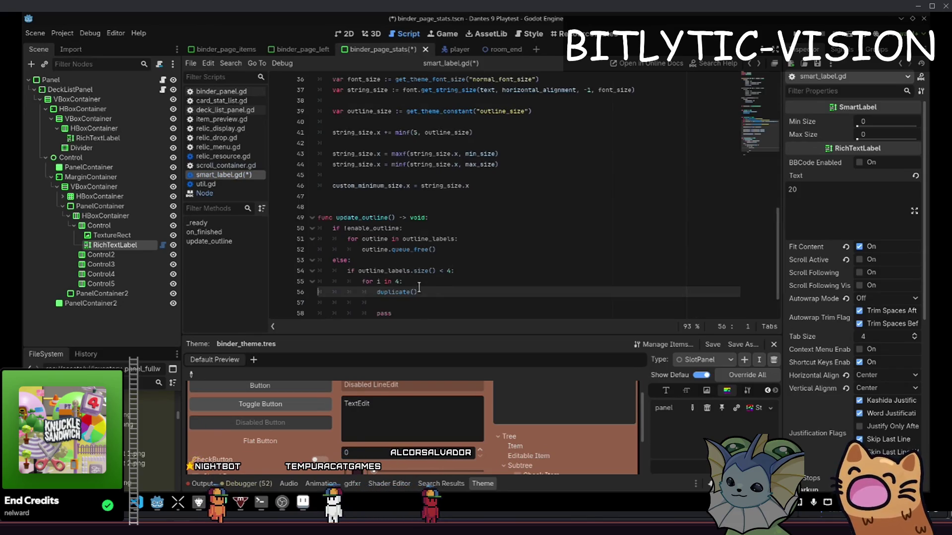
text(0))
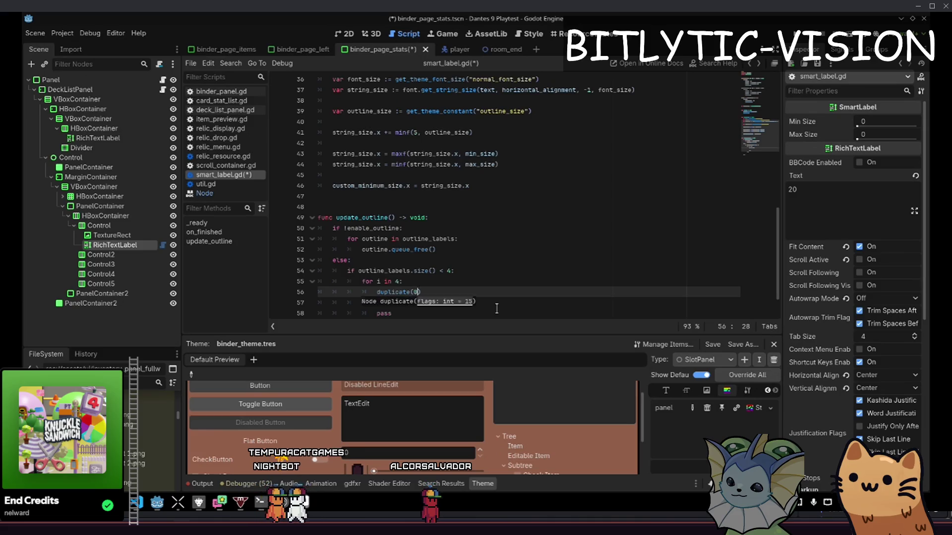
key(Home)
text(var label :)
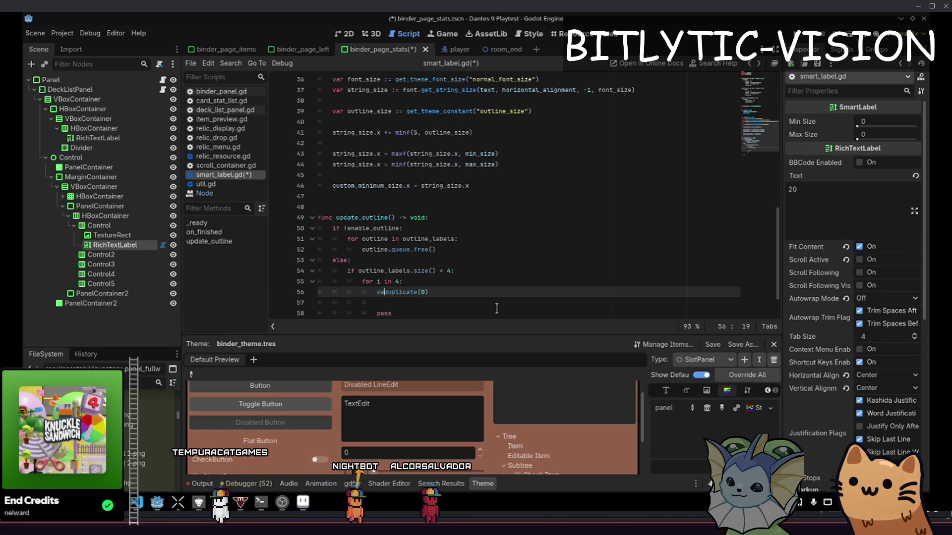
text(=)
Replace the pass line with an outline_labels.append() call for the label
key(Down)
key(Down)
key(End)
key(BackSpace)
key(BackSpace)
key(BackSpace)
text(label.)
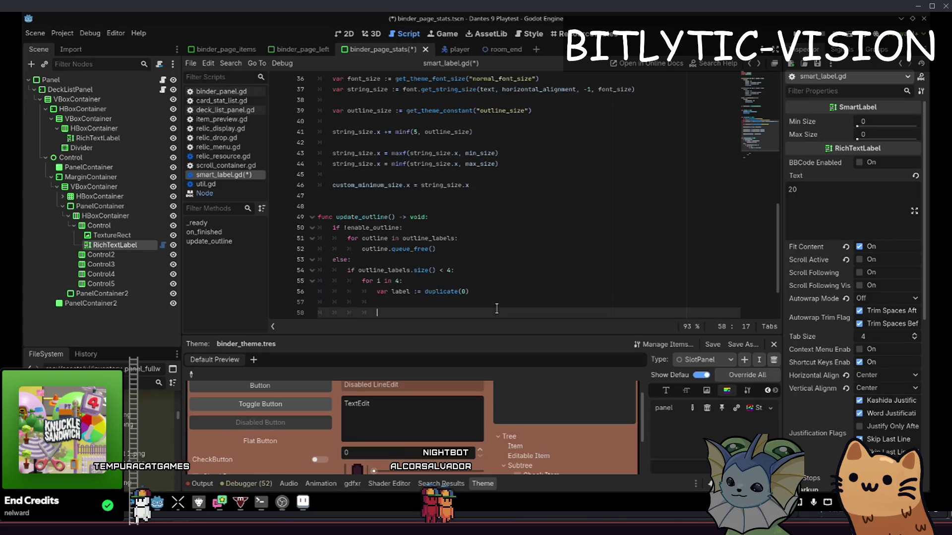
key(BackSpace)
key(BackSpace)
key(BackSpace)
text(oiu)
key(Return)
text(.pap)
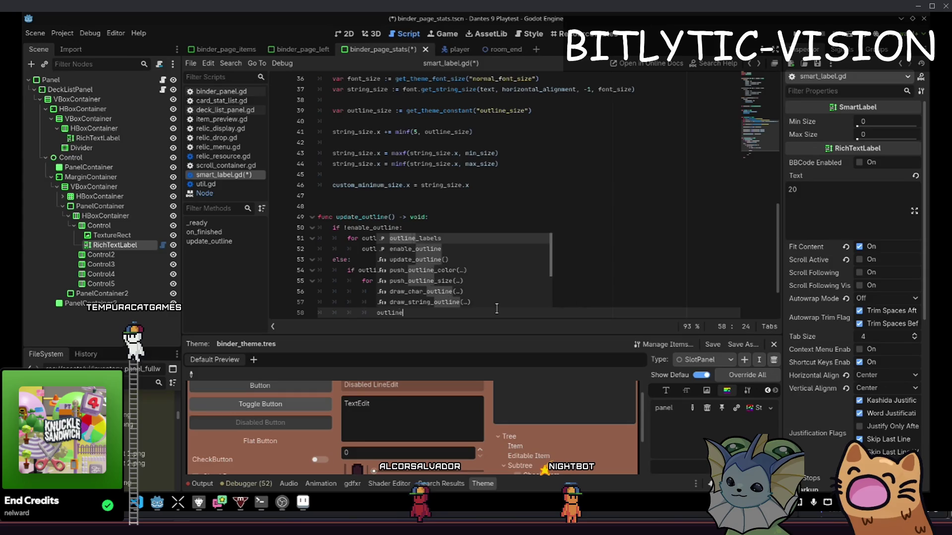
text(_labels.append(label)
key(Return)
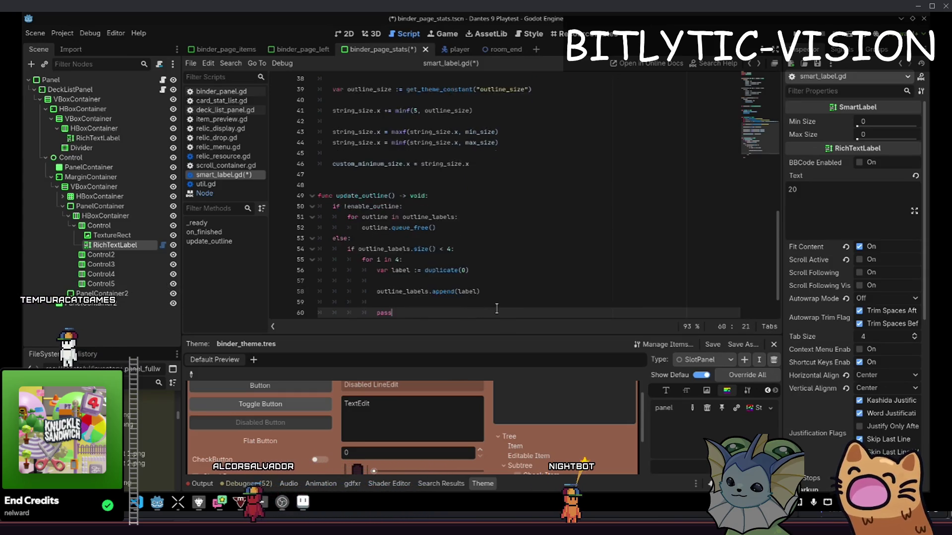
text())
Delete the leftover pass lines and the blank line after the append call
scroll(496, 308, down, 1)
key(Down)
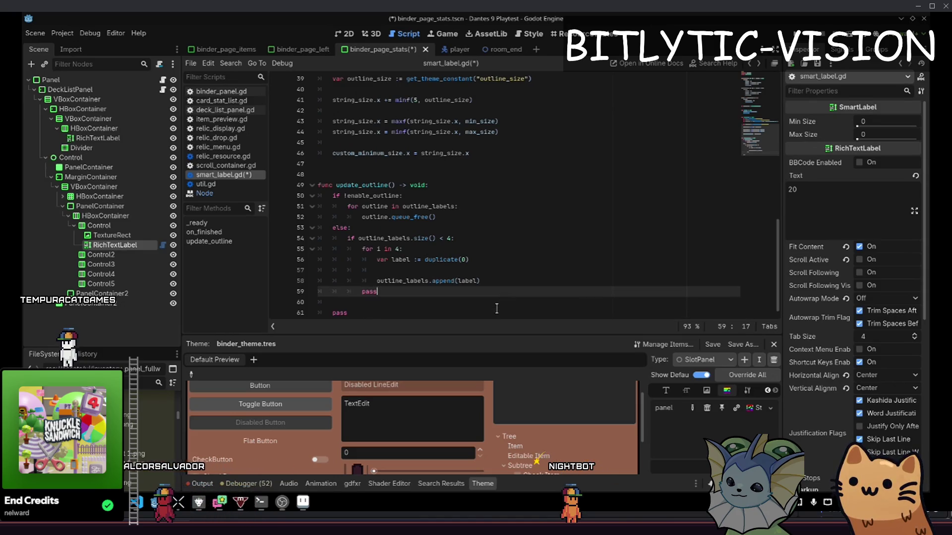
key(ctrl+shift+k)
key(ctrl+shift+k)
key(BackSpace)
key(Up)
key(Up)
key(Down)
key(Down)
Add a label position line followed by add_child(label) inside the loop
text(a)
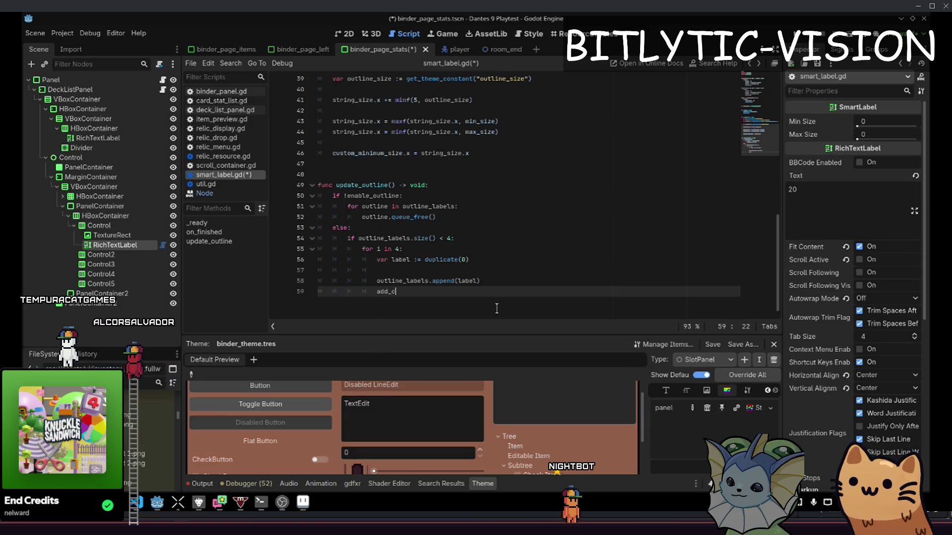
text(ou)
text(tline_la))
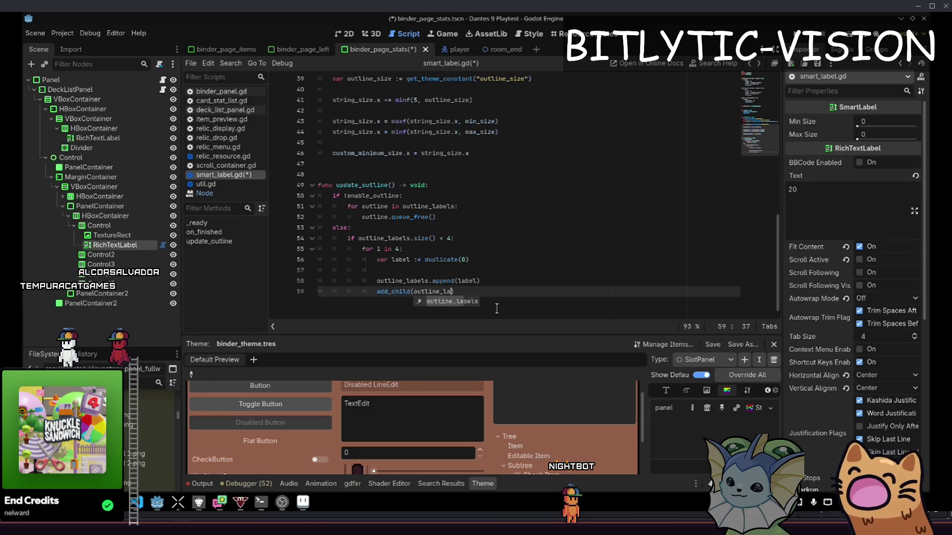
key(Left)
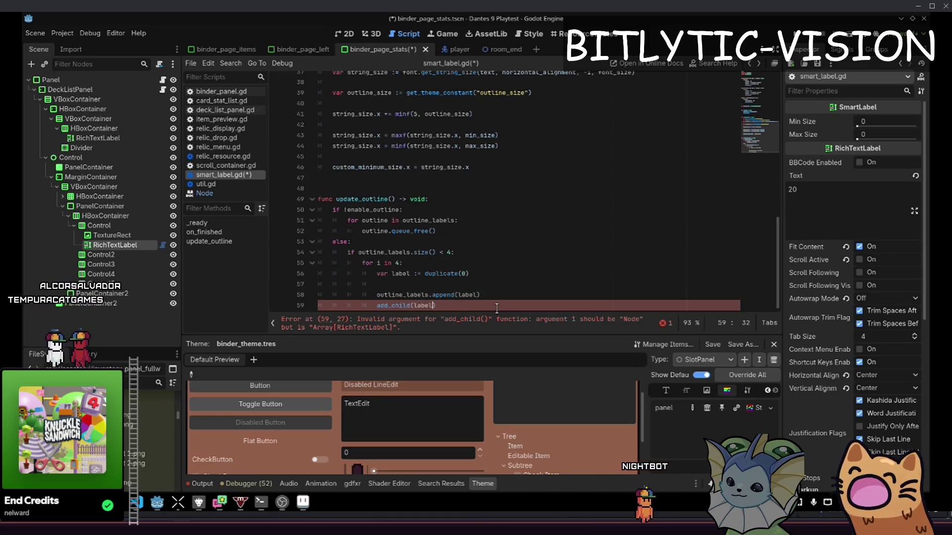
key(BackSpace)
key(BackSpace)
key(BackSpace)
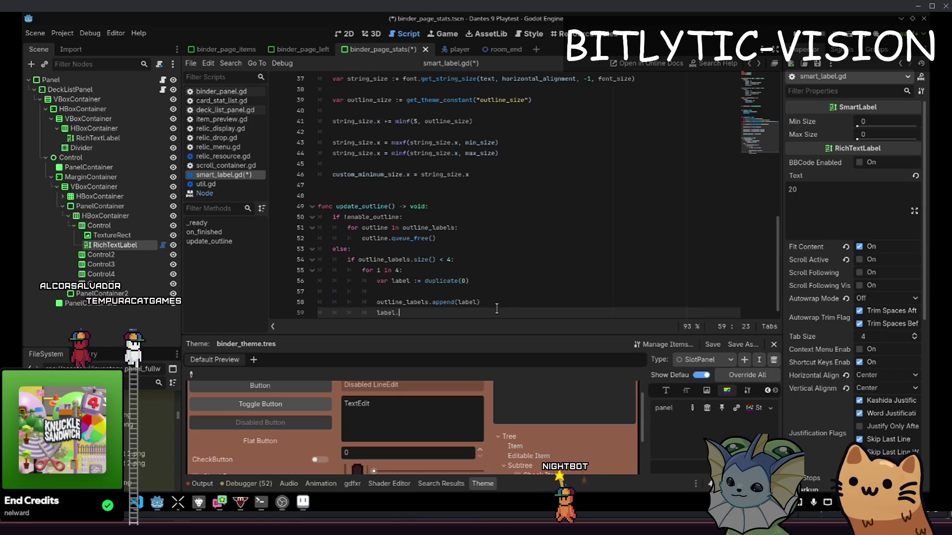
text(global)
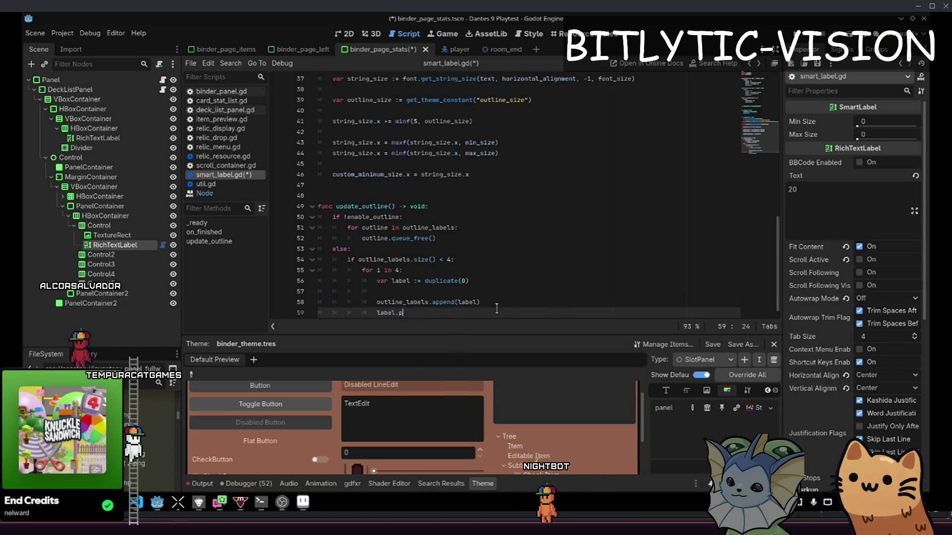
text(osition.x)
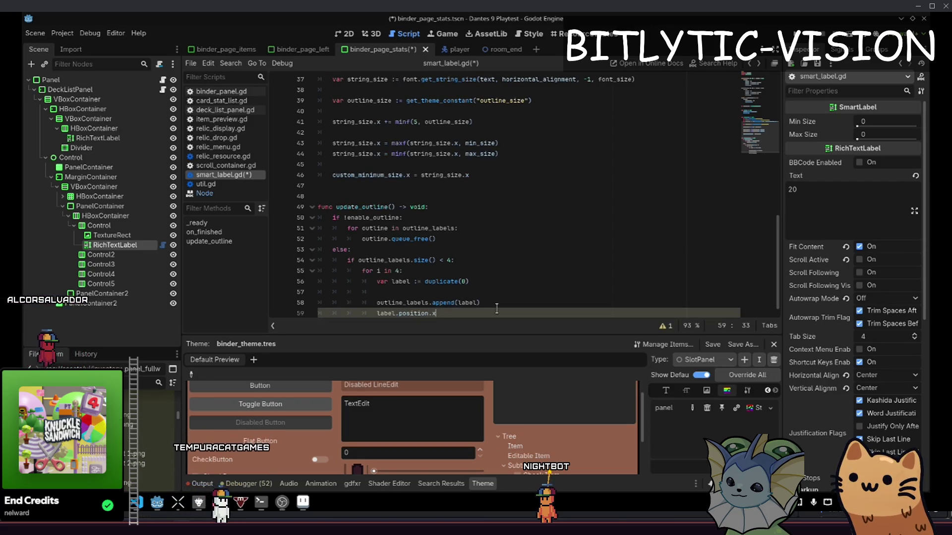
key(Return)
text(add_child(label))
Declare 'var dir := Vector2.RIGHT' above the duplication loop
key(Up)
key(Up)
key(Up)
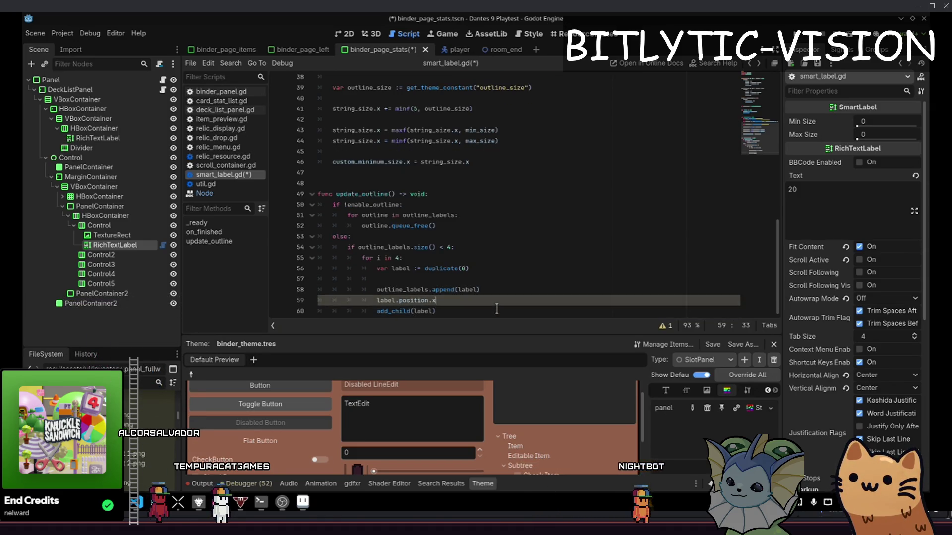
key(Up)
key(Up)
key(Up)
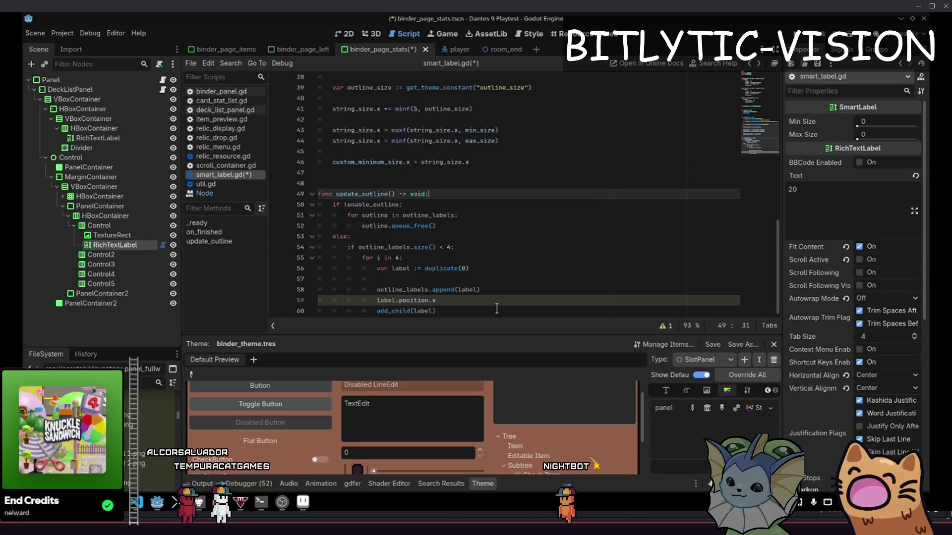
key(Down)
key(Down)
key(Down)
key(Up)
key(Up)
key(Up)
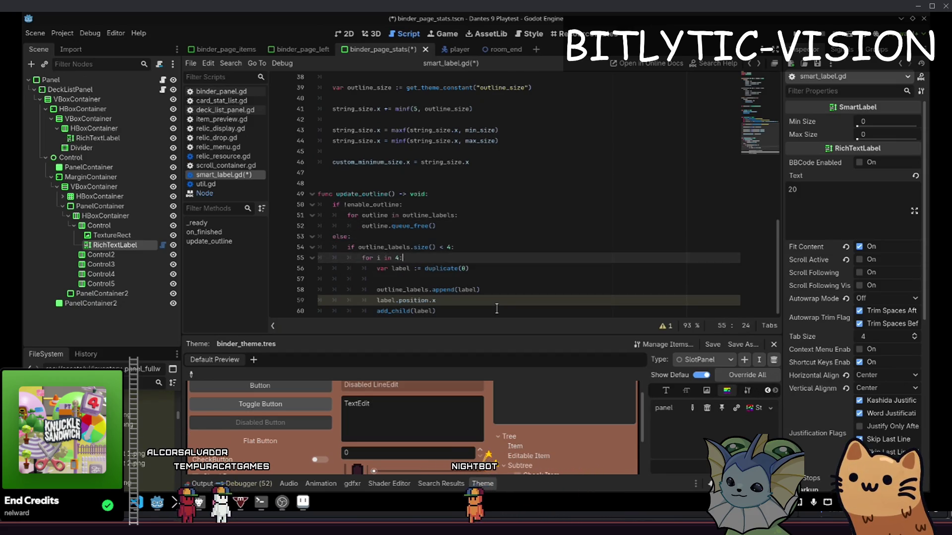
key(Down)
key(Down)
key(End)
key(Return)
key(Return)
key(Up)
text(va)
text(Vecot)
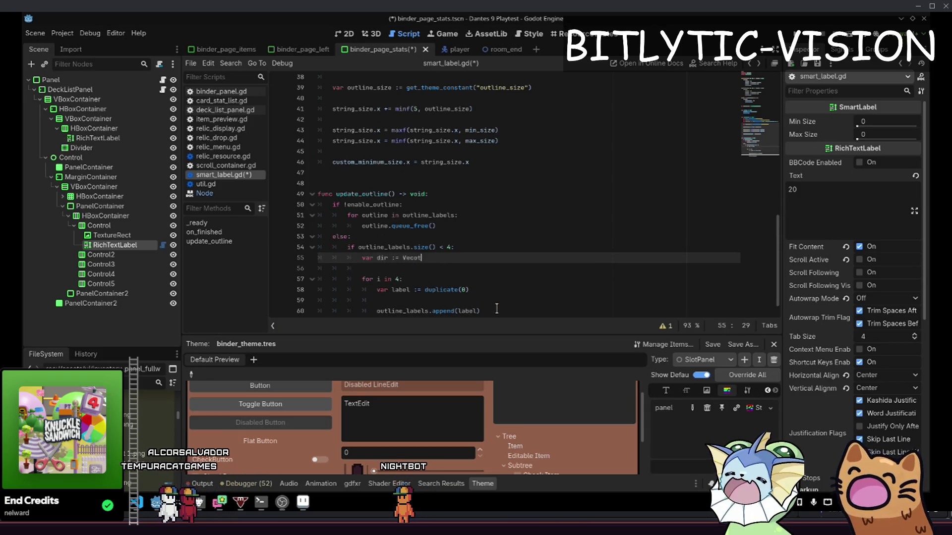
text(r2iRIGHT)
Set label.position to dir.rotated(deg_to_rad(90.0)) * 4.0
key(Down)
key(Down)
key(Down)
key(Up)
key(Up)
key(Up)
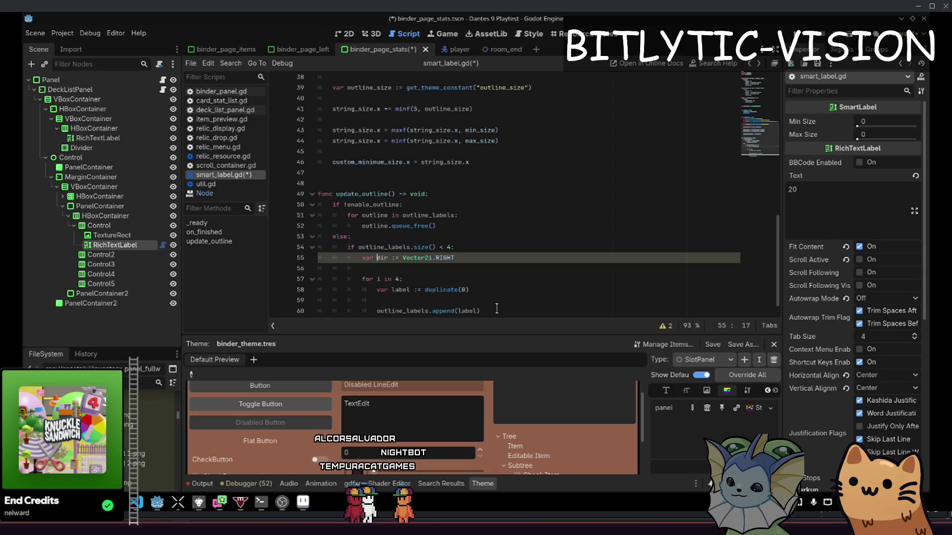
key(Down)
key(Down)
key(Down)
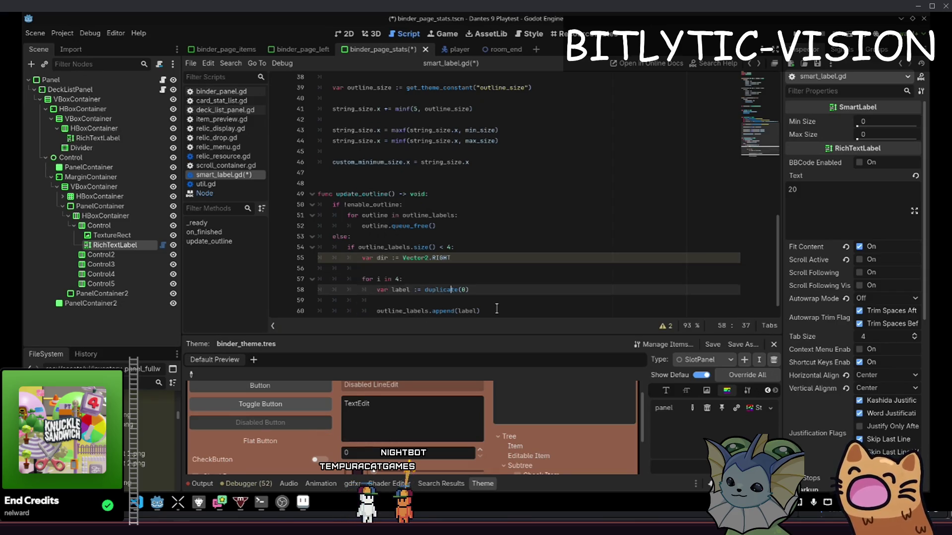
key(Up)
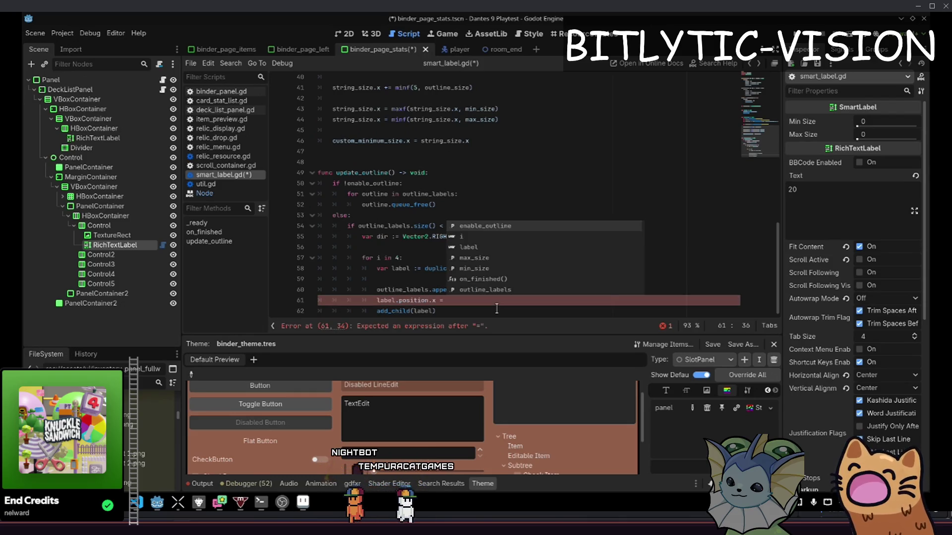
key(Escape)
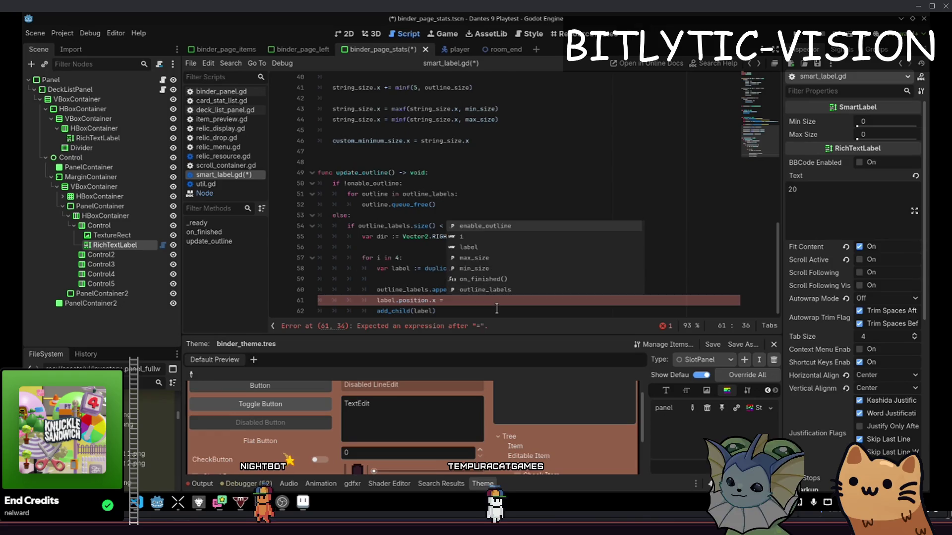
key(Escape)
text(dir.rotated(deg_to_rad(90.0)
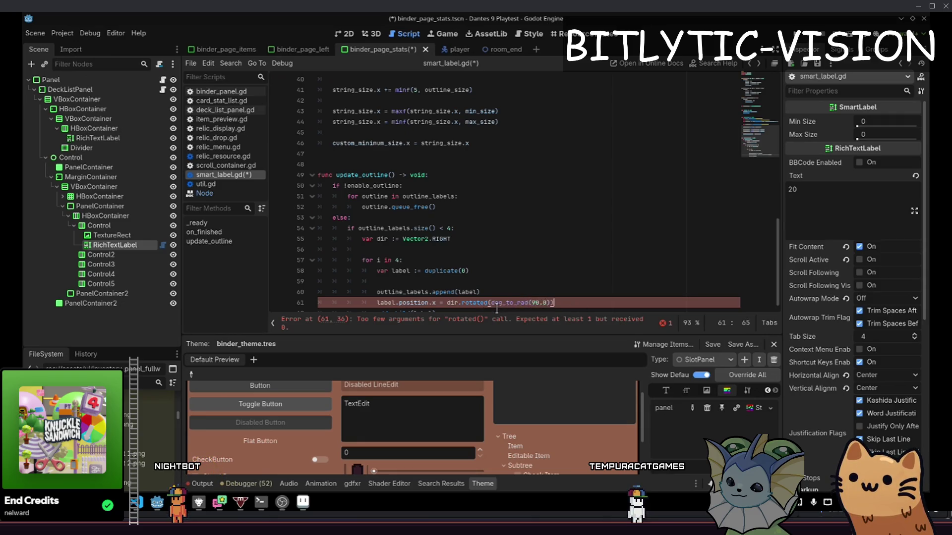
key(Down)
key(Up)
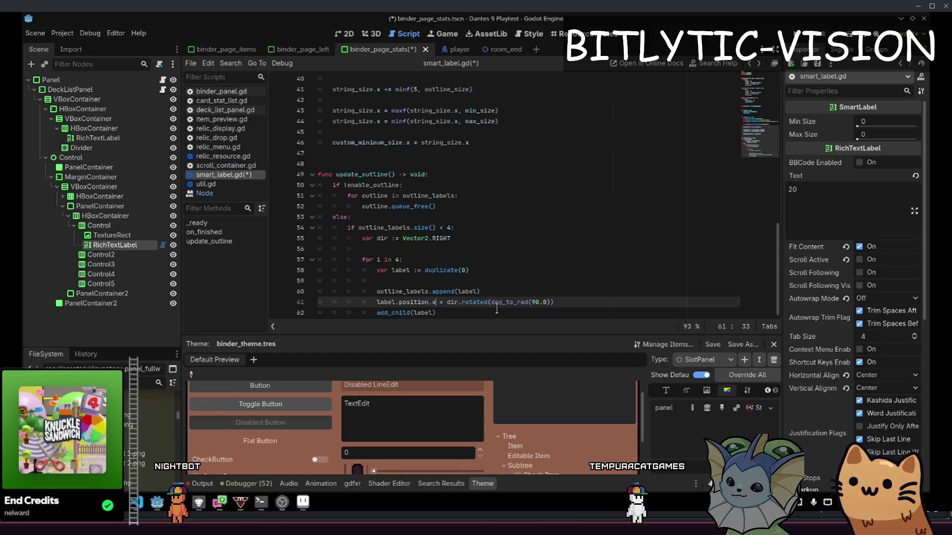
Save smart_label.gd and switch to the 2D view of the 20 label
key(End)
key(ctrl+s)
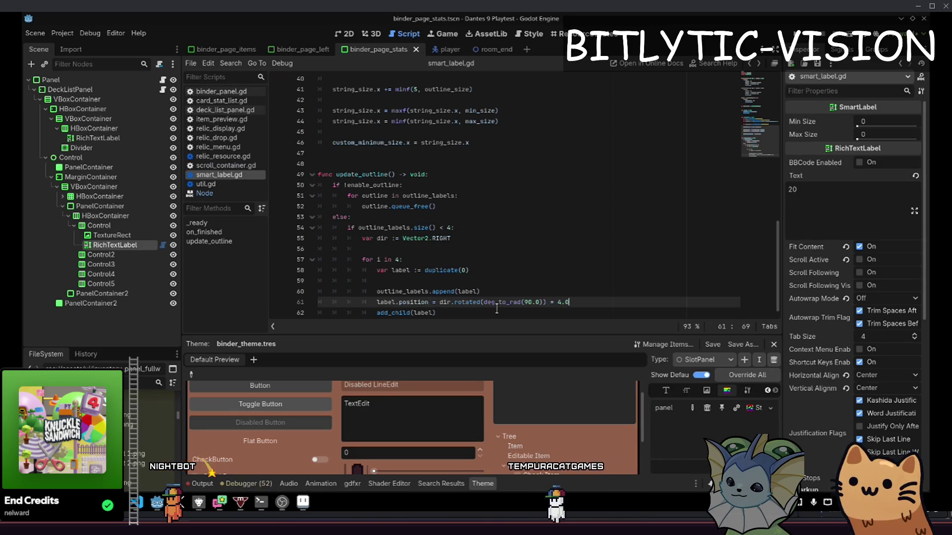
key(ctrl+End)
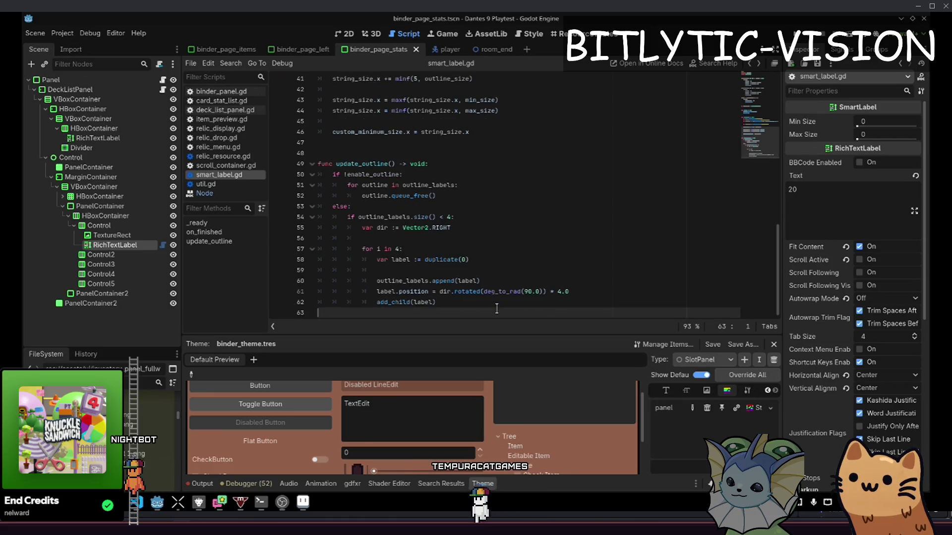
key(Up)
key(Up)
key(End)
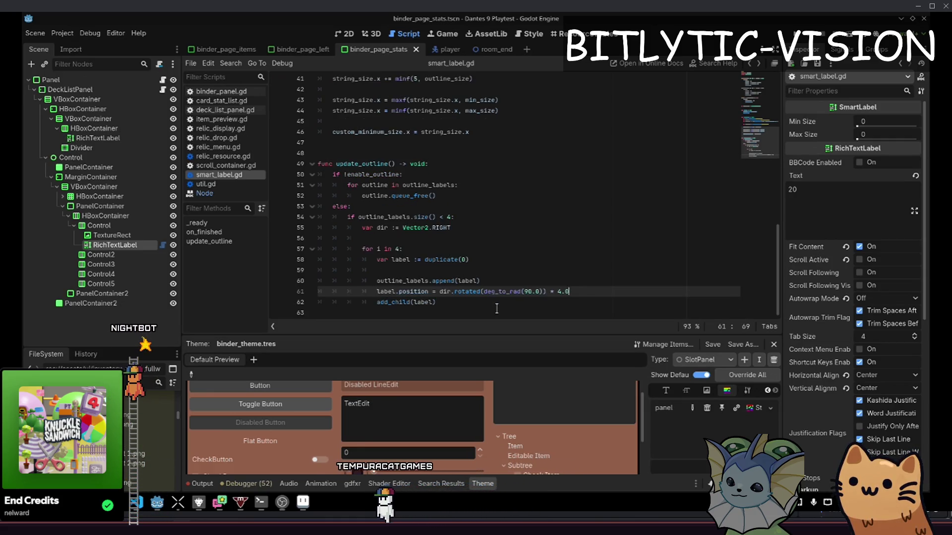
key(ctrl+s)
key(ctrl+F1)
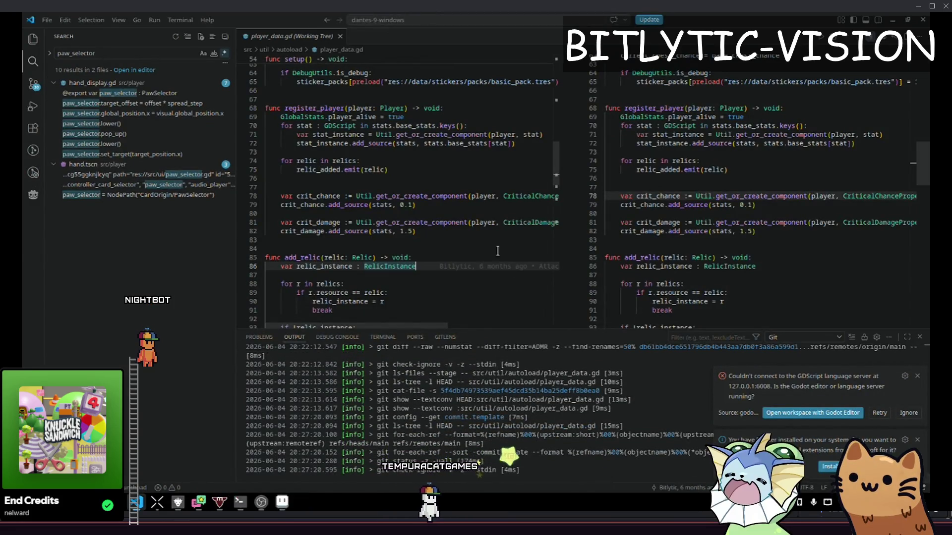
key(super)
click(451, 243)
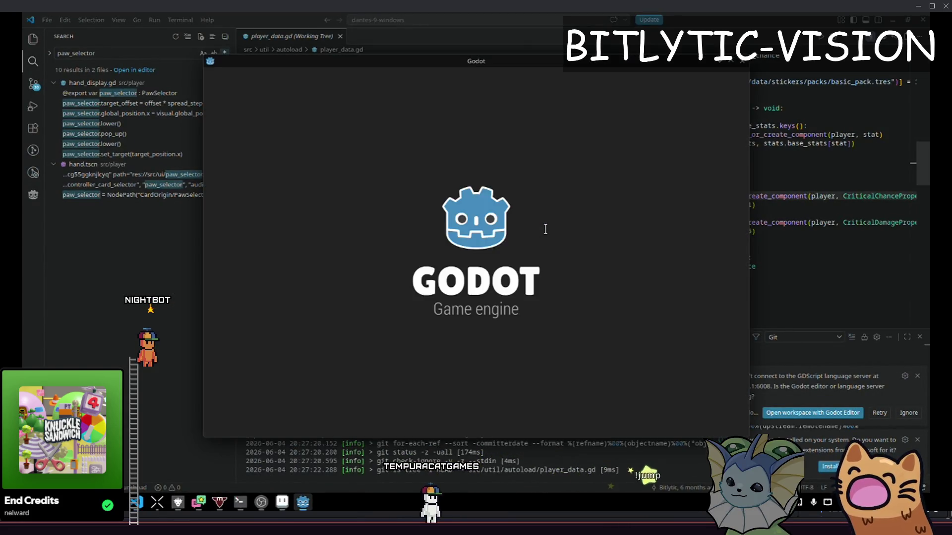
Rename the Godot launcher entry to 'Godot 4.6' and open the Dantes 9 Playtest project
key(super)
right_click(437, 228)
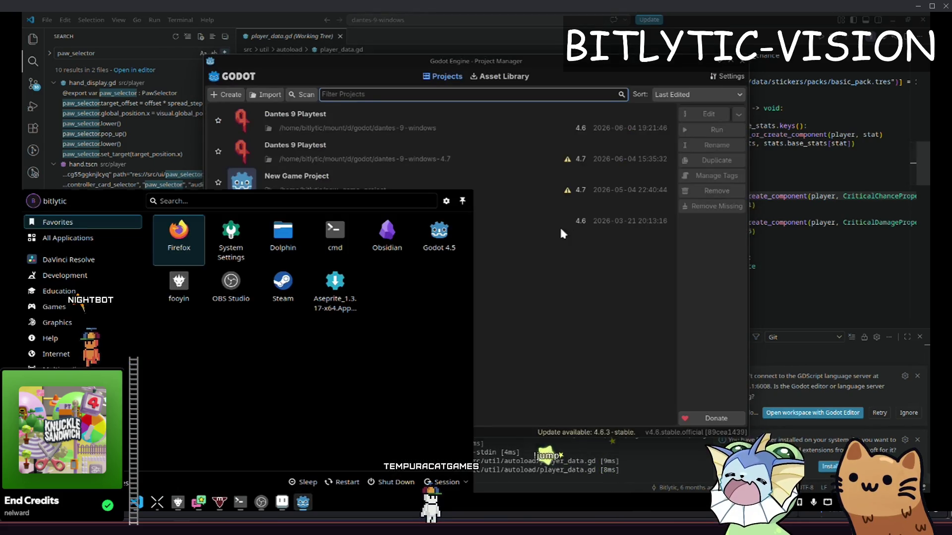
click(468, 308)
click(574, 134)
key(BackSpace)
text(6)
click(684, 96)
click(696, 63)
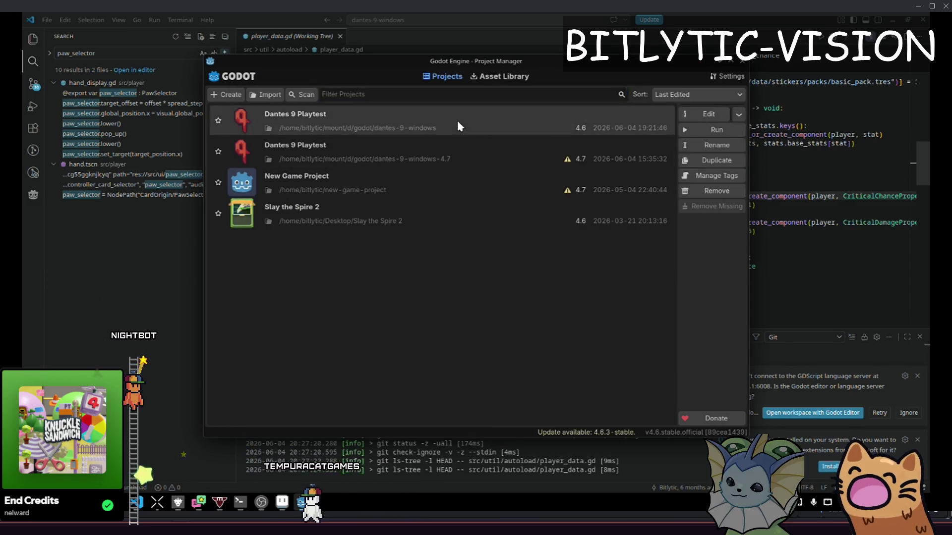
double_click(458, 124)
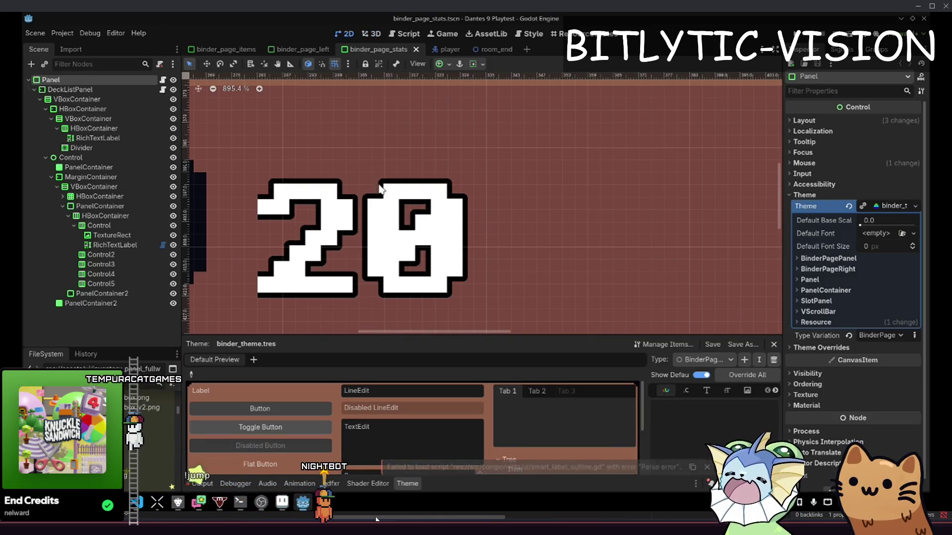
Select the RichTextLabel showing 20 and toggle its Enable Outline option
click(87, 303)
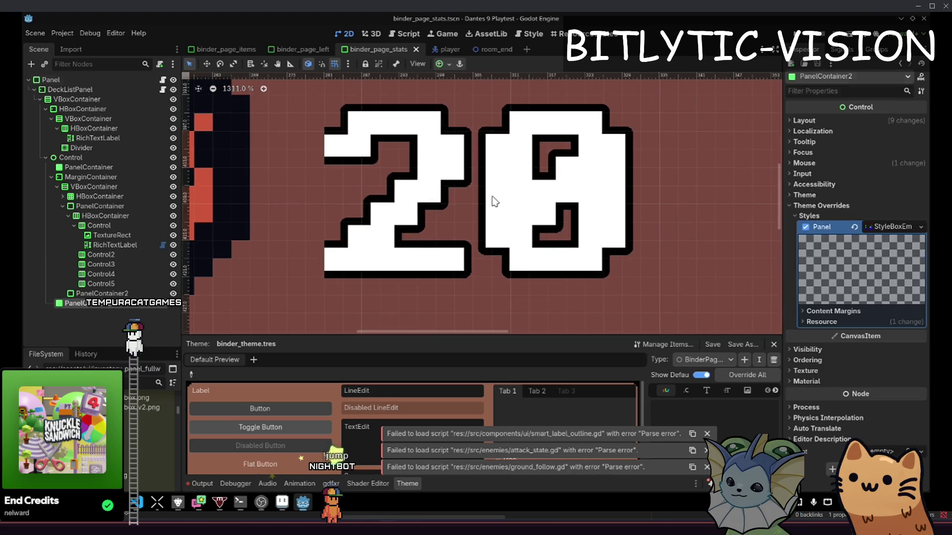
click(119, 245)
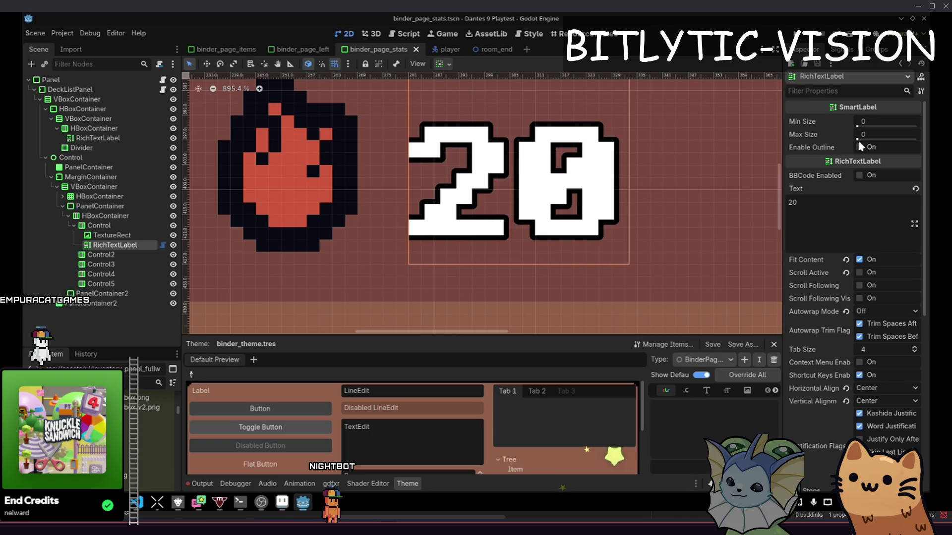
click(864, 151)
click(864, 150)
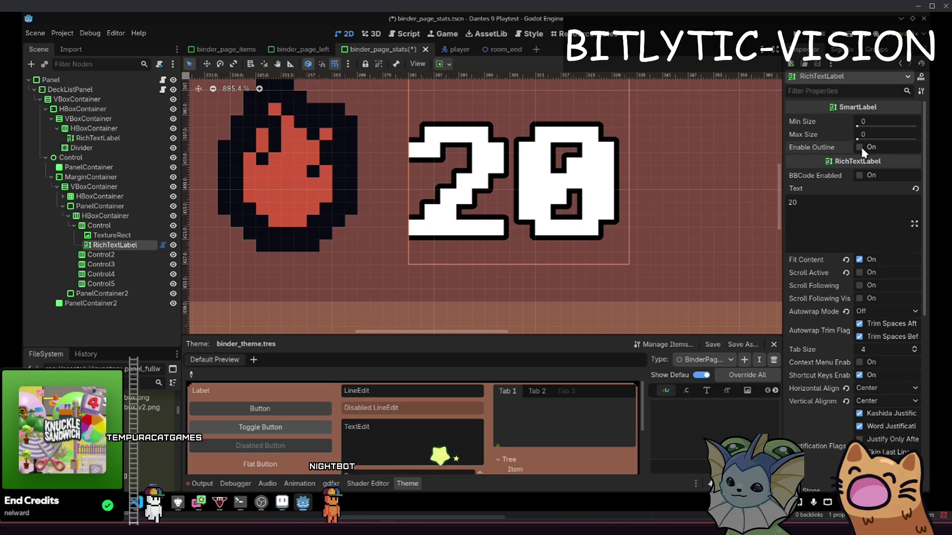
Clear the Output log, re-enable the 20 label's outline, and return to smart_label.gd
click(211, 484)
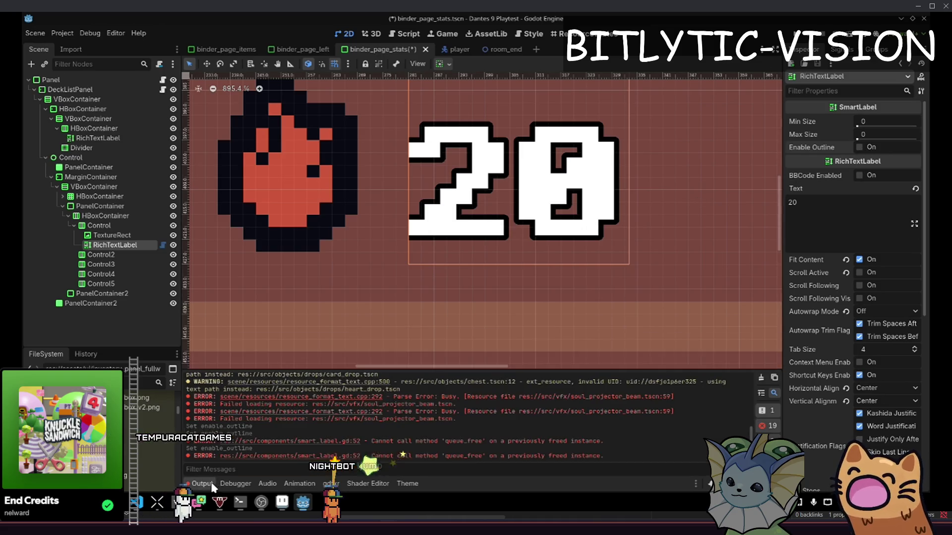
click(758, 379)
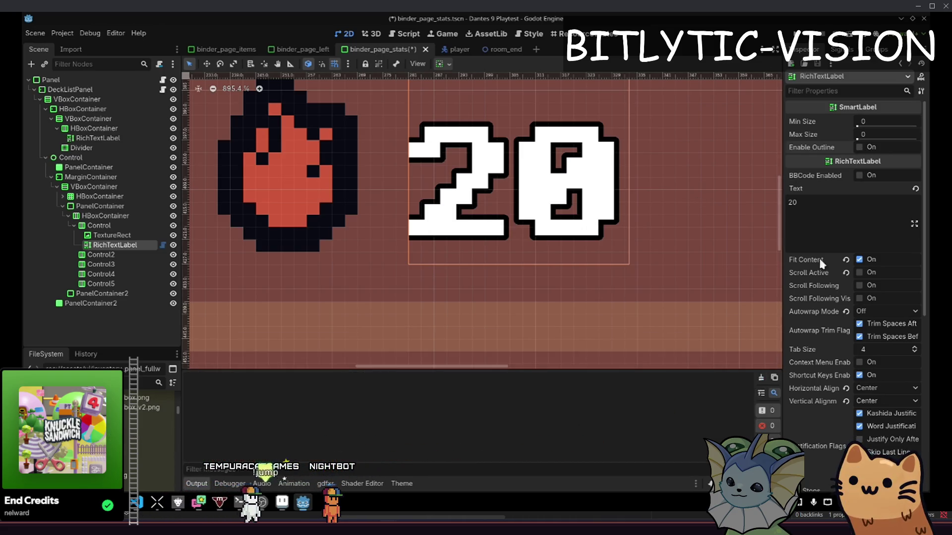
scroll(669, 155, down, 2)
ctrl+click(118, 248)
click(117, 247)
click(871, 147)
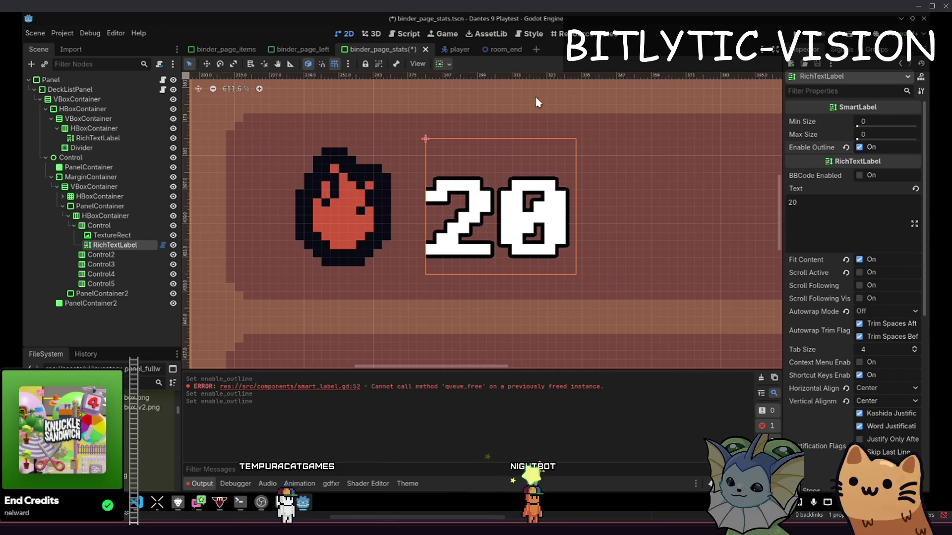
click(411, 33)
click(487, 296)
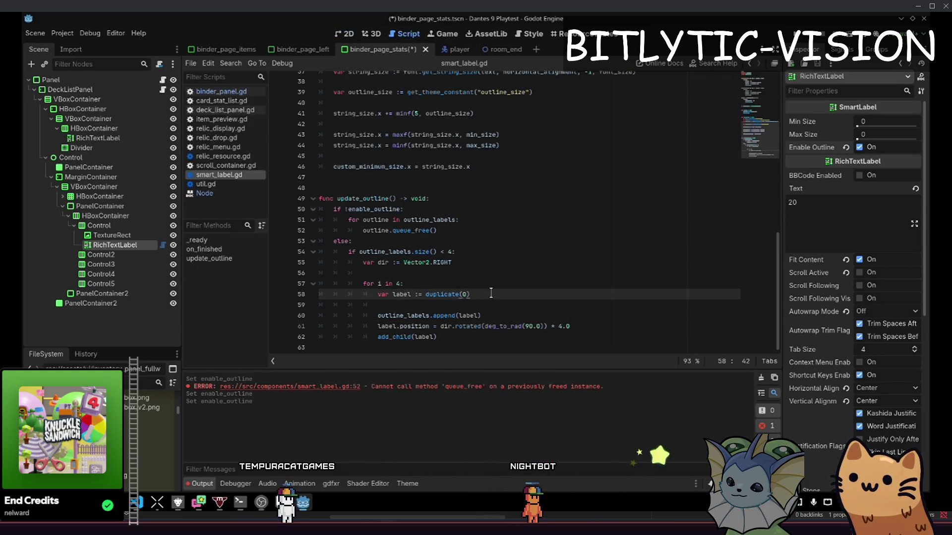
Add an outline_labels.clear() line after freeing the outline labels
key(Down)
key(Up)
key(Up)
key(Up)
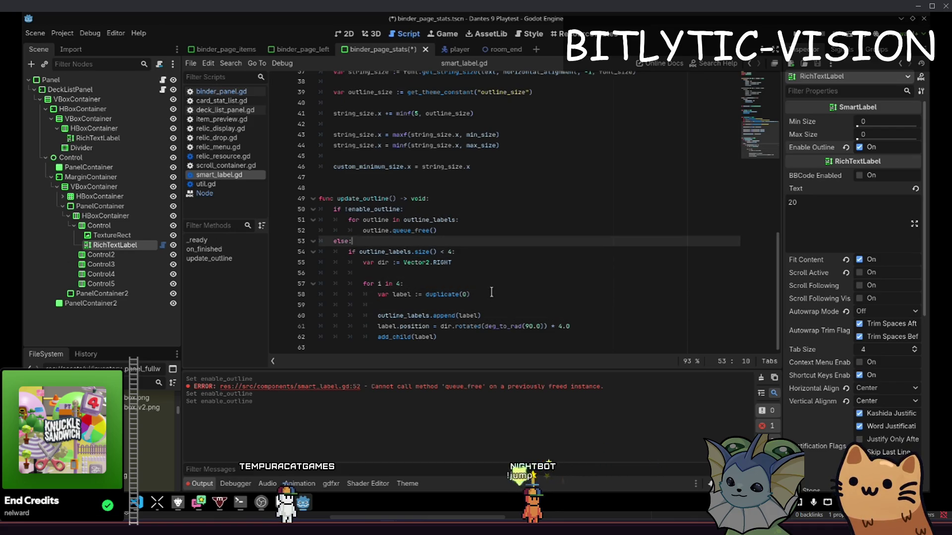
key(Return)
text(ou)
text(push_ou)
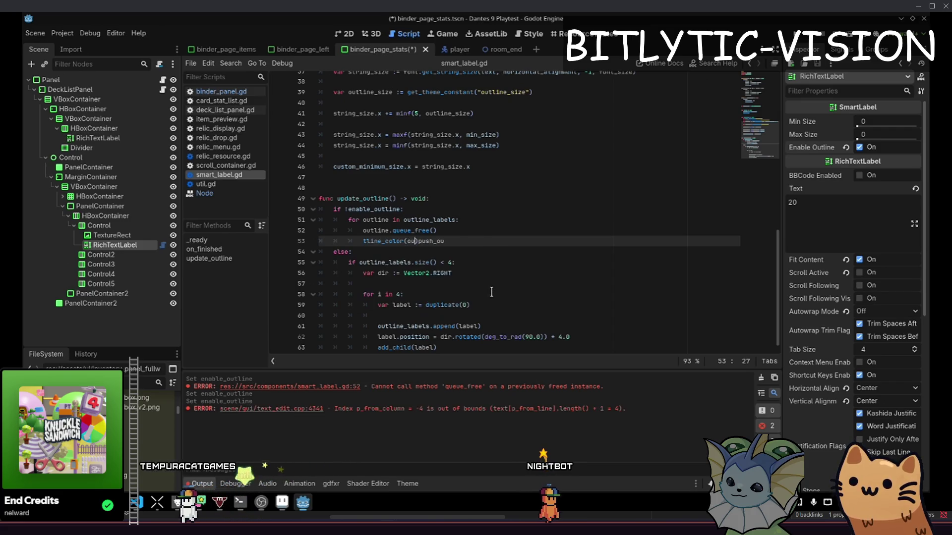
key(shift+Home)
text(outline_labels.clea)
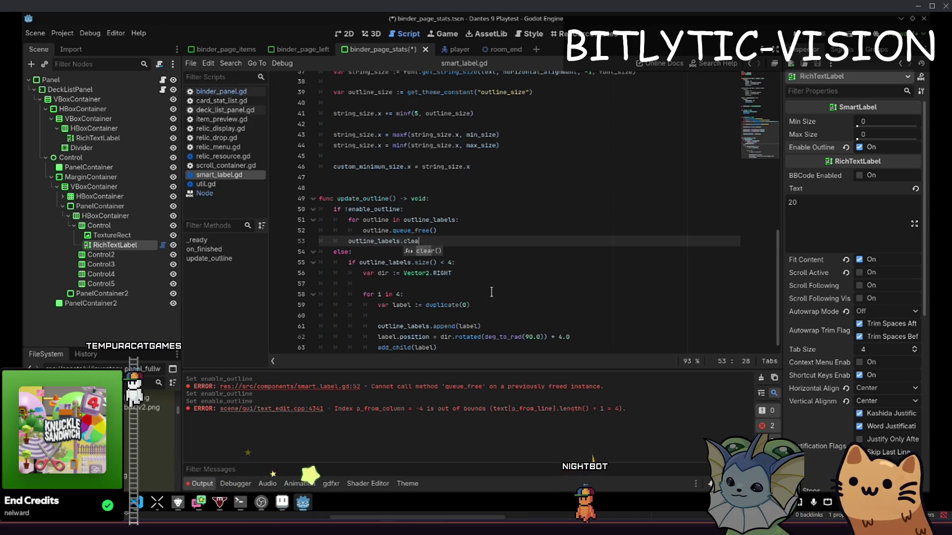
Save and toggle the 20 label's Enable Outline off and on to test
key(ctrl+s)
click(859, 148)
click(872, 151)
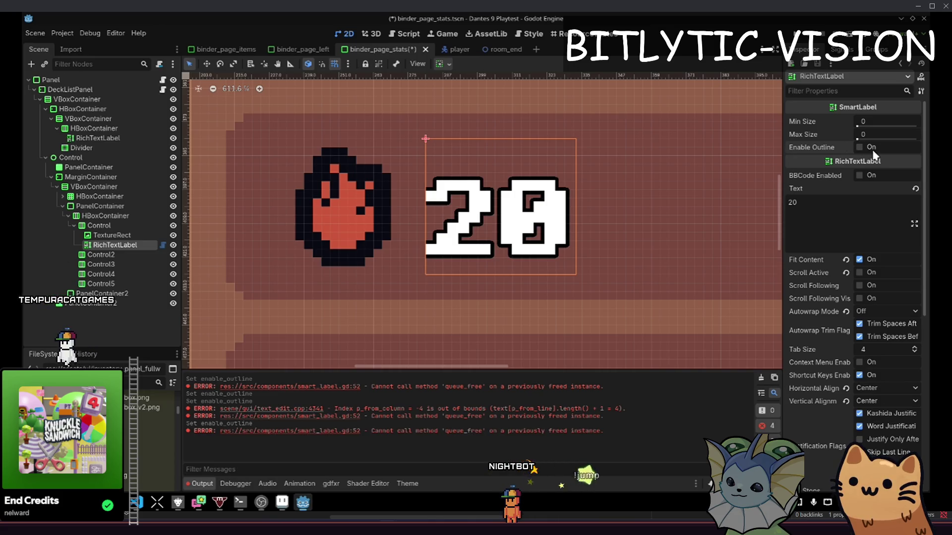
click(872, 155)
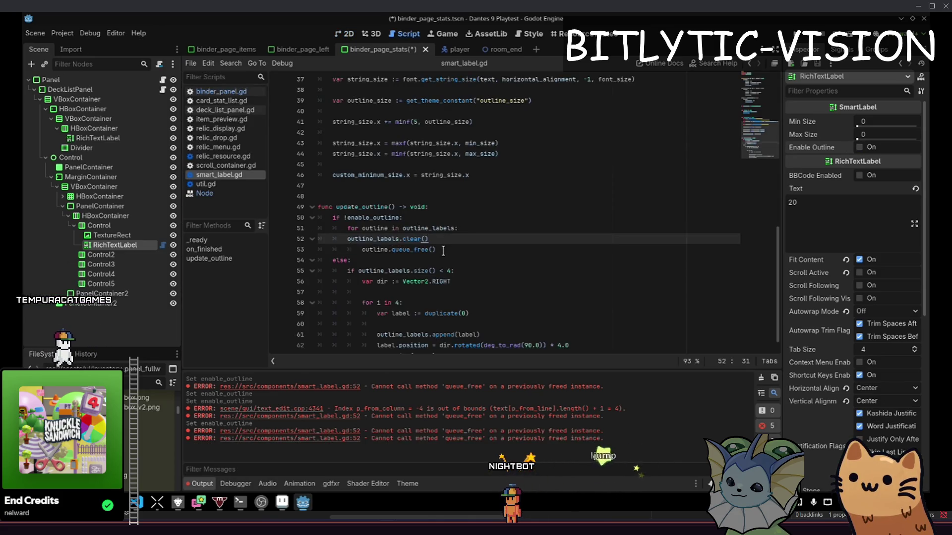
Wrap each outline's queue_free() call in an 'if outline:' check
key(Up)
key(ctrl+s)
key(Up)
key(End)
key(Down)
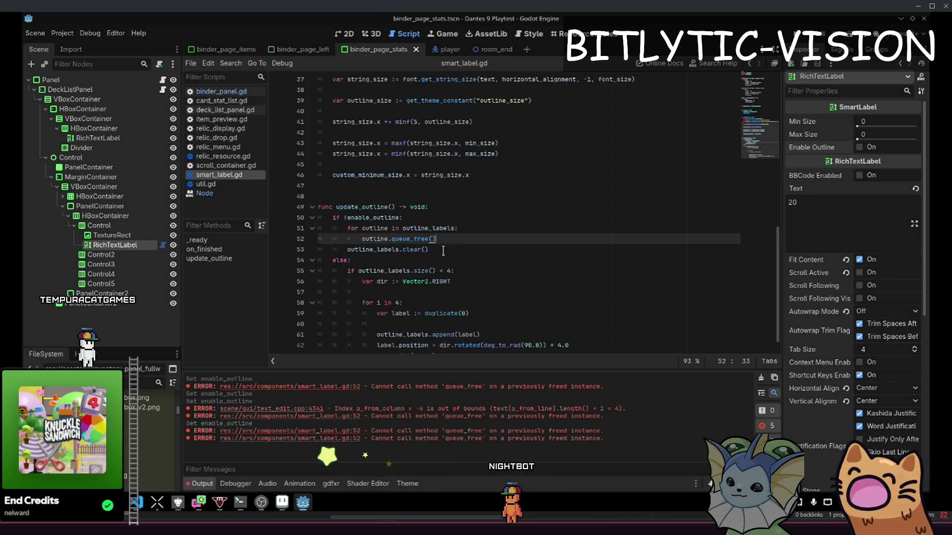
key(Down)
key(Up)
key(Up)
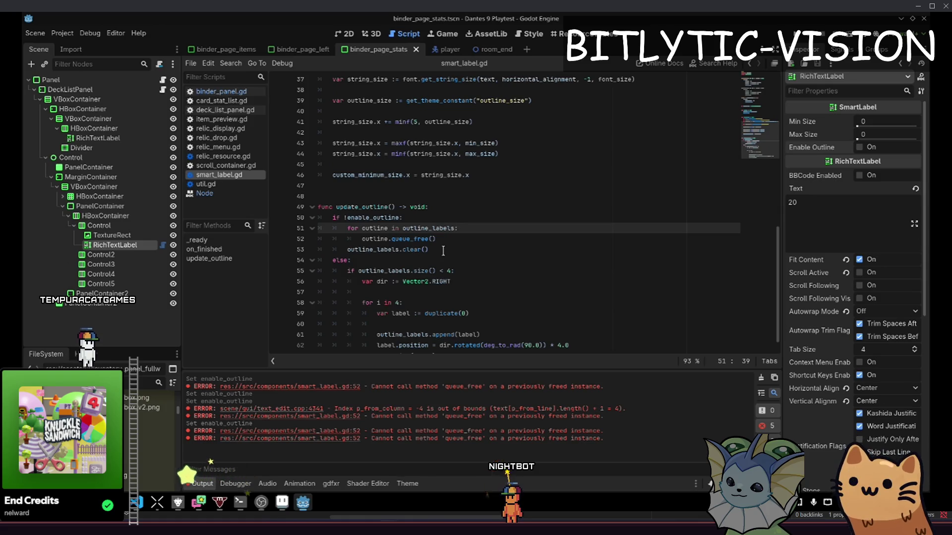
key(Return)
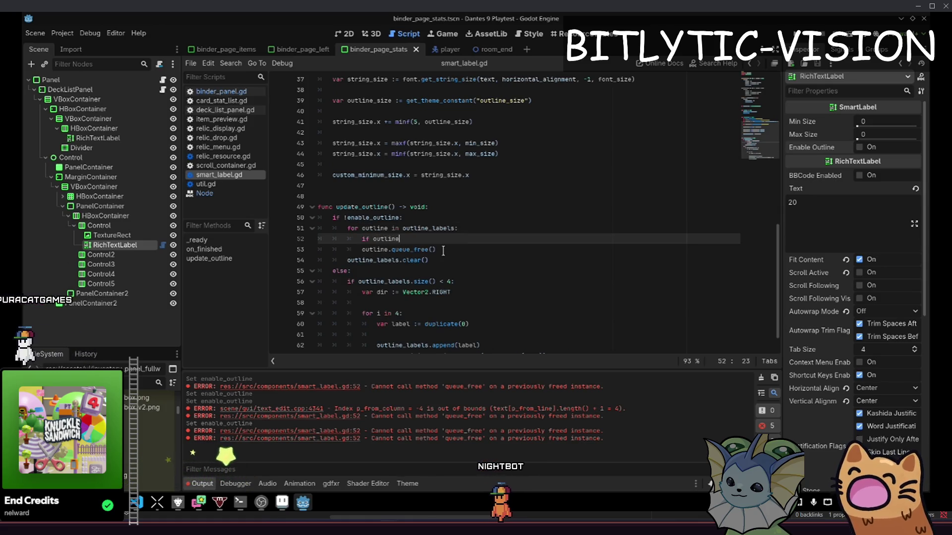
text(:)
key(Down)
key(Home)
key(Tab)
key(ctrl+Right)
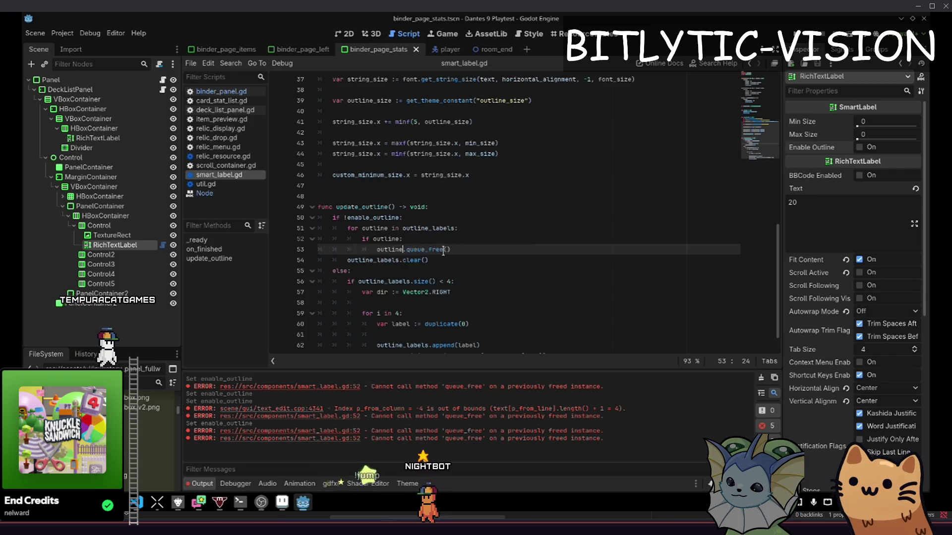
Turn the 20 label's outline on in the 2D view, then revisit the else-branch code
key(ctrl+F1)
click(865, 148)
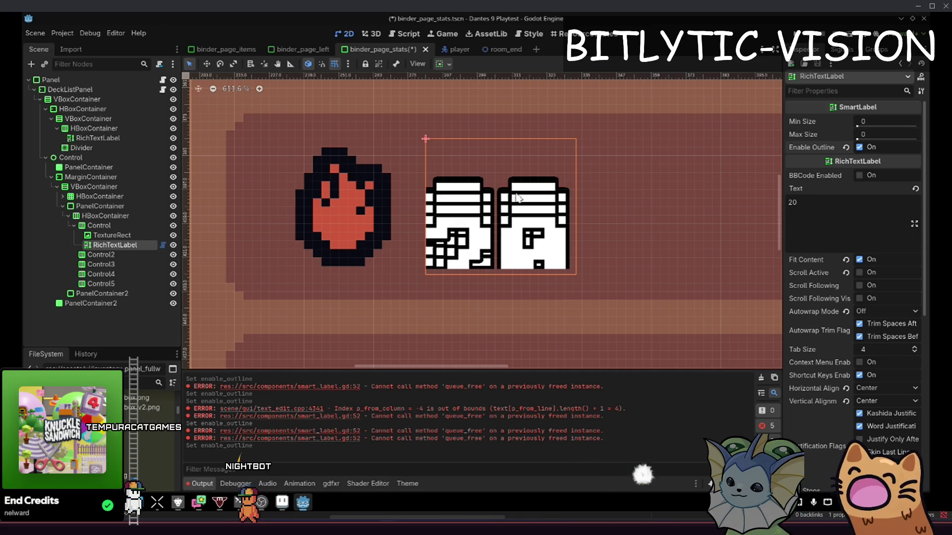
key(ctrl+F3)
drag(433, 231, 510, 327)
click(589, 326)
Add 'dir = dir.rotated(deg_to_rad(90.0))' after add_child and simplify the position to dir * 4.0
key(Down)
key(End)
key(Return)
text(dir =)
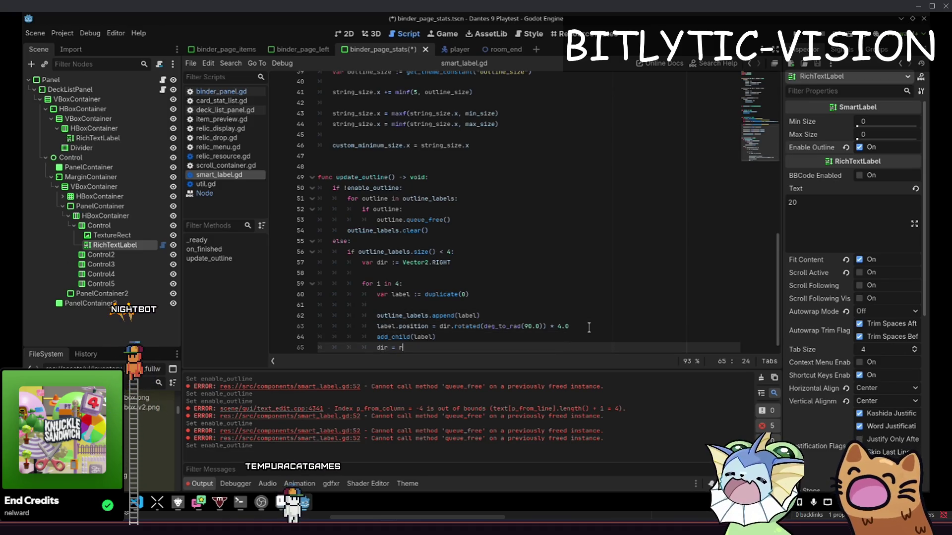
text( dir.rotated()
key(Escape)
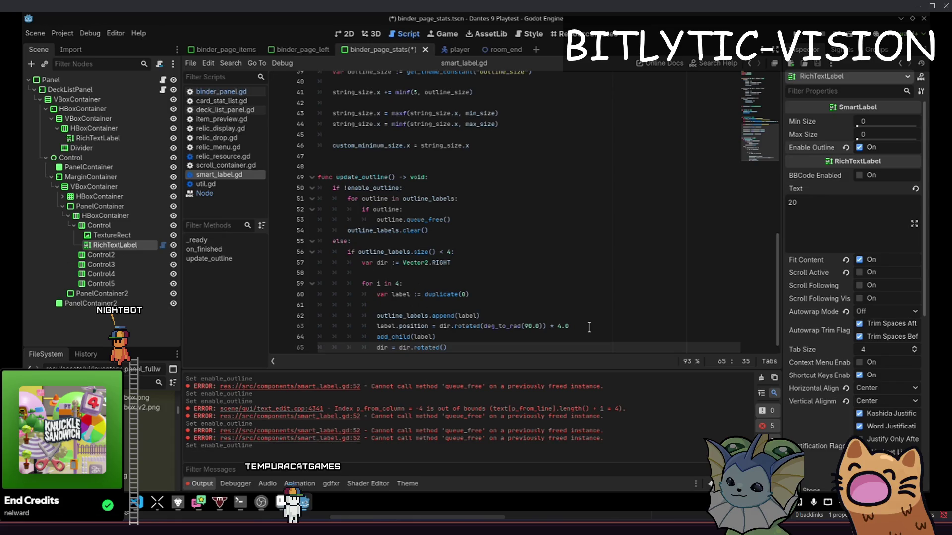
click(589, 327)
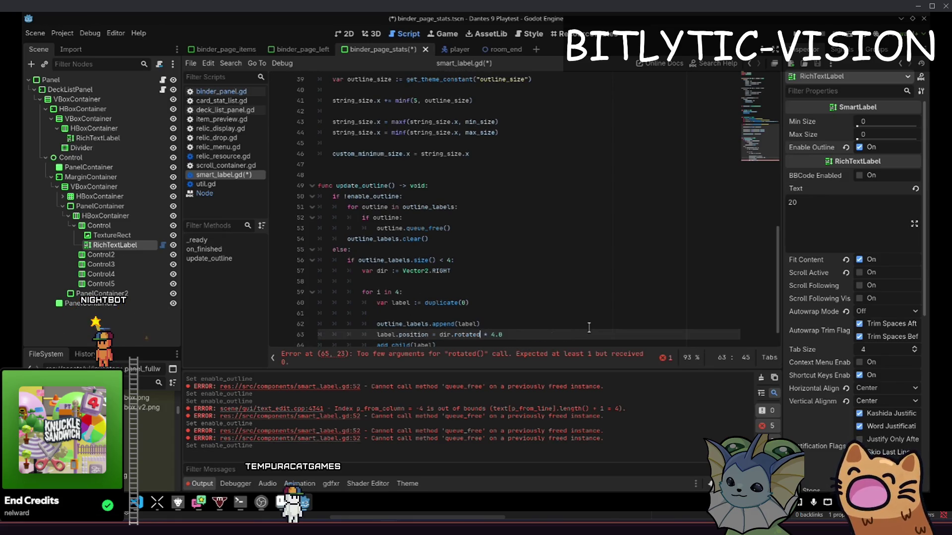
key(BackSpace)
key(Down)
key(Down)
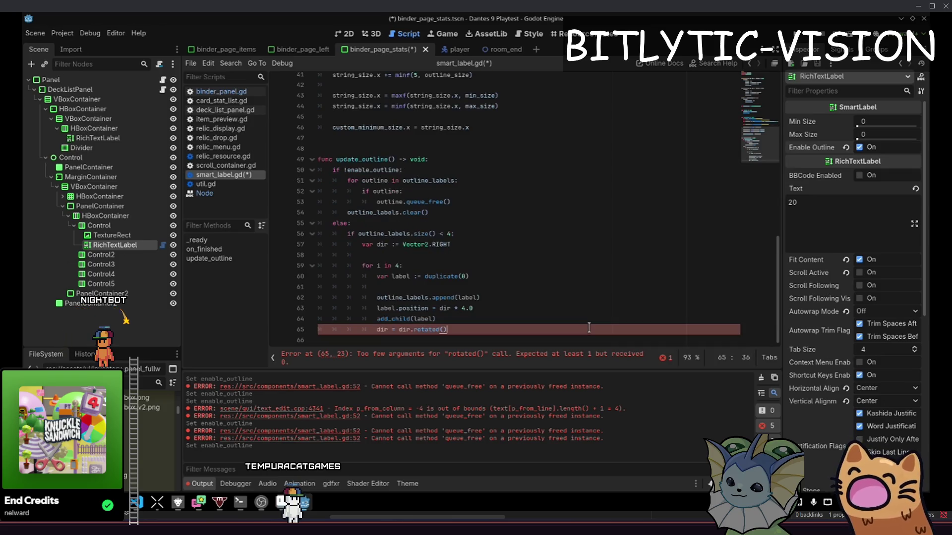
Save the script and zoom in and out on the 2D canvas to inspect the outlines
key(ctrl+s)
key(ctrl+F1)
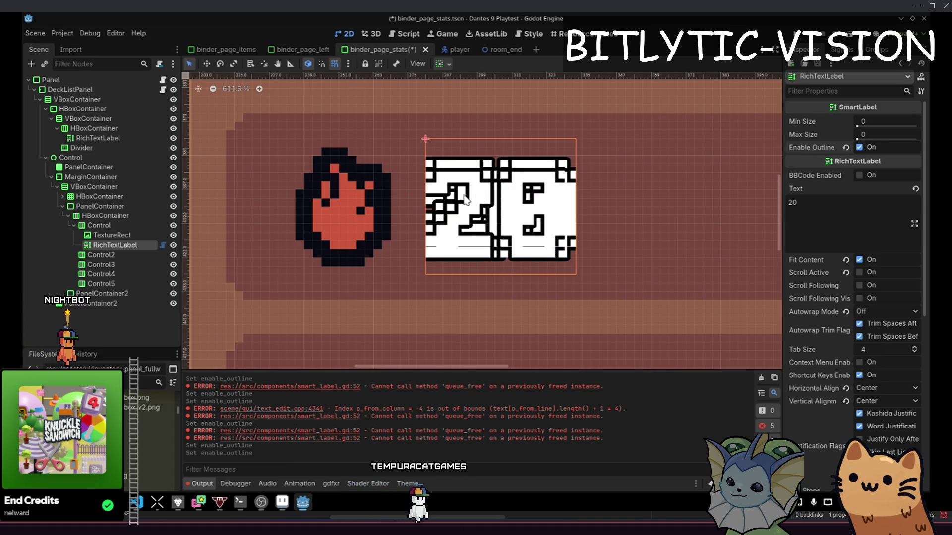
scroll(465, 199, up, 2)
scroll(485, 195, down, 3)
scroll(507, 189, up, 6)
scroll(507, 189, down, 5)
scroll(505, 189, up, 6)
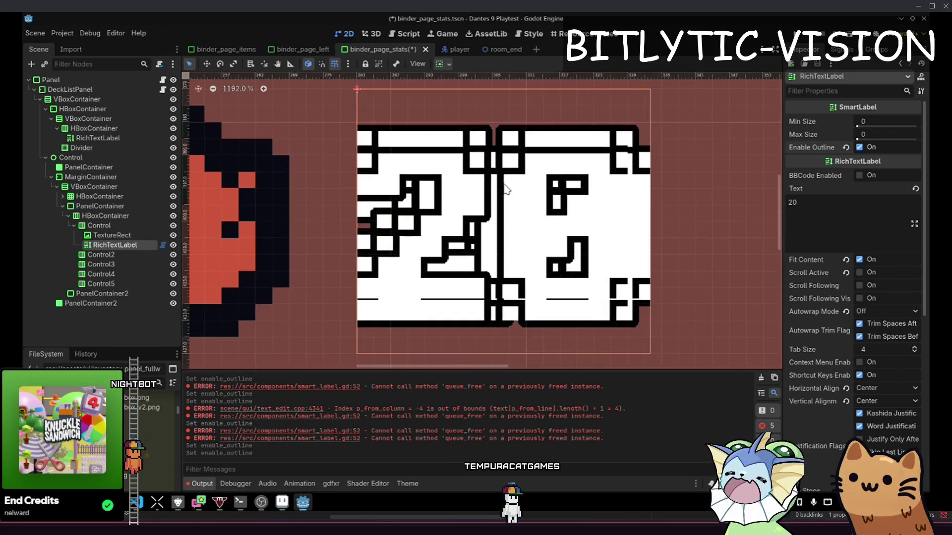
scroll(505, 189, down, 6)
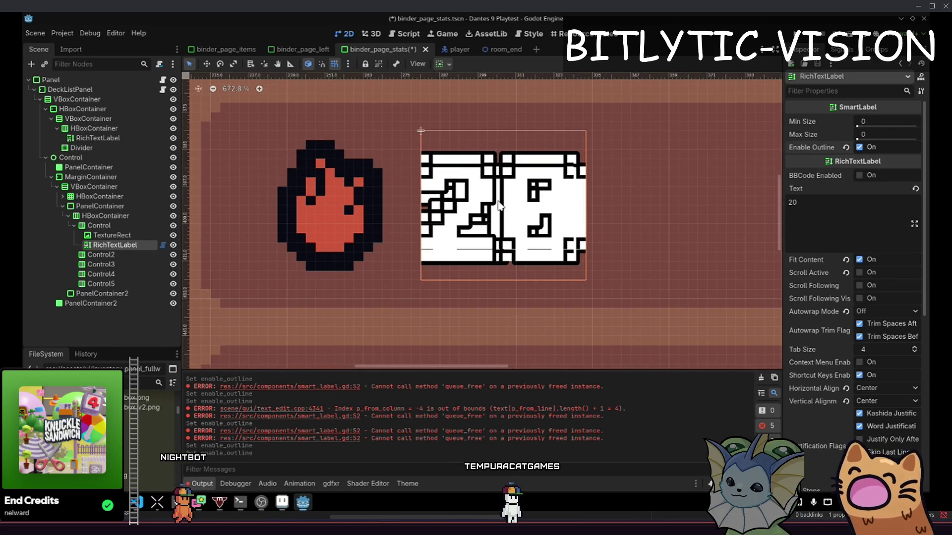
scroll(488, 215, up, 4)
scroll(488, 215, down, 1)
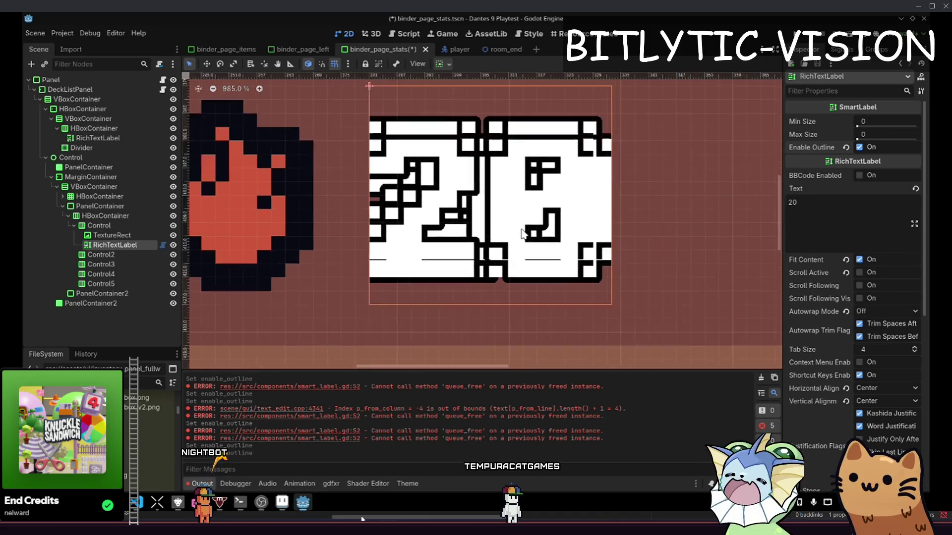
Frame the 20 label and turn its Enable Outline off
key(ctrl+F3)
key(ctrl+F1)
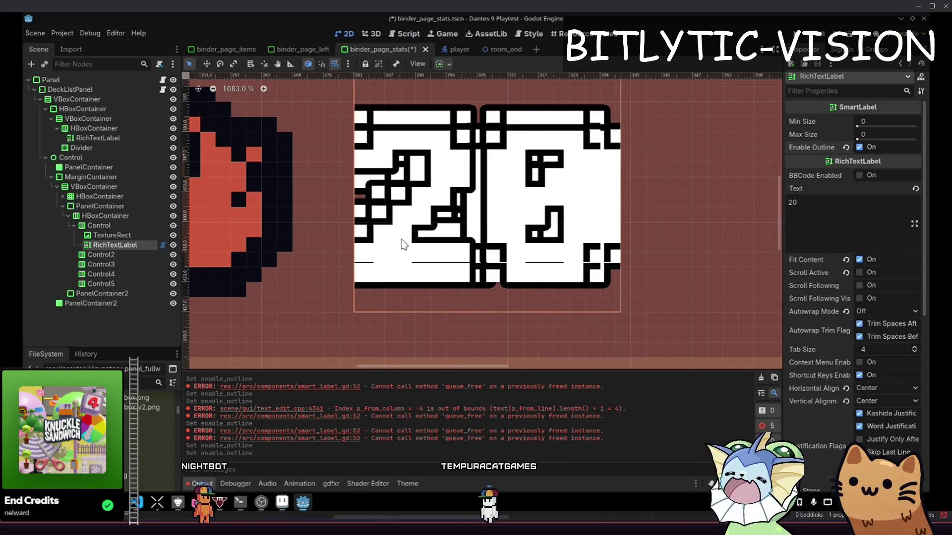
double_click(149, 244)
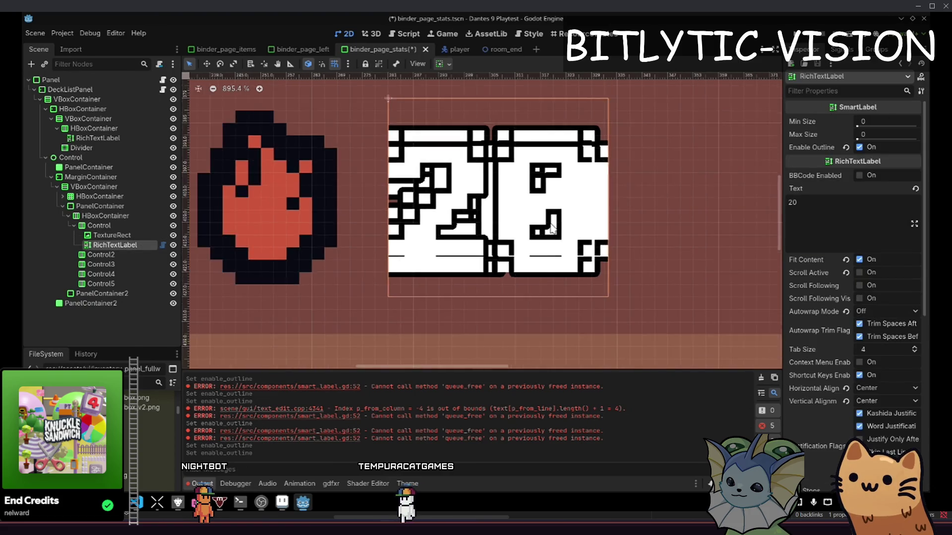
click(872, 147)
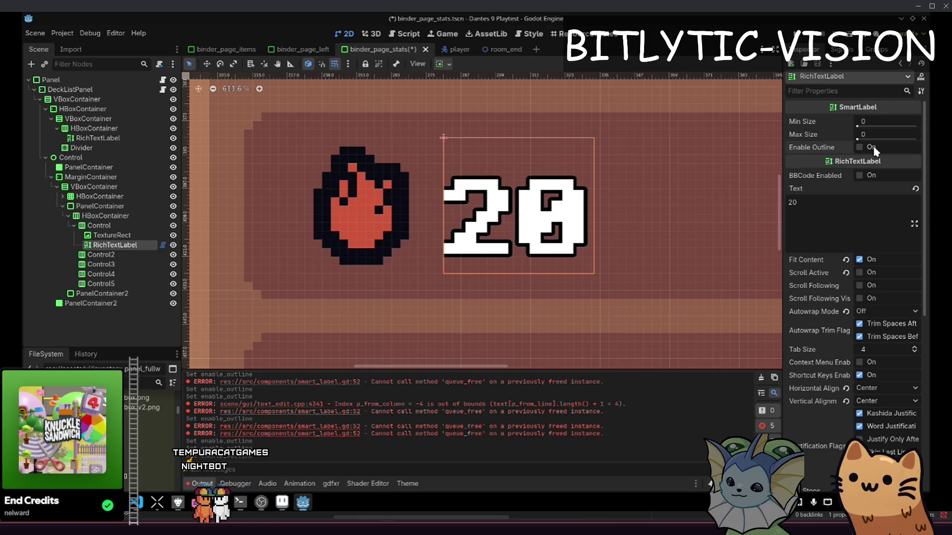
key(ctrl+F3)
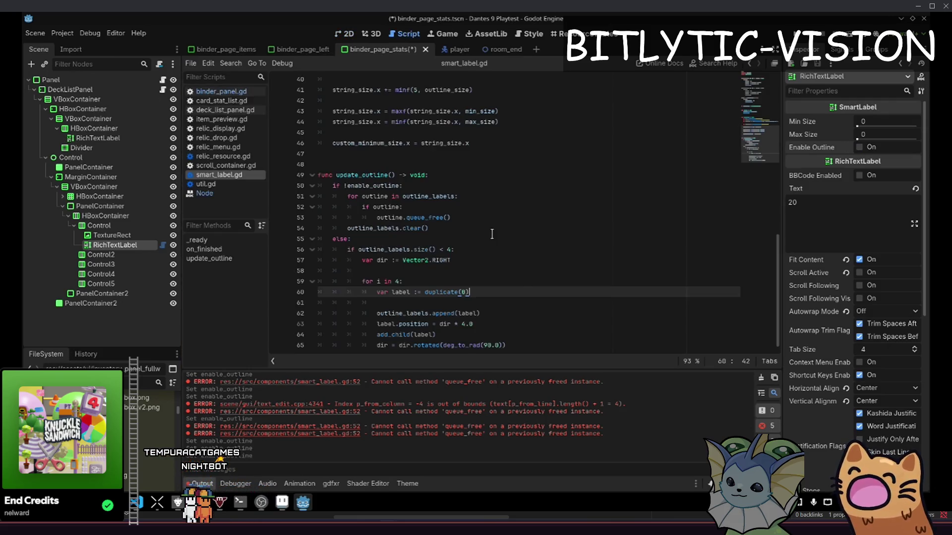
Test the 20 label by toggling Enable Outline on and off in the 2D view
scroll(512, 295, down, 1)
click(508, 337)
click(508, 312)
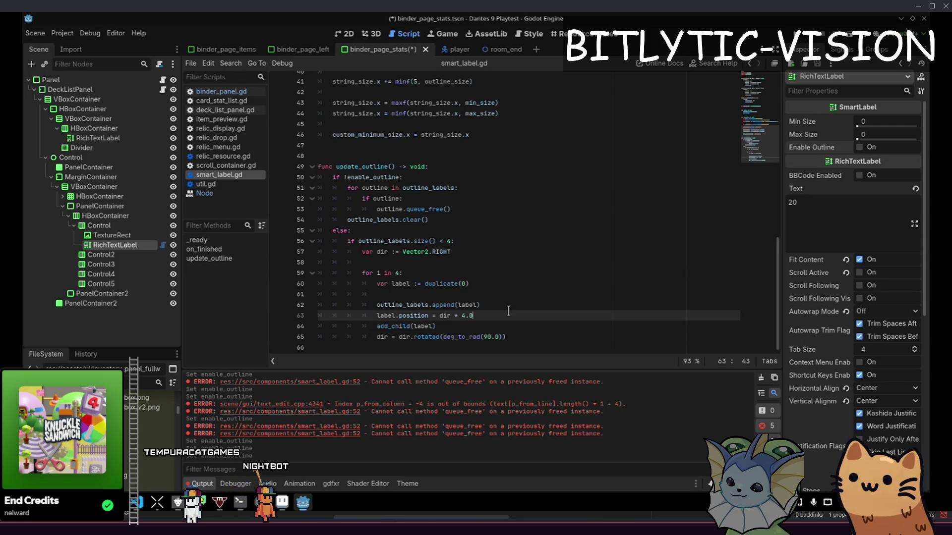
key(ctrl+F1)
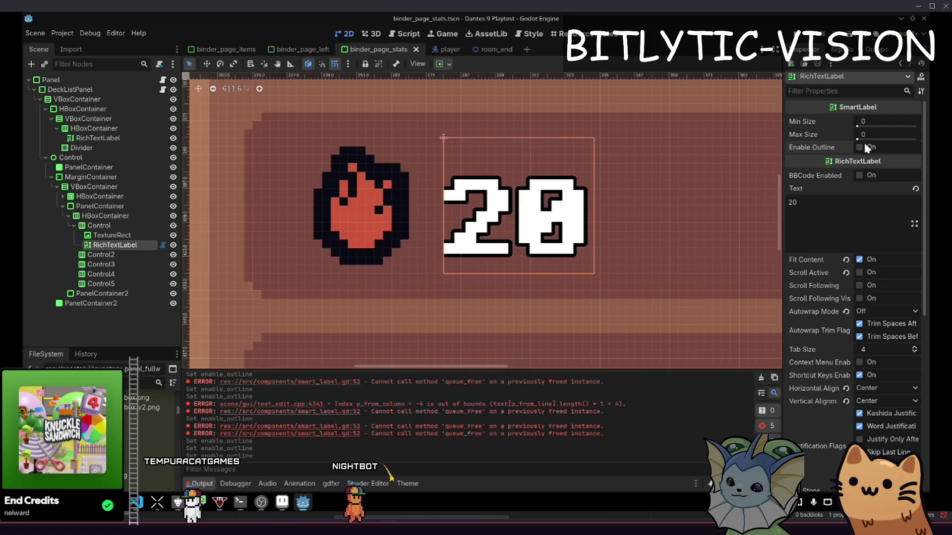
click(863, 147)
click(860, 147)
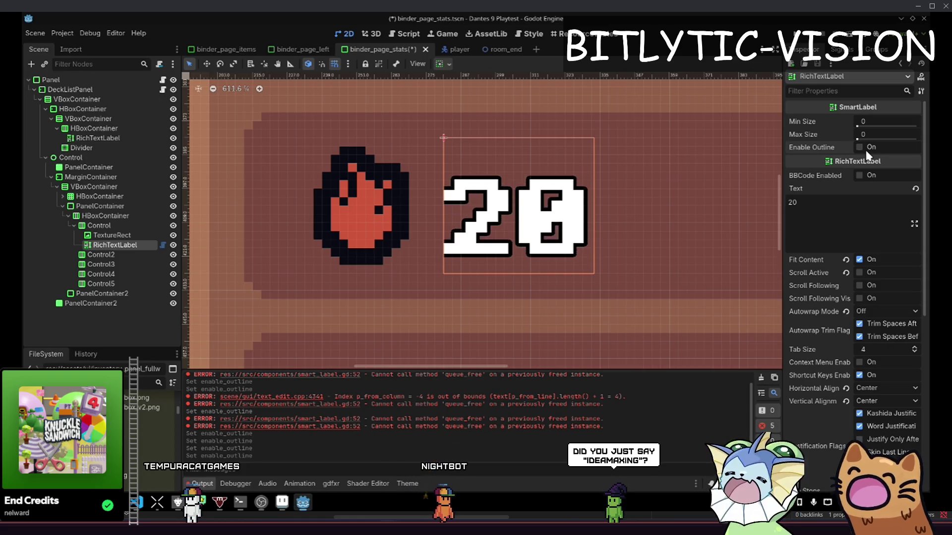
Save smart_label.gd and toggle the 20 label's outline on and off again
key(ctrl+F3)
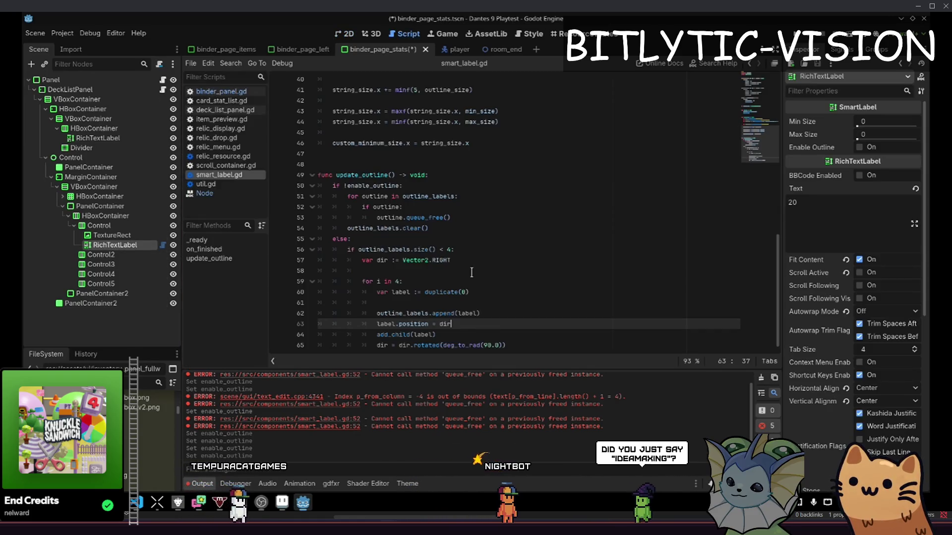
scroll(516, 327, down, 1)
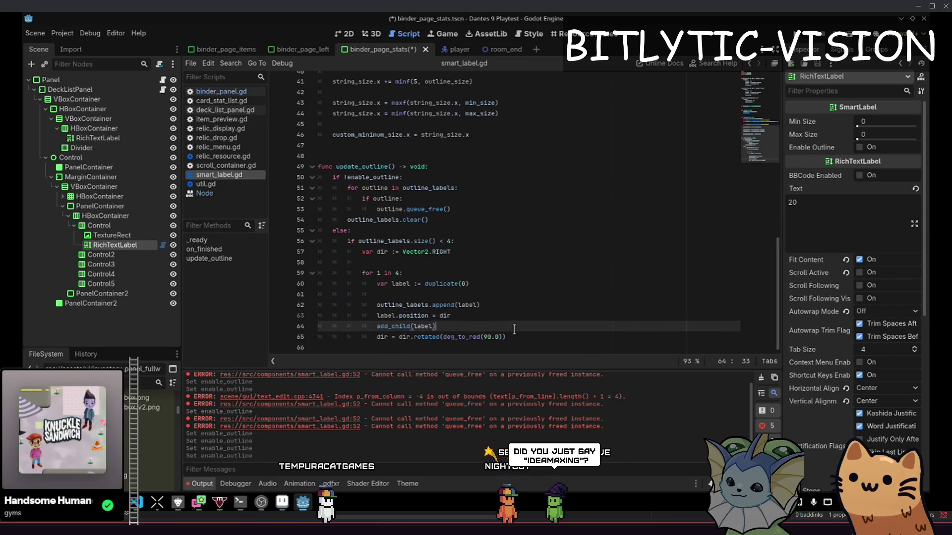
key(ctrl+s)
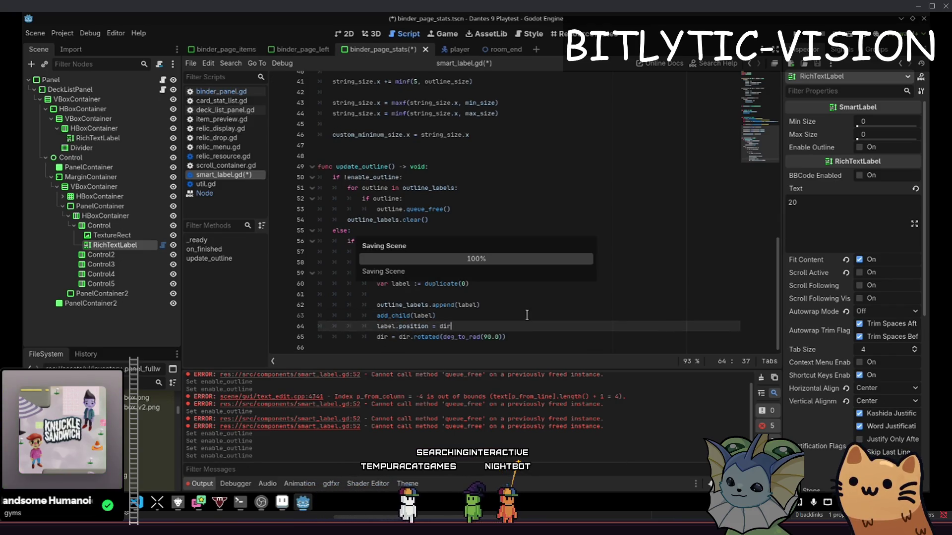
key(ctrl+F1)
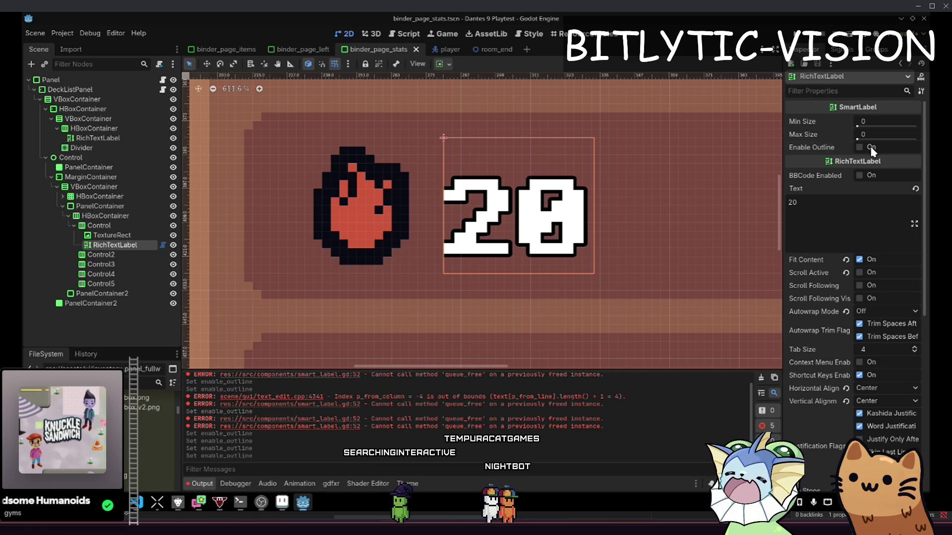
click(871, 148)
click(871, 148)
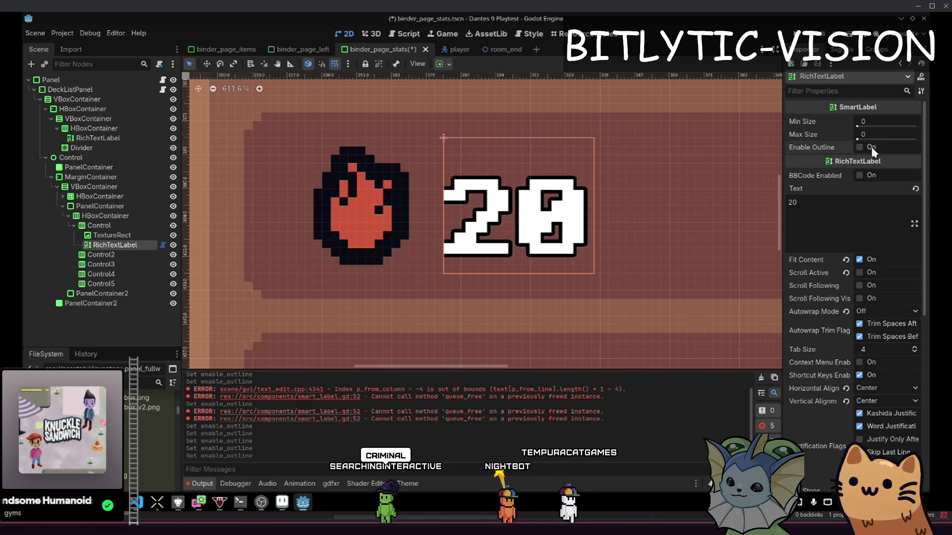
Add 'label.owner = owner' after the position line, save, and re-enable the outline in 2D
key(ctrl+F3)
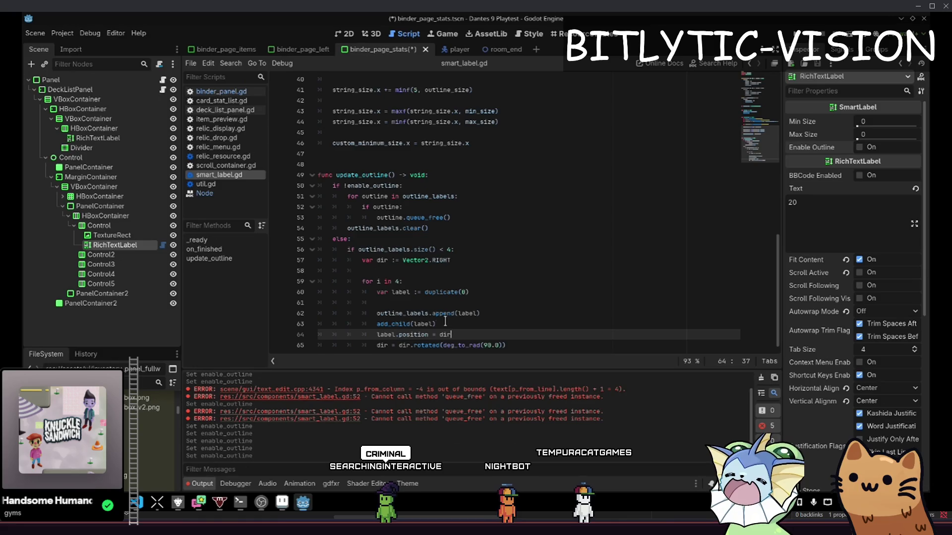
click(480, 313)
scroll(480, 304, down, 1)
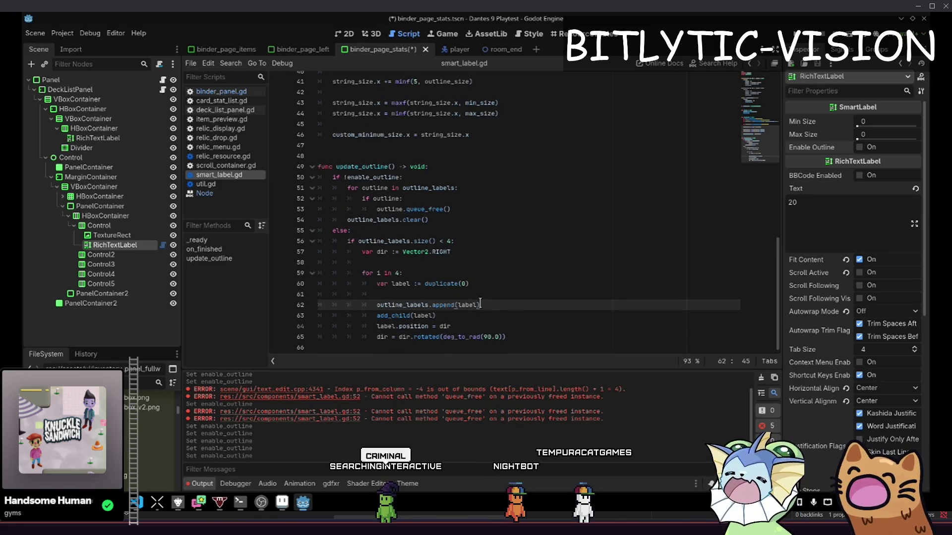
click(474, 323)
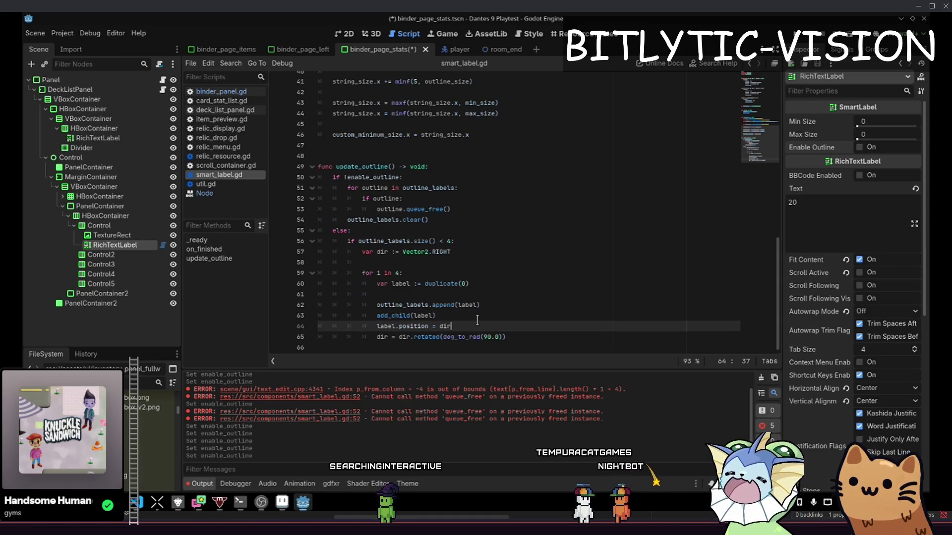
scroll(833, 327, down, 4)
scroll(833, 327, up, 4)
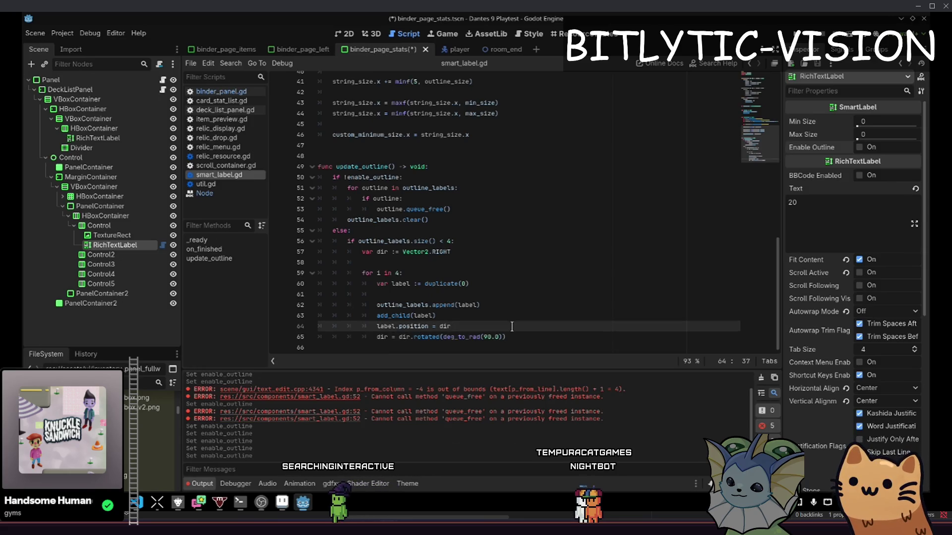
key(Return)
text(label.owner = owner)
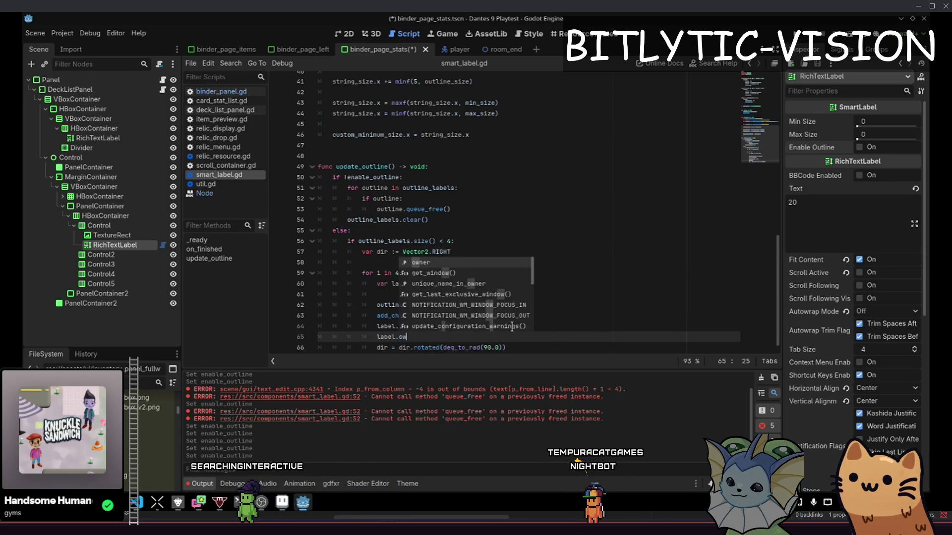
key(ctrl+s)
key(ctrl+F1)
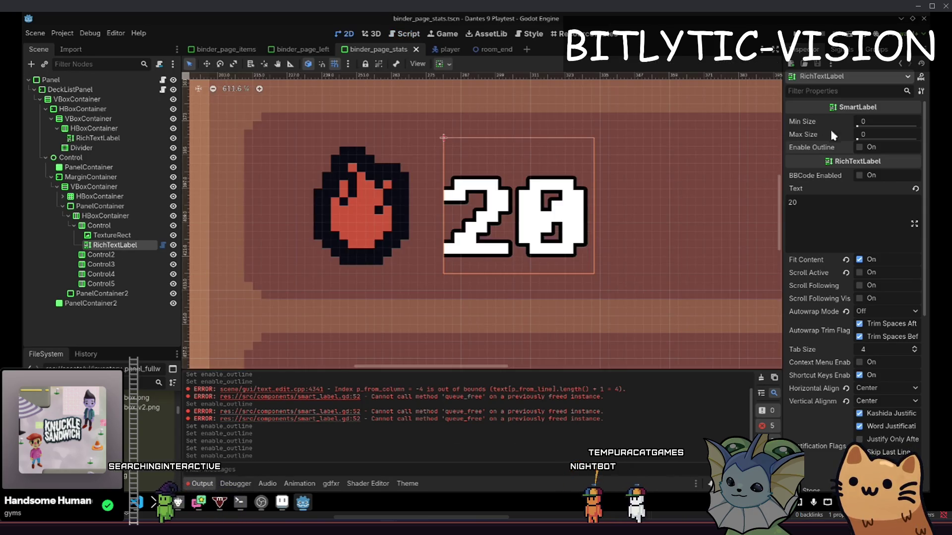
click(864, 148)
Inspect the Layout > Transform Position of the first two generated outline labels
click(522, 239)
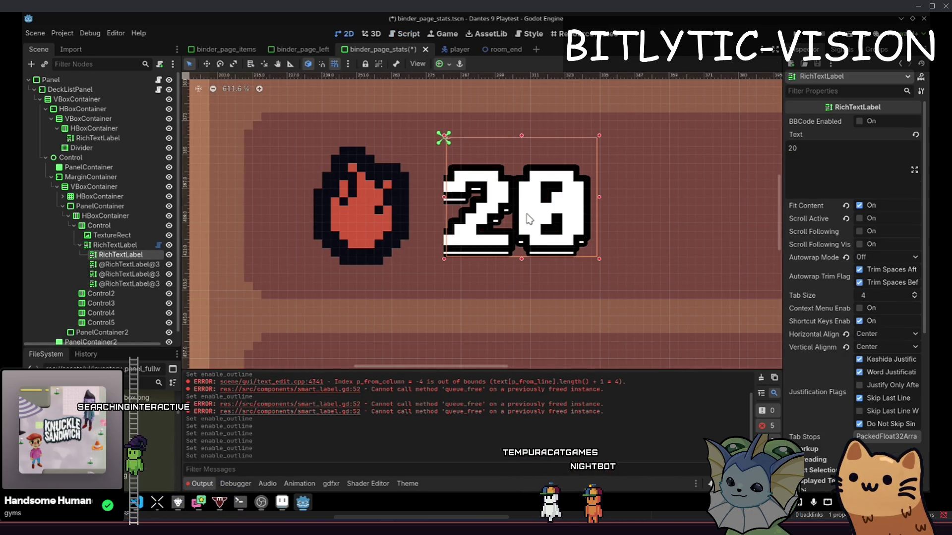
scroll(523, 238, up, 2)
scroll(847, 331, down, 5)
click(840, 327)
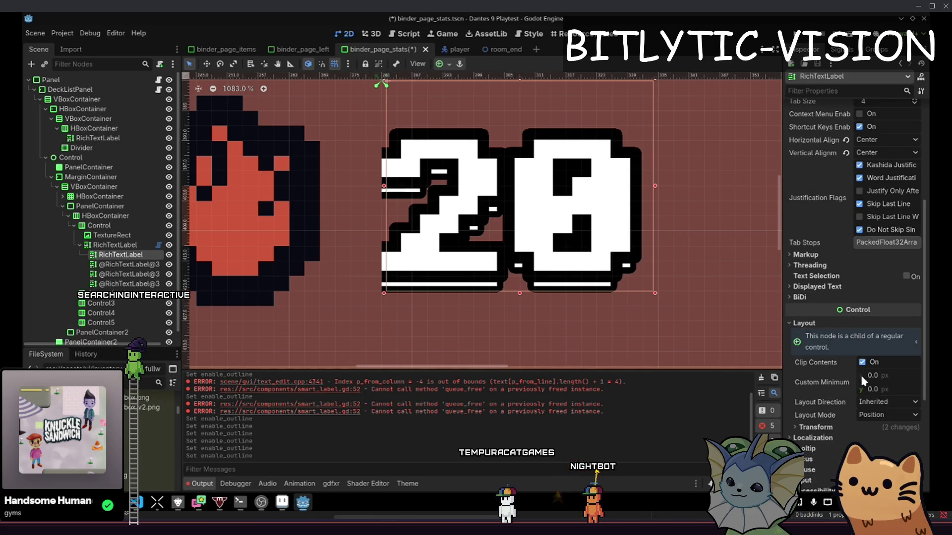
scroll(848, 320, down, 3)
click(850, 251)
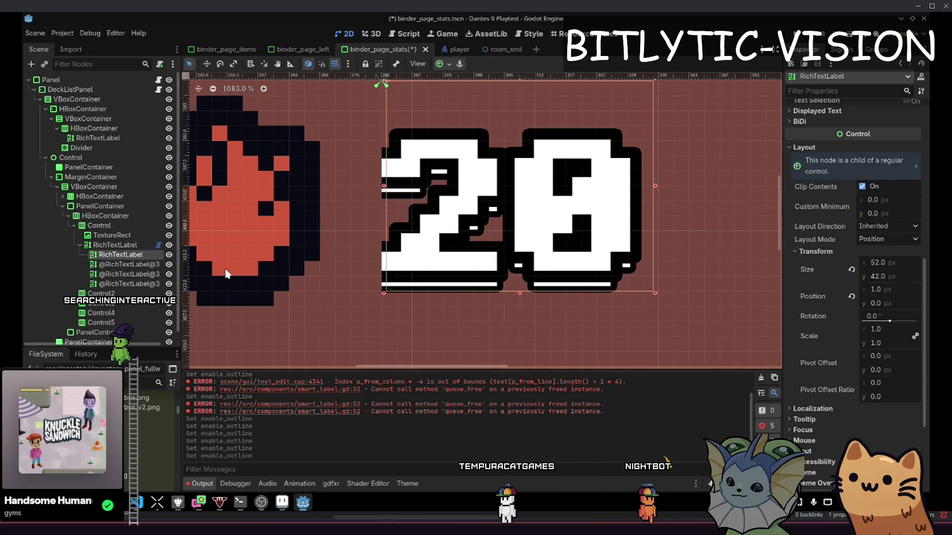
click(115, 273)
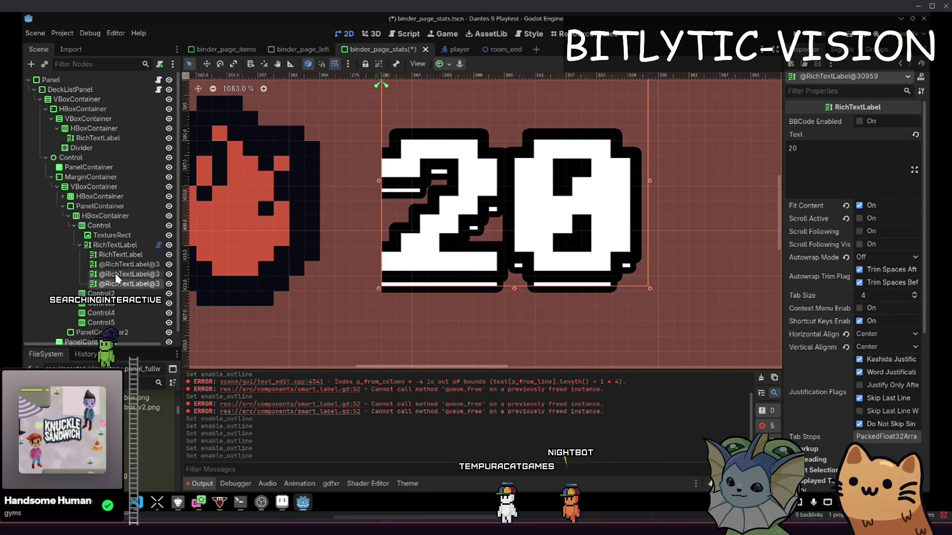
scroll(835, 315, down, 3)
click(837, 323)
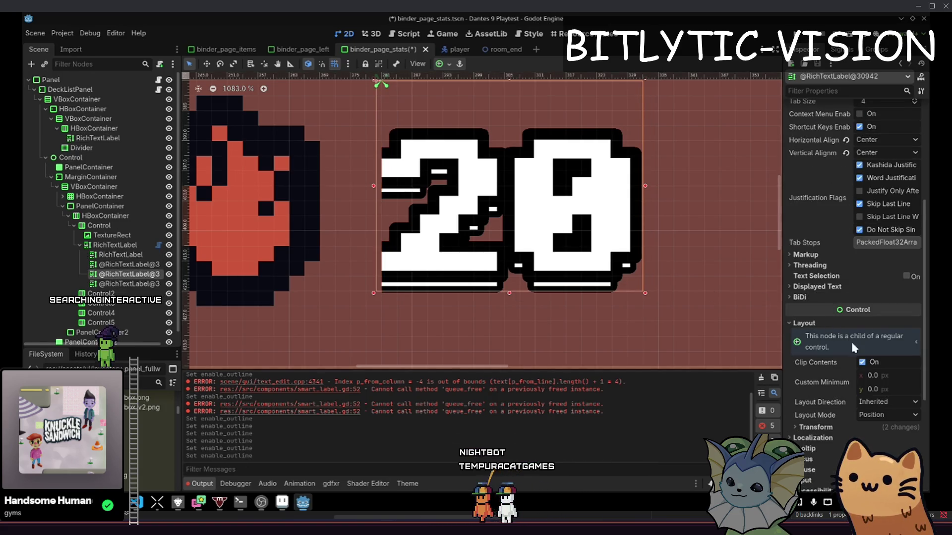
scroll(837, 323, down, 2)
click(838, 331)
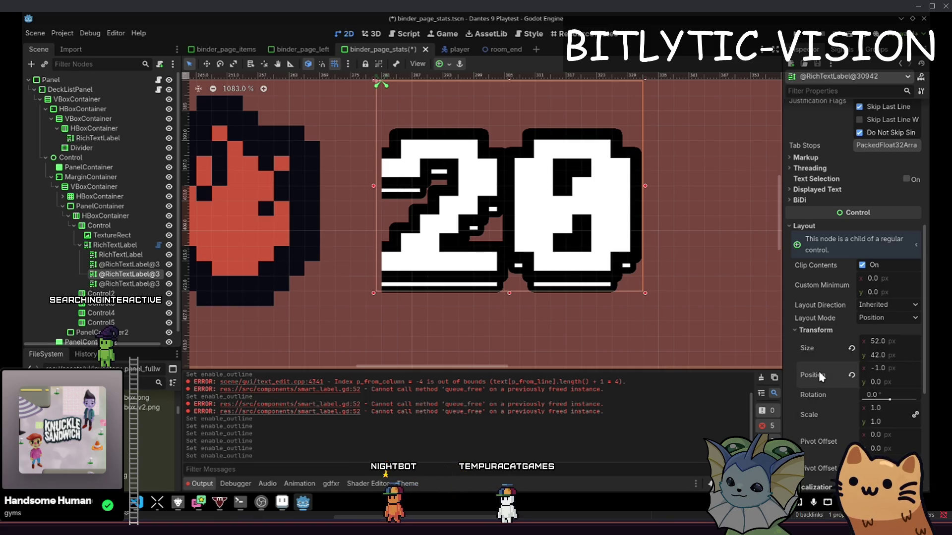
Compare another outline copy's Transform Position offset, then return to smart_label.gd
click(124, 264)
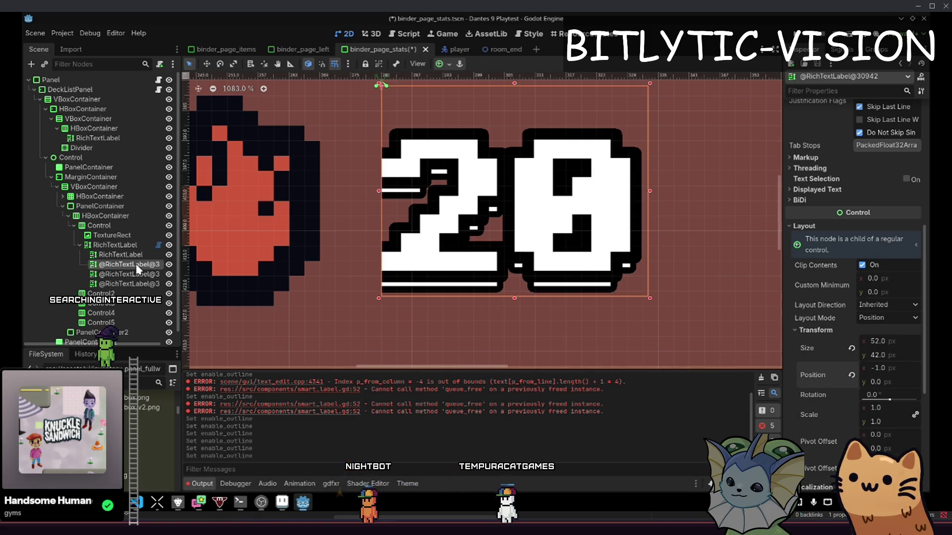
scroll(830, 323, down, 5)
click(823, 252)
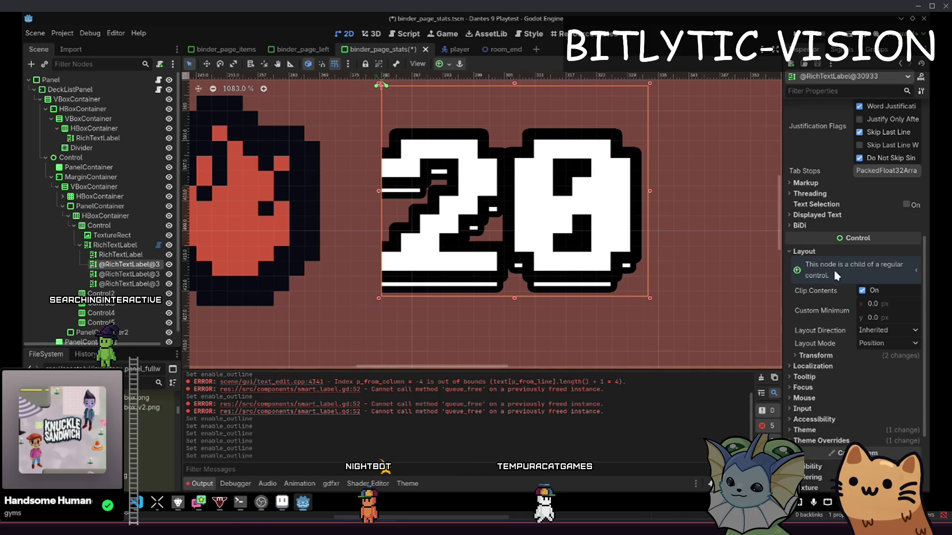
click(823, 356)
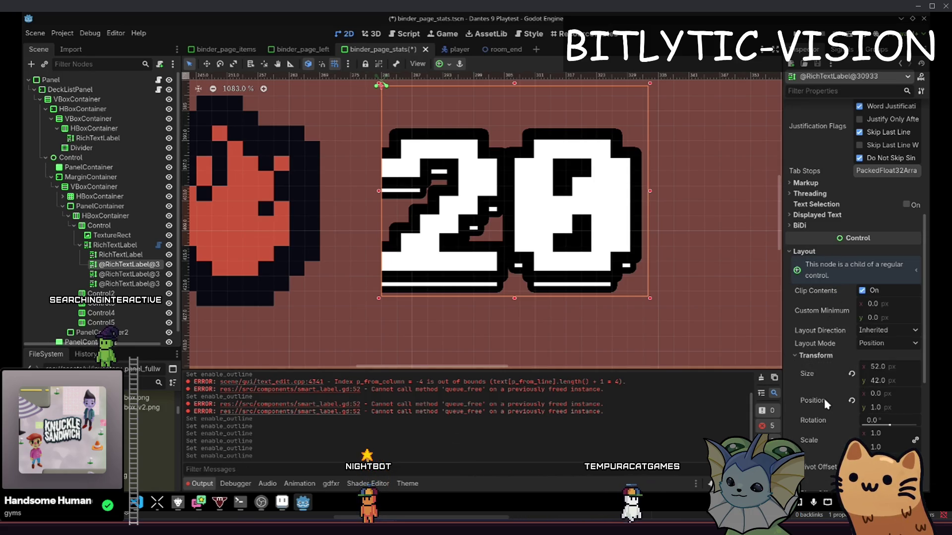
scroll(833, 329, up, 5)
click(404, 33)
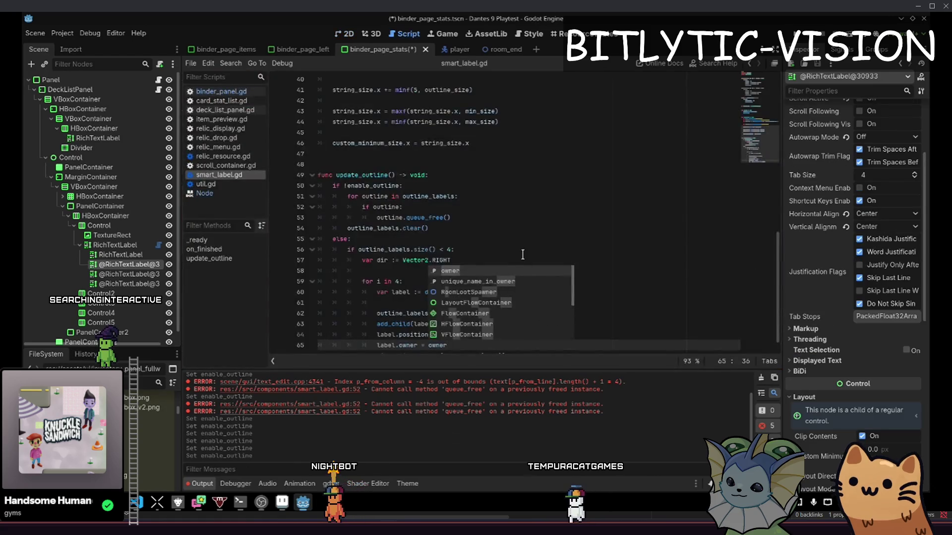
Swap the 'label.owner = owner' line for 'label.show_behind_parent = true', save, and go to 2D
click(505, 313)
key(Down)
key(Down)
key(Down)
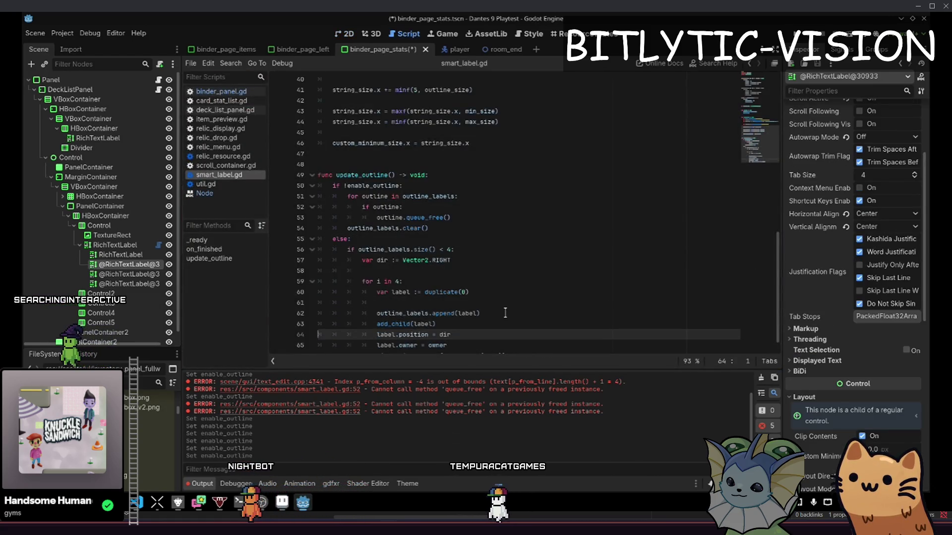
key(shift+Home)
key(BackSpace)
text(.)
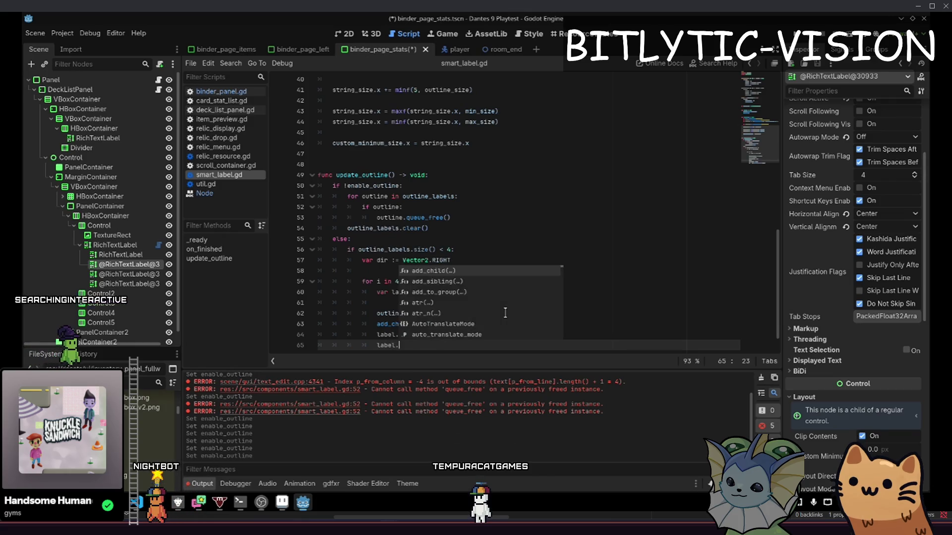
text(drawshow)
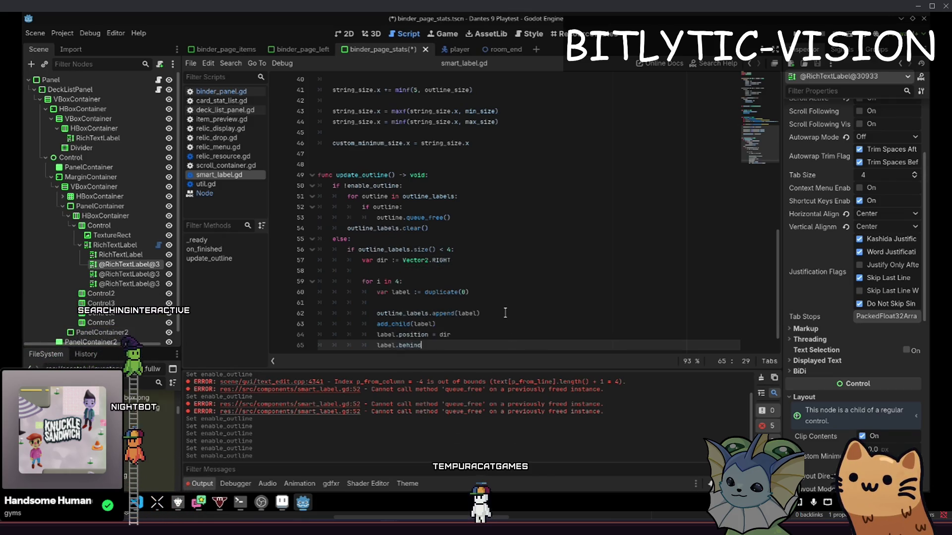
text(parent)
key(ctrl+s)
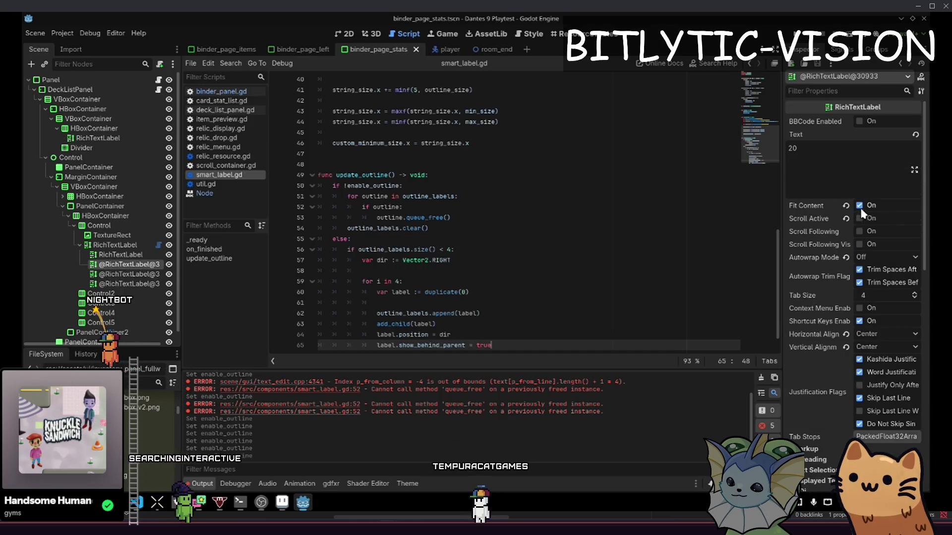
key(ctrl+F1)
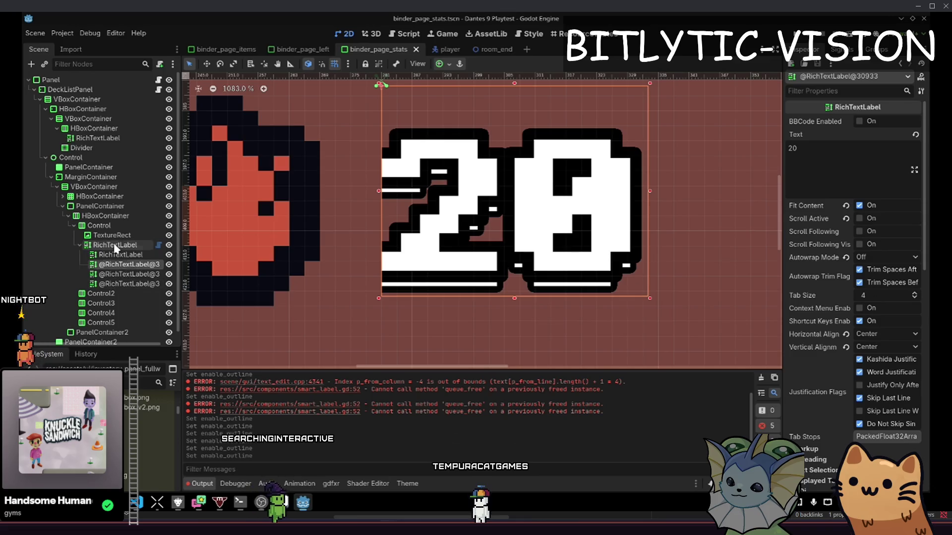
Turn Enable Outline back on for the 20 SmartLabel and inspect its child labels' Layout section
click(114, 244)
click(859, 148)
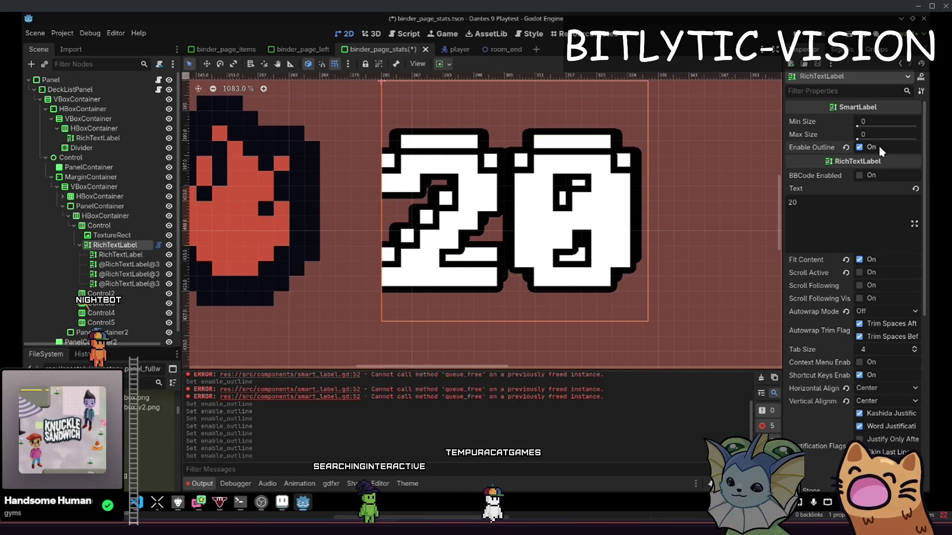
click(124, 255)
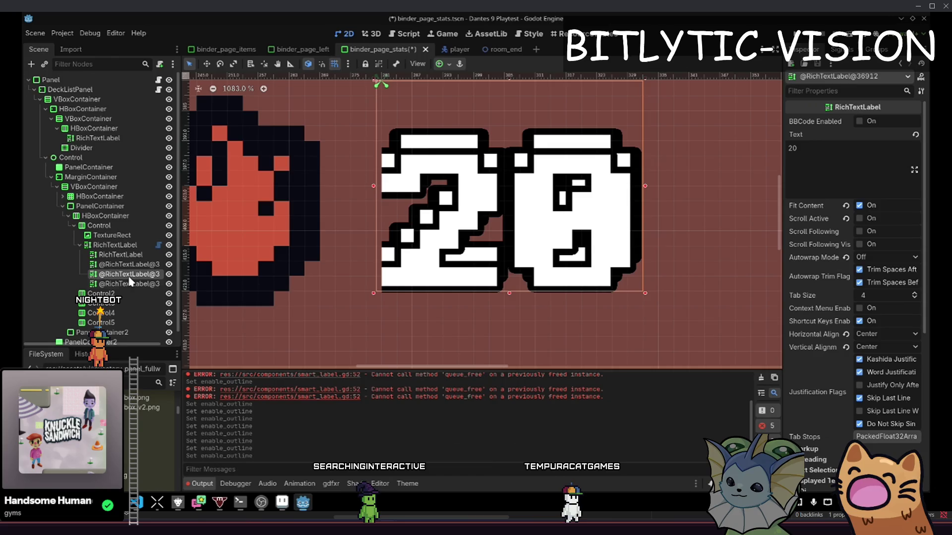
click(126, 237)
click(128, 254)
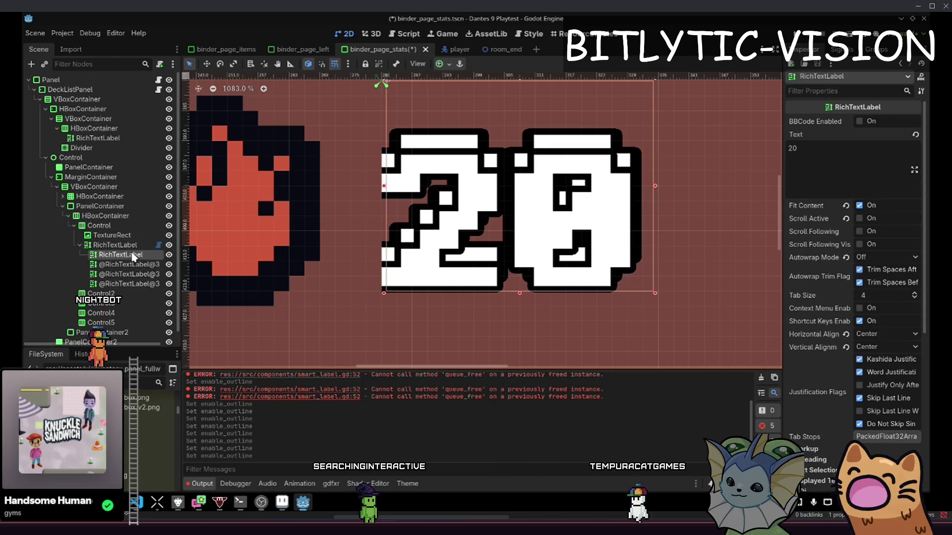
click(133, 246)
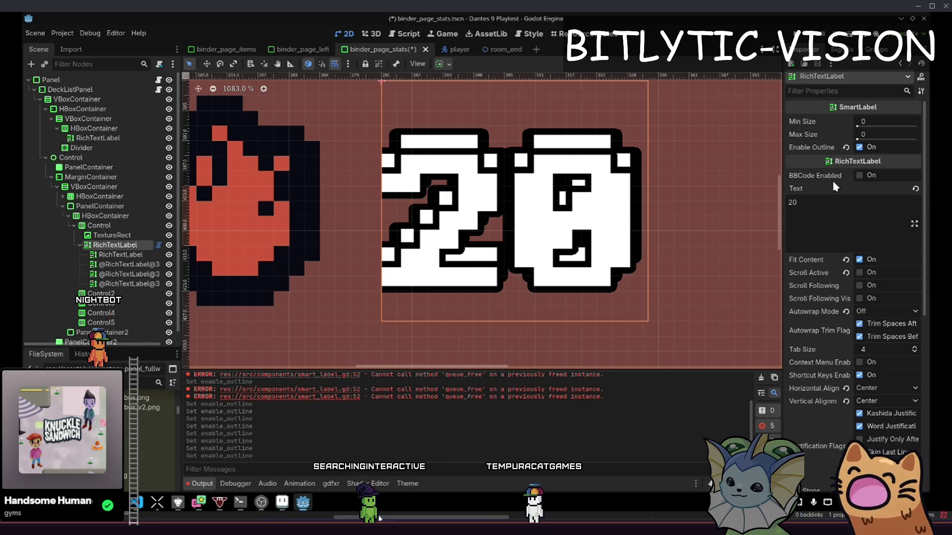
scroll(845, 322, down, 5)
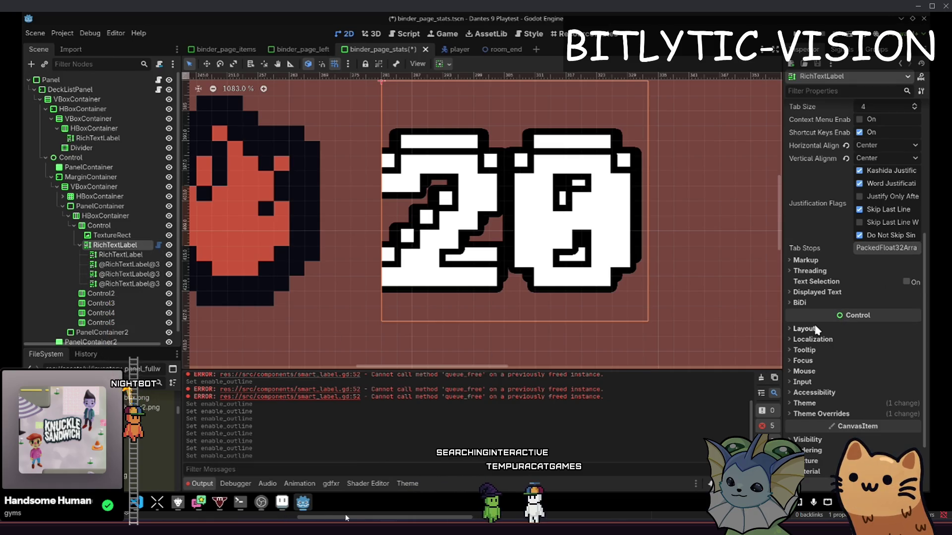
click(817, 330)
click(817, 330)
click(106, 255)
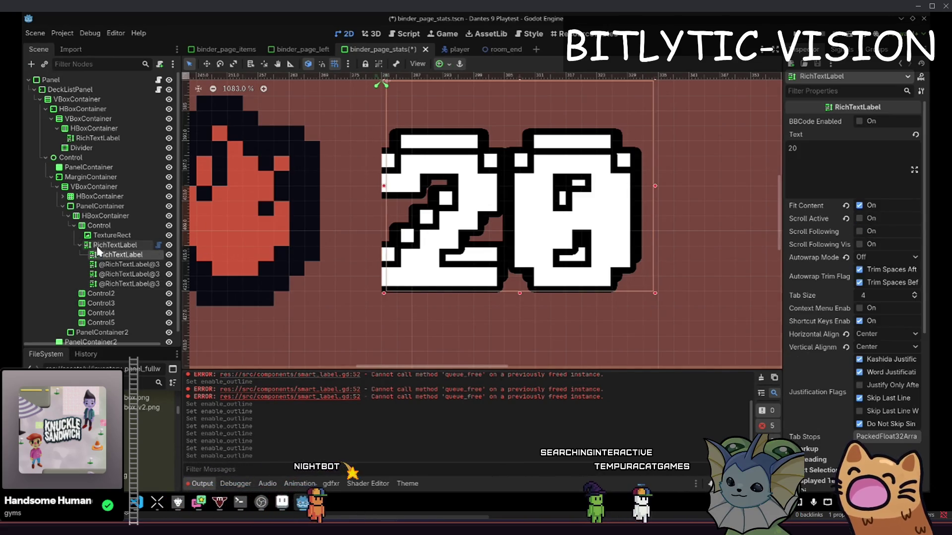
Apply the Bottom Wide anchor preset to the '20' label's duplicated outline copies
click(440, 64)
click(496, 146)
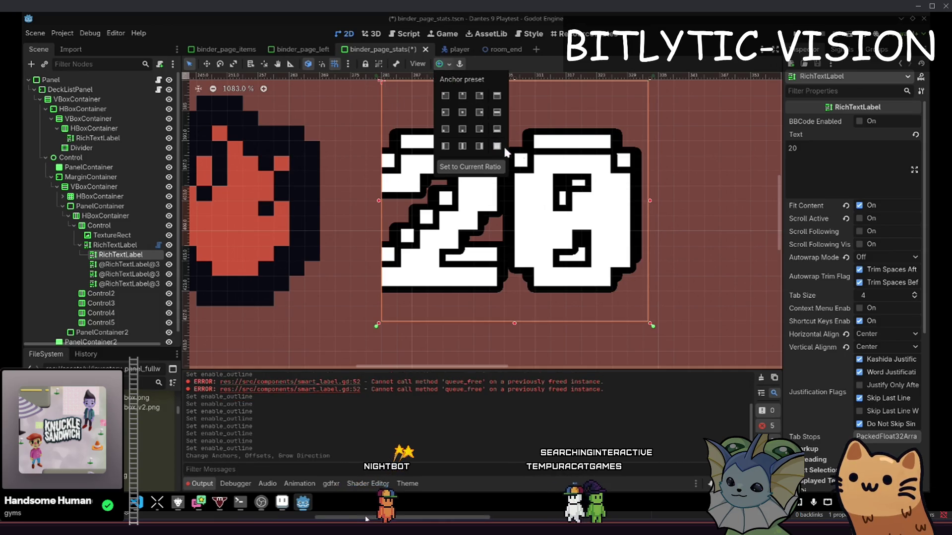
click(550, 228)
click(96, 266)
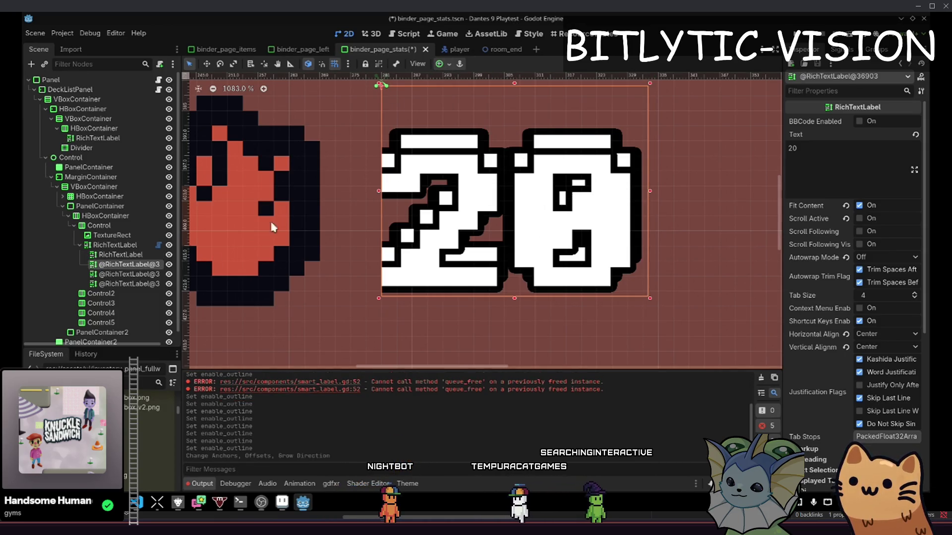
click(448, 65)
click(497, 147)
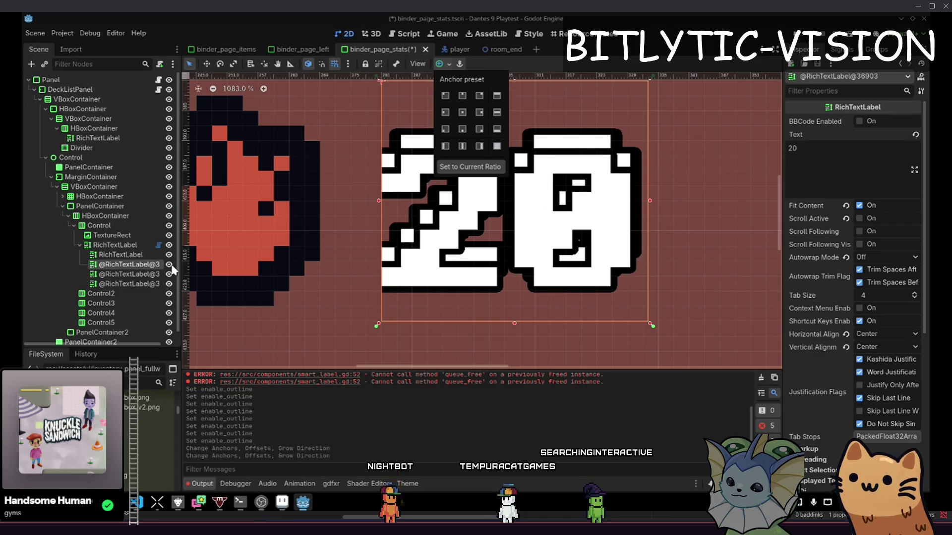
click(128, 284)
ctrl+click(133, 274)
click(452, 65)
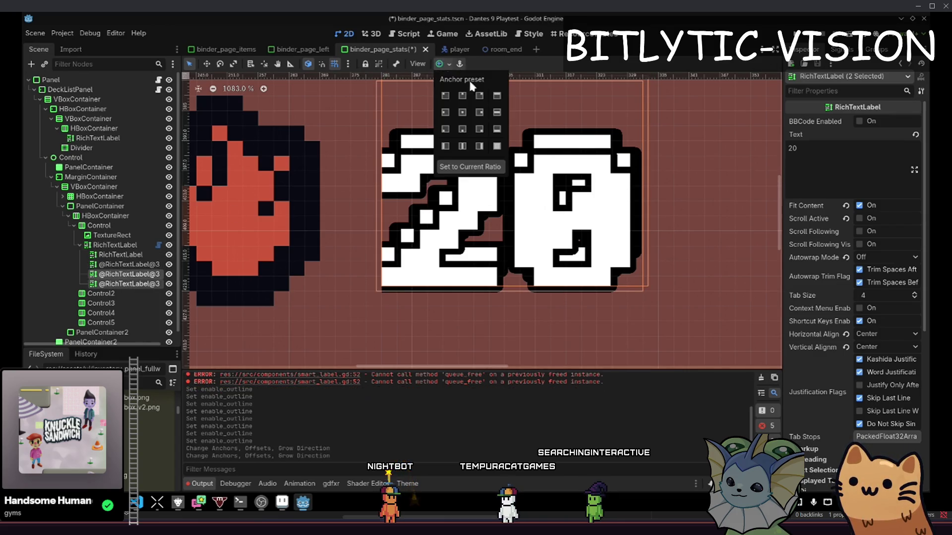
click(497, 147)
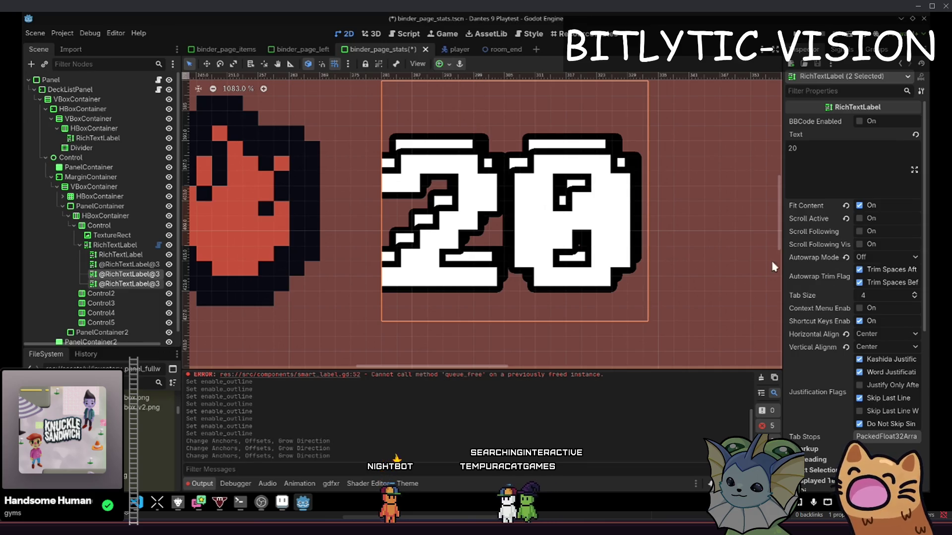
scroll(858, 277, down, 5)
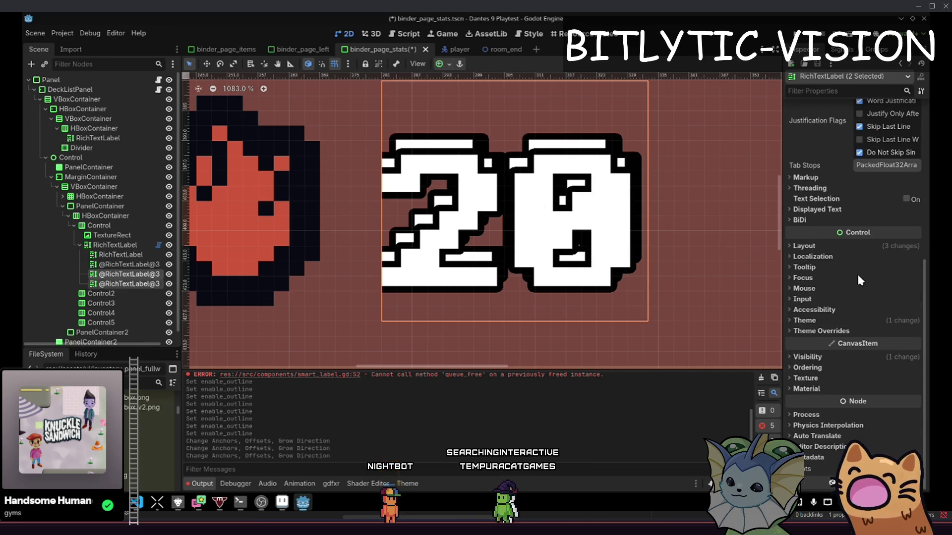
Give the two outline label copies a Normal Font size override of 50 px
click(841, 331)
click(836, 377)
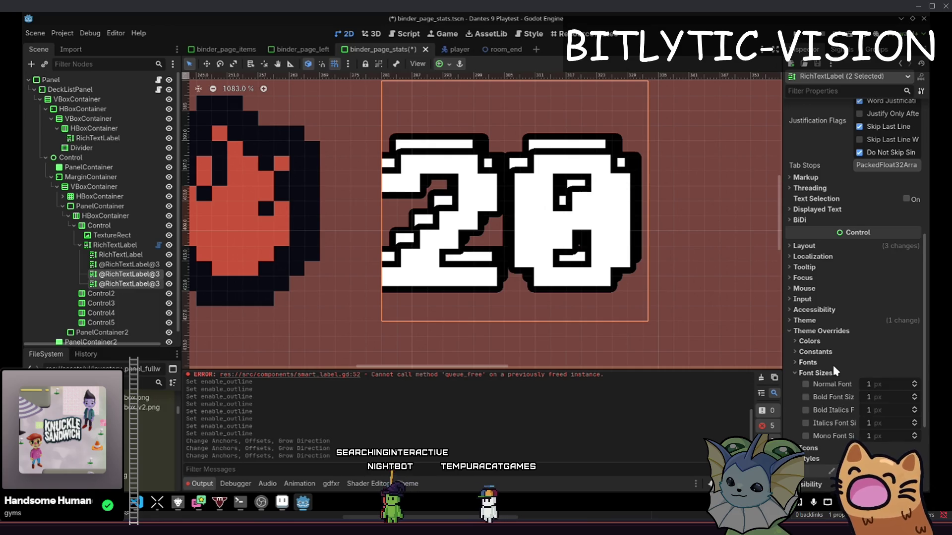
click(806, 384)
click(872, 384)
text(50)
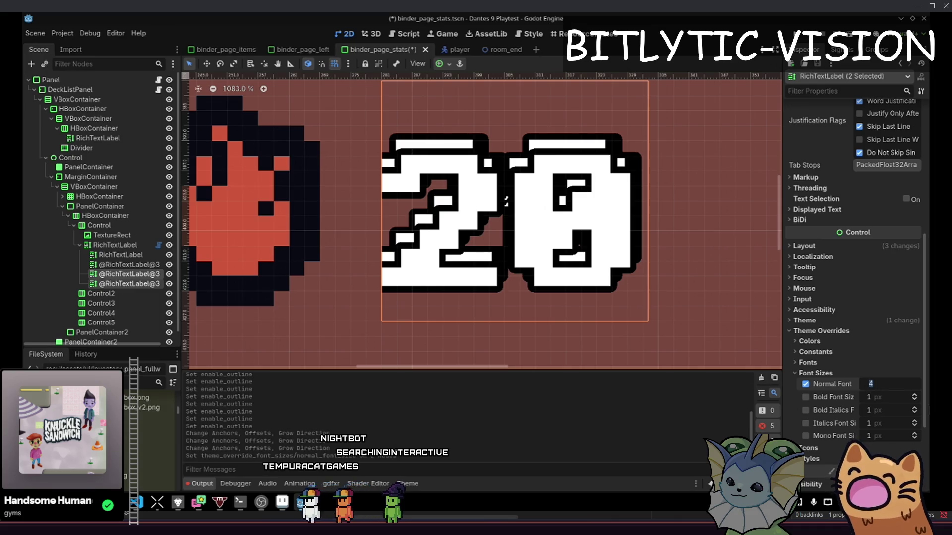
key(Return)
click(814, 375)
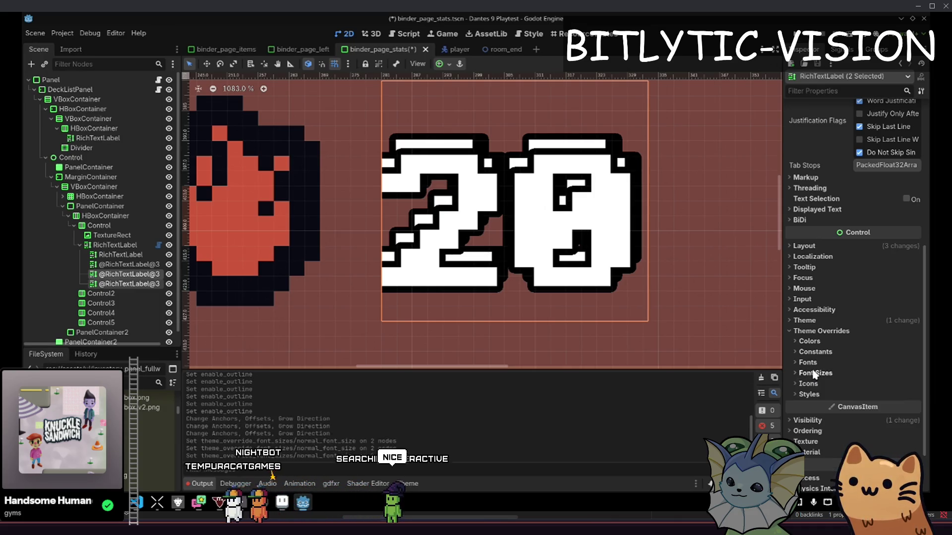
Select the parent RichTextLabel and view its Theme Overrides Constants
drag(367, 262, 289, 236)
click(347, 248)
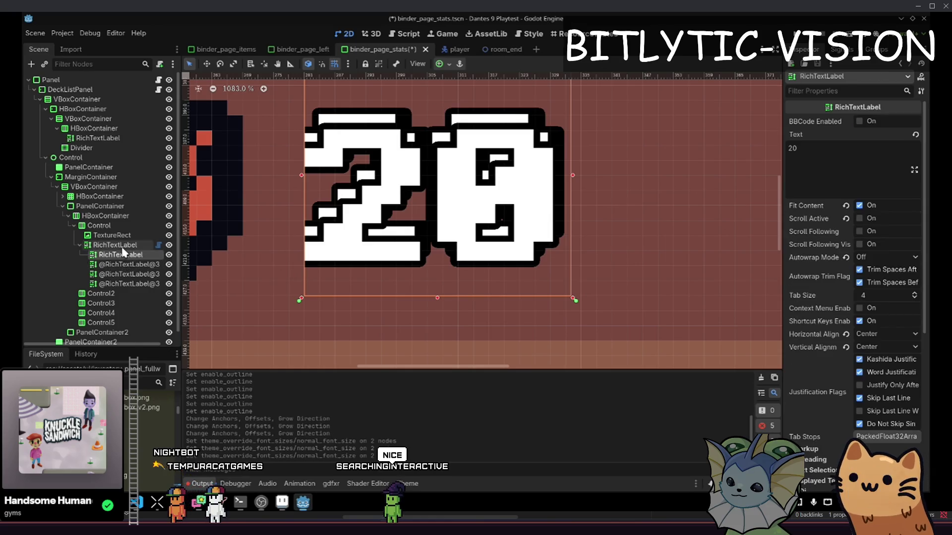
click(821, 414)
click(815, 435)
scroll(832, 423, down, 3)
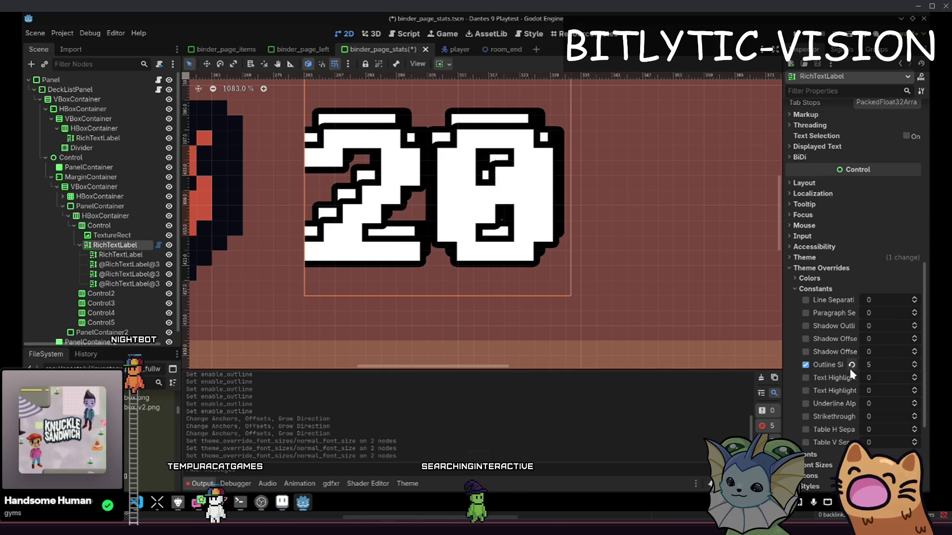
Select all four labels and inspect their Theme and Visibility settings
click(114, 256)
click(121, 255)
shift+click(129, 284)
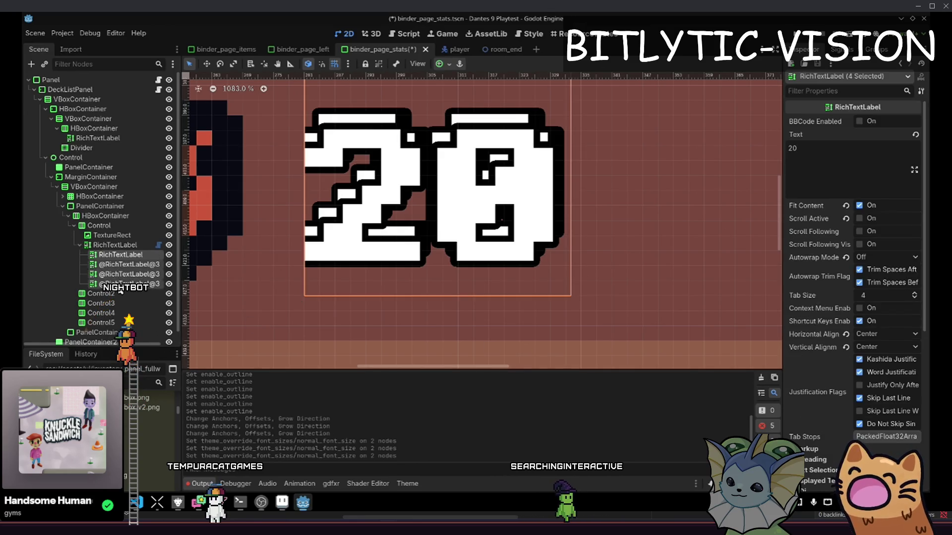
scroll(848, 329, down, 3)
click(848, 320)
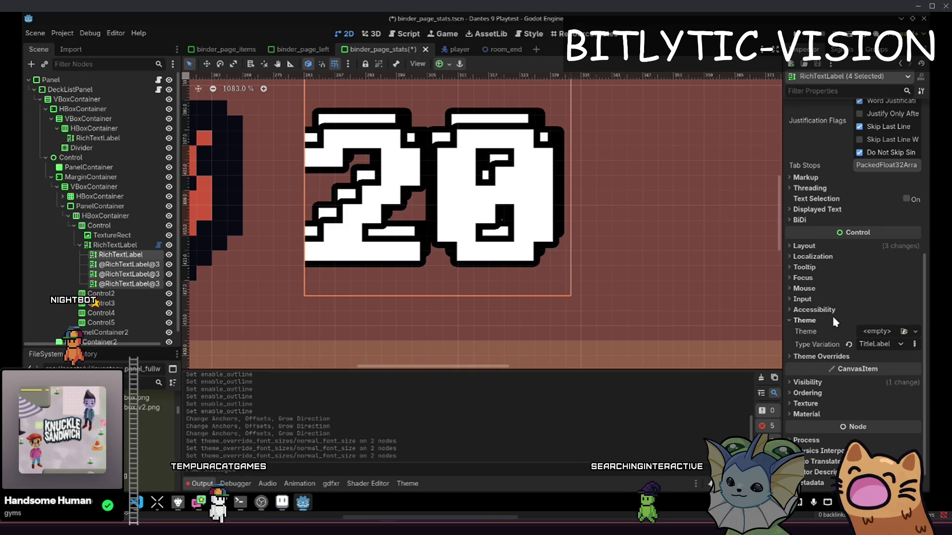
click(831, 381)
click(830, 381)
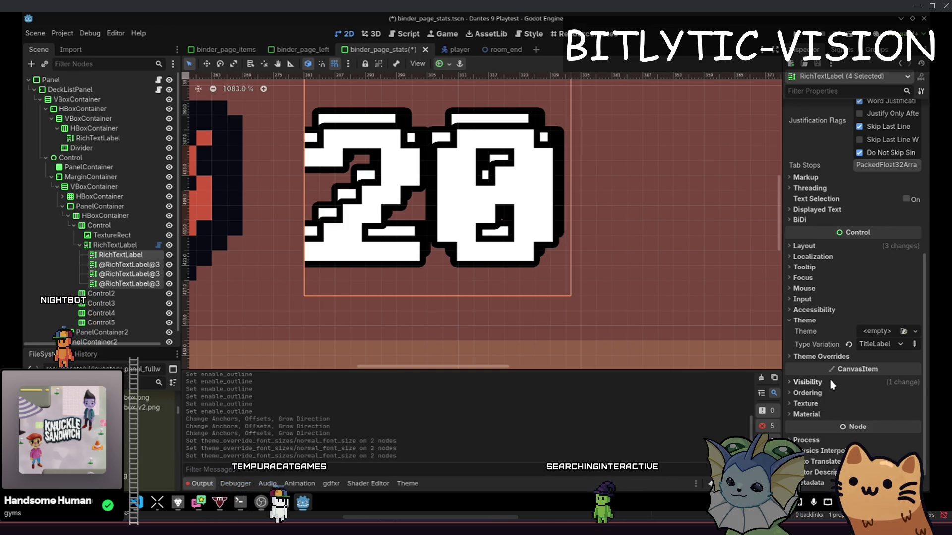
scroll(835, 342, up, 2)
scroll(834, 337, up, 3)
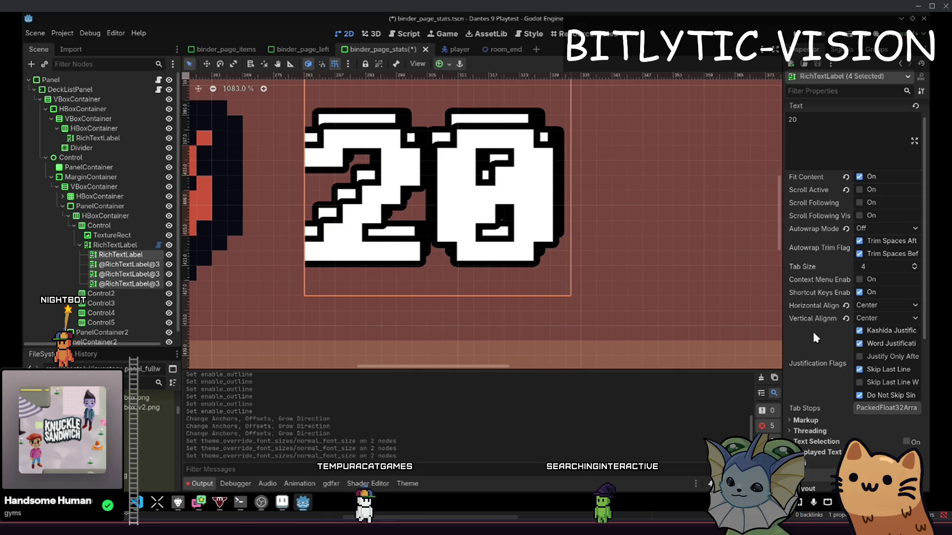
key(ctrl+F3)
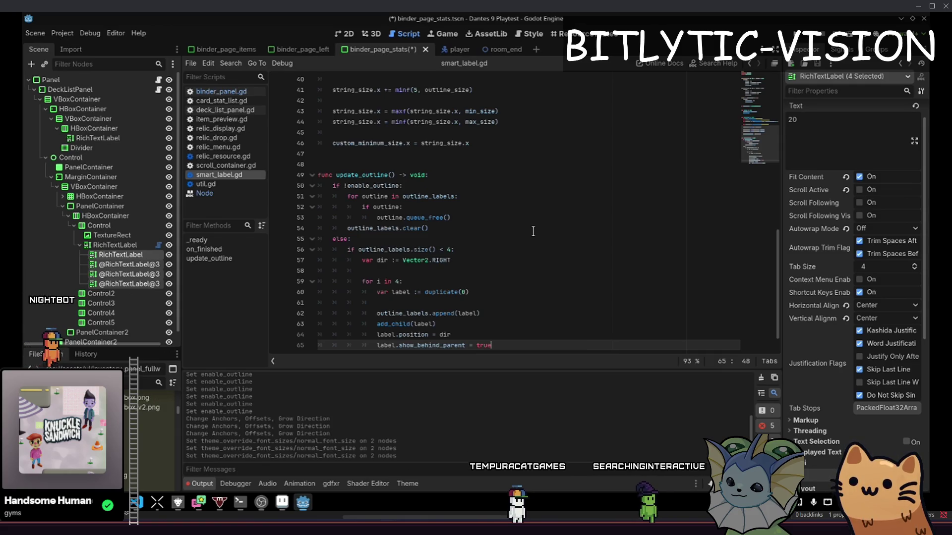
Replace duplicate(0) with RichTextLabel.new() in update_outline, save, and return to the 2D scene
key(ctrl+v)
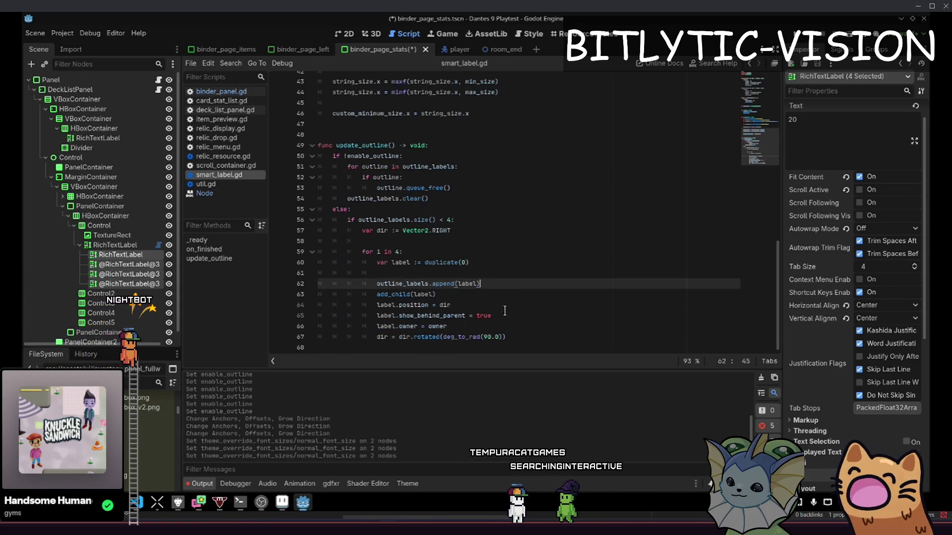
click(495, 295)
key(Up)
key(Up)
key(Up)
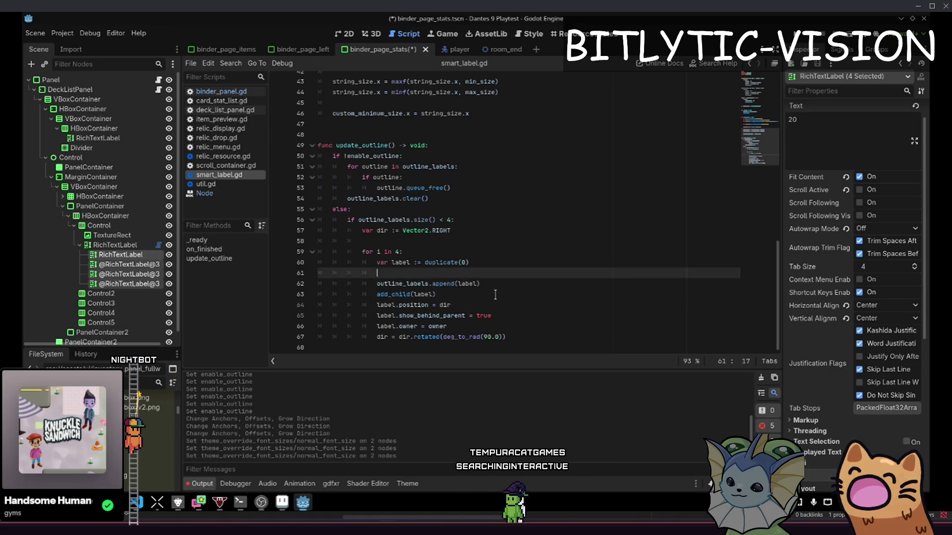
key(End)
key(shift+Home)
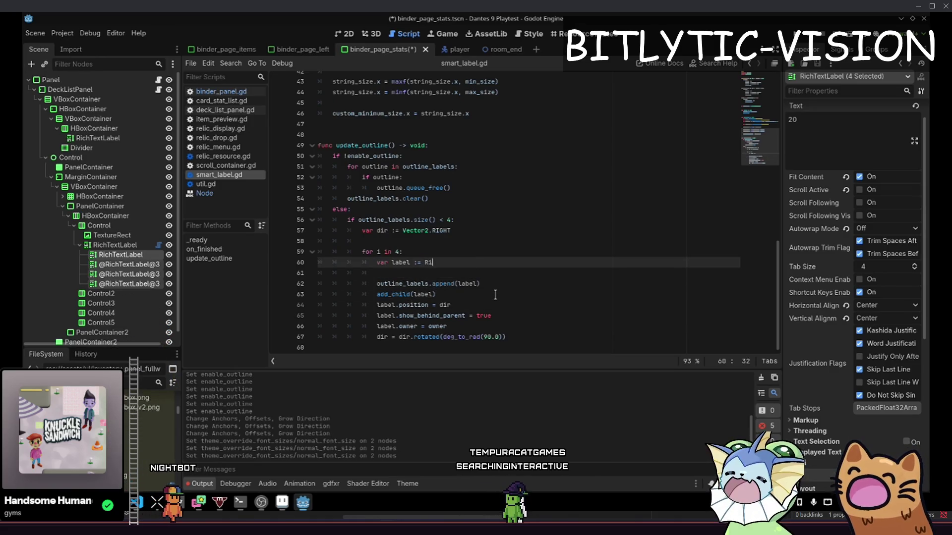
text(RichText)
key(Return)
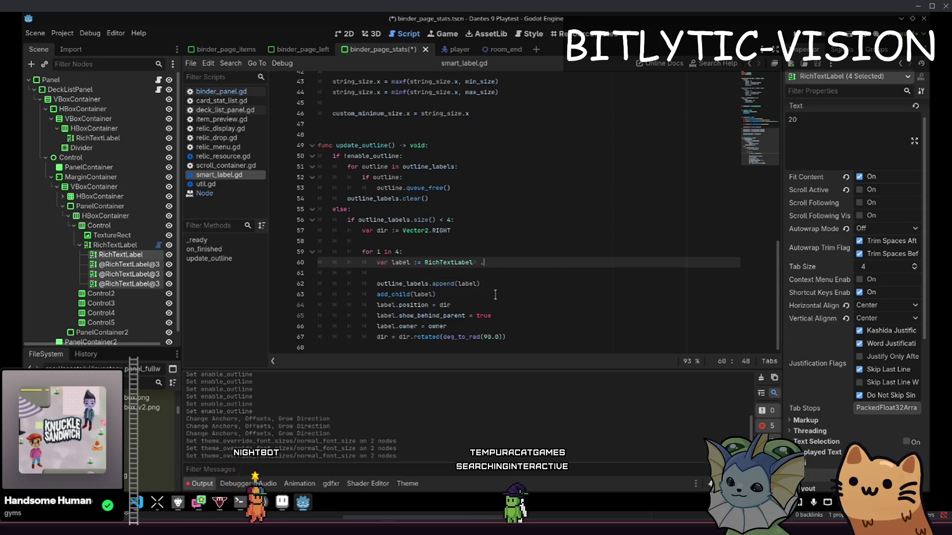
text(new)
key(Return)
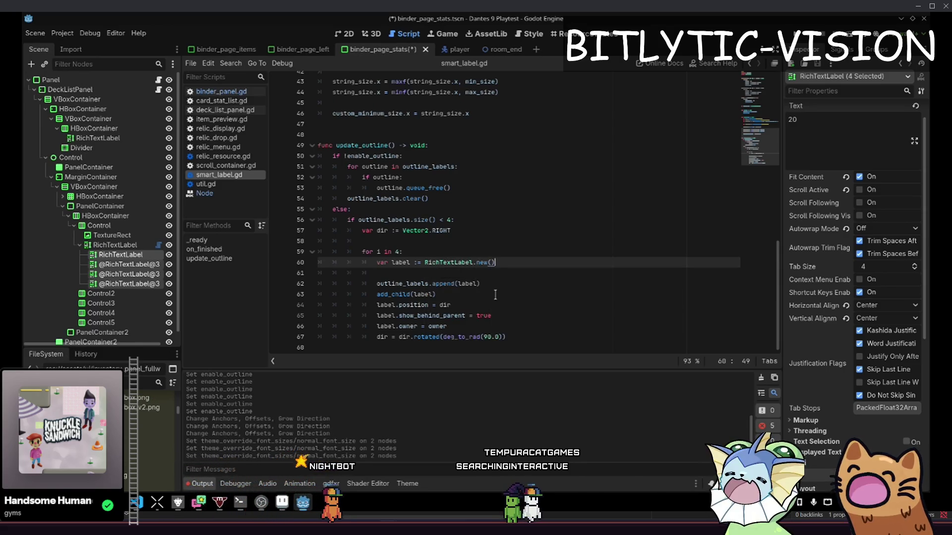
key(ctrl+s)
key(ctrl+F1)
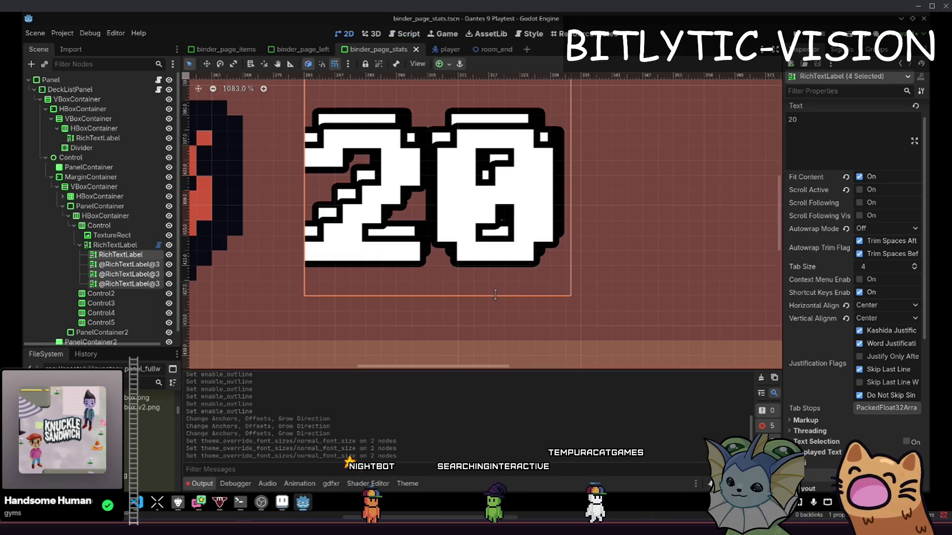
click(115, 245)
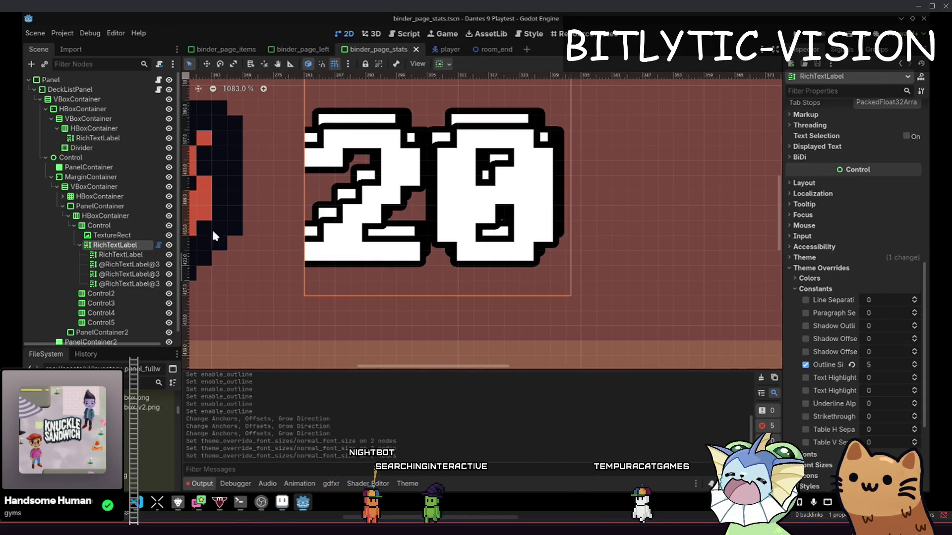
Toggle the 20 label's Enable Outline off and on to regenerate its copies
scroll(874, 139, up, 10)
click(859, 147)
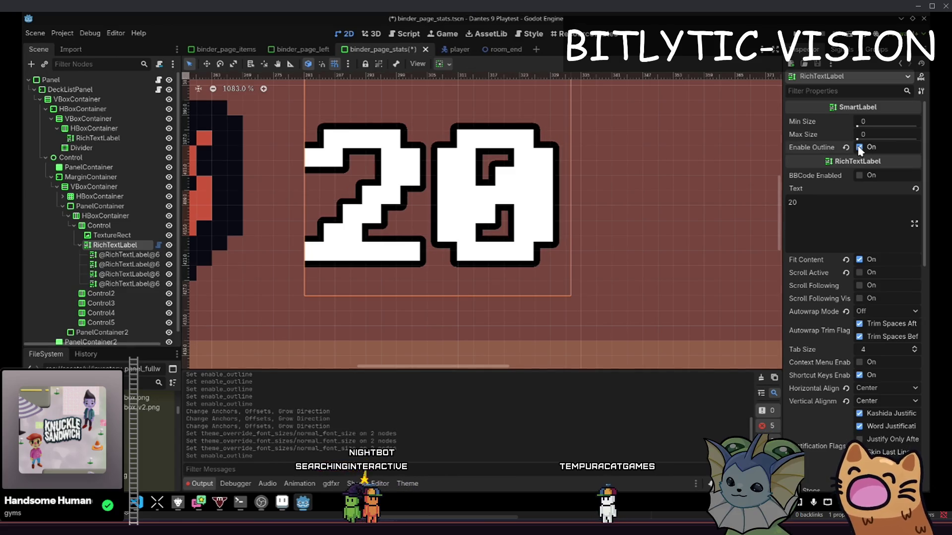
click(859, 148)
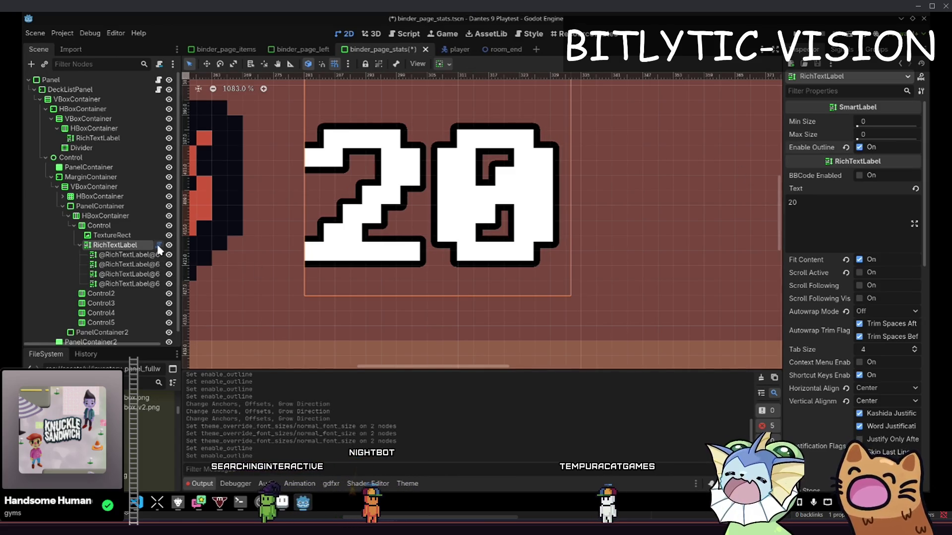
Insert a blank line after add_child(label) in the update_outline loop
click(417, 35)
click(511, 294)
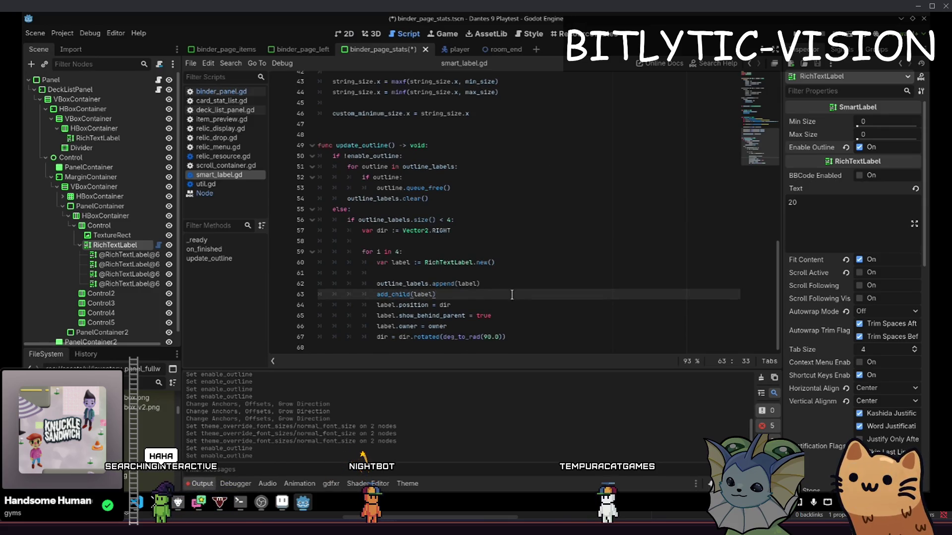
key(Return)
key(Return)
key(Return)
key(Up)
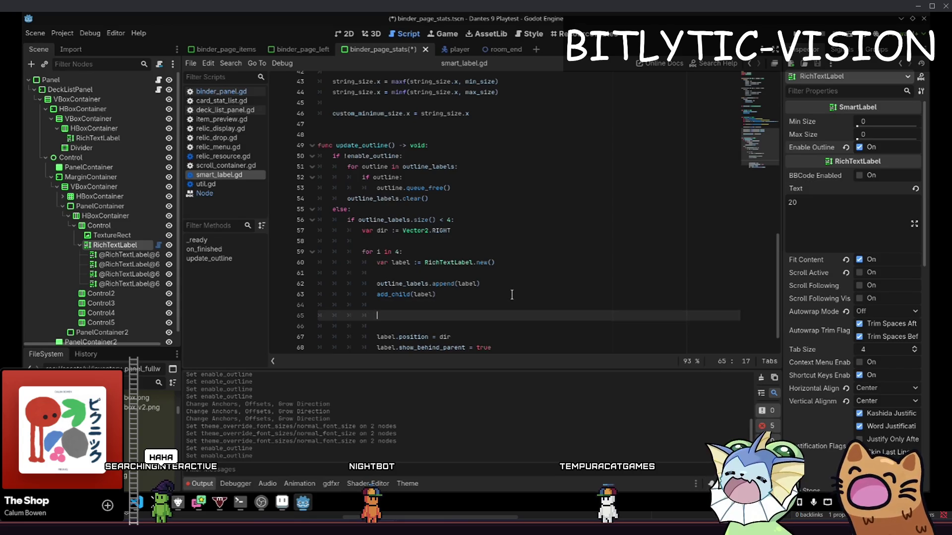
text(l)
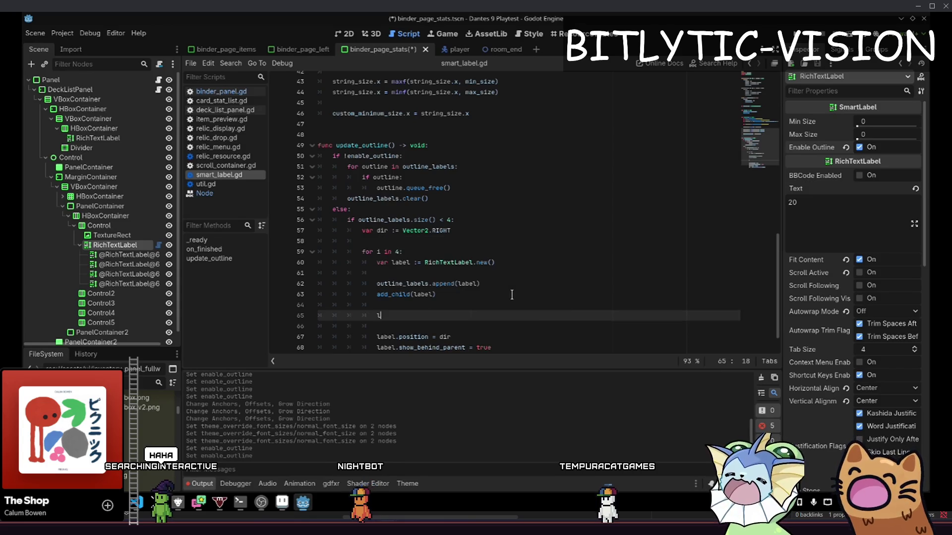
key(BackSpace)
key(Down)
key(Down)
key(Down)
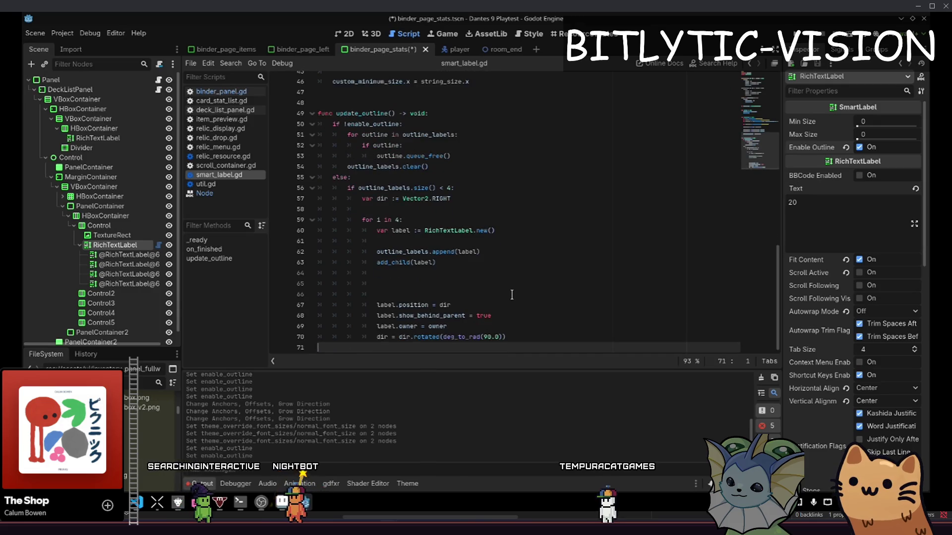
key(alt+Up)
Write 'label.text = text' on the blank line, save, and return to 2D
click(512, 294)
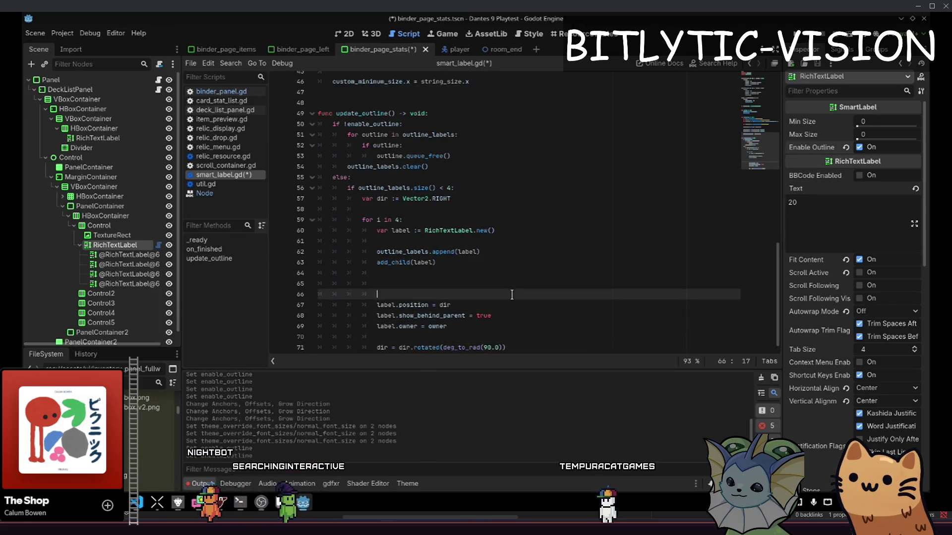
key(Up)
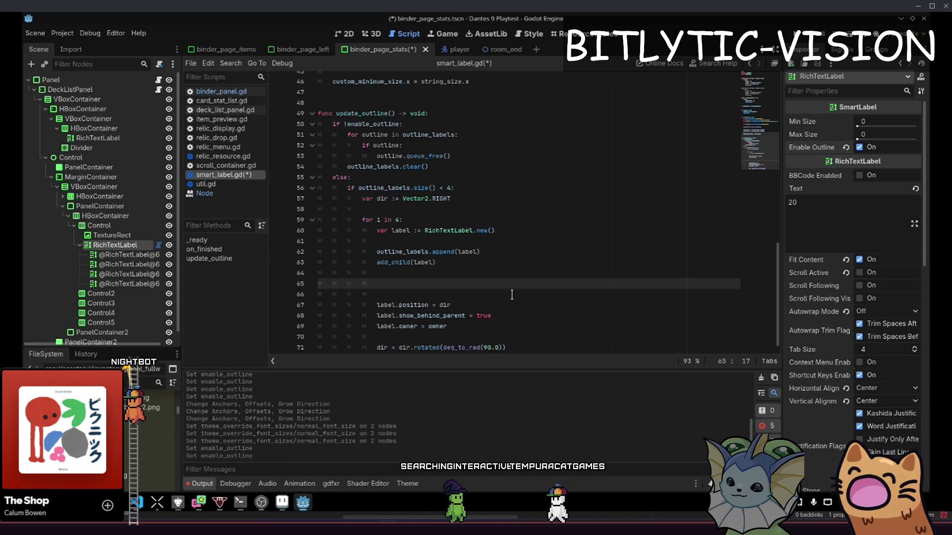
text(label.text = text)
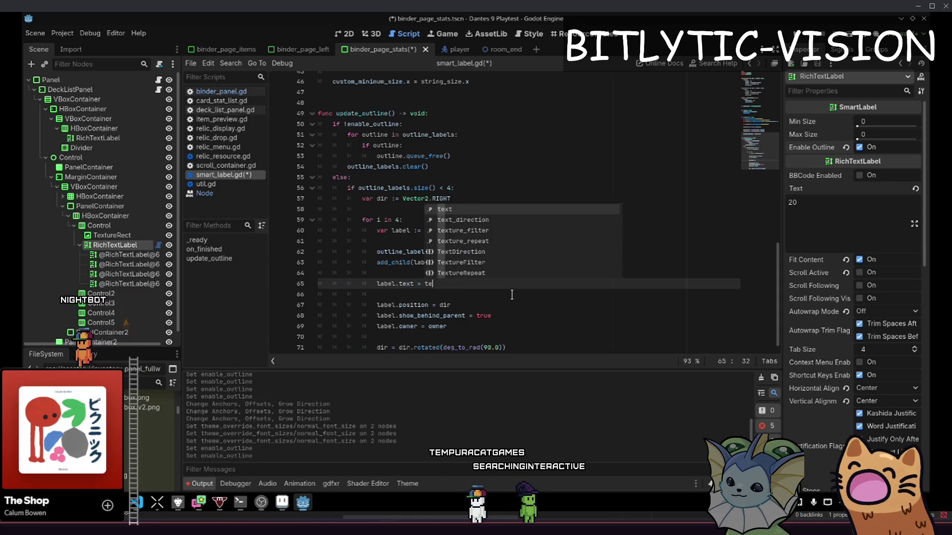
key(ctrl+s)
key(ctrl+F1)
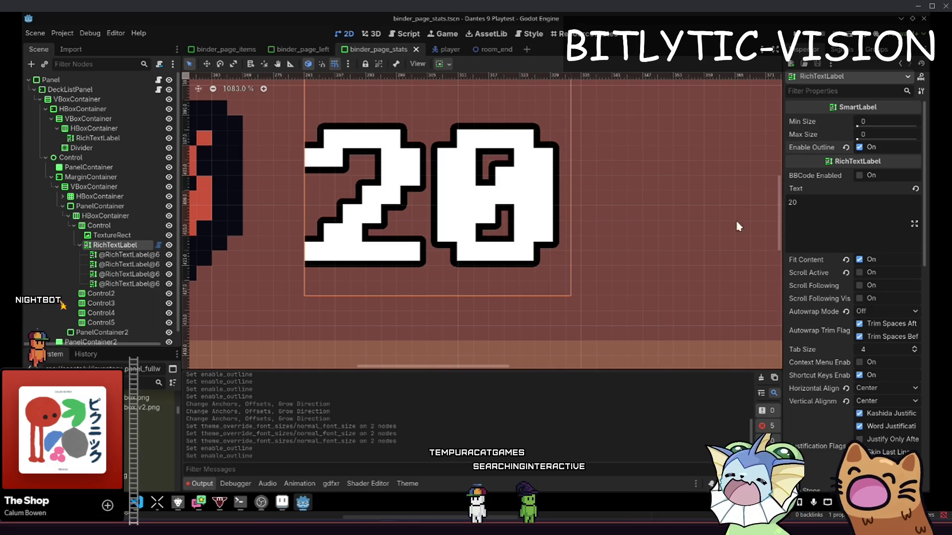
Apply an anchor preset to the first generated outline label of the 20
click(879, 144)
click(880, 145)
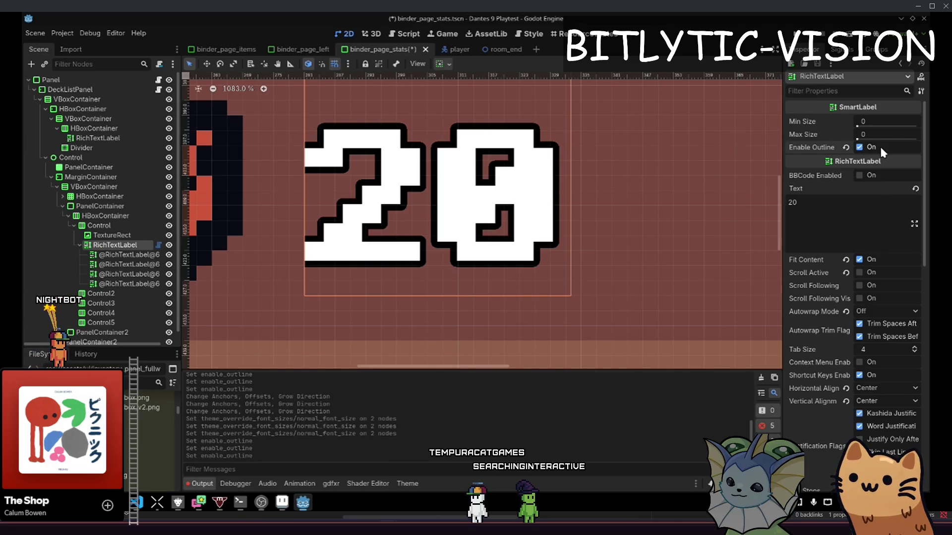
click(118, 264)
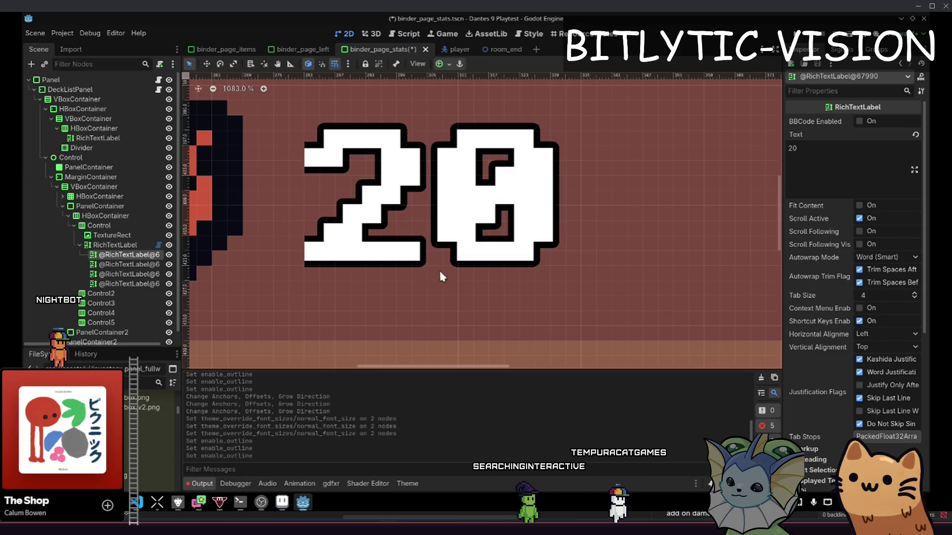
scroll(490, 234, down, 2)
scroll(491, 234, down, 5)
scroll(490, 234, up, 3)
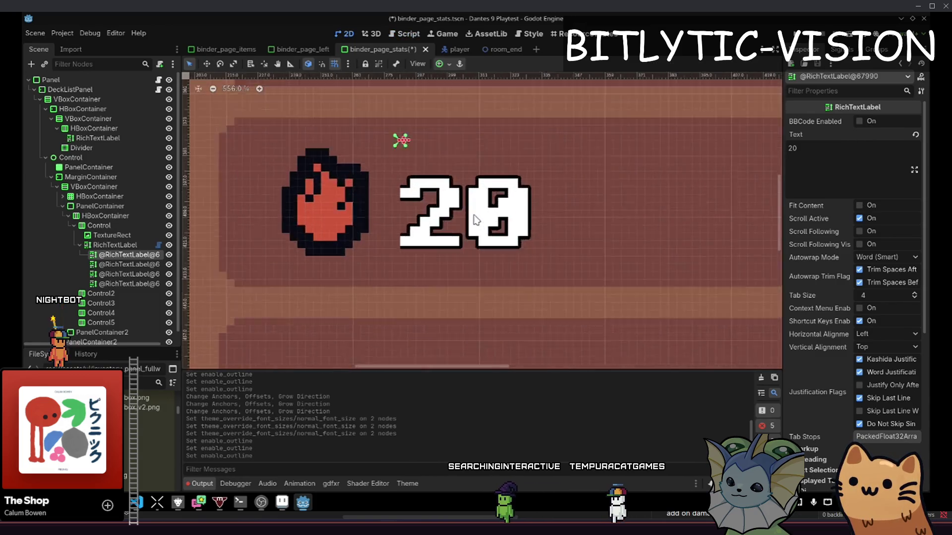
click(441, 64)
click(497, 145)
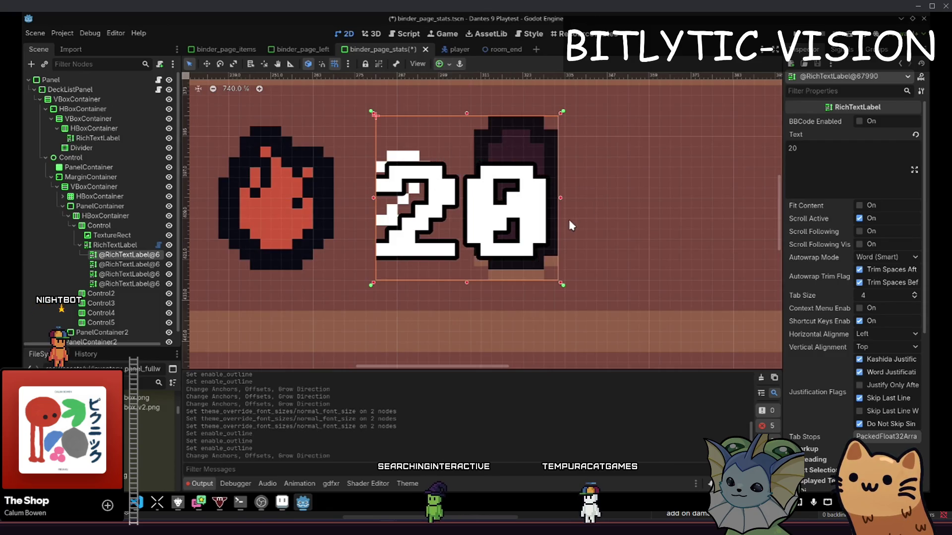
Toggle Scroll Active and Fit Content, revert both, and select all four outline copies
click(861, 218)
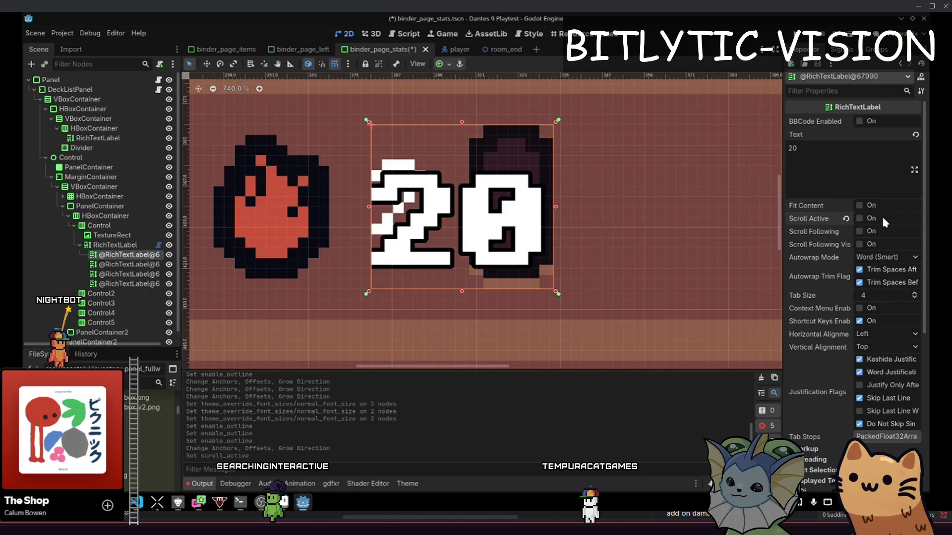
click(860, 205)
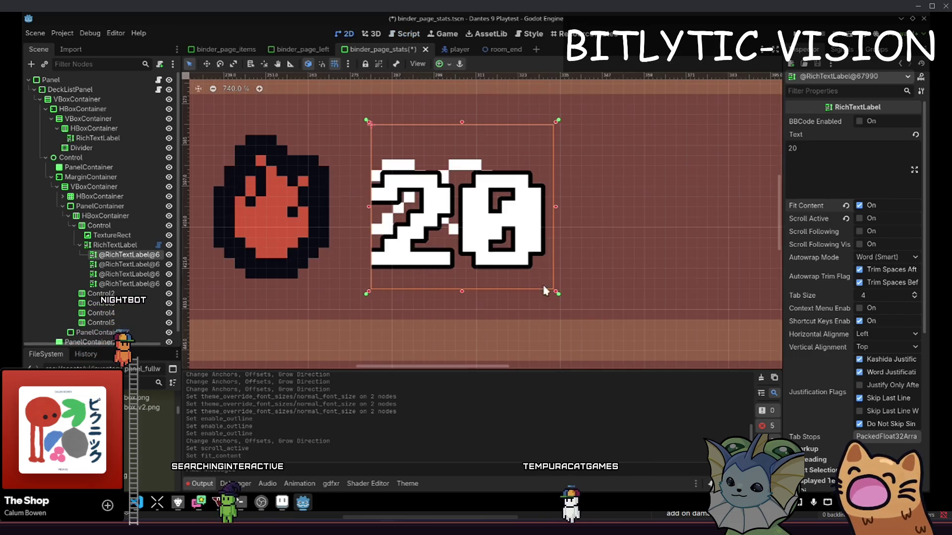
click(870, 206)
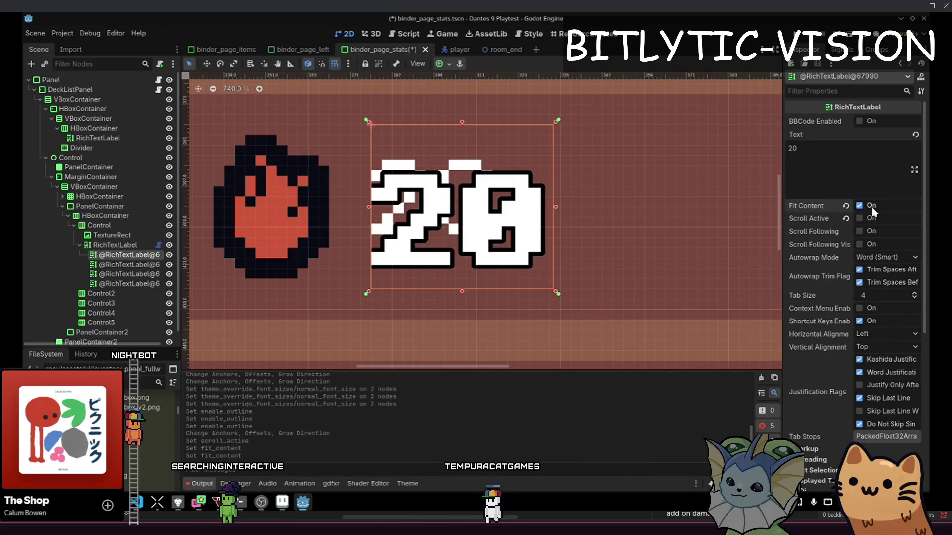
click(845, 218)
click(846, 206)
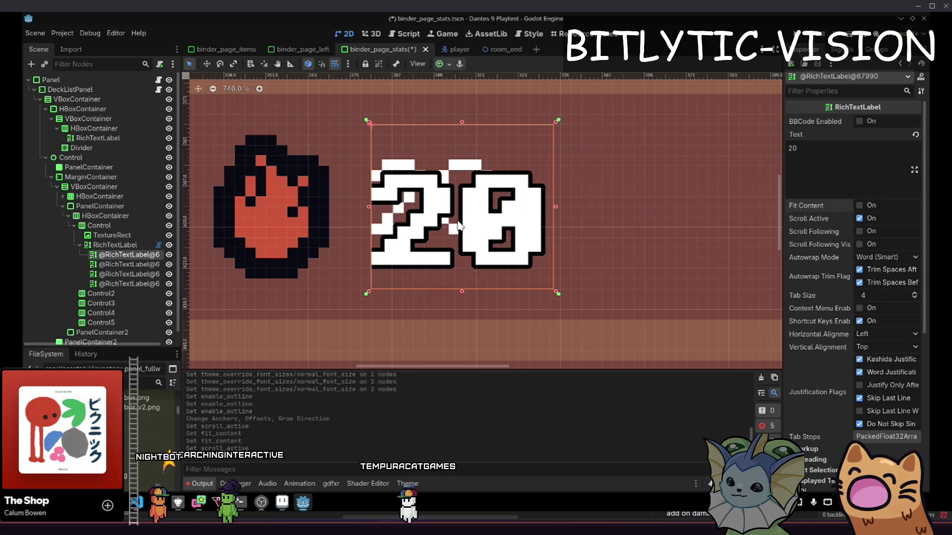
shift+click(146, 284)
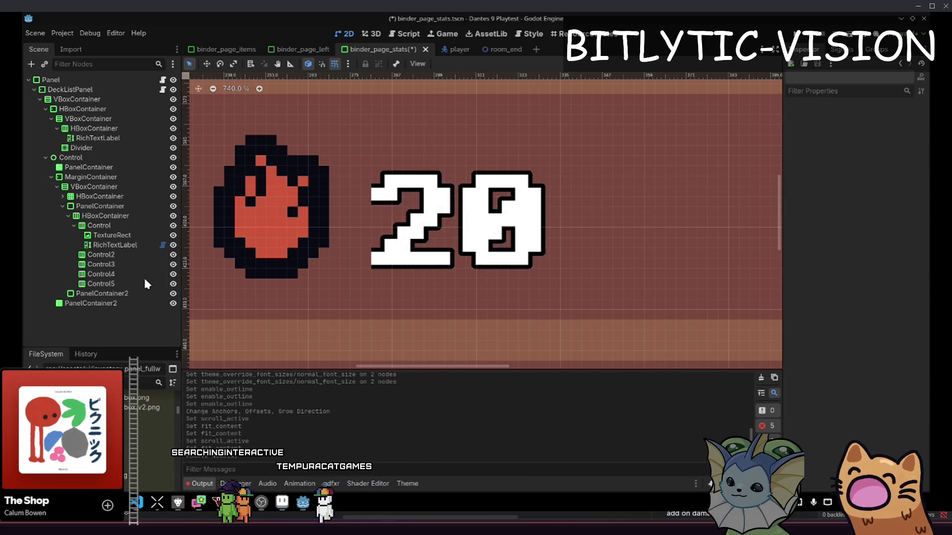
Change line 60 of smart_label.gd to 'var label := duplicate()' and save
click(153, 245)
click(158, 245)
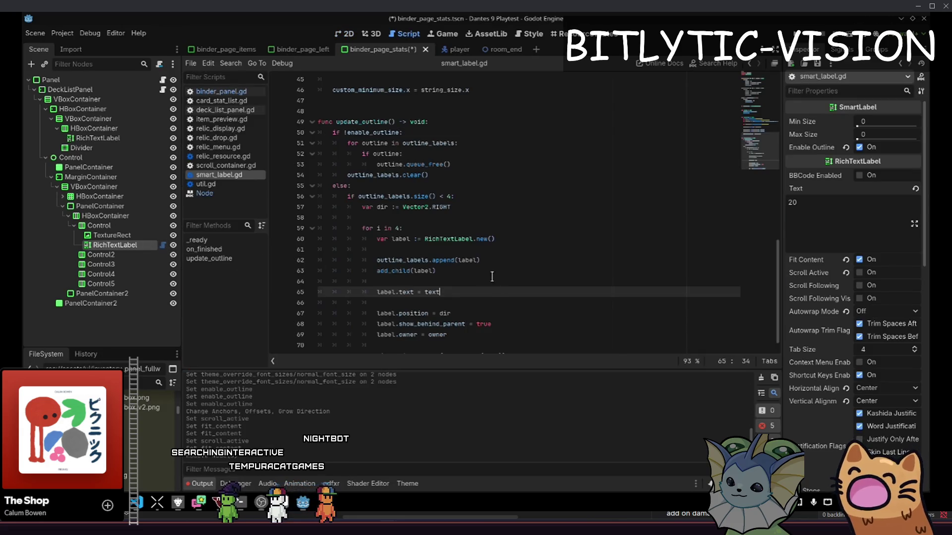
click(505, 239)
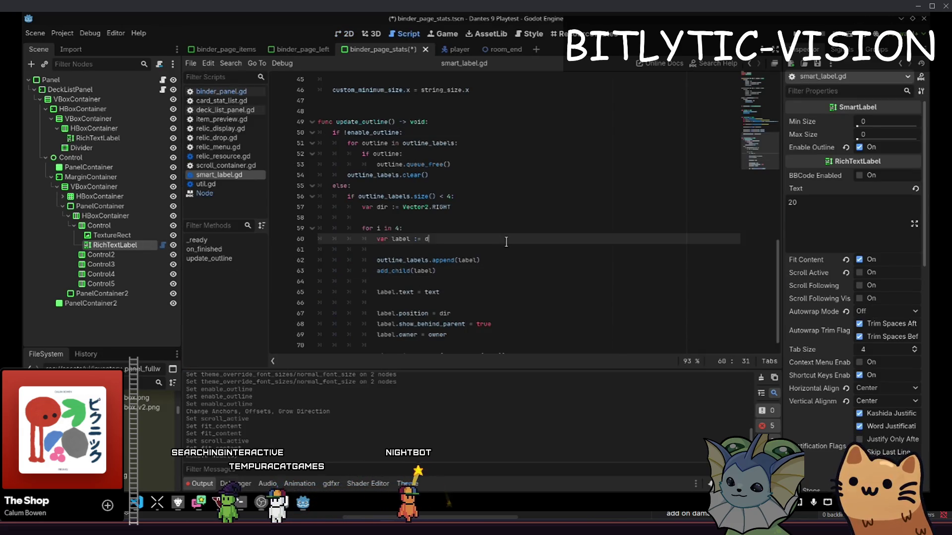
text(ate())
key(Down)
key(Down)
key(Down)
key(ctrl+s)
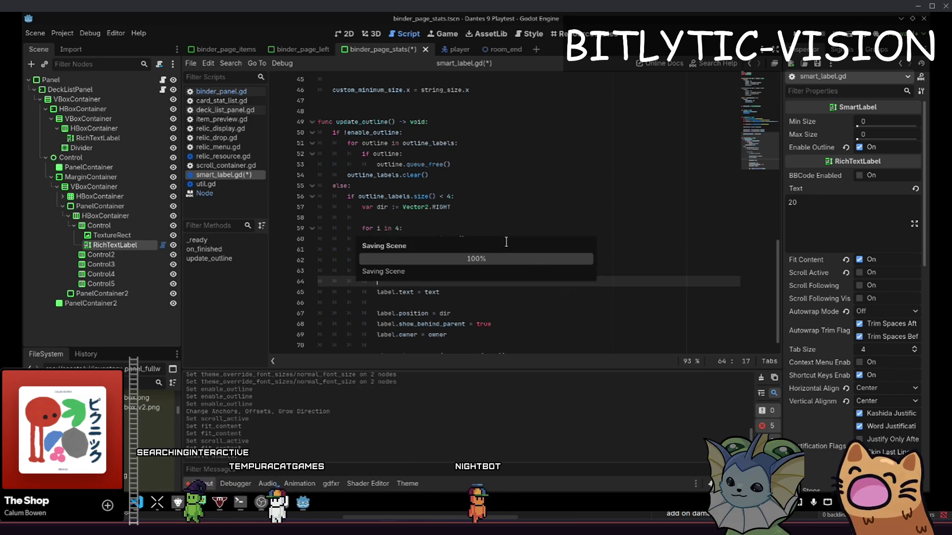
Save again, return to the 2D scene view and toggle the 20 label's outline
key(ctrl+s)
key(ctrl+F1)
click(877, 146)
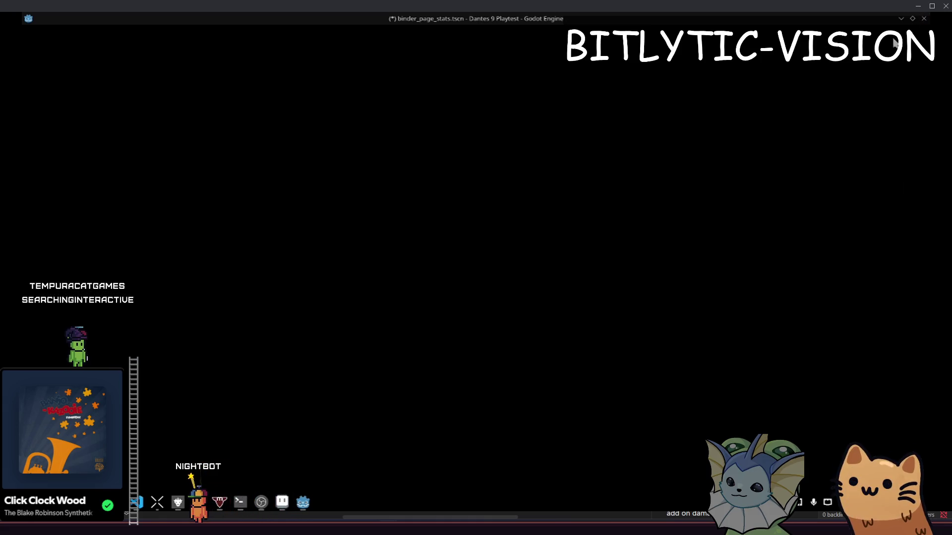
Un-maximize the hung, black Godot window so VS Code shows behind it
double_click(762, 17)
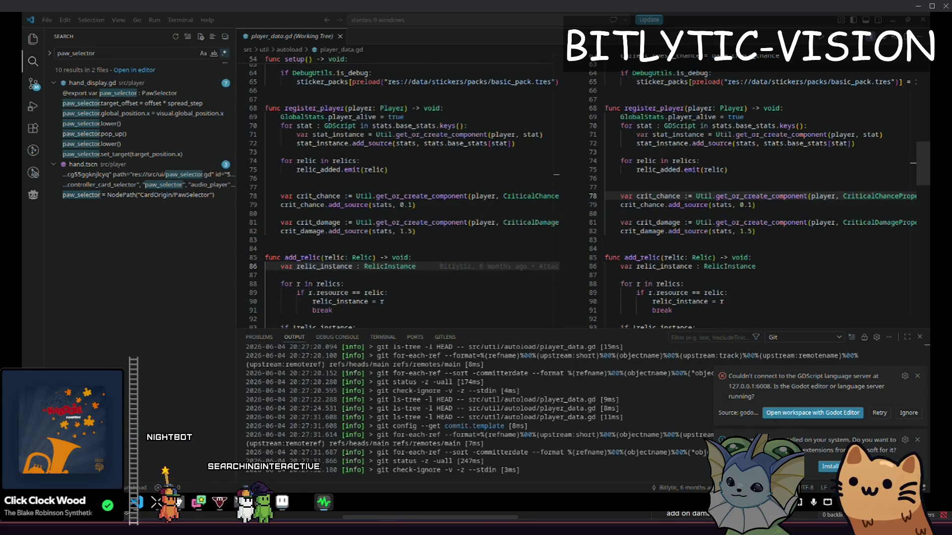
Relaunch Godot from the app launcher and open the Dantes 9 Playtest project
click(486, 205)
key(super)
click(441, 211)
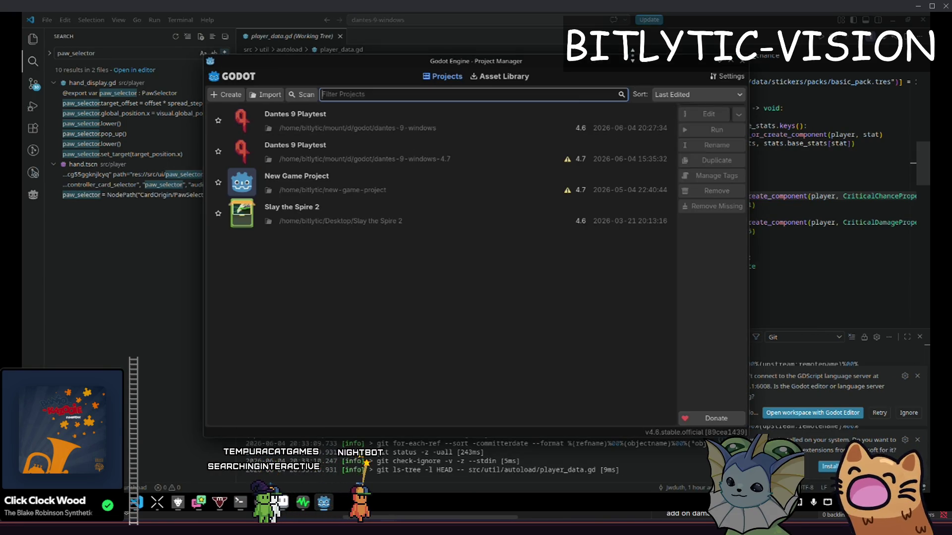
double_click(413, 125)
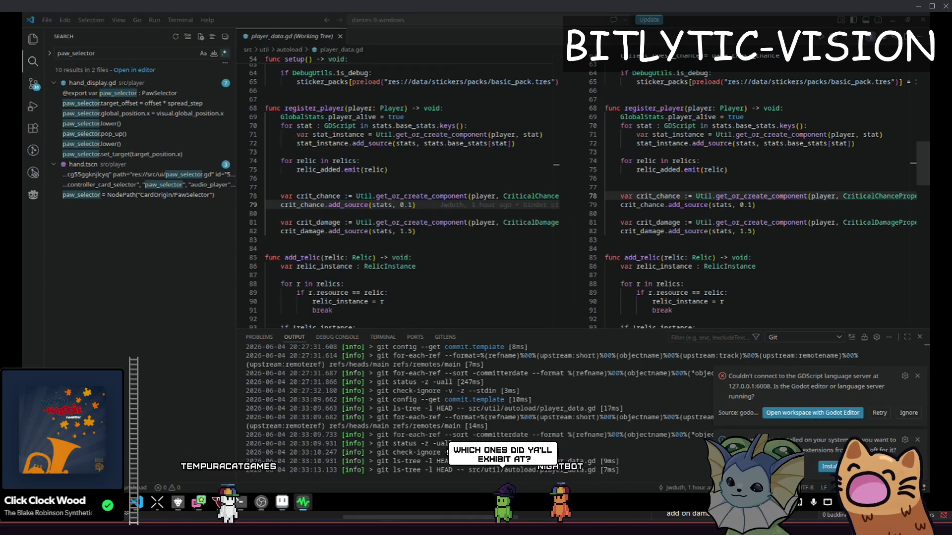
In VS Code, open player_data.gd from the Explorer, go to line 40, and bring up quick file search
click(455, 222)
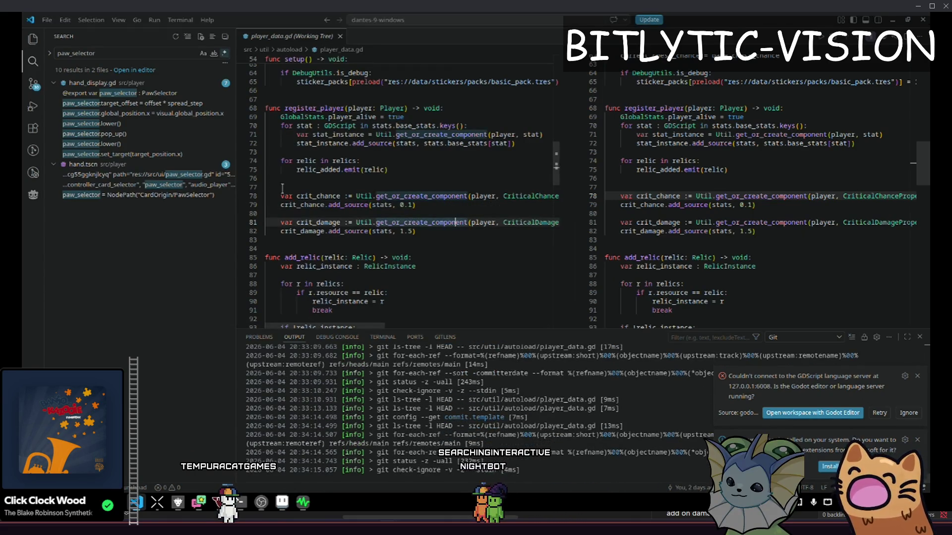
click(32, 39)
click(33, 61)
click(32, 38)
click(117, 274)
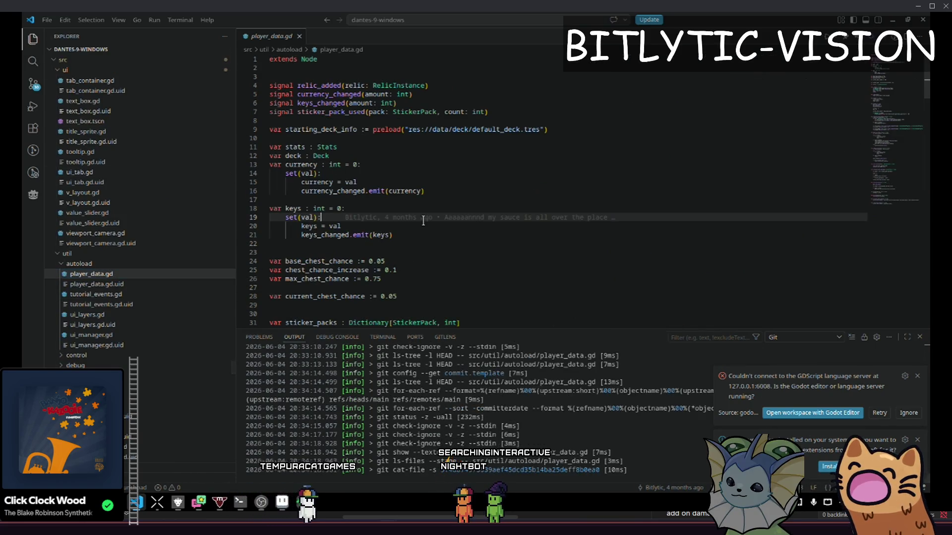
scroll(421, 198, down, 4)
click(448, 175)
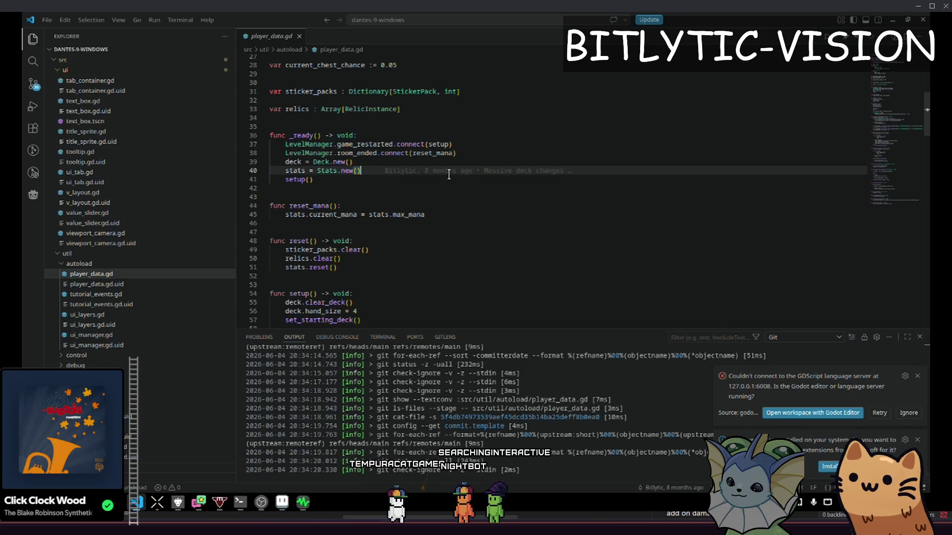
key(ctrl+p)
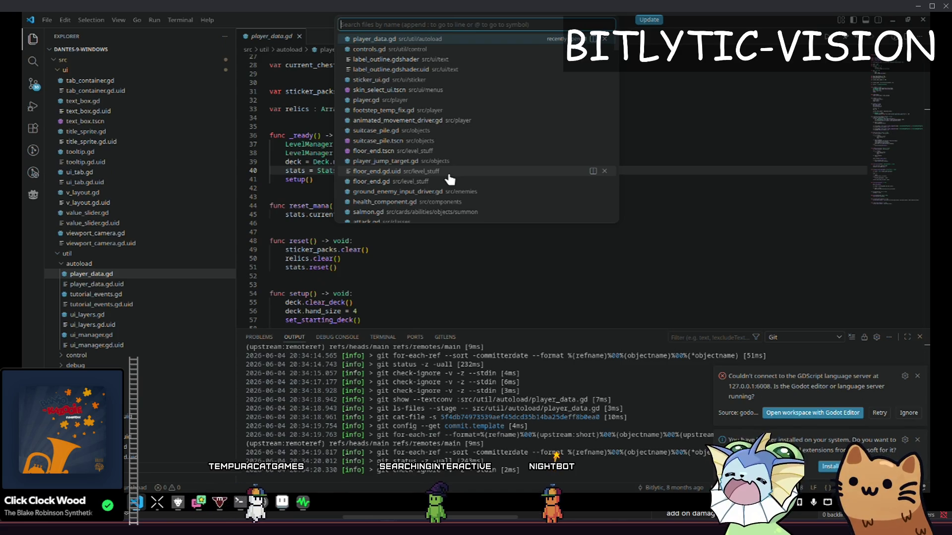
Quick-open smart_label.gd and change line 60's call to duplicate(0)
text(smart_label)
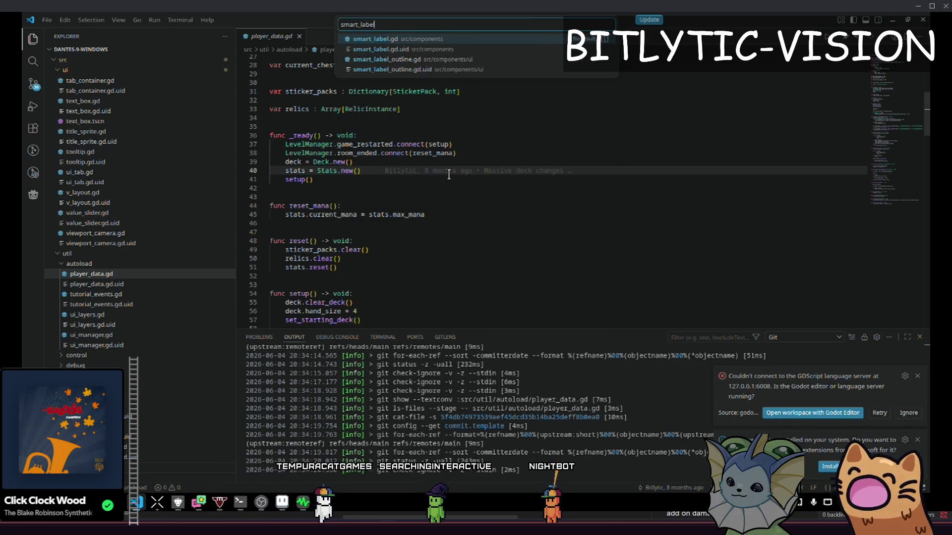
key(Return)
key(Page_Down)
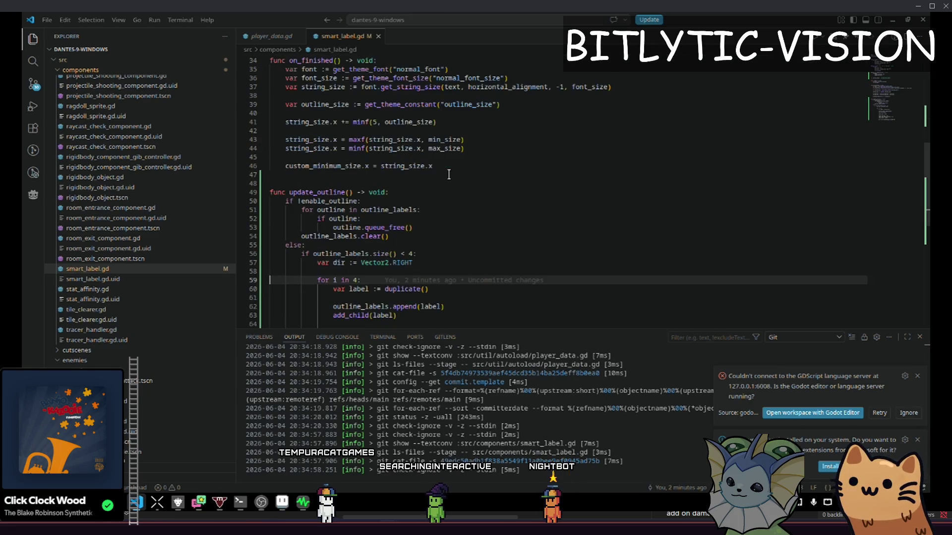
key(Down)
key(Down)
key(Down)
key(Up)
key(Up)
key(Up)
key(End)
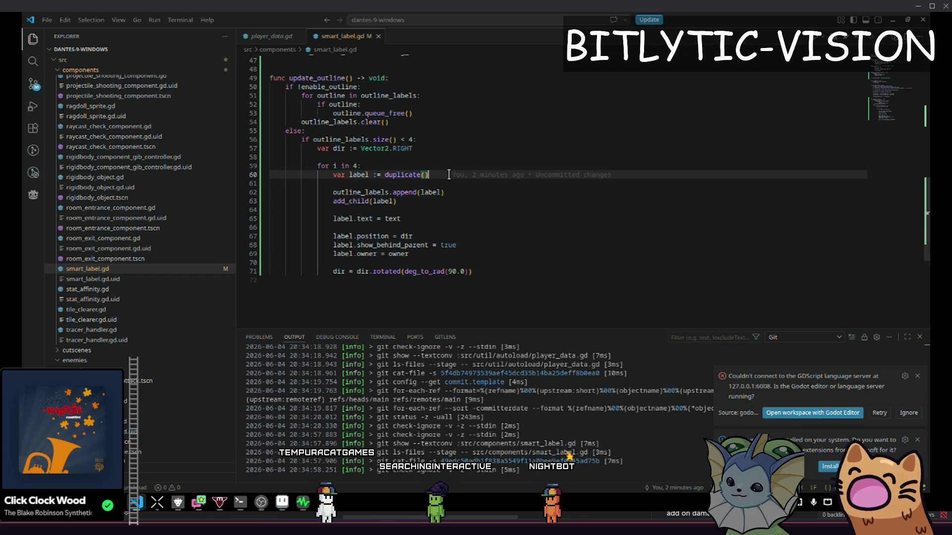
text(0)
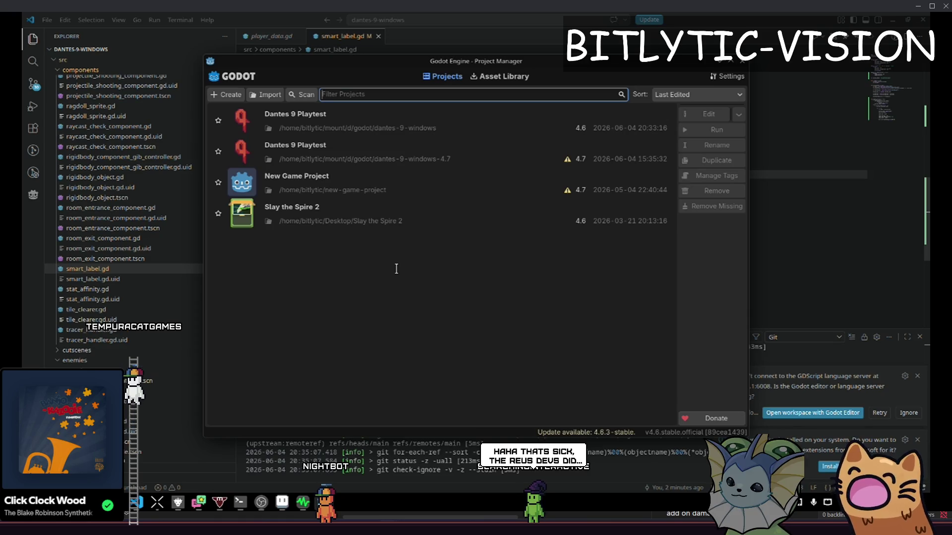
Open Dantes 9 Playtest from the Project Manager, choosing to edit normally instead of Recovery Mode
double_click(421, 110)
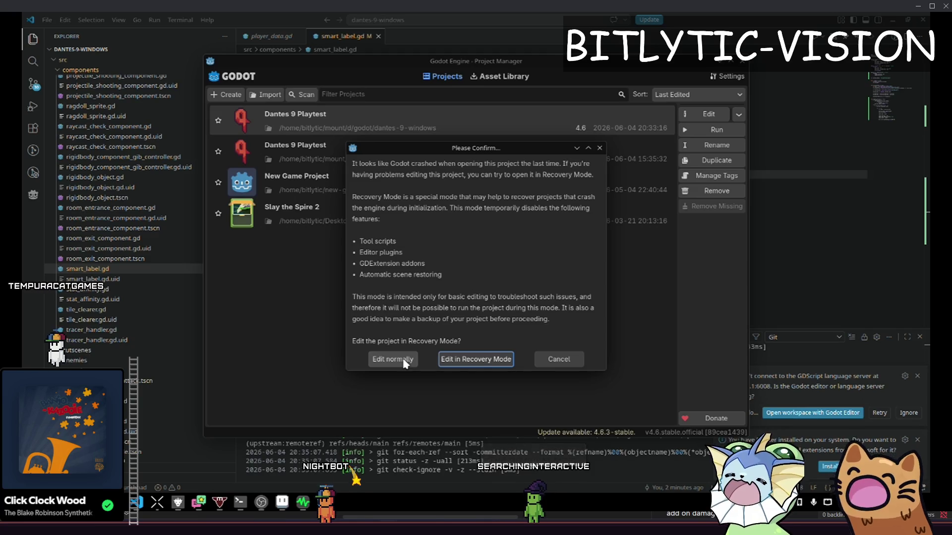
click(393, 360)
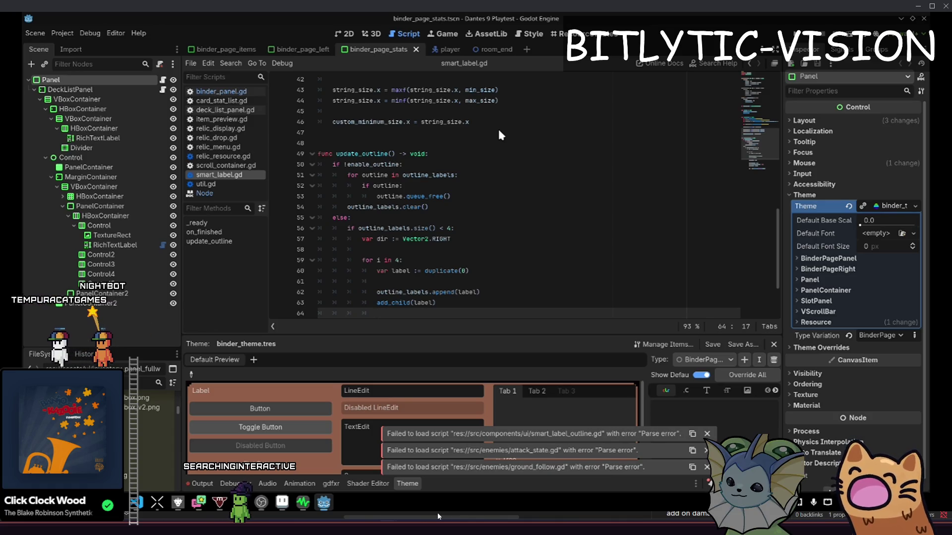
Select the 20 RichTextLabel node, turn off its outline and check the output log
key(ctrl+F1)
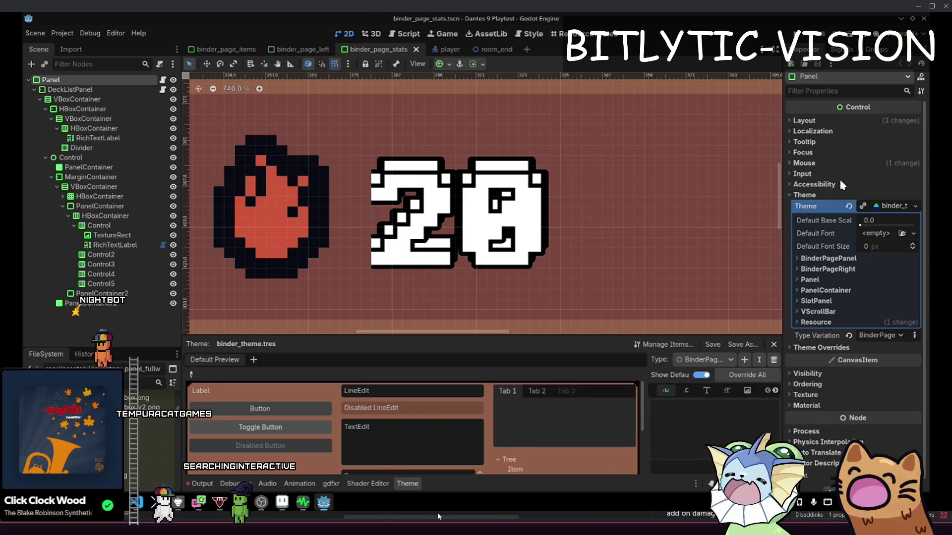
click(886, 206)
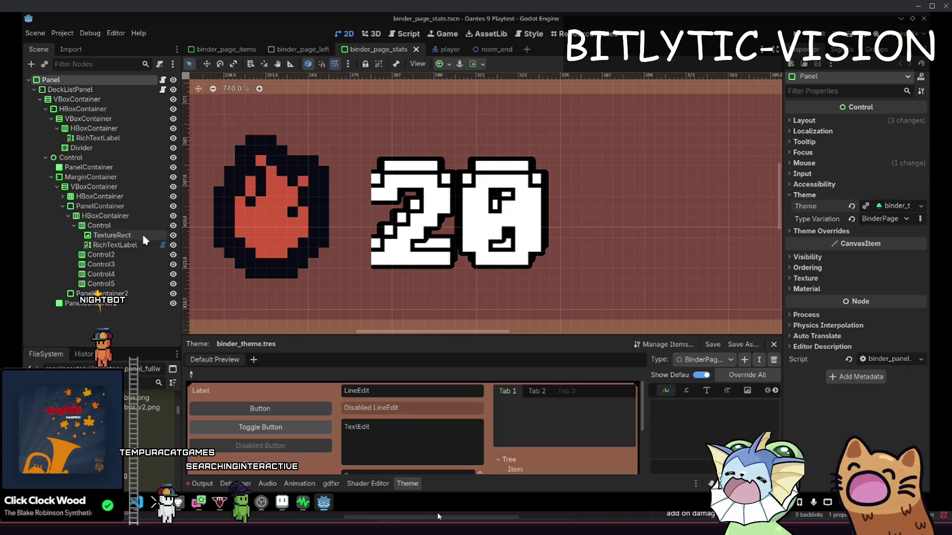
click(116, 245)
click(162, 245)
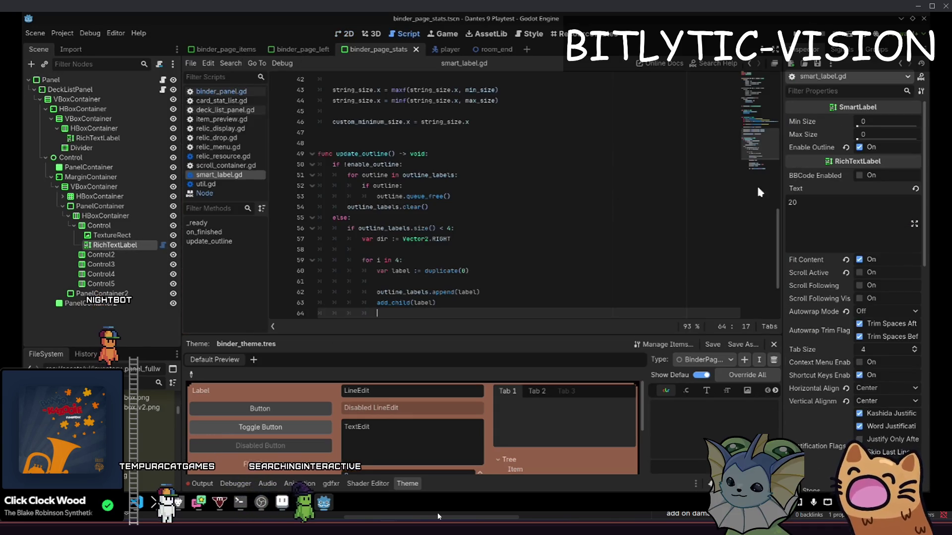
click(859, 147)
click(198, 484)
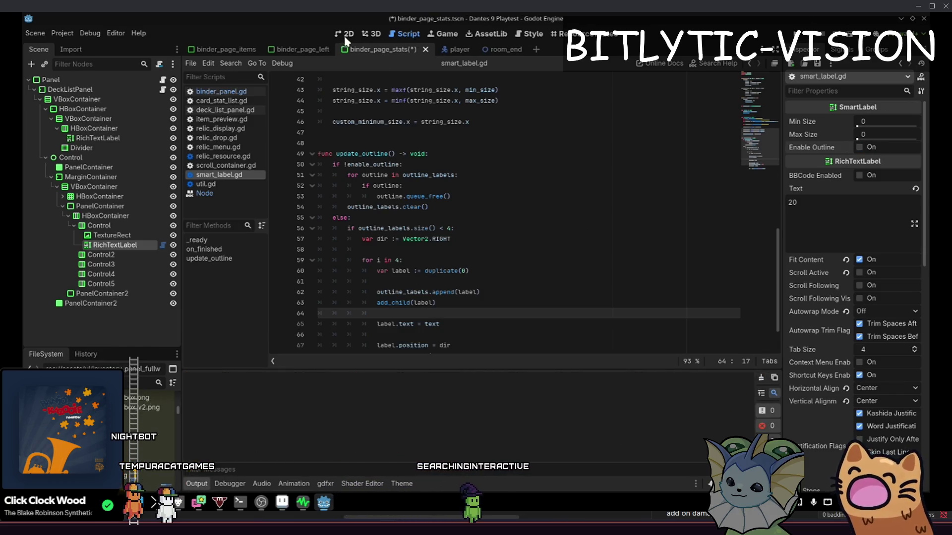
Toggle the outline on and off again, then open the Node duplicate() docs from smart_label.gd
key(ctrl+F1)
click(870, 147)
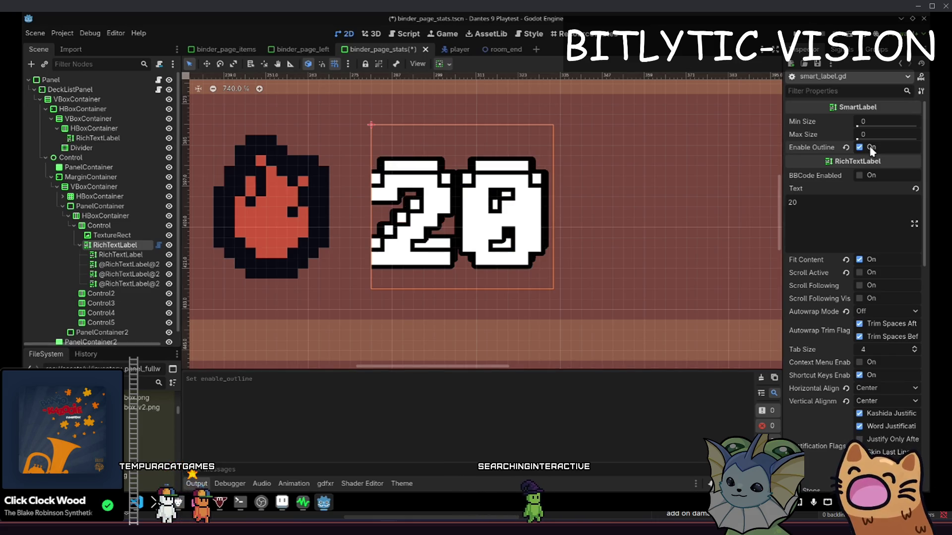
click(870, 148)
click(404, 35)
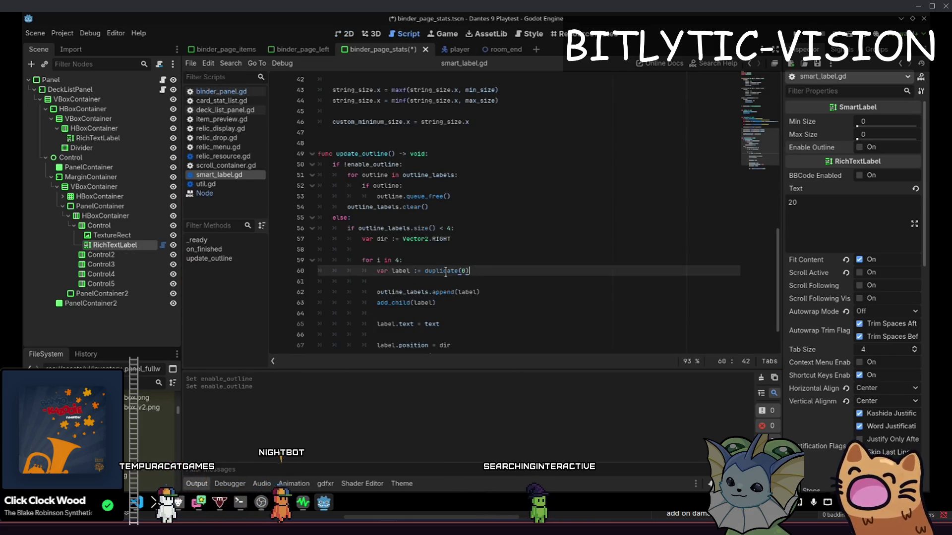
ctrl+click(450, 246)
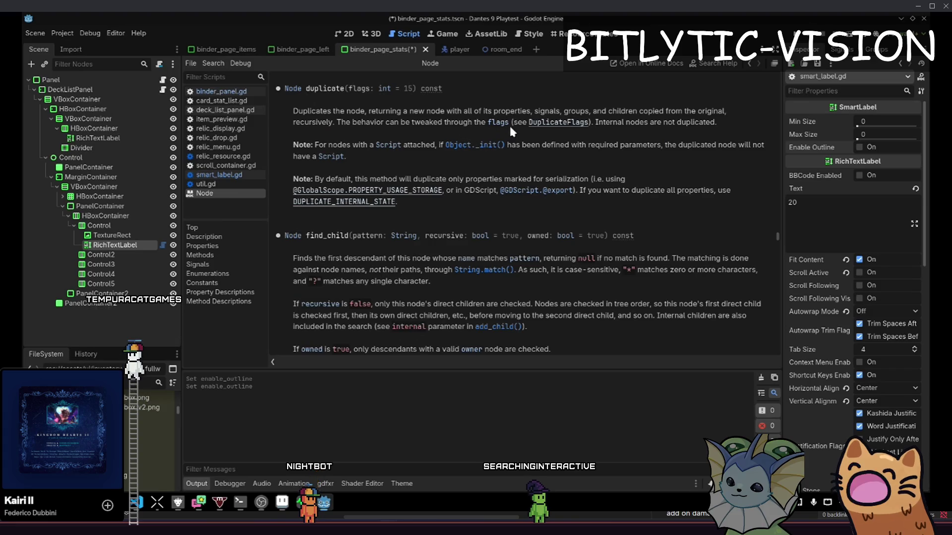
Jump to the DuplicateFlags enum docs and read its entries through DUPLICATE_DEFAULT
click(557, 124)
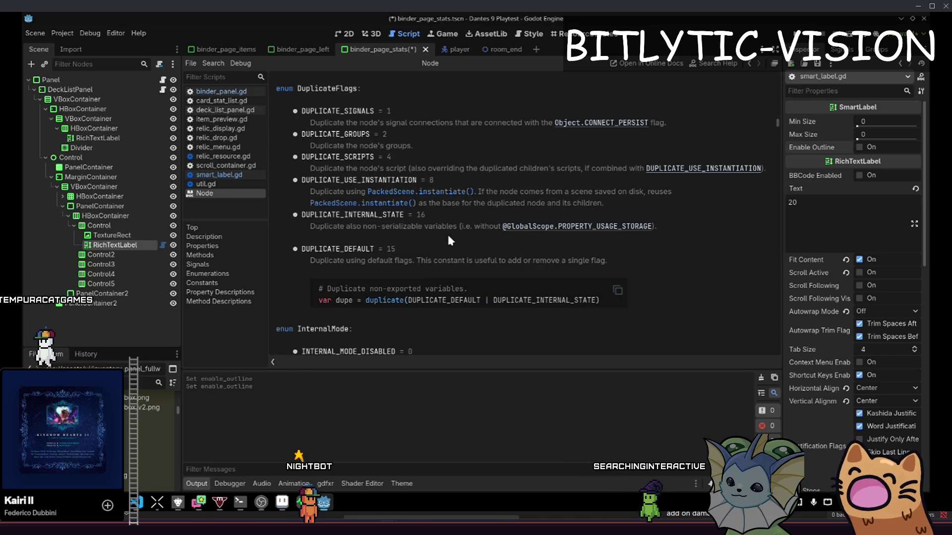
drag(294, 110, 425, 219)
mouse_move(444, 251)
mouse_down()
mouse_move(434, 207)
mouse_move(432, 245)
mouse_move(397, 109)
mouse_up()
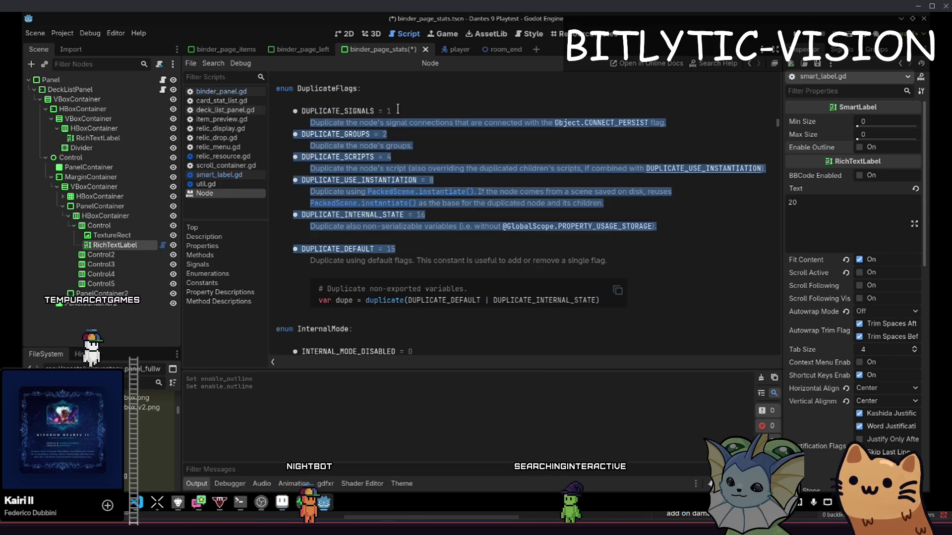
click(444, 249)
drag(438, 239, 310, 156)
click(422, 251)
double_click(363, 251)
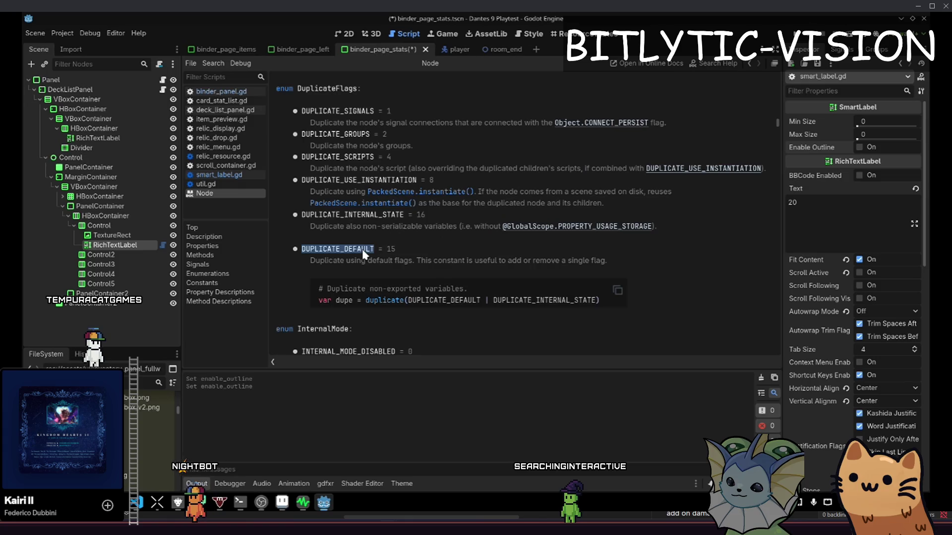
click(419, 248)
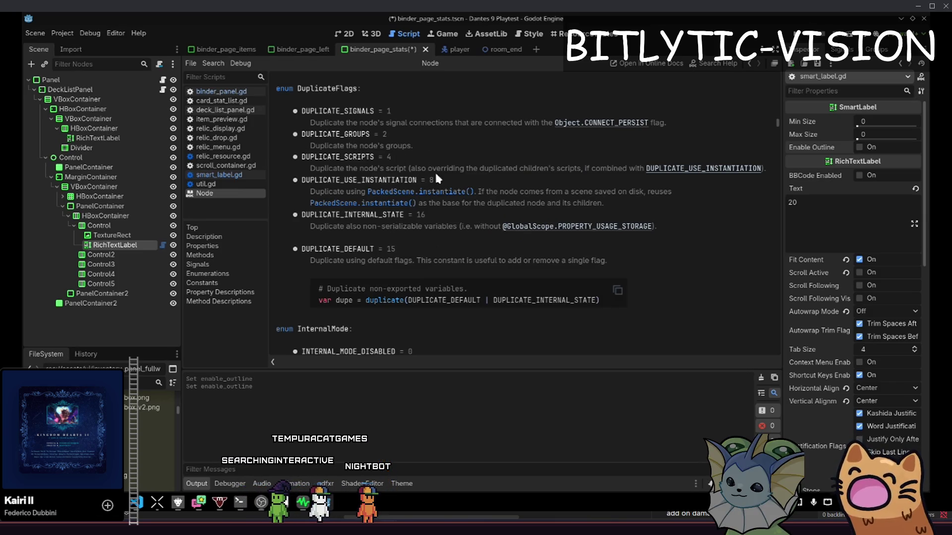
Study the DUPLICATE_SCRIPTS, DUPLICATE_INTERNAL_STATE and DUPLICATE_USE_INSTANTIATION descriptions, then return to smart_label.gd
double_click(355, 157)
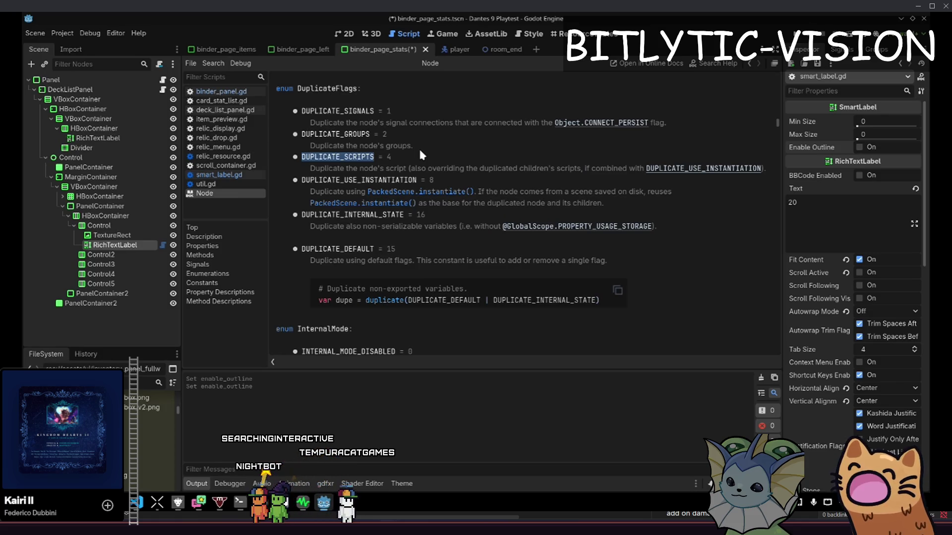
double_click(380, 214)
key(alt+Left)
key(alt+Left)
key(alt+Right)
key(alt+Right)
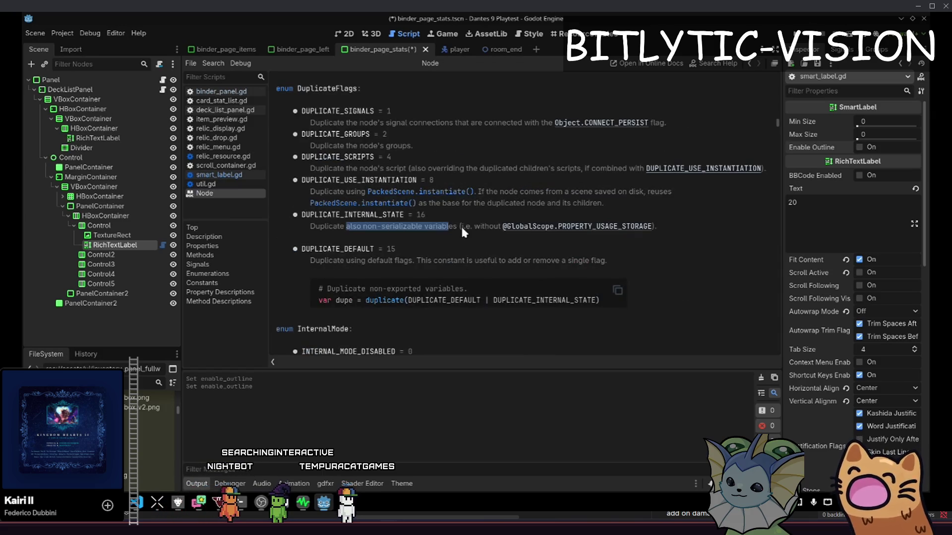
drag(434, 235, 445, 240)
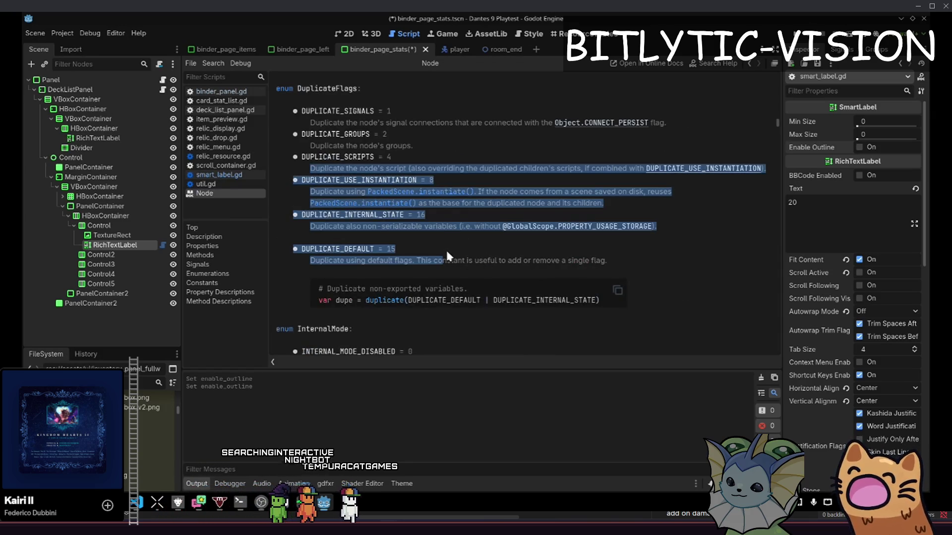
click(445, 249)
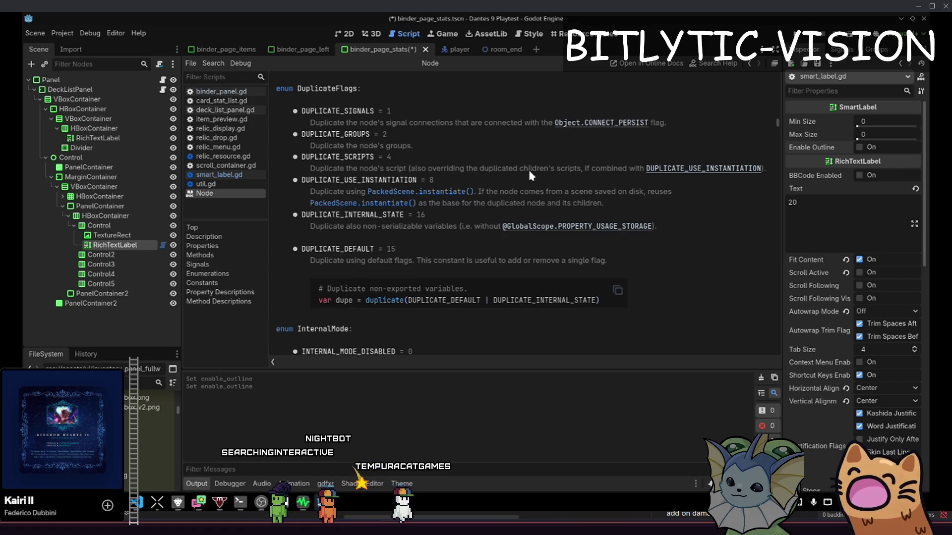
drag(573, 166, 421, 168)
click(475, 187)
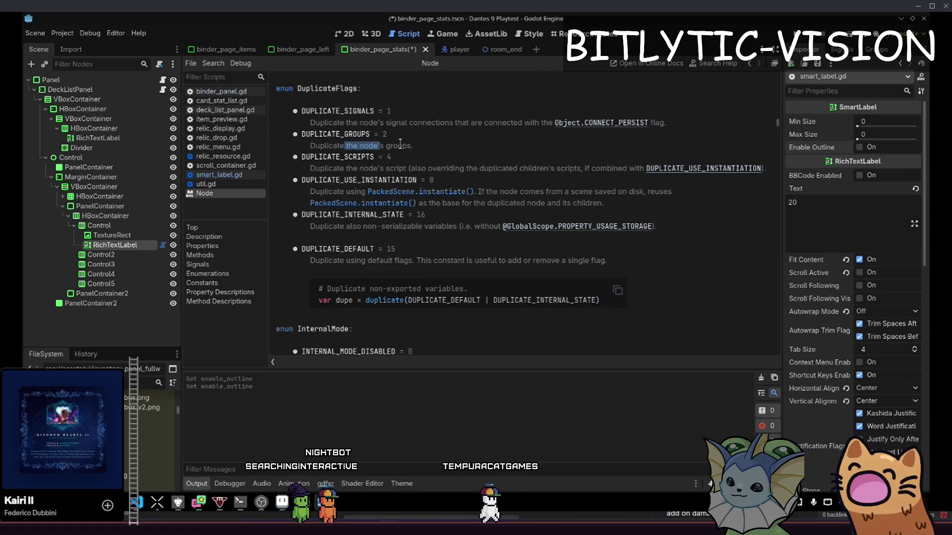
mouse_move(475, 188)
mouse_down()
mouse_move(471, 204)
mouse_move(509, 203)
mouse_up()
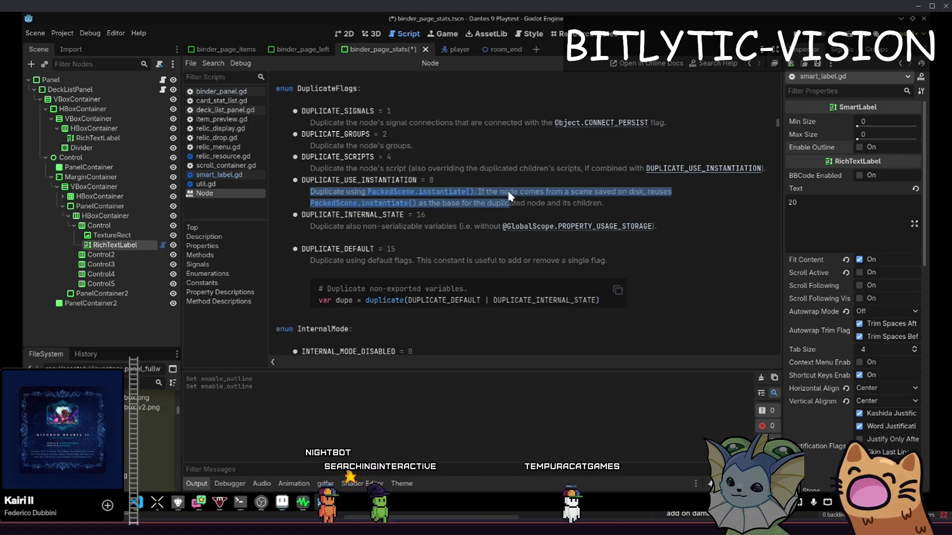
key(alt+Left)
key(alt+Left)
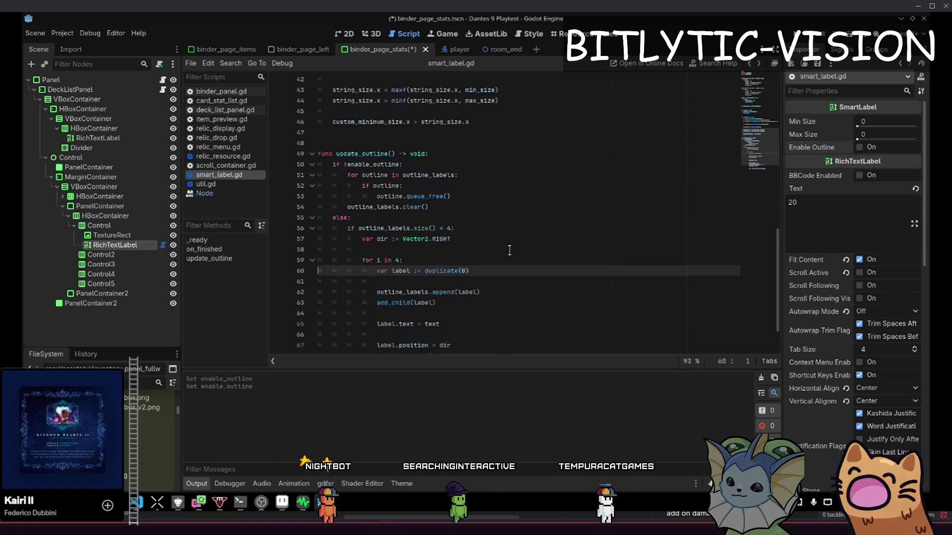
Change line 60 to duplicate(DUPLICATE_DEFAULT & ~DUPLICATE_SCRIPTS) and save the script
click(509, 253)
click(489, 273)
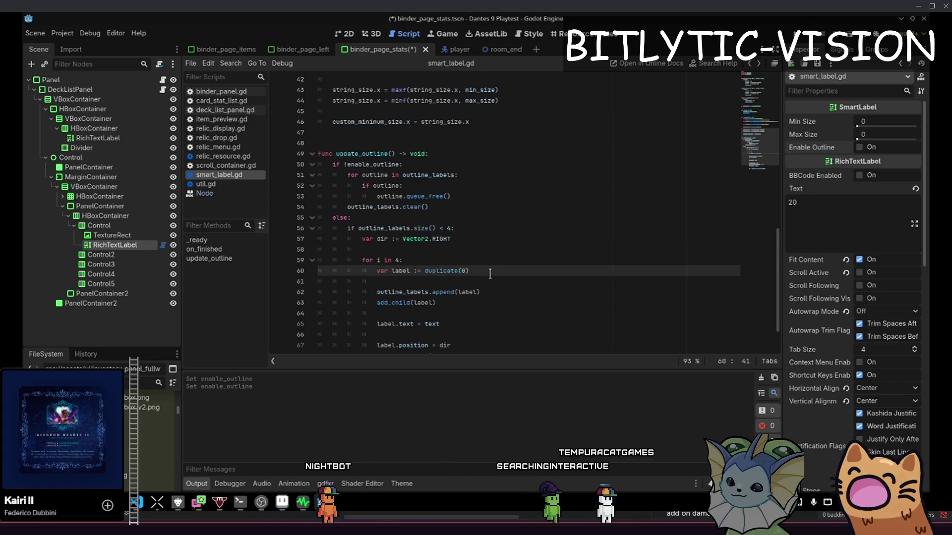
key(BackSpace)
text(DEFAU)
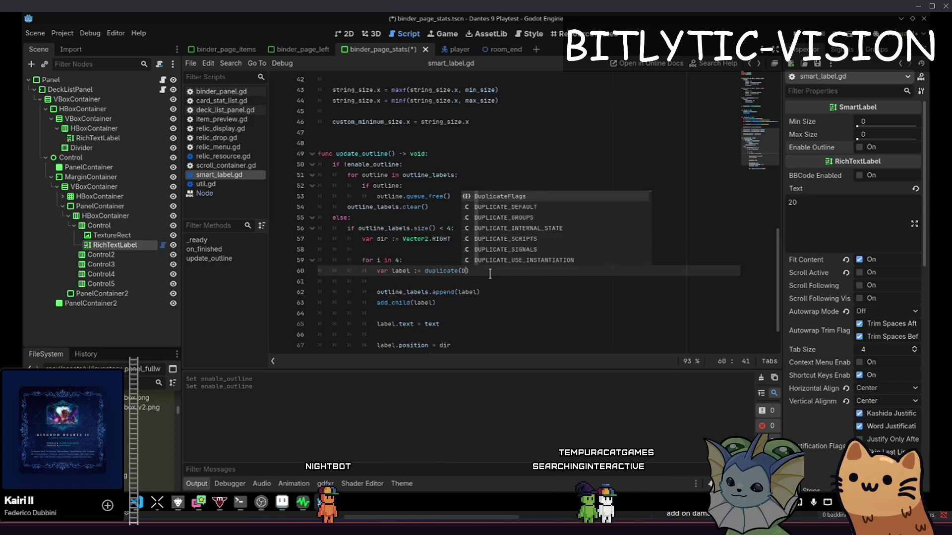
key(Down)
key(Return)
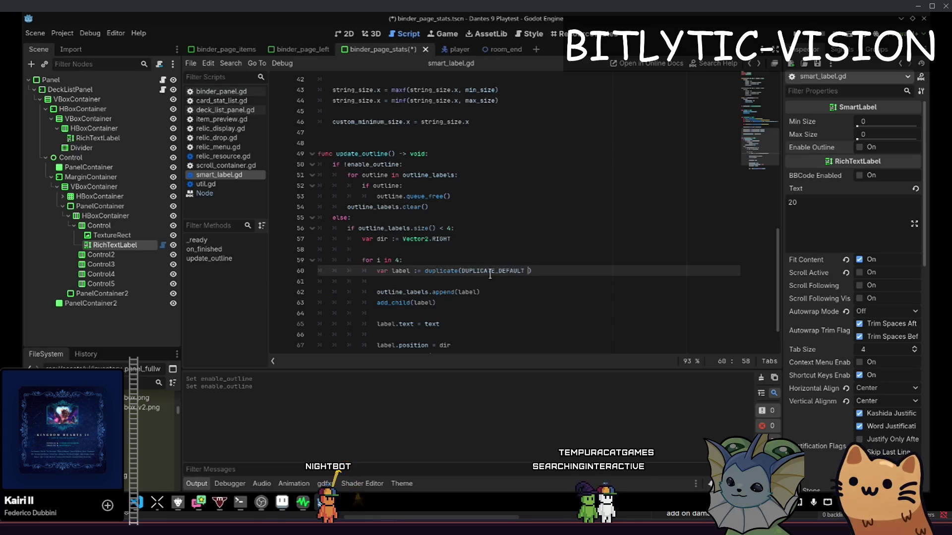
text(uplicate)
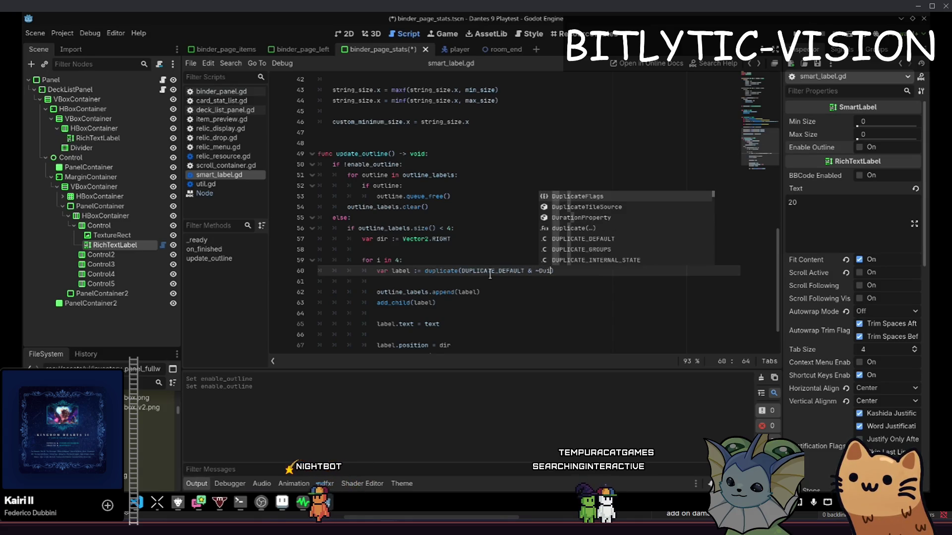
key(Down)
key(Down)
key(Down)
key(Return)
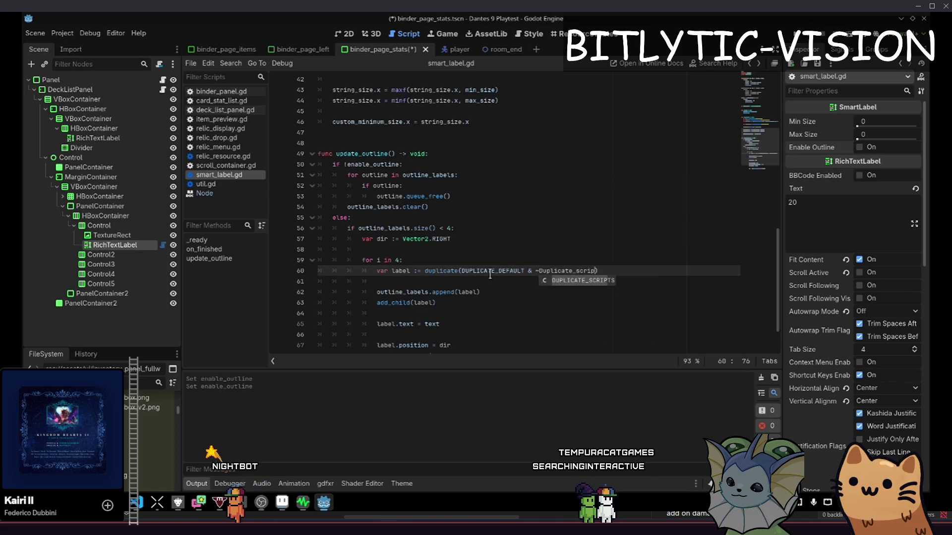
key(ctrl+s)
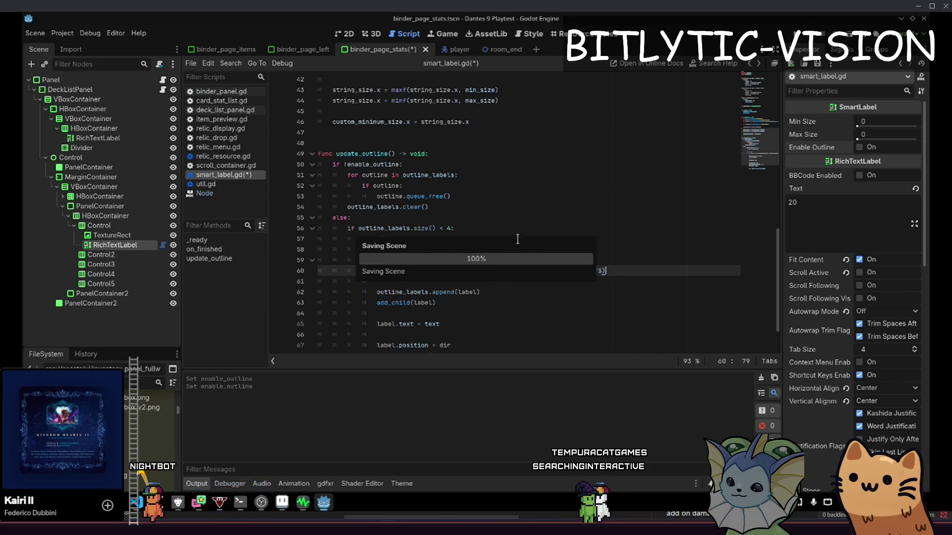
In the 2D view, re-enable the 20 label's outline and select its first outline child
click(345, 33)
click(859, 147)
scroll(622, 146, up, 2)
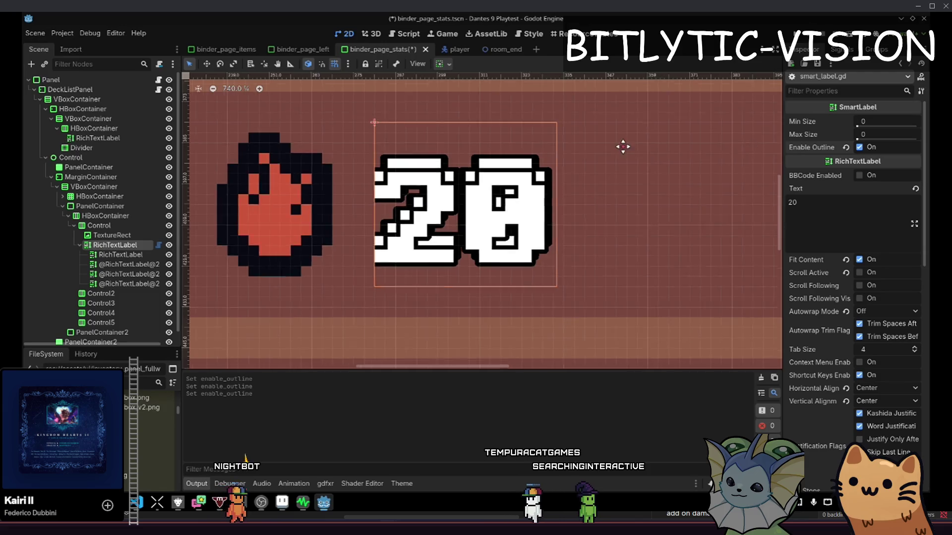
click(123, 254)
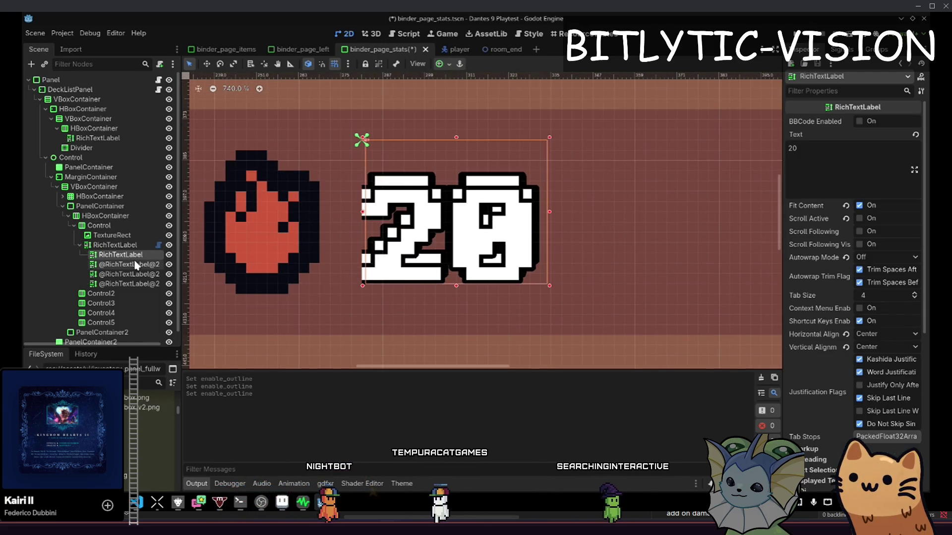
click(118, 245)
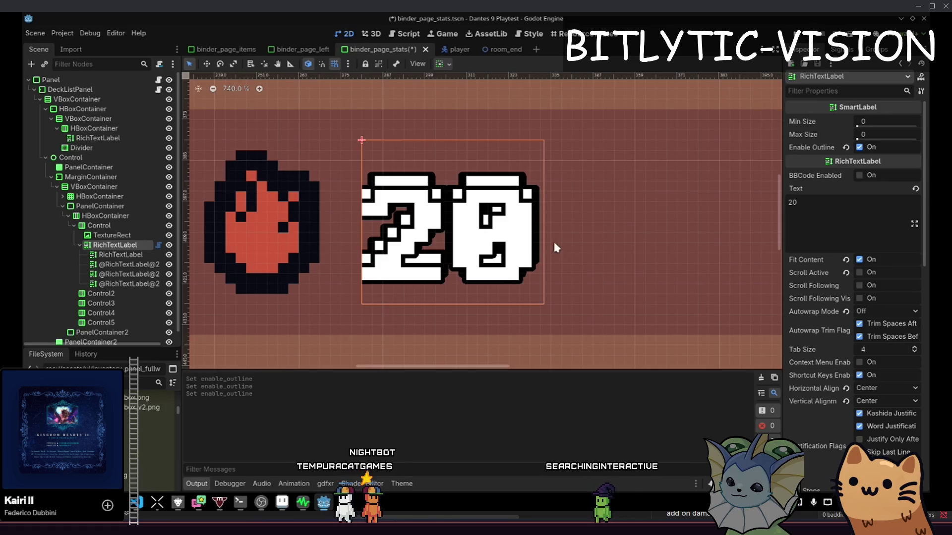
Step through the 20 label's duplicated outline child labels in the Scene tree
scroll(545, 233, up, 3)
scroll(442, 204, down, 1)
click(107, 235)
click(106, 244)
click(108, 255)
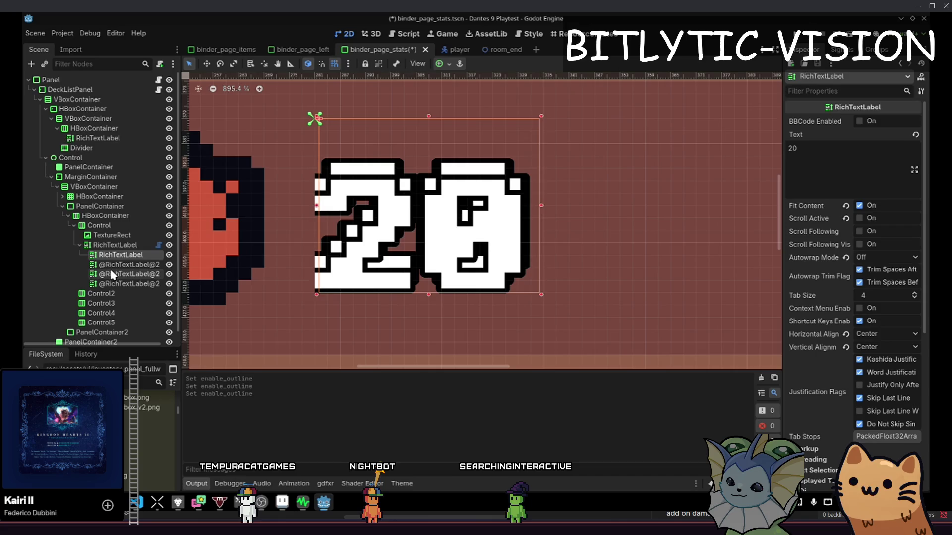
click(111, 265)
key(Up)
key(Down)
key(Down)
key(Up)
key(Up)
key(Up)
click(114, 254)
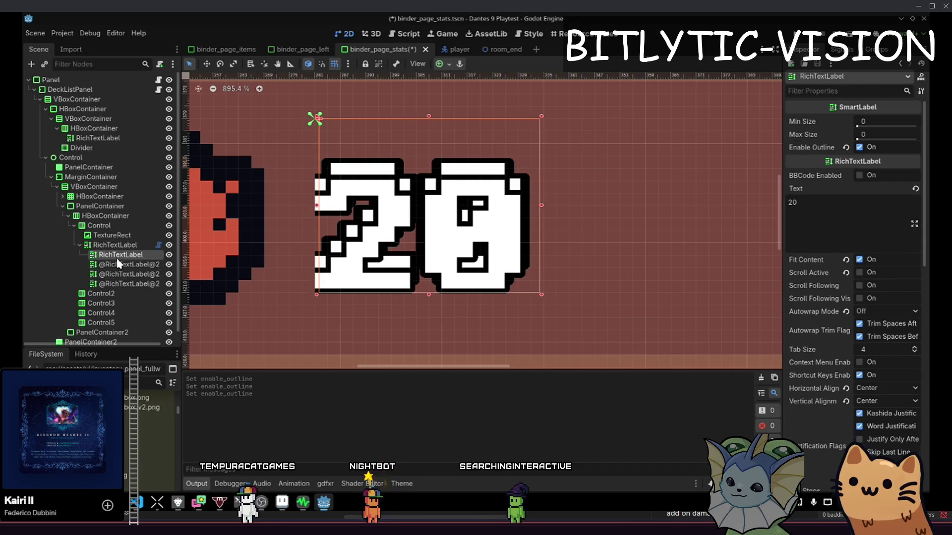